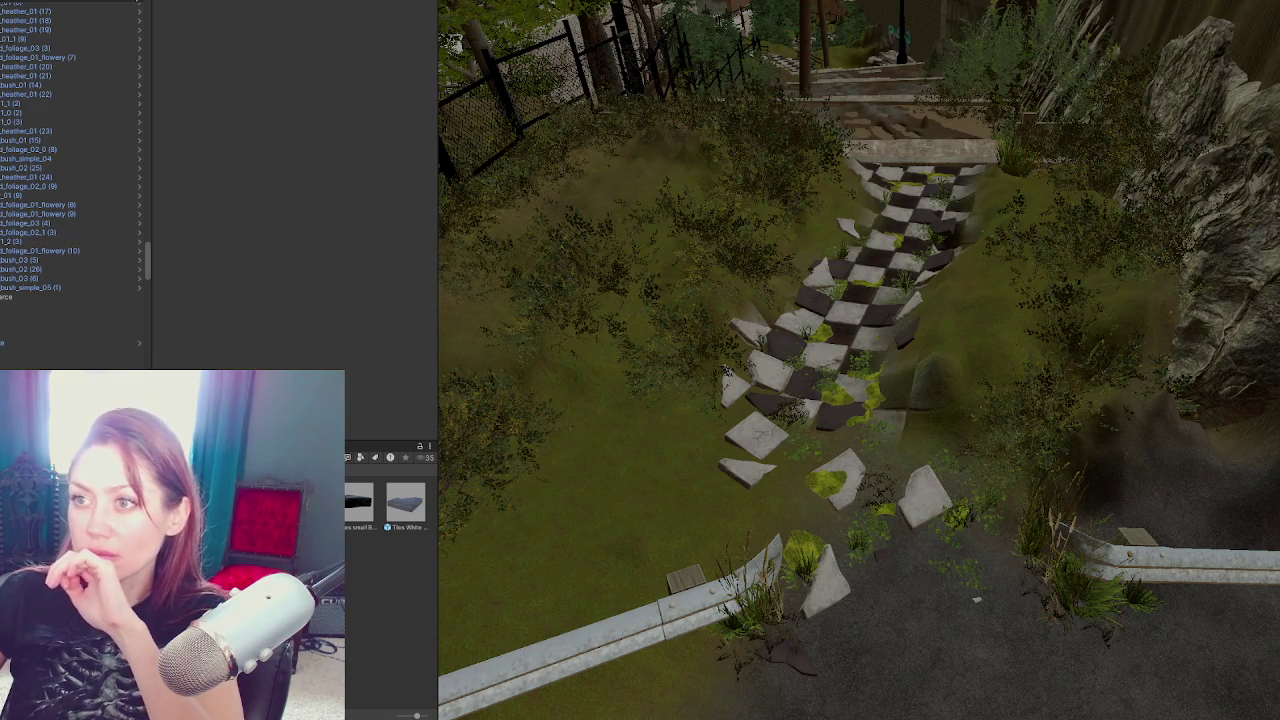
Select a stone tile on the path, frame it, and set the handle position to Pivot
left_click(764, 372)
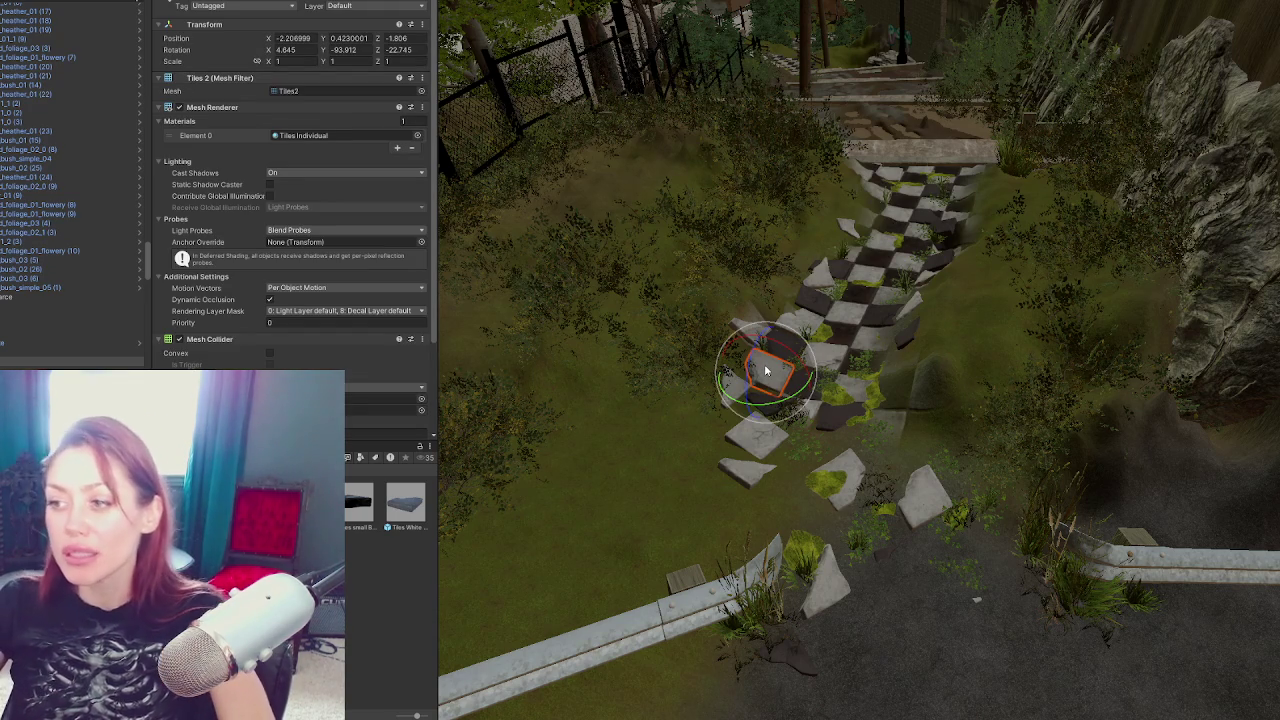
scroll(765, 372, "up", 3)
key("f")
mouse_move(765, 372)
left_mouse_down()
mouse_move(737, 214)
mouse_move(606, 294)
mouse_move(766, 313)
left_mouse_up()
left_click(470, 8)
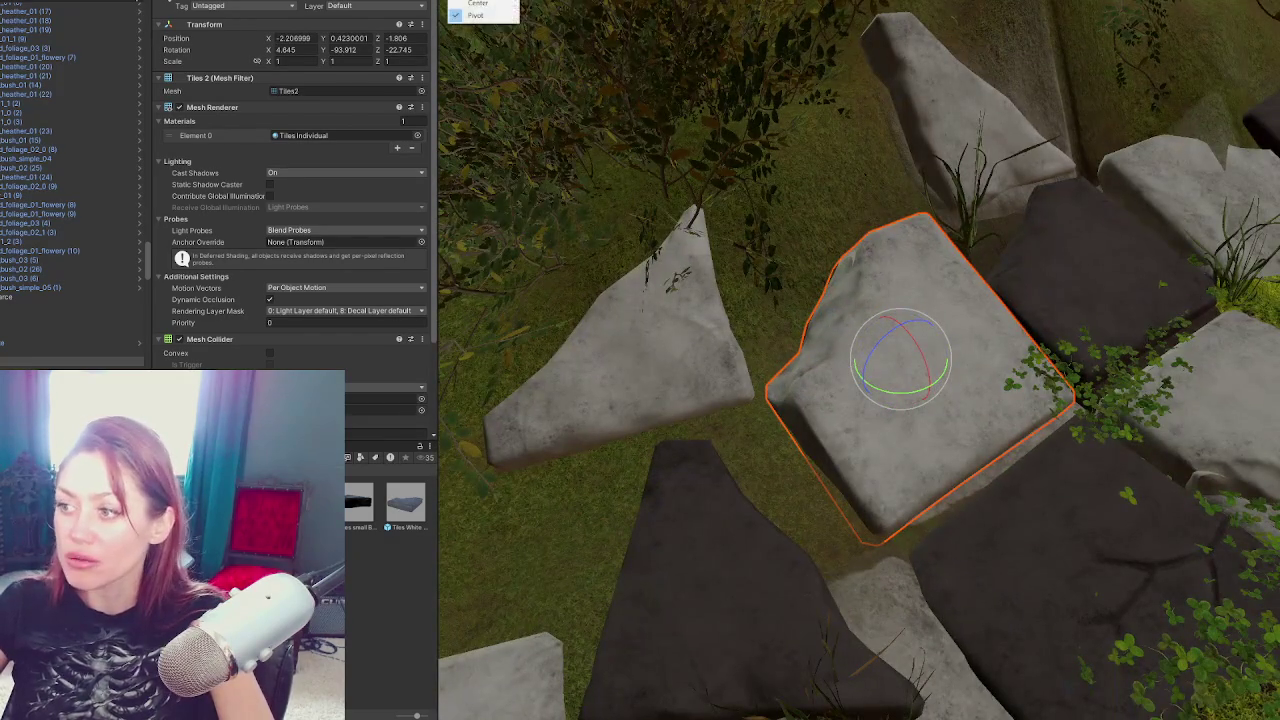
left_click(471, 16)
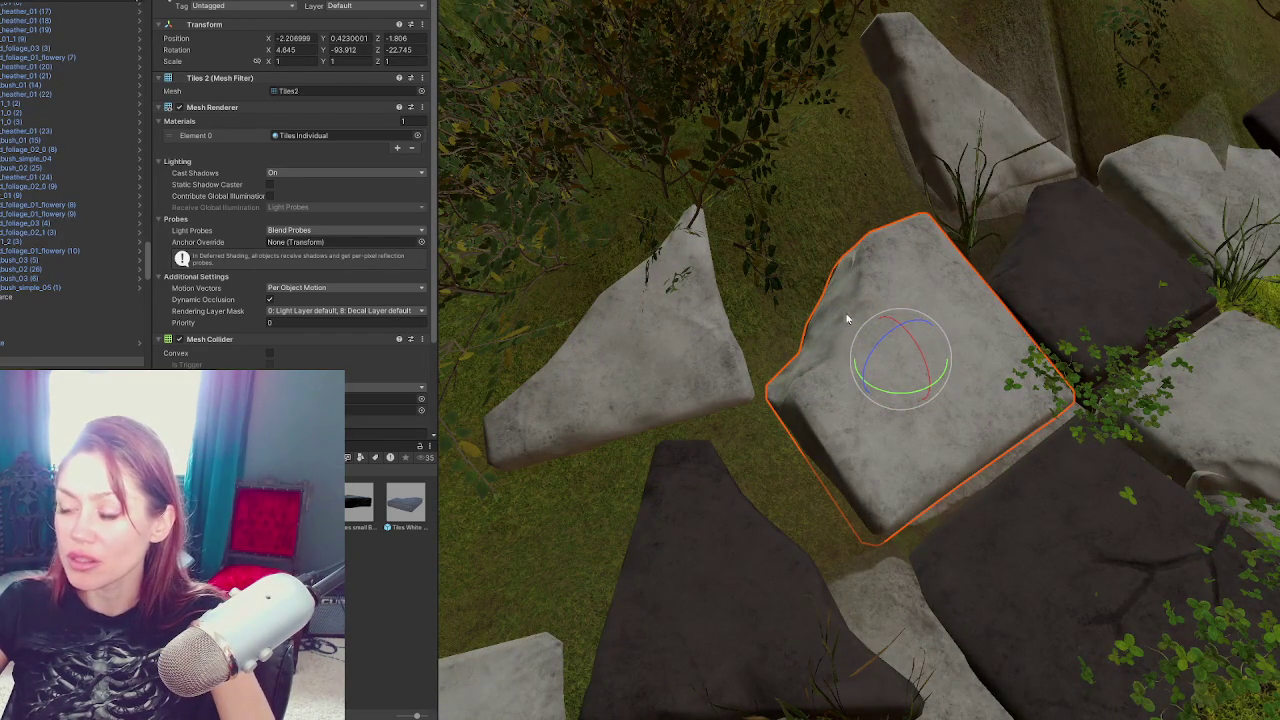
Nudge the bush beside the path slightly along it
scroll(743, 343, "down", 5)
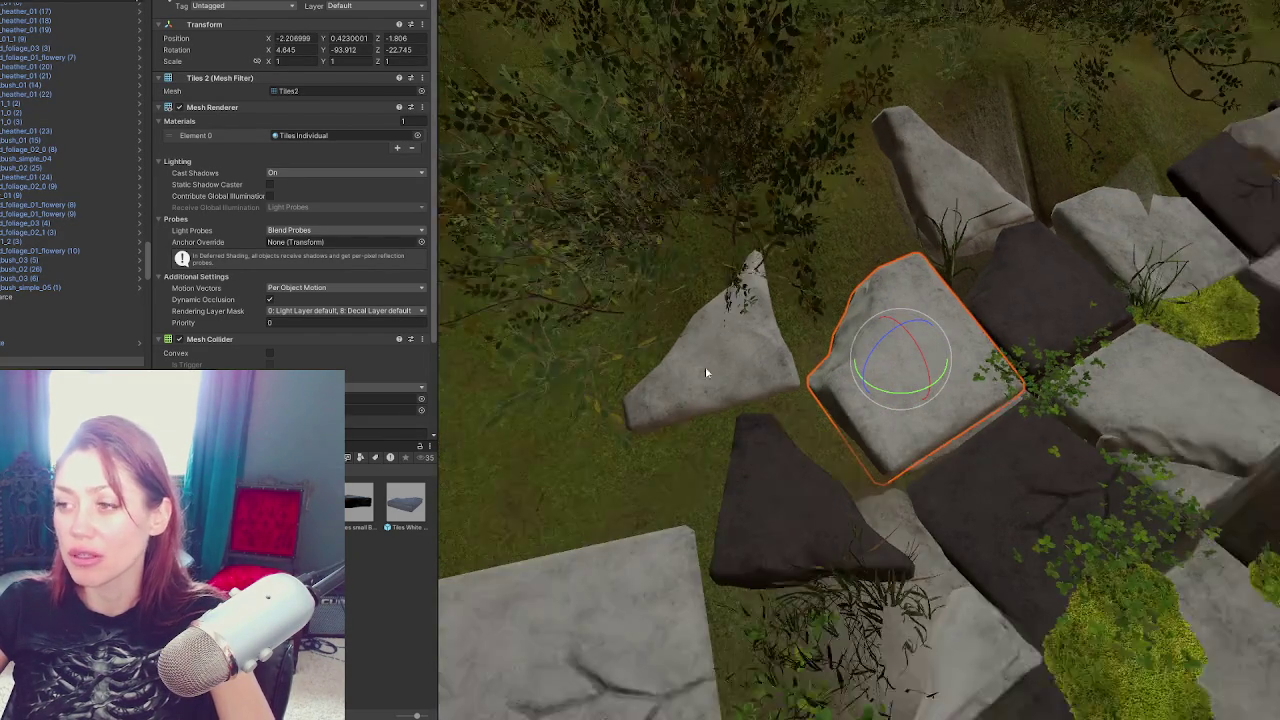
left_click(716, 292)
key("f")
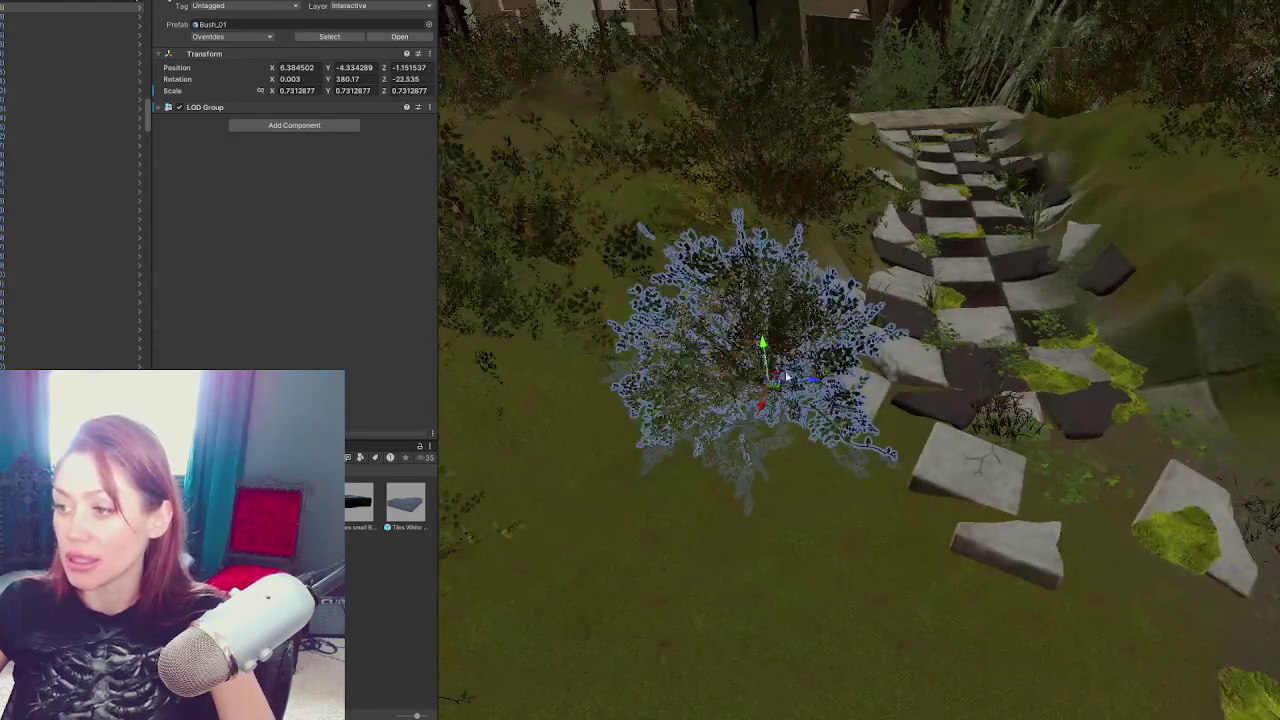
mouse_move(812, 380)
left_mouse_down()
mouse_move(852, 244)
mouse_move(785, 370)
left_mouse_up()
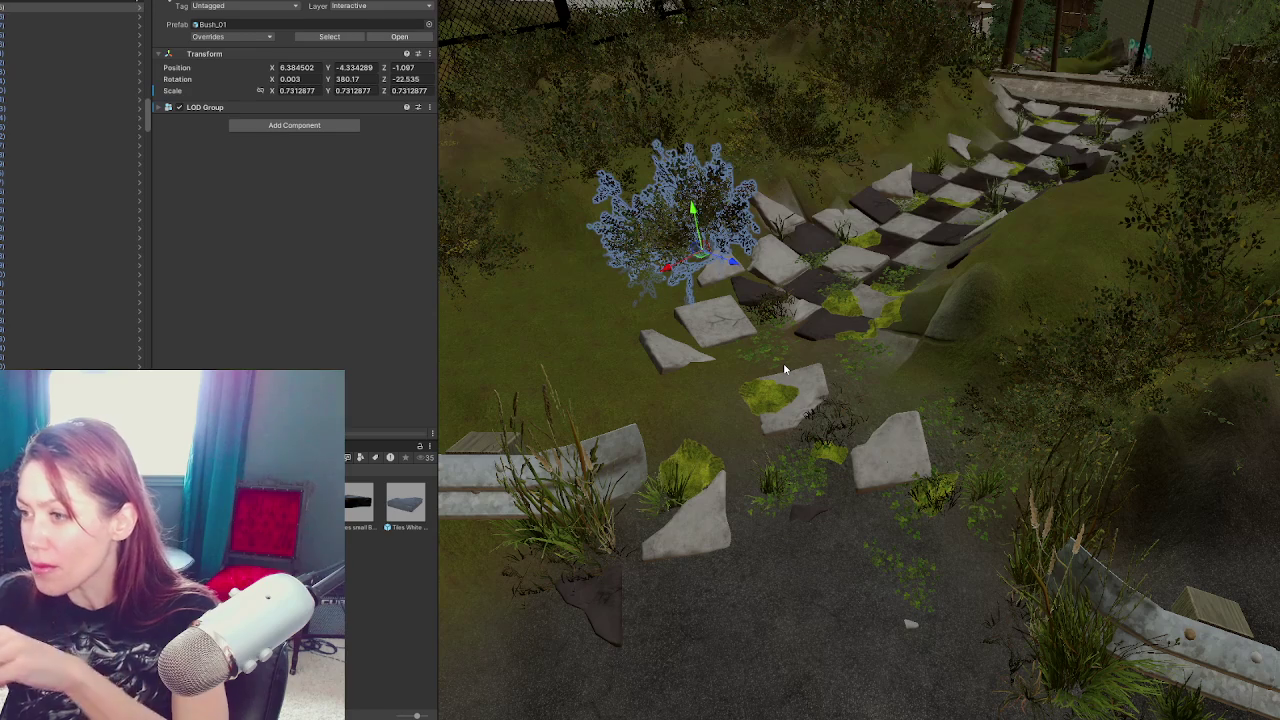
Tilt the white-edged stone tile further with the Rotate gizmo
left_click_drag(785, 370, 896, 317)
scroll(896, 317, "up", 3)
left_click(820, 328)
mouse_move(787, 388)
left_mouse_down()
mouse_move(782, 352)
mouse_move(824, 346)
mouse_move(781, 329)
left_mouse_up()
key("f")
left_click(967, 370, "shift")
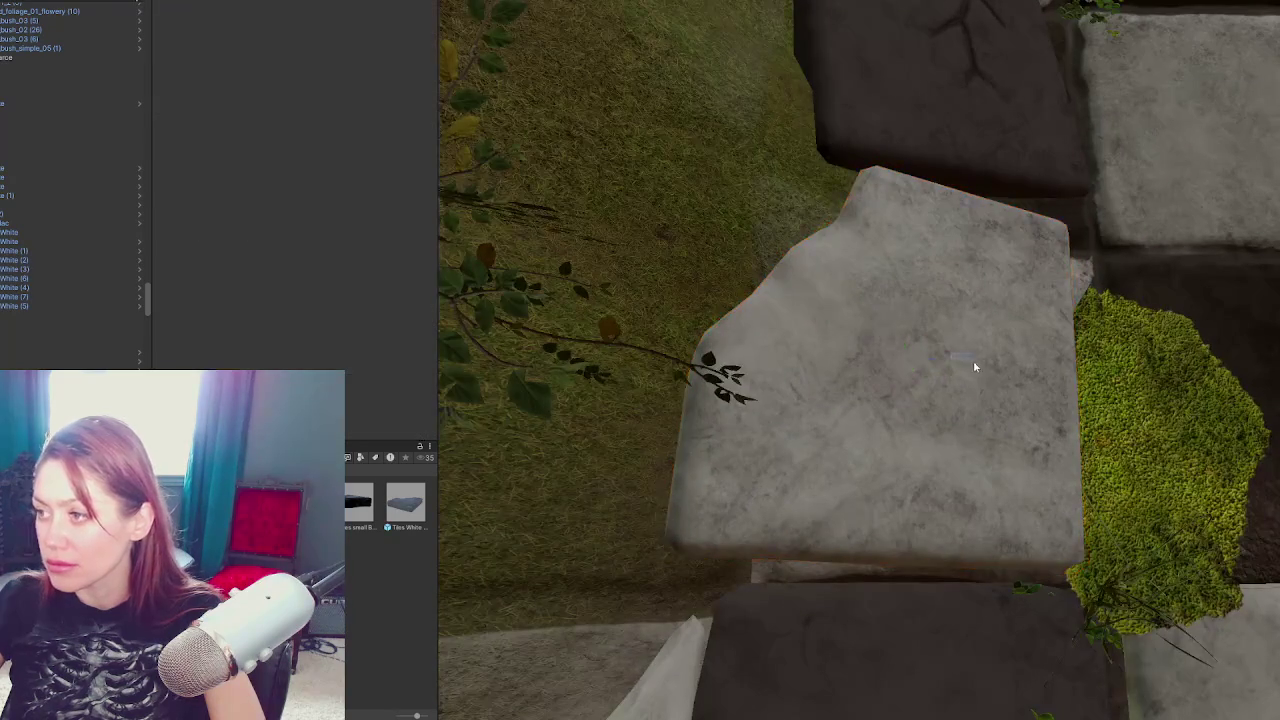
left_click(950, 361)
mouse_move(950, 363)
left_mouse_down()
mouse_move(885, 408)
mouse_move(939, 440)
left_mouse_up()
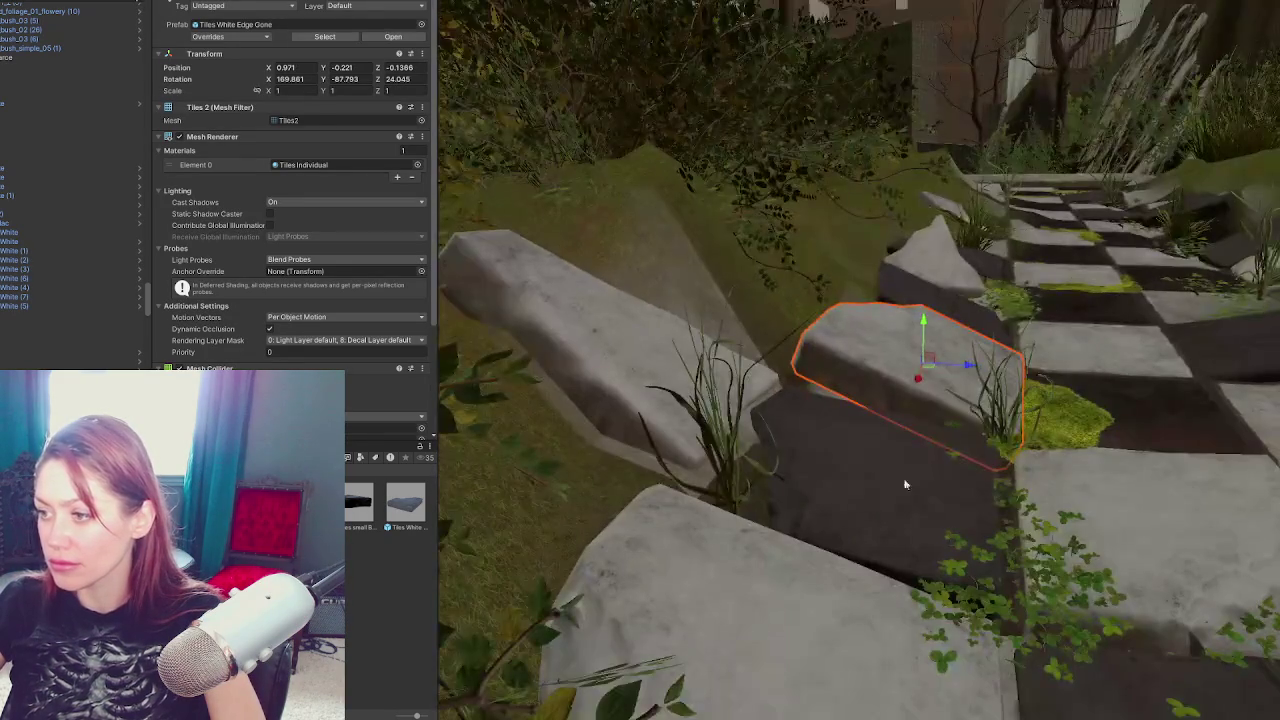
Shift the grey corner tile slightly up-left
left_click(939, 440)
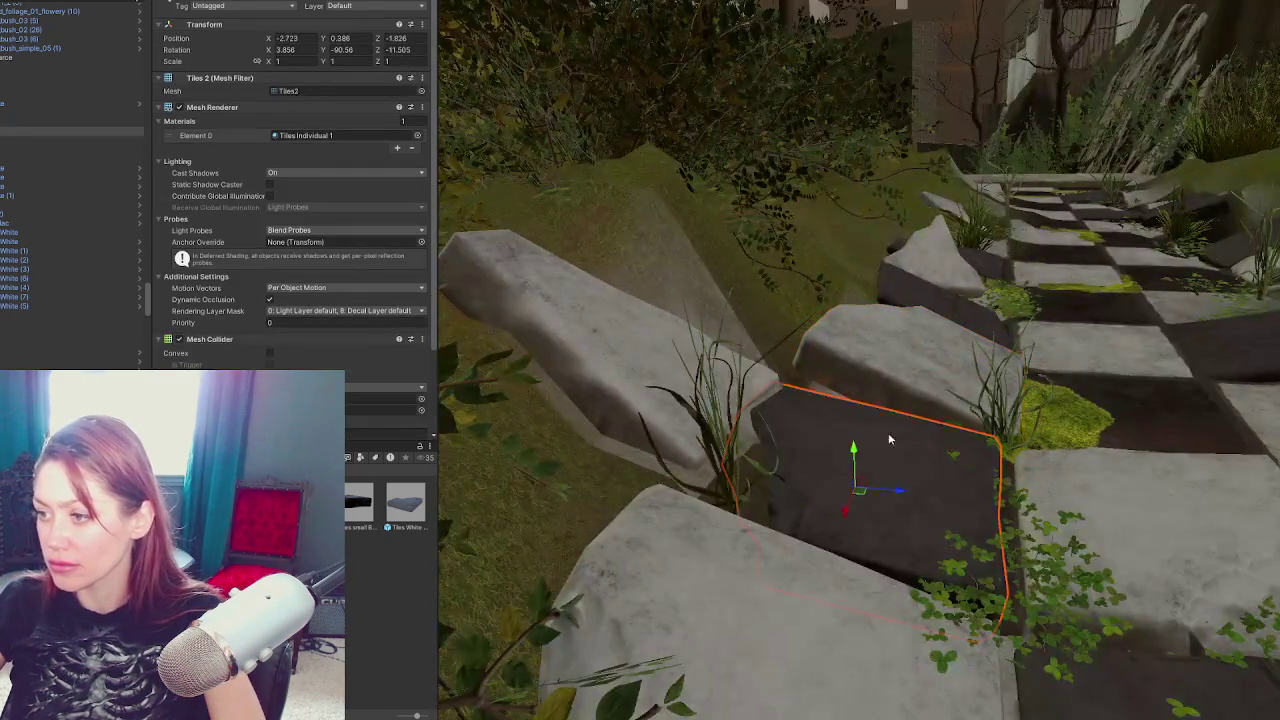
left_click(656, 358)
left_click_drag(620, 294, 718, 341)
scroll(998, 404, "down", 3)
Move the clover patch lower-right across the stone
left_click(985, 490)
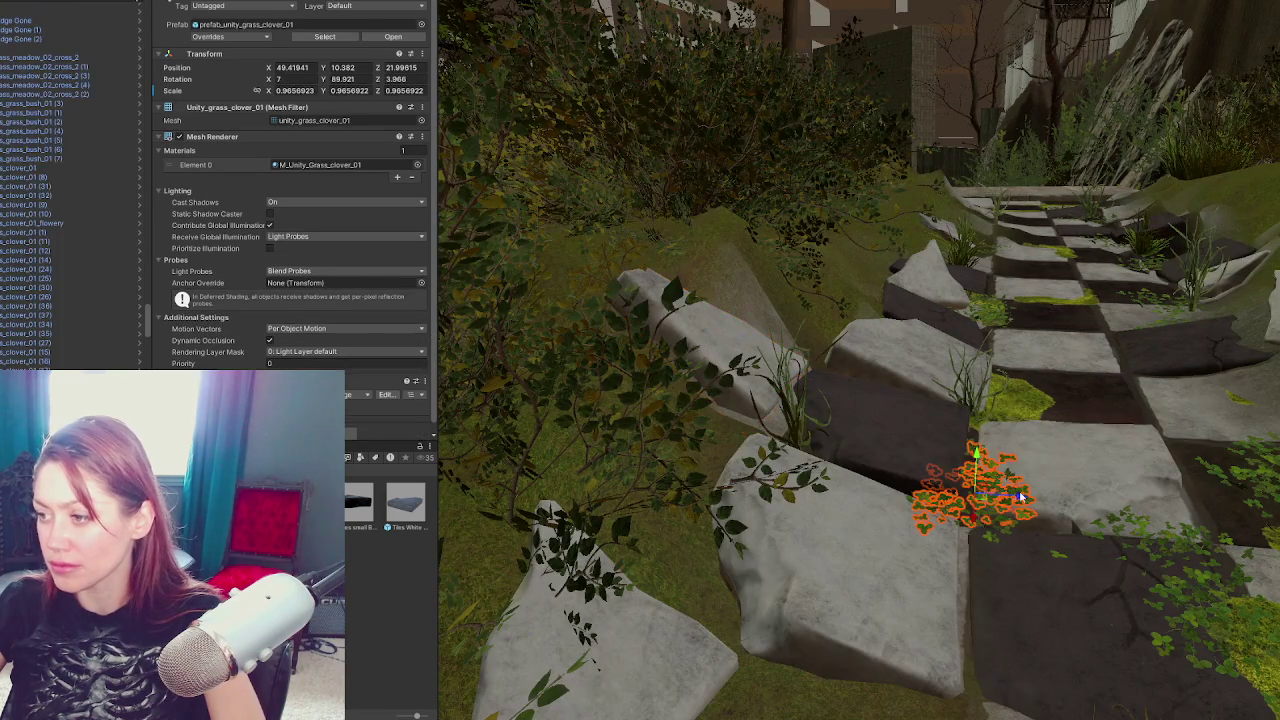
mouse_move(1005, 507)
left_mouse_down()
mouse_move(1045, 510)
mouse_move(1008, 540)
left_mouse_up()
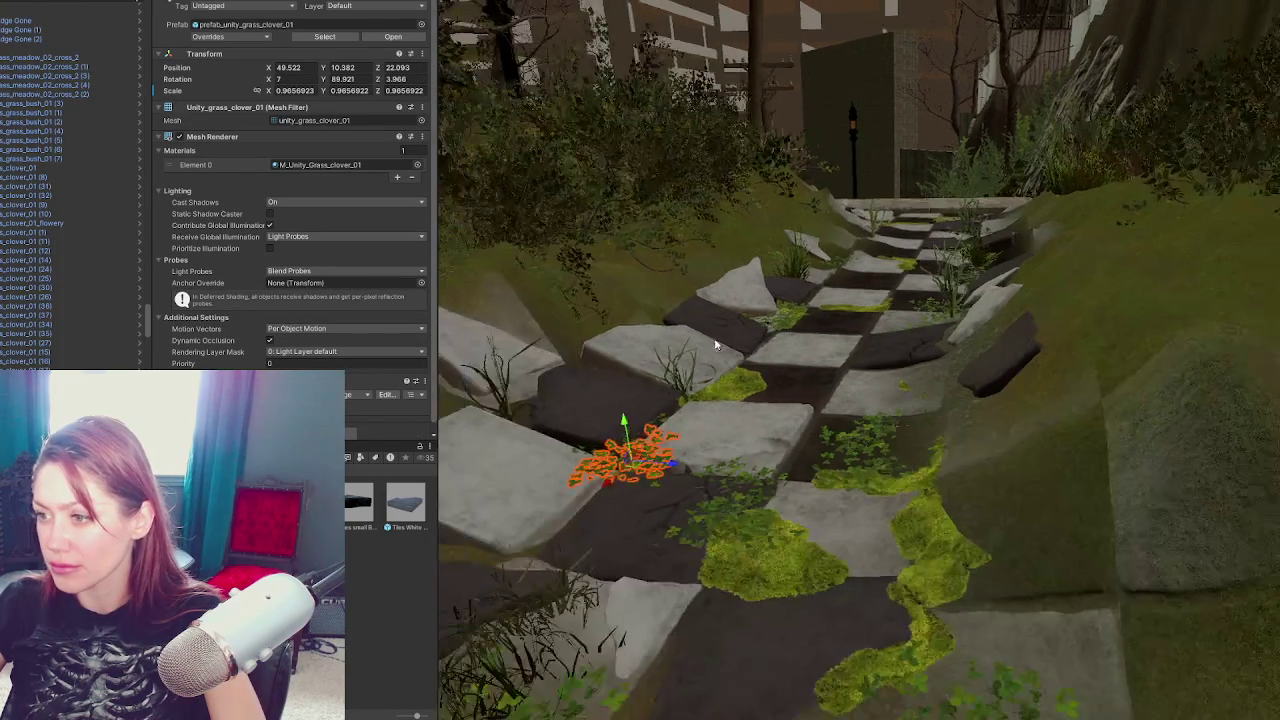
left_click(703, 378)
left_click(712, 383)
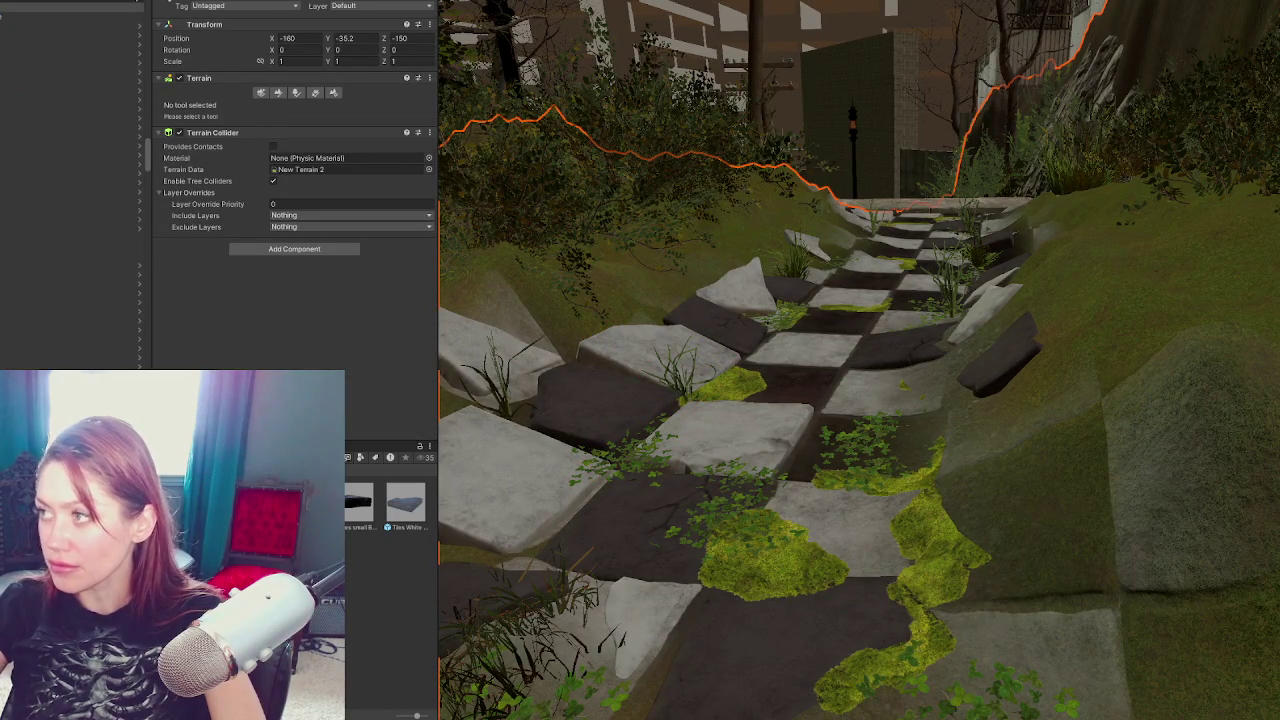
Show scene gizmos, then raise and re-angle the moss decal on the path
key("ctrl+shift+g")
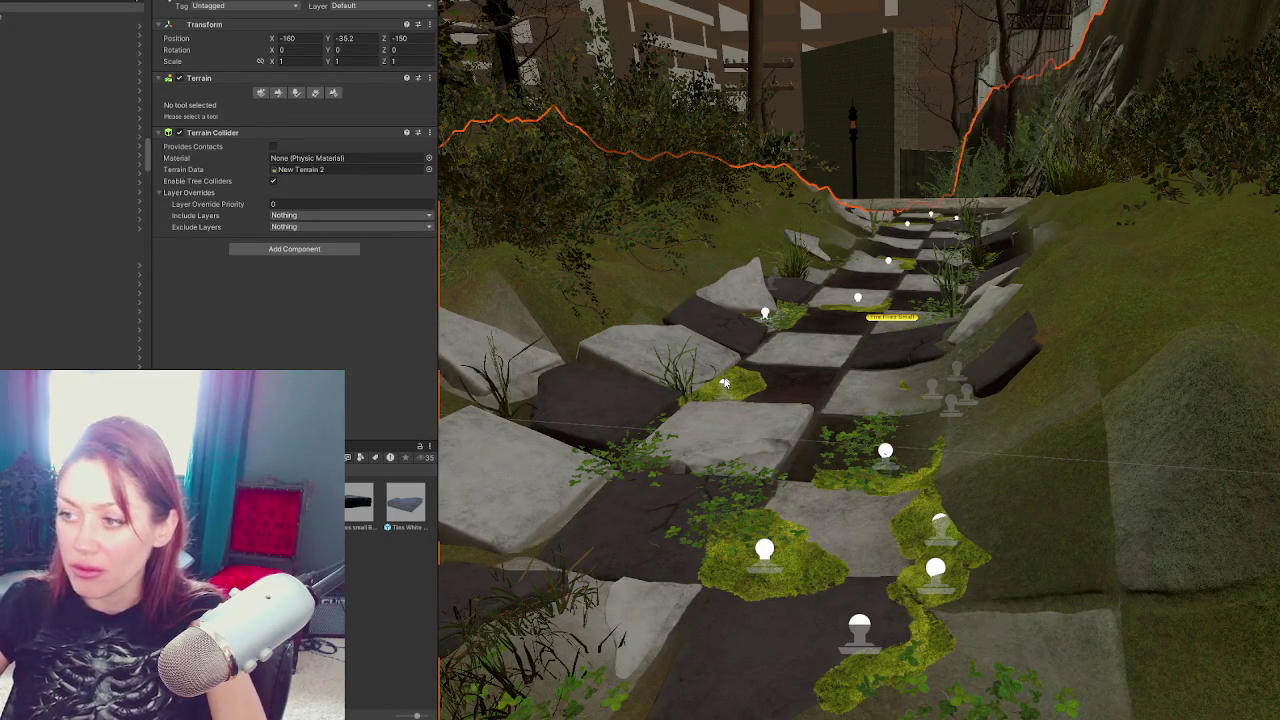
left_click(726, 385)
mouse_move(718, 350)
left_mouse_down()
mouse_move(937, 364)
mouse_move(986, 268)
left_mouse_up()
key("e")
key("f")
Lower the Moss Corner decal slightly and view it from above
left_click(896, 217)
key("w")
left_click_drag(900, 191, 913, 200)
key("f")
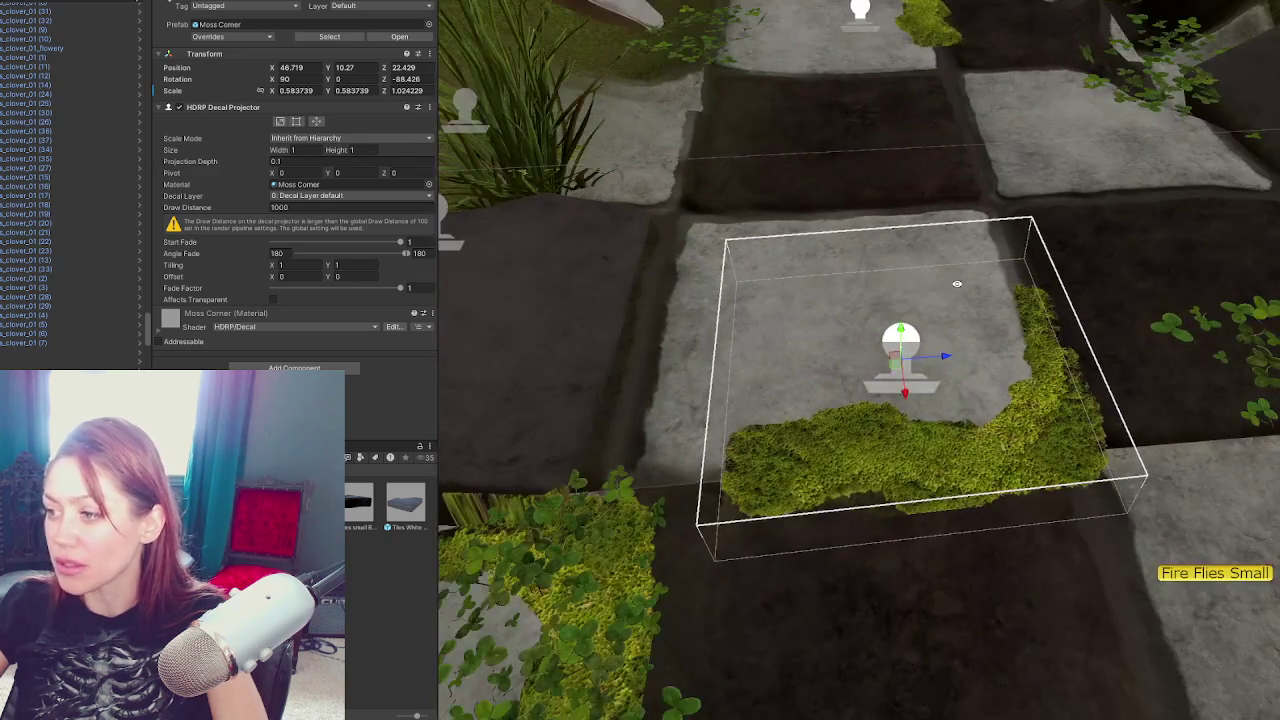
mouse_move(956, 284)
left_mouse_down()
mouse_move(832, 316)
mouse_move(847, 281)
mouse_move(944, 286)
mouse_move(643, 369)
left_mouse_up()
Shift a dark tile slightly along its depth axis
left_click(776, 293)
left_click(738, 368)
left_click_drag(707, 320, 724, 325)
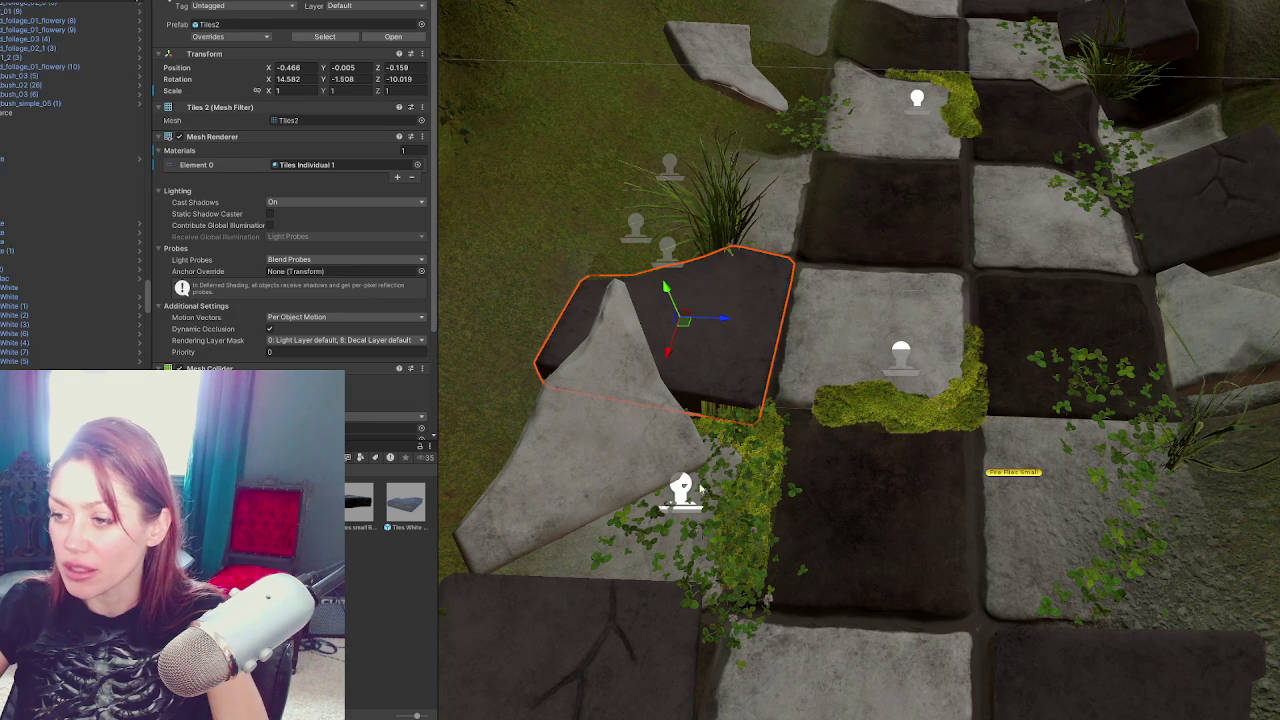
Lower the Moss Corner decal and tilt it a few degrees
left_click(684, 488)
left_click_drag(667, 477, 705, 490)
key("e")
Shift the dark tile vertically, then select the grass plant and orbit around the path
left_click(740, 340)
key("w")
mouse_move(677, 350)
left_mouse_down()
mouse_move(748, 322)
mouse_move(880, 395)
left_mouse_up()
left_click(781, 486)
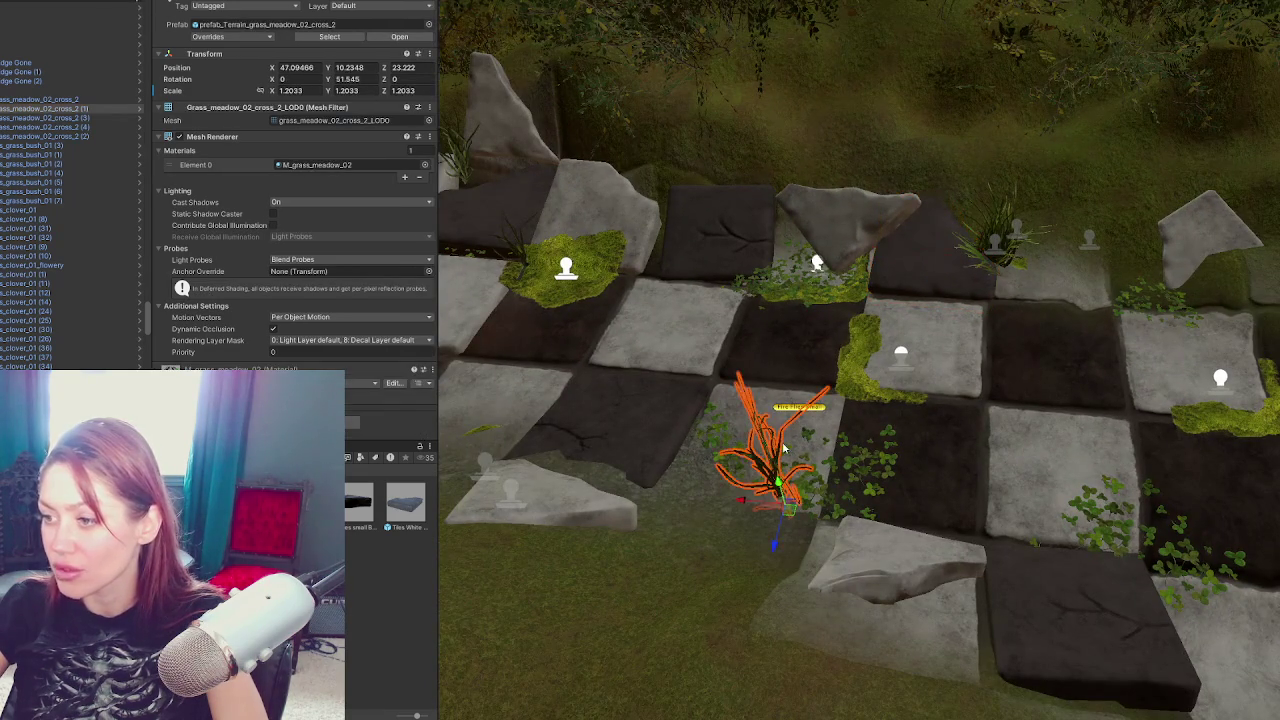
left_click_drag(632, 435, 977, 382)
mouse_move(975, 218)
left_mouse_down()
mouse_move(900, 450)
mouse_move(875, 580)
mouse_move(1097, 464)
mouse_move(1060, 450)
left_mouse_up()
left_click(875, 580)
Switch the terrain brush to Set Height with brush strength 0.0328
left_click(279, 92)
left_click(248, 105)
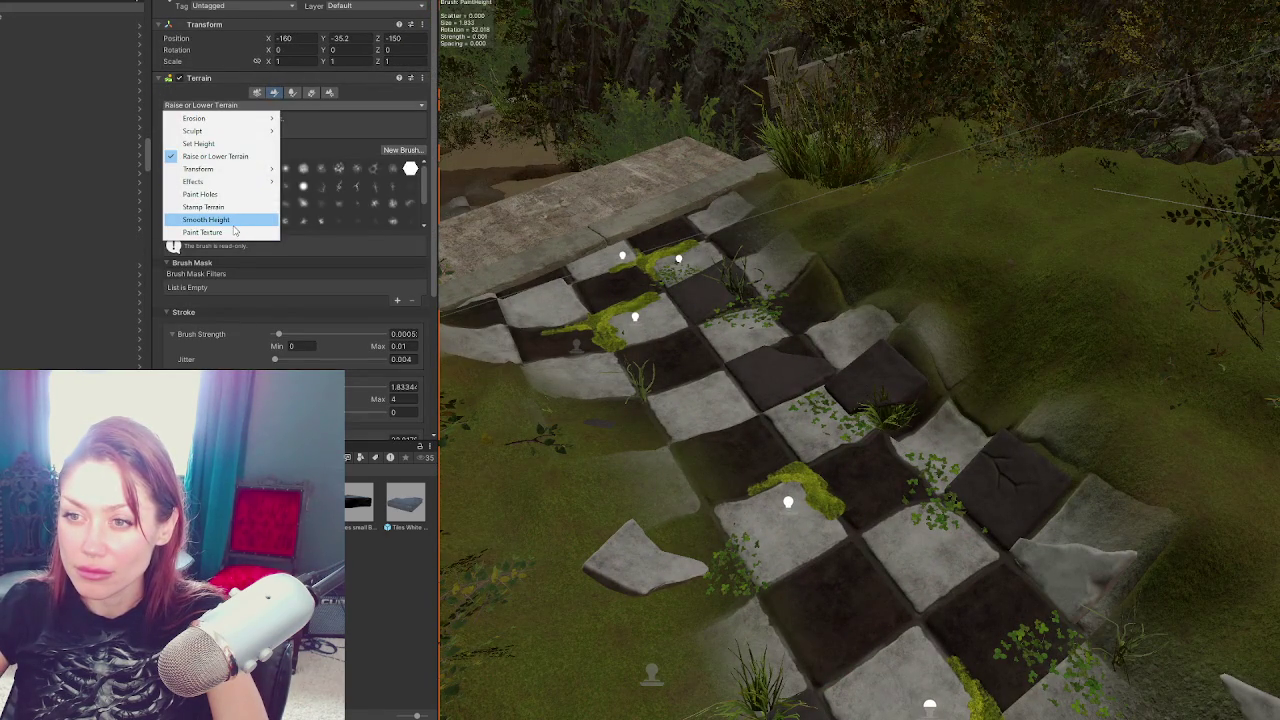
left_click(213, 143)
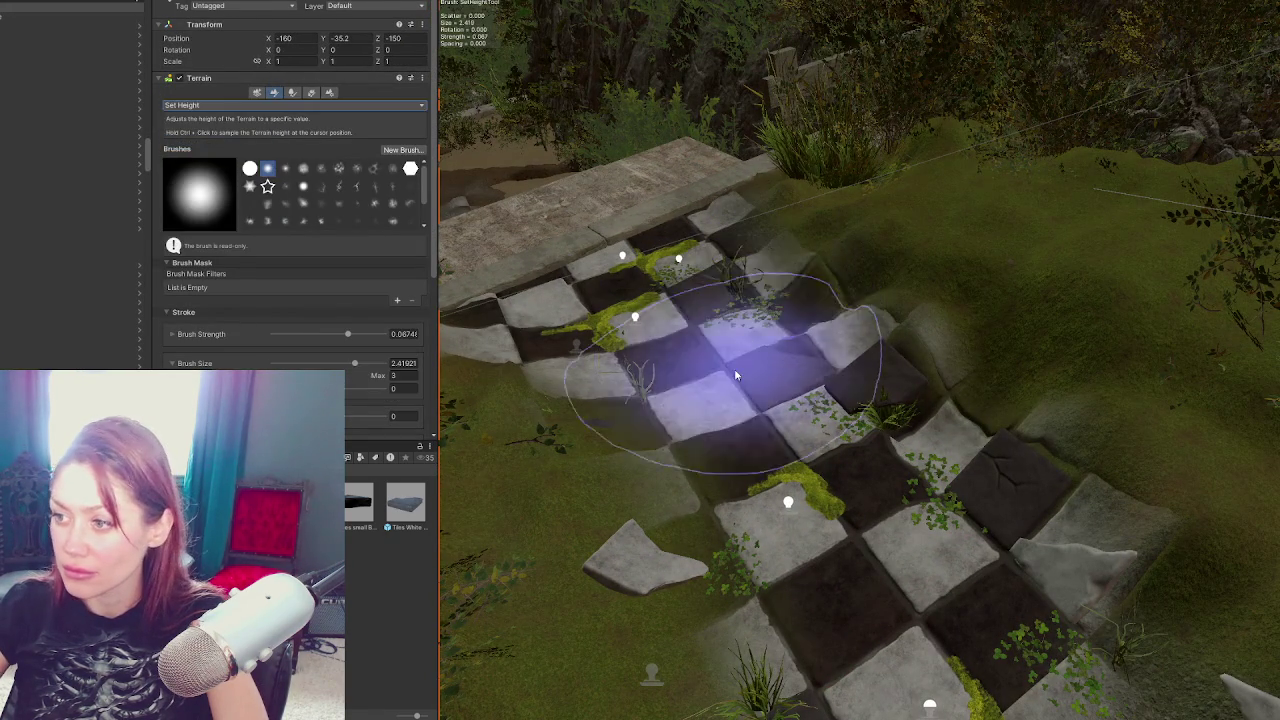
left_click(310, 341)
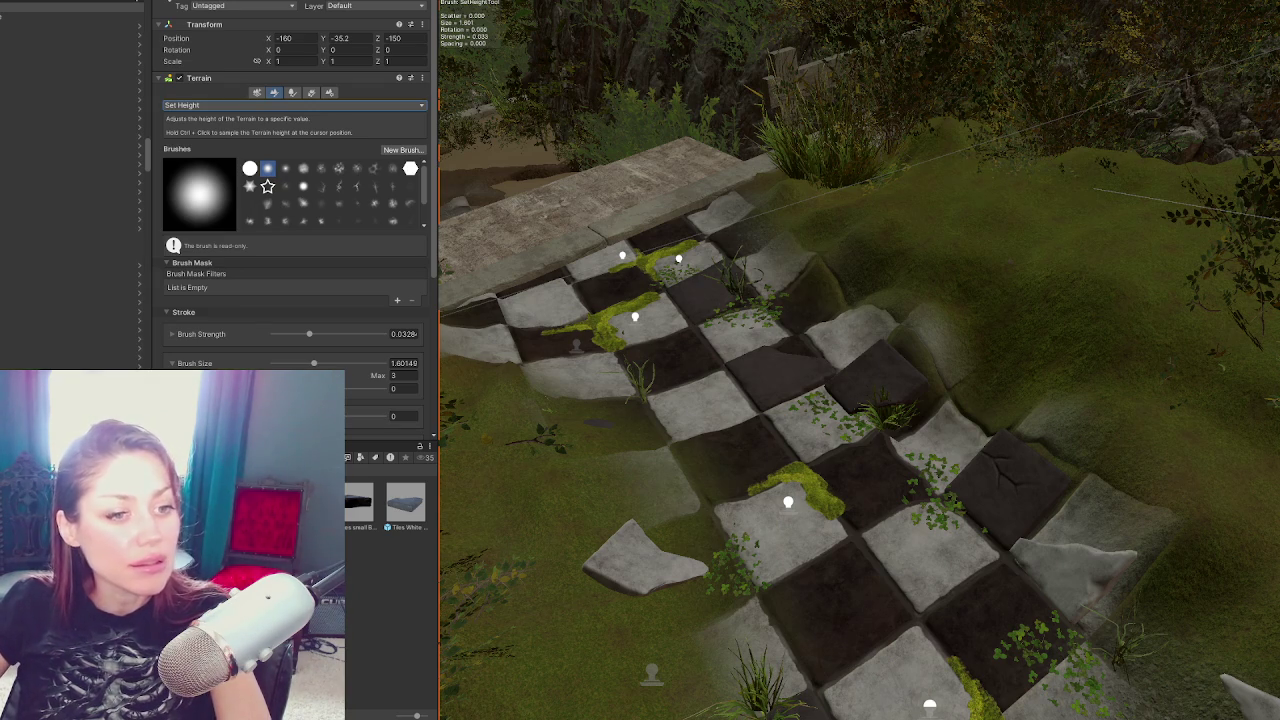
Flatten the terrain under the tiles and further up the path
mouse_move(768, 362)
left_mouse_down()
mouse_move(750, 280)
mouse_move(763, 337)
mouse_move(855, 473)
left_mouse_up()
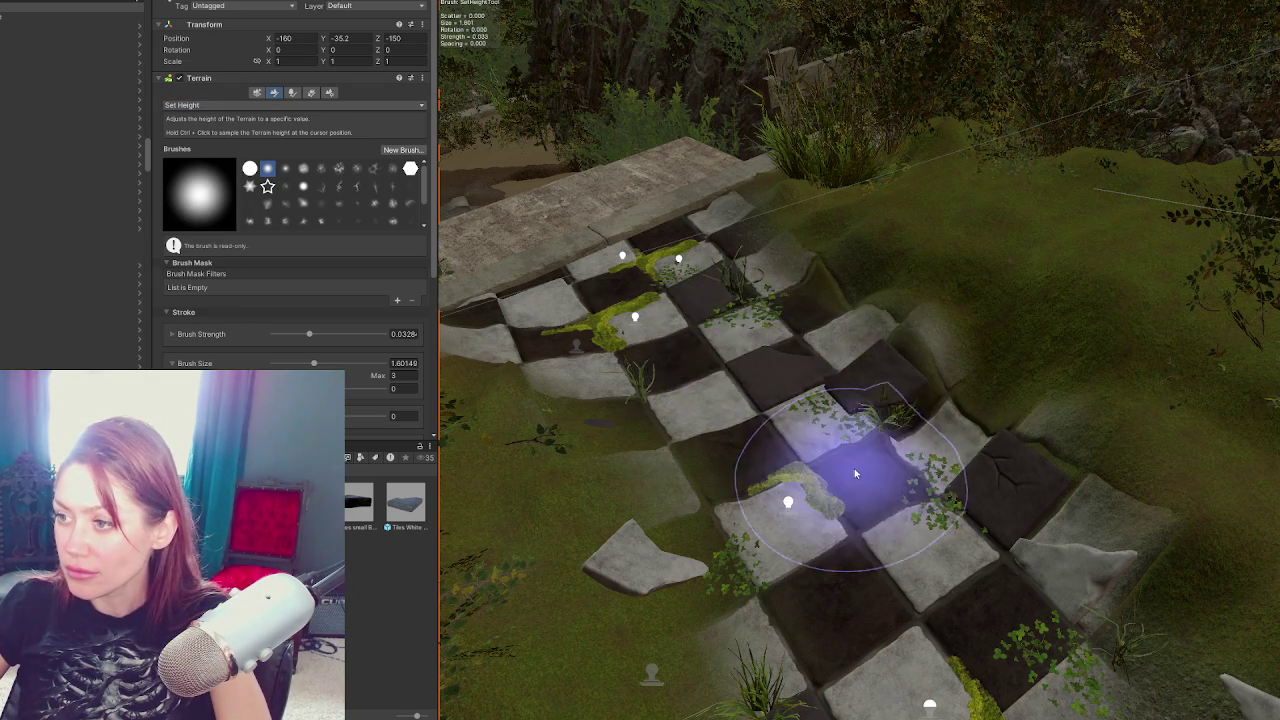
mouse_move(922, 582)
left_mouse_down()
mouse_move(986, 429)
mouse_move(676, 457)
mouse_move(971, 429)
mouse_move(729, 429)
left_mouse_up()
mouse_move(740, 376)
left_mouse_down()
mouse_move(751, 349)
mouse_move(729, 294)
mouse_move(757, 294)
left_mouse_up()
scroll(738, 425, "down", 2)
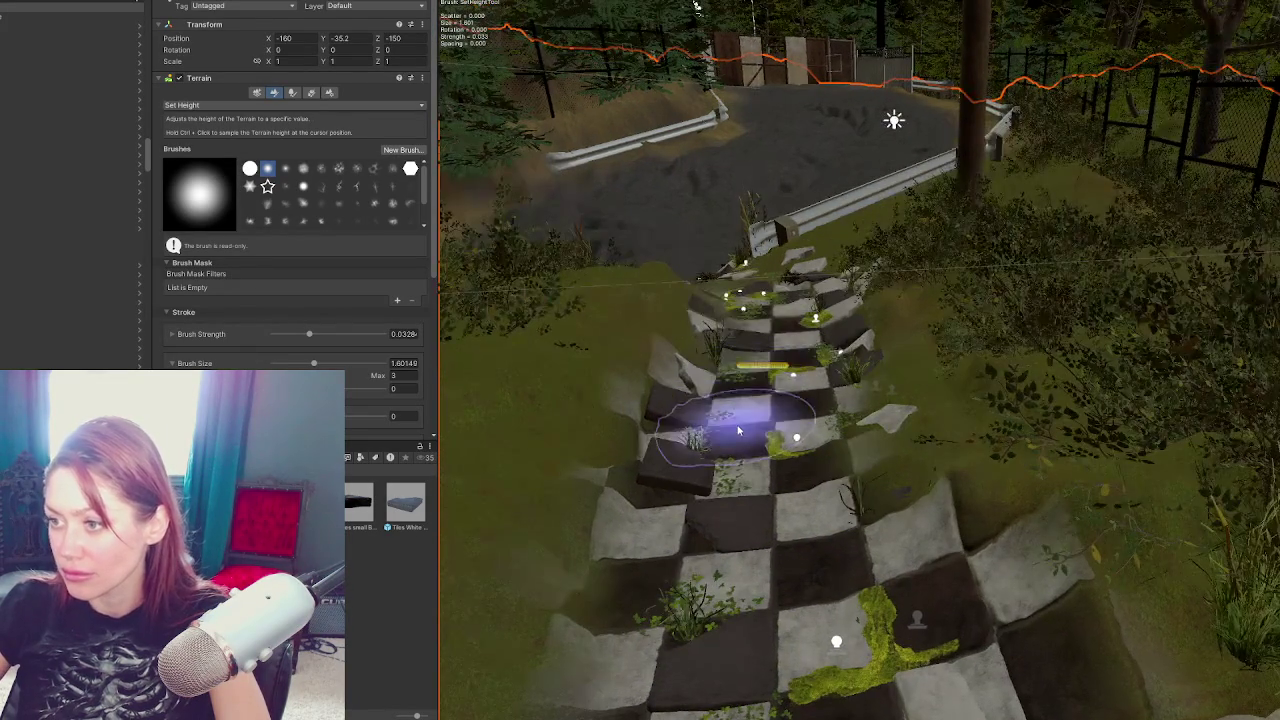
scroll(738, 425, "down", 3)
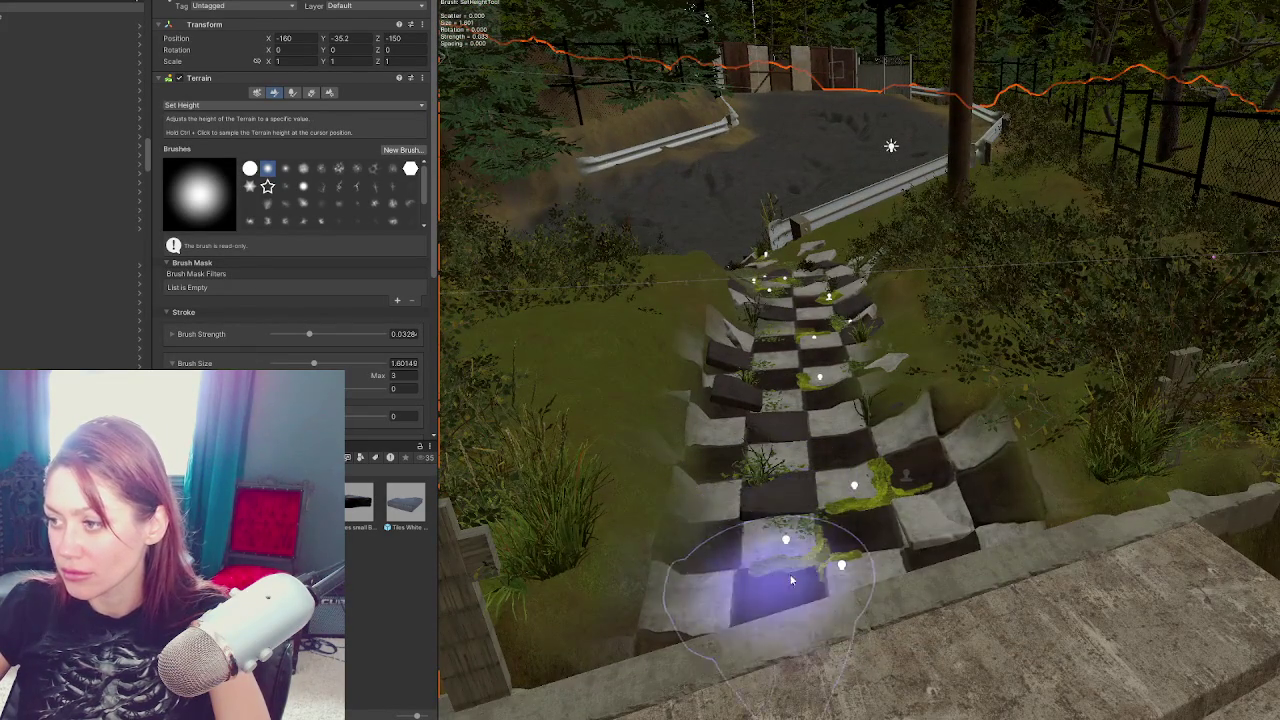
mouse_move(914, 423)
left_mouse_down()
mouse_move(920, 443)
mouse_move(906, 366)
mouse_move(921, 450)
mouse_move(894, 266)
left_mouse_up()
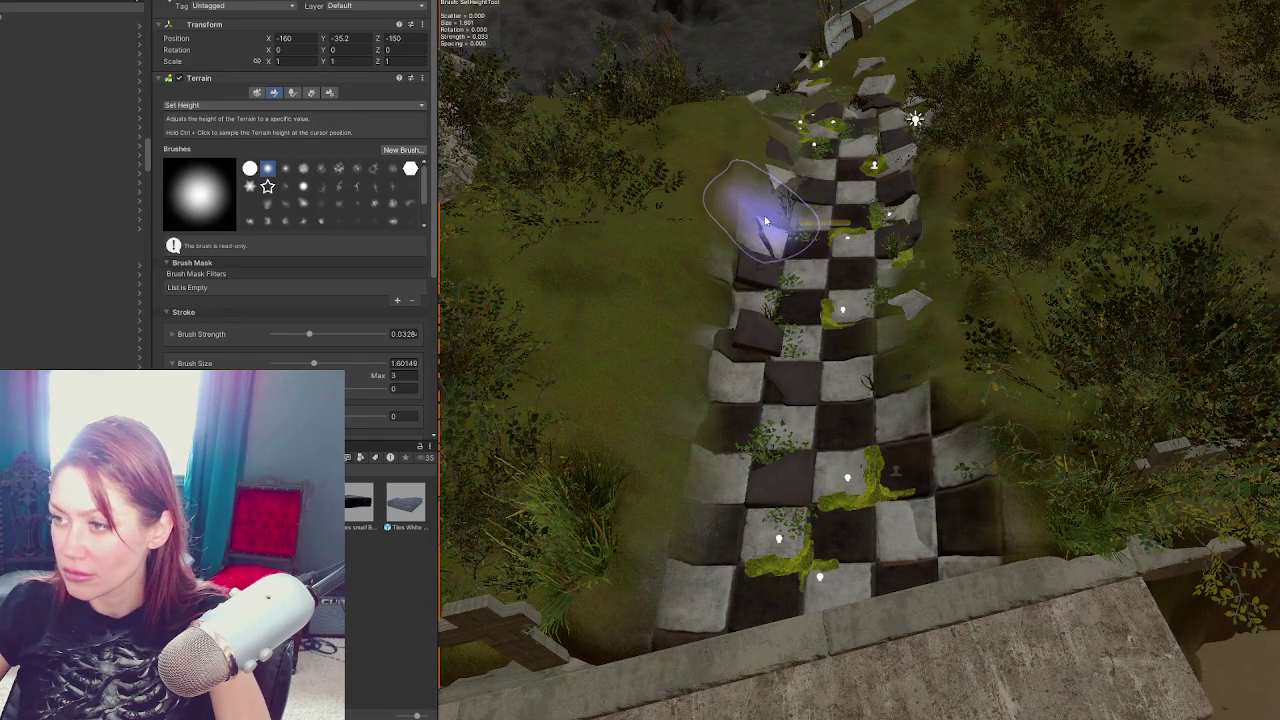
Keep the Set Height brush mode and select the Moss decal near the path's top
left_click(205, 105)
left_click(198, 143)
left_click(205, 105)
left_click(198, 143)
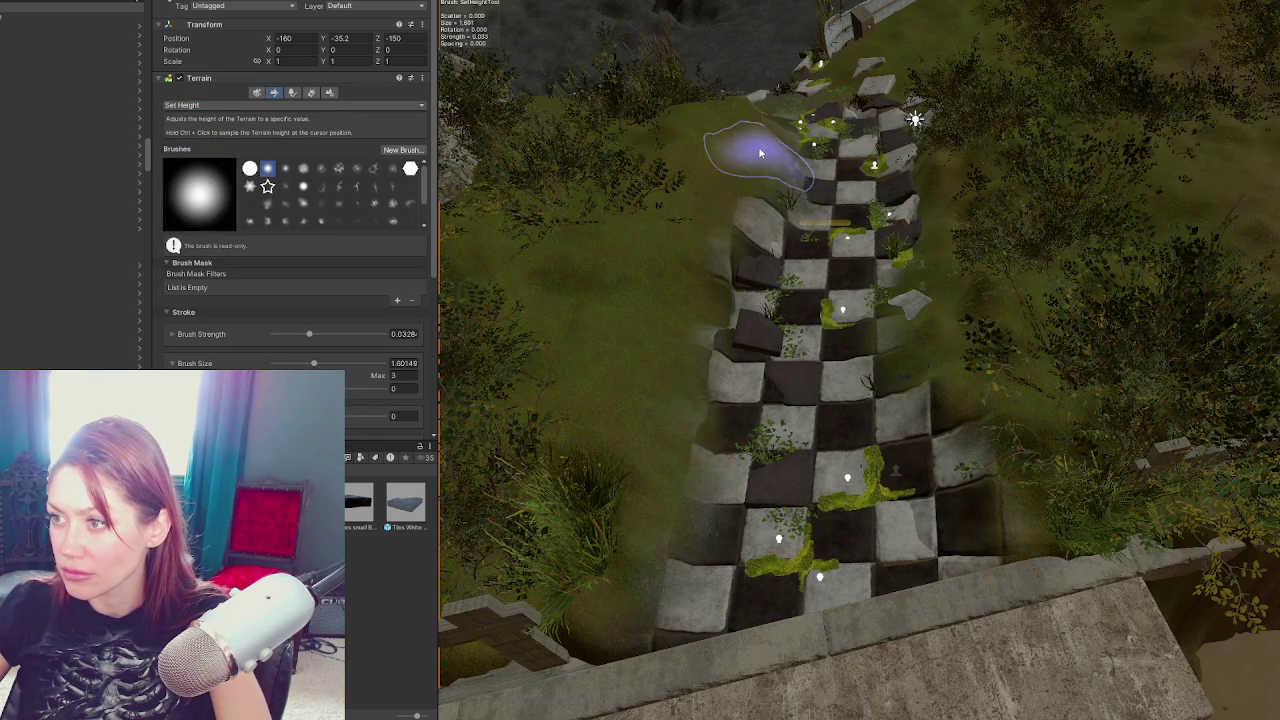
left_click(793, 172)
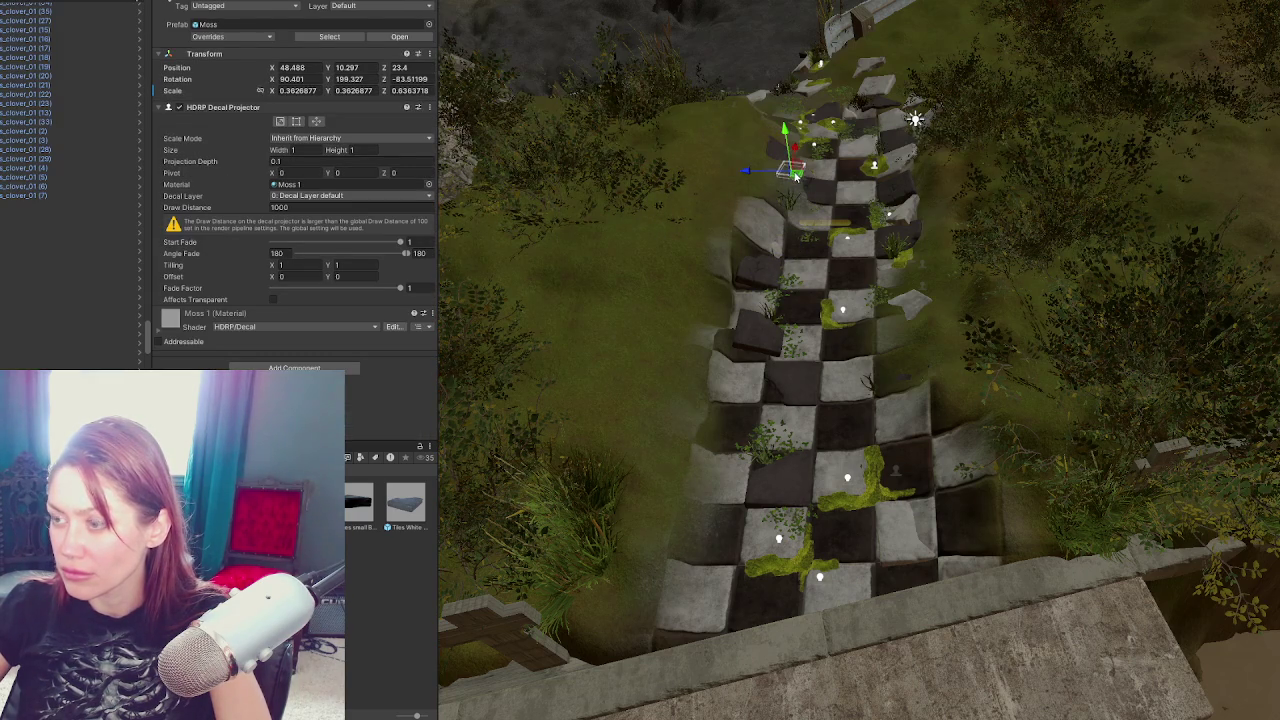
Move the Moss decal onto the rock ledge
key("f")
scroll(870, 261, "down", 5)
mouse_move(863, 353)
left_mouse_down()
mouse_move(1040, 380)
mouse_move(1050, 385)
mouse_move(915, 405)
mouse_move(1060, 440)
left_mouse_up()
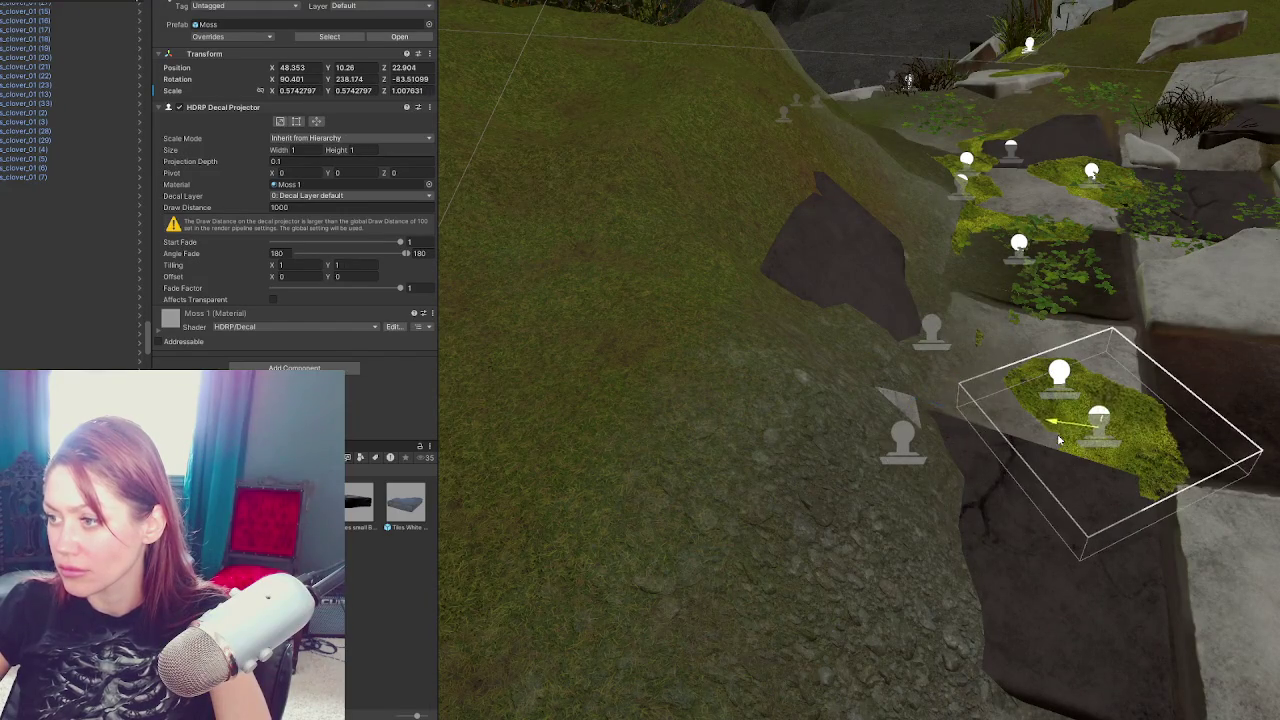
Shift the white corner tile right and raise the dark edge tile slightly
left_click(868, 410)
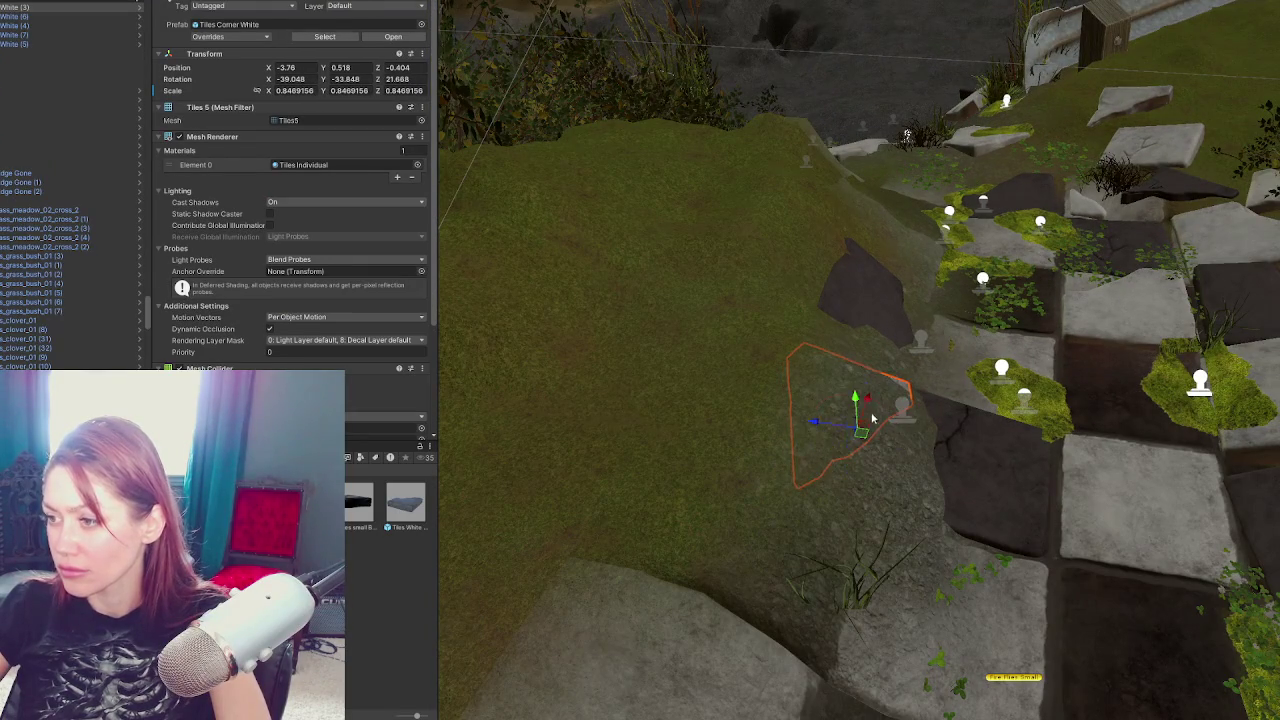
mouse_move(820, 427)
left_mouse_down()
mouse_move(846, 425)
mouse_move(868, 398)
mouse_move(871, 414)
mouse_move(851, 411)
left_mouse_up()
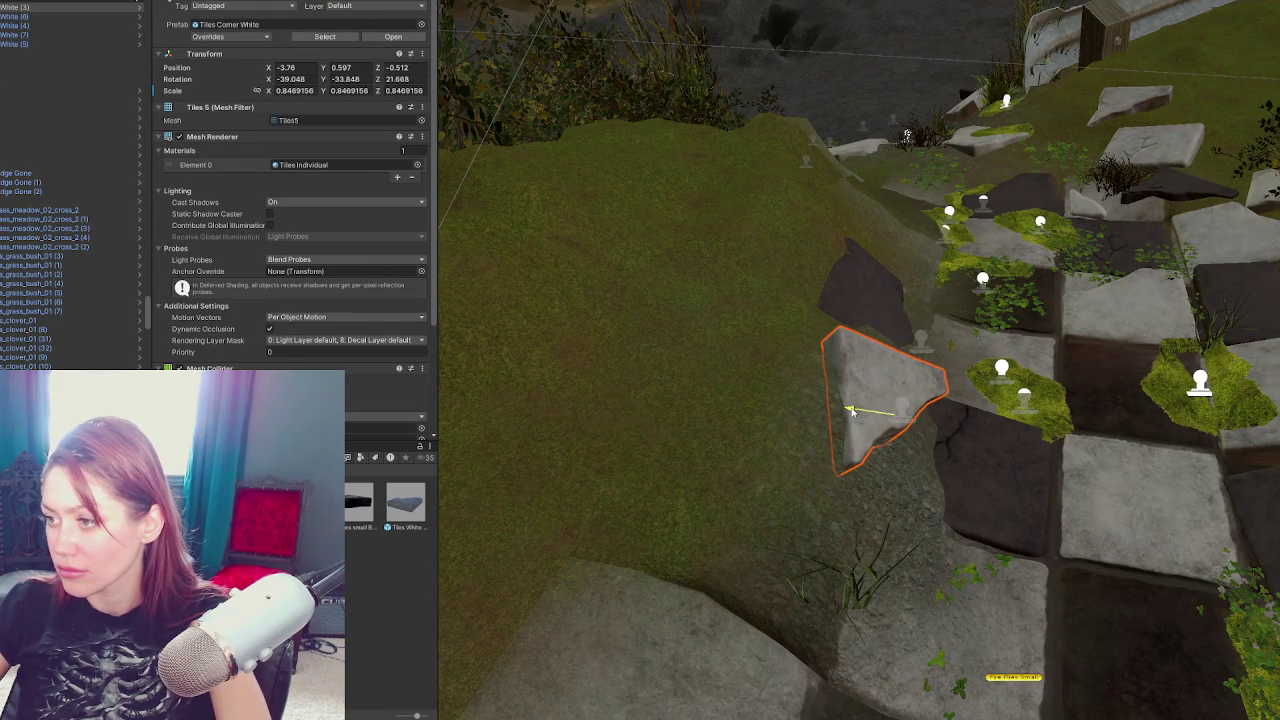
left_click(857, 301)
mouse_move(855, 308)
left_mouse_down()
mouse_move(853, 320)
mouse_move(896, 272)
left_mouse_up()
scroll(893, 470, "down", 3)
Raise the Moss decal slightly and slide it down the path onto a lower dark tile
left_click(881, 455)
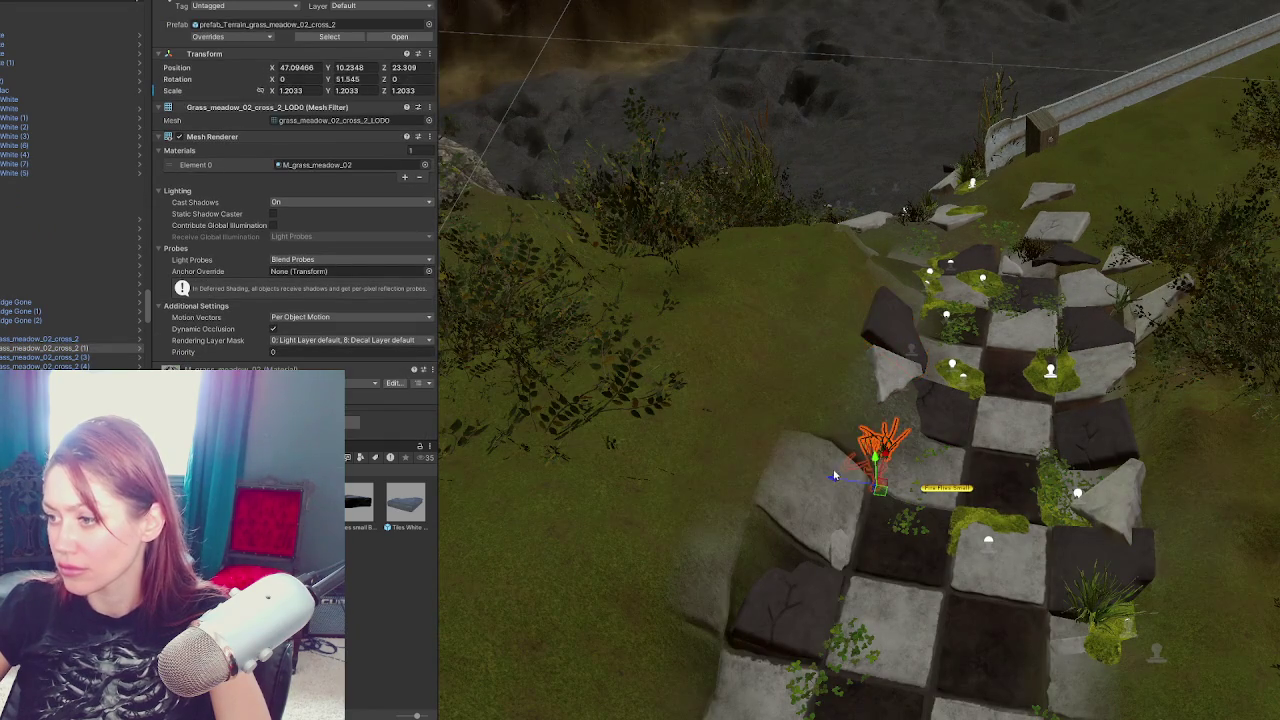
left_click(916, 350)
left_click_drag(912, 322, 940, 313)
mouse_move(871, 337)
left_mouse_down()
mouse_move(1018, 350)
mouse_move(963, 594)
left_mouse_up()
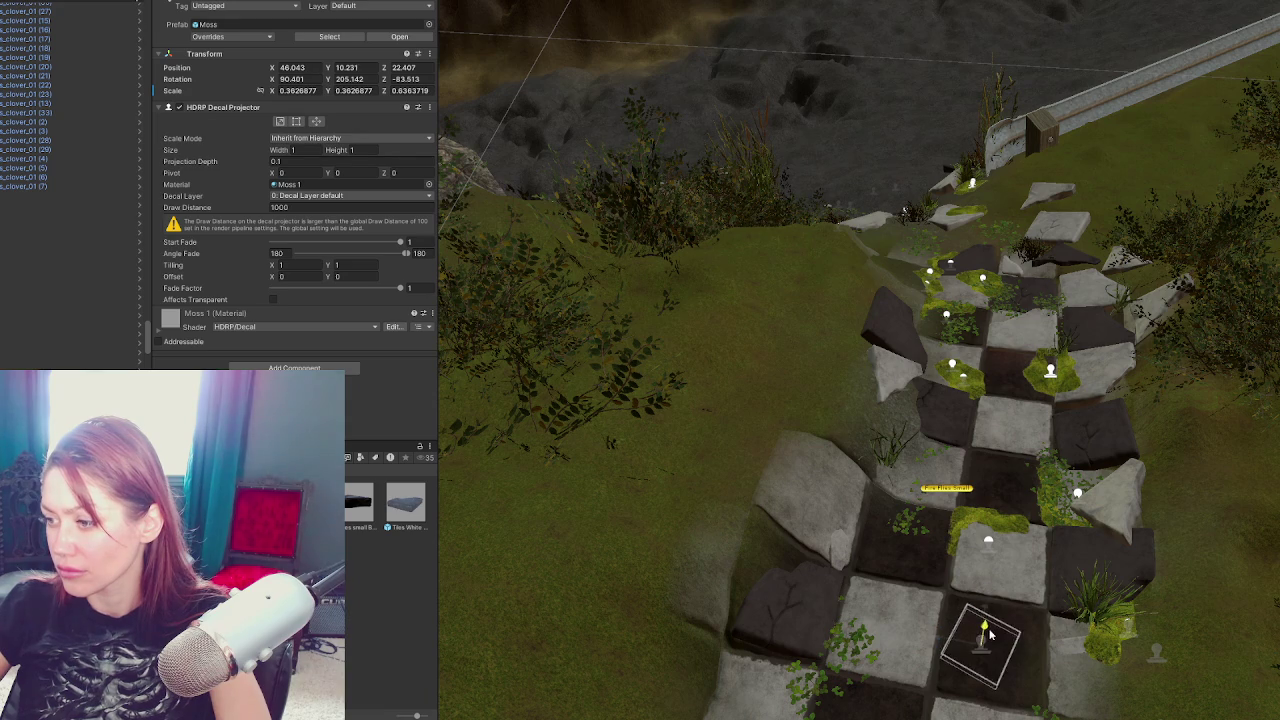
left_click(884, 398)
scroll(920, 428, "down", 5)
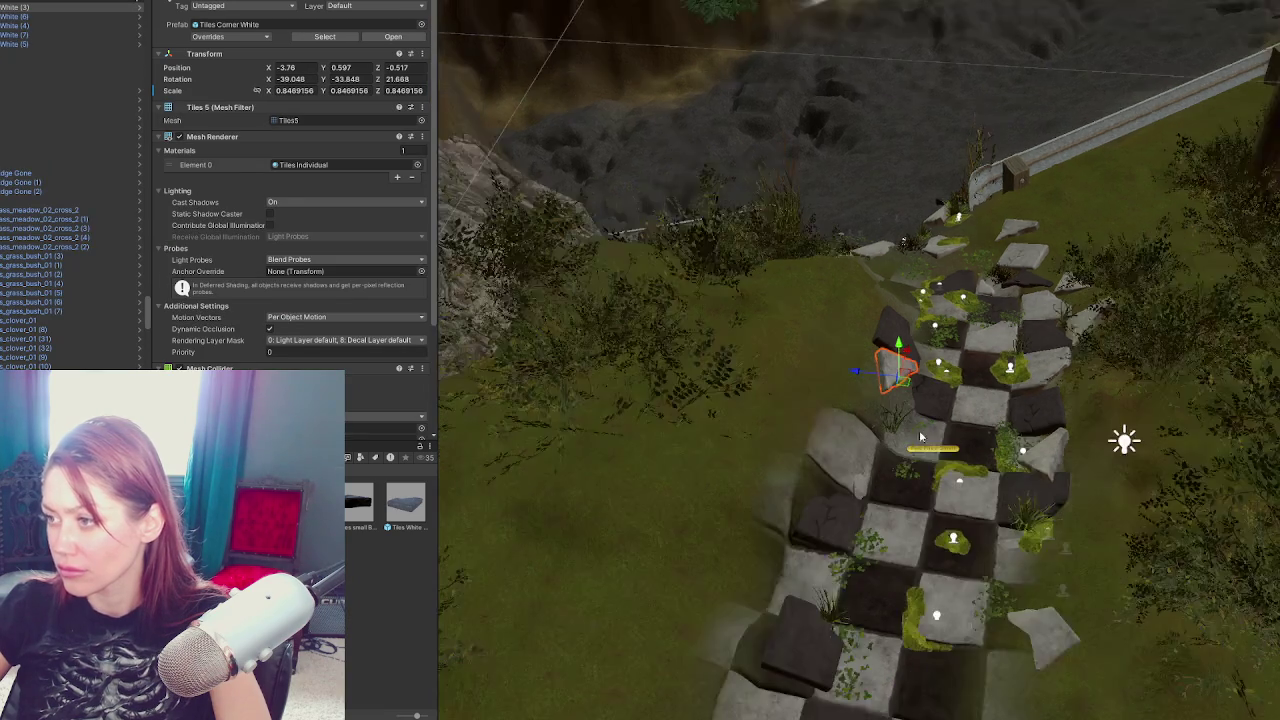
scroll(921, 368, "up", 2)
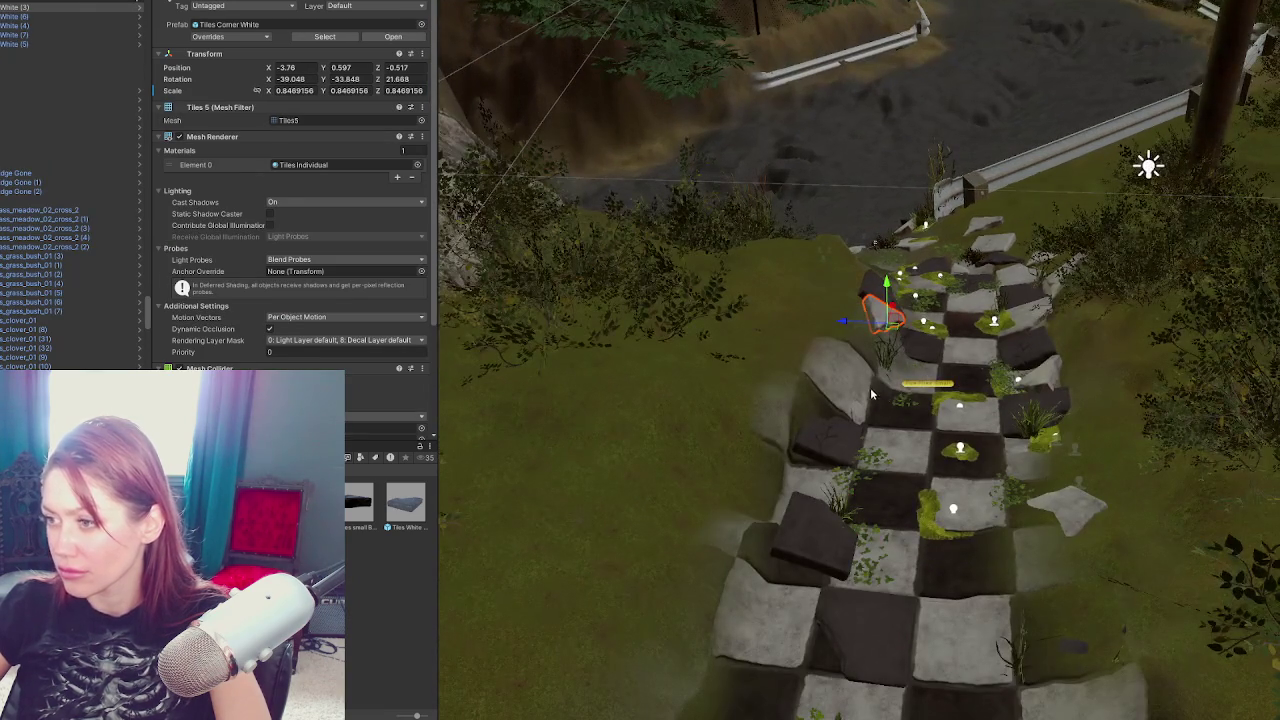
left_click(850, 386)
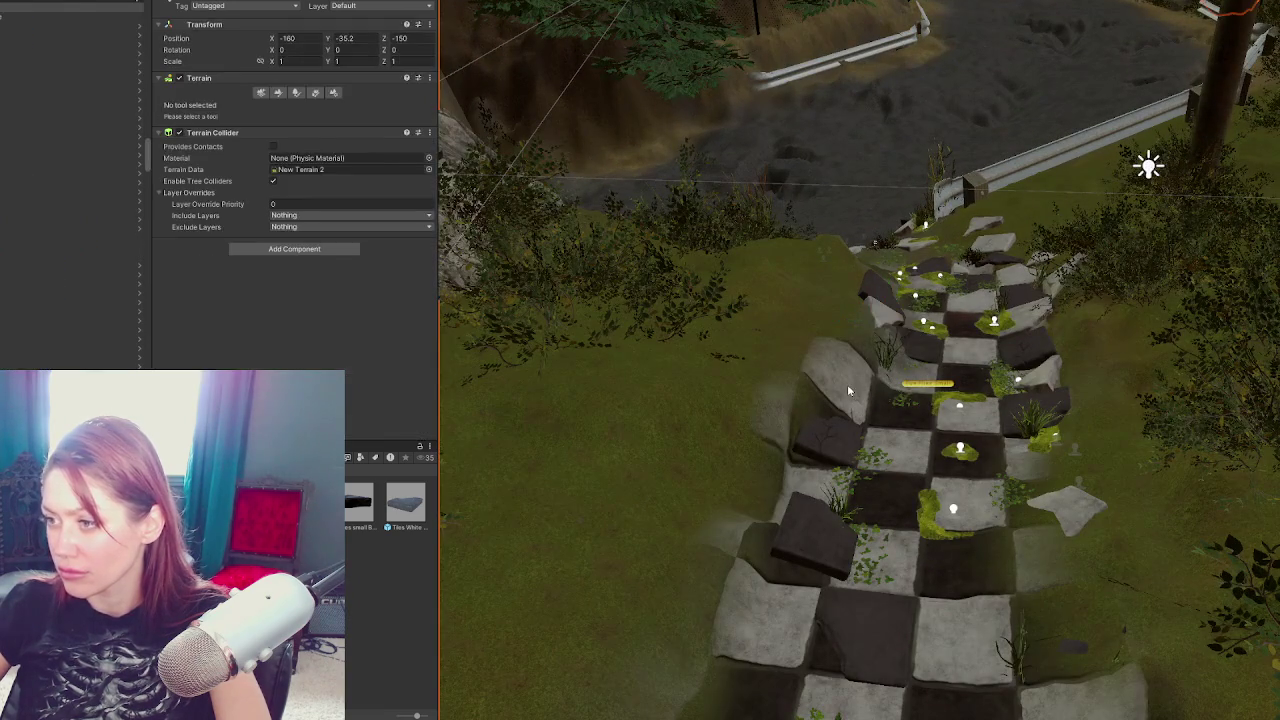
Weaken the Set Height brush (strength max 0.1, jitter 0.001) and level the terrain across the tiled path
mouse_move(845, 368)
left_mouse_down()
mouse_move(849, 343)
mouse_move(840, 409)
left_mouse_up()
left_click_drag(309, 334, 293, 334)
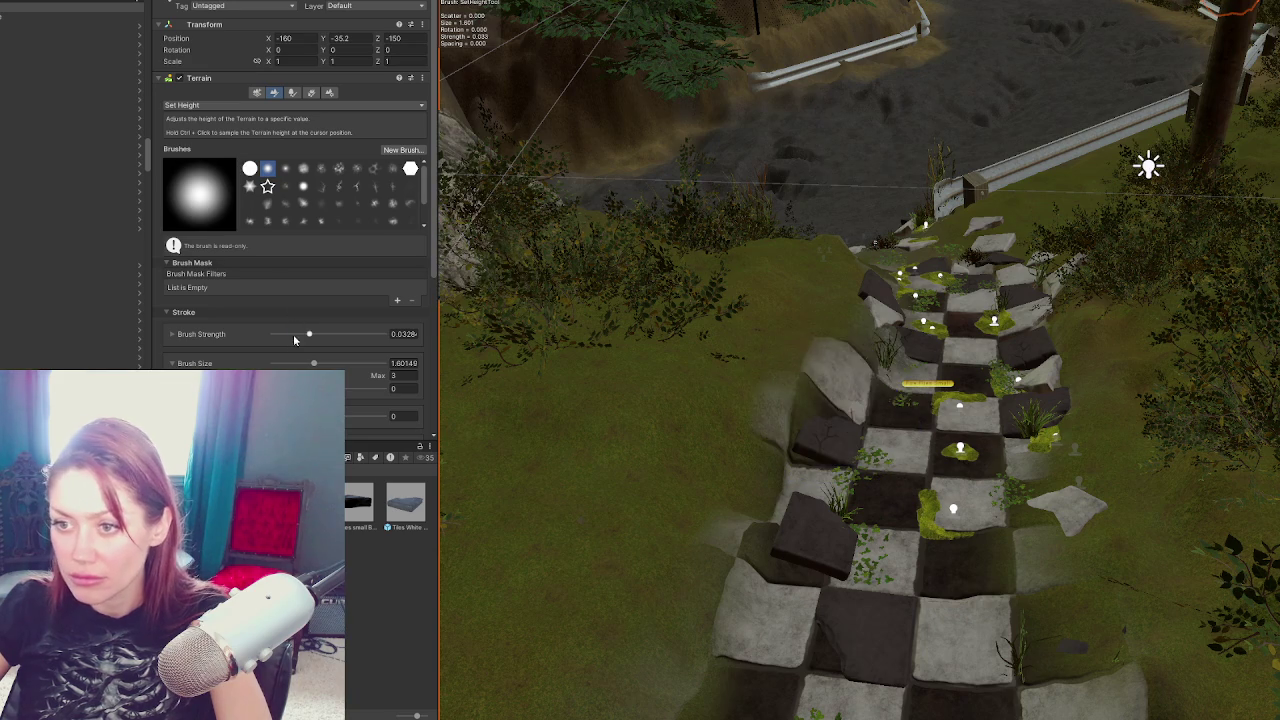
left_click(250, 338)
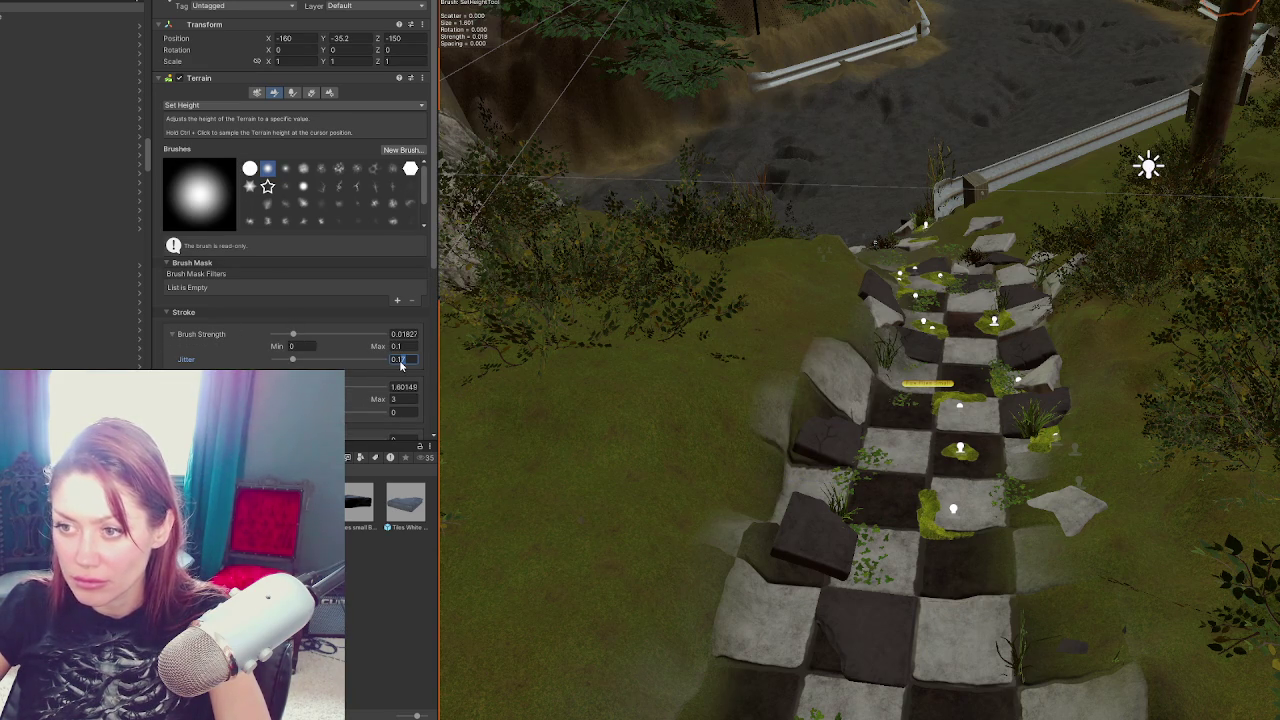
type("0.01")
key("Return")
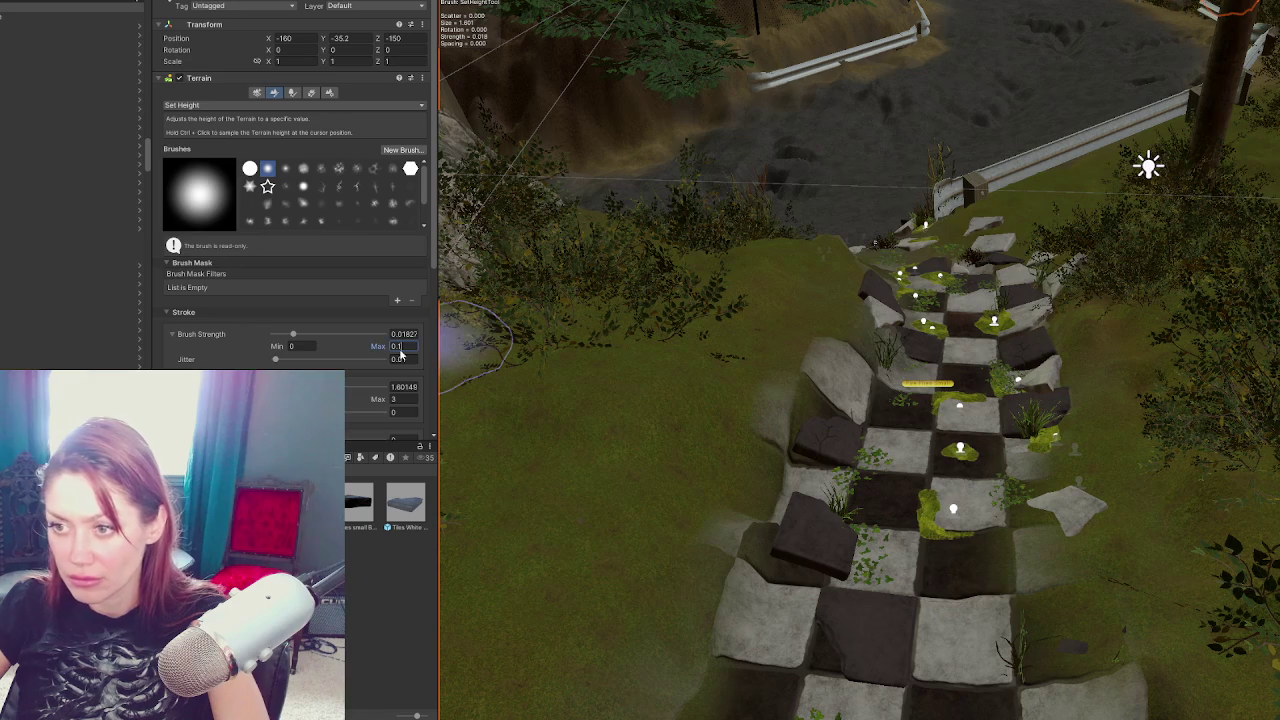
type("01")
key("Return")
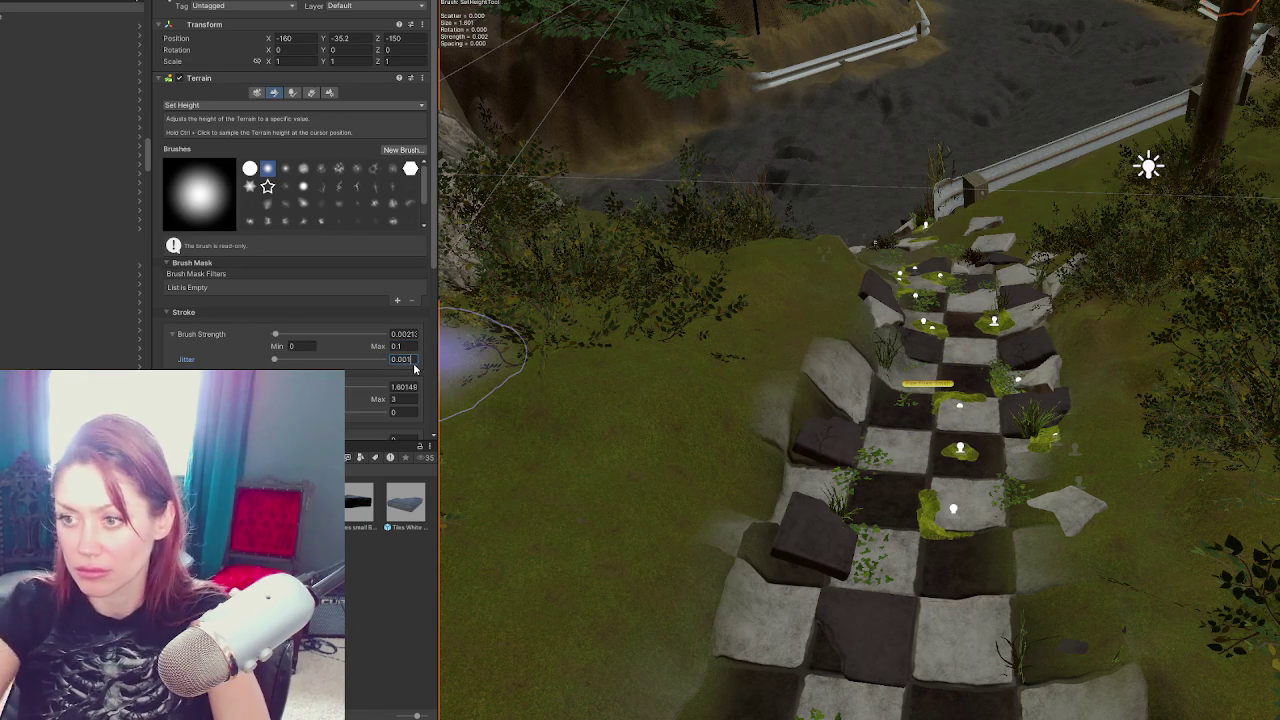
key("Return")
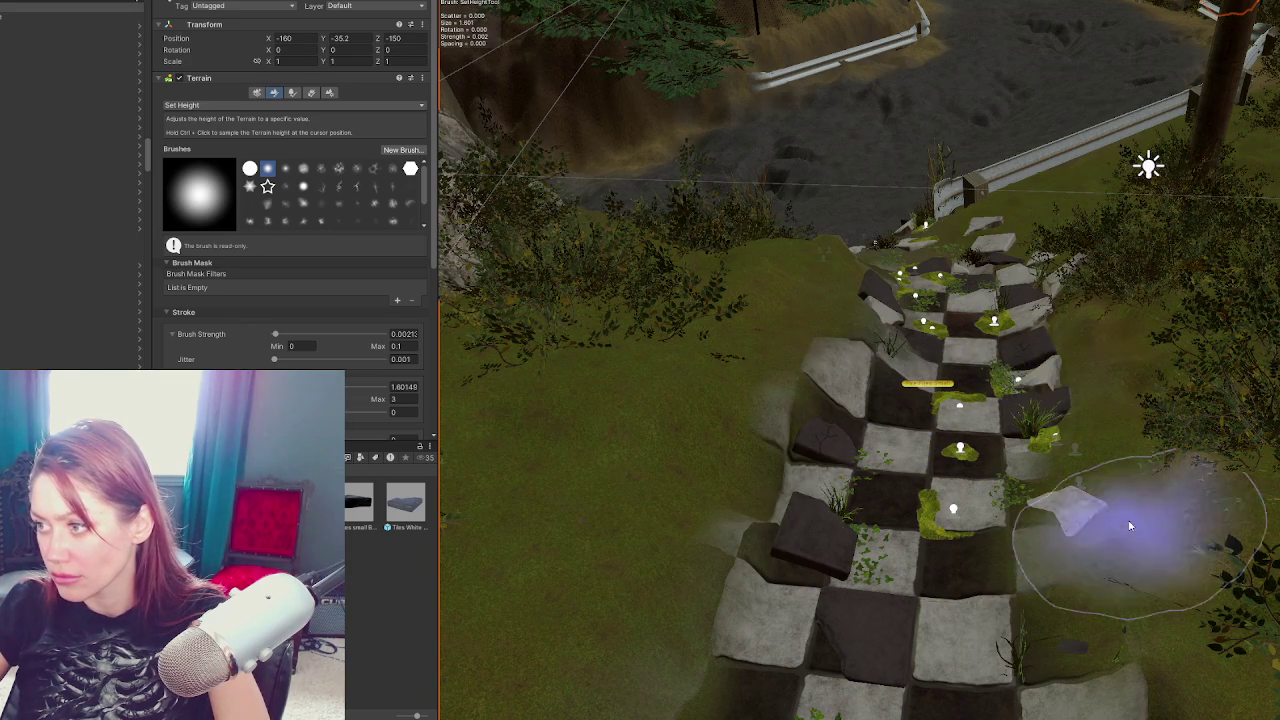
mouse_move(1130, 550)
left_mouse_down()
mouse_move(1072, 593)
mouse_move(1029, 557)
mouse_move(1043, 543)
mouse_move(786, 357)
left_mouse_up()
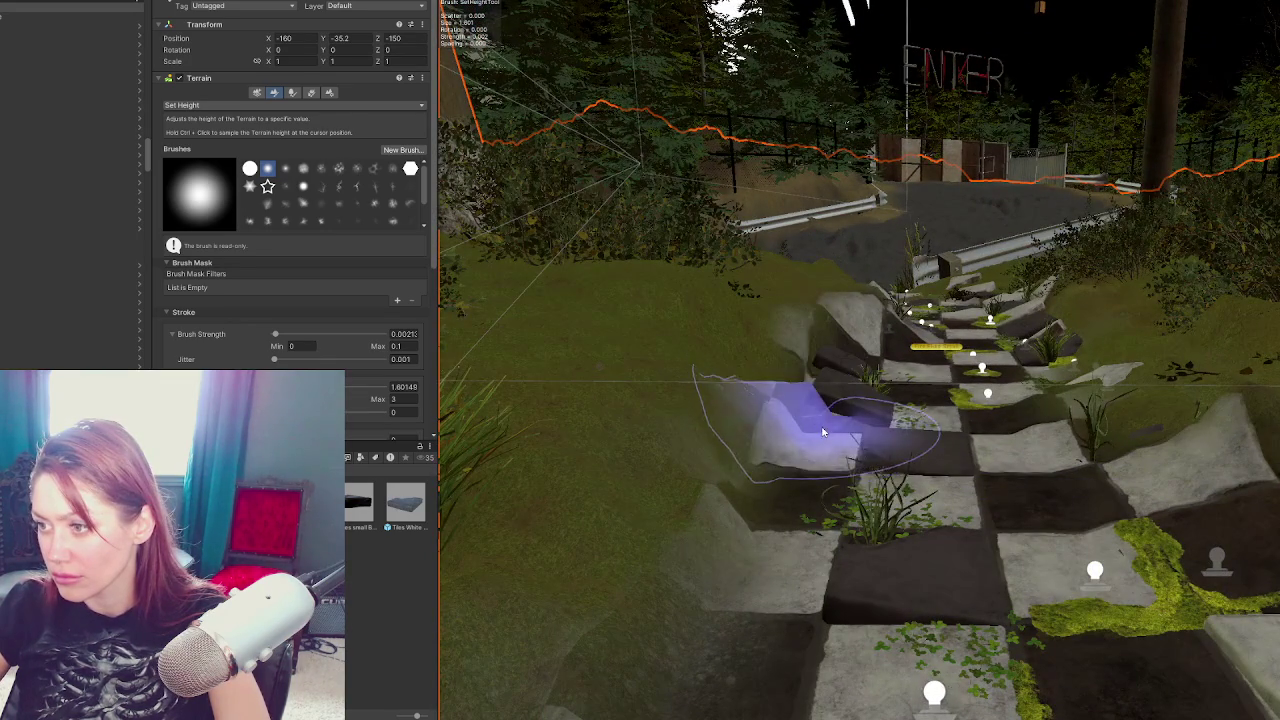
mouse_move(848, 428)
left_mouse_down()
mouse_move(800, 450)
mouse_move(829, 565)
mouse_move(986, 514)
mouse_move(1028, 78)
left_mouse_up()
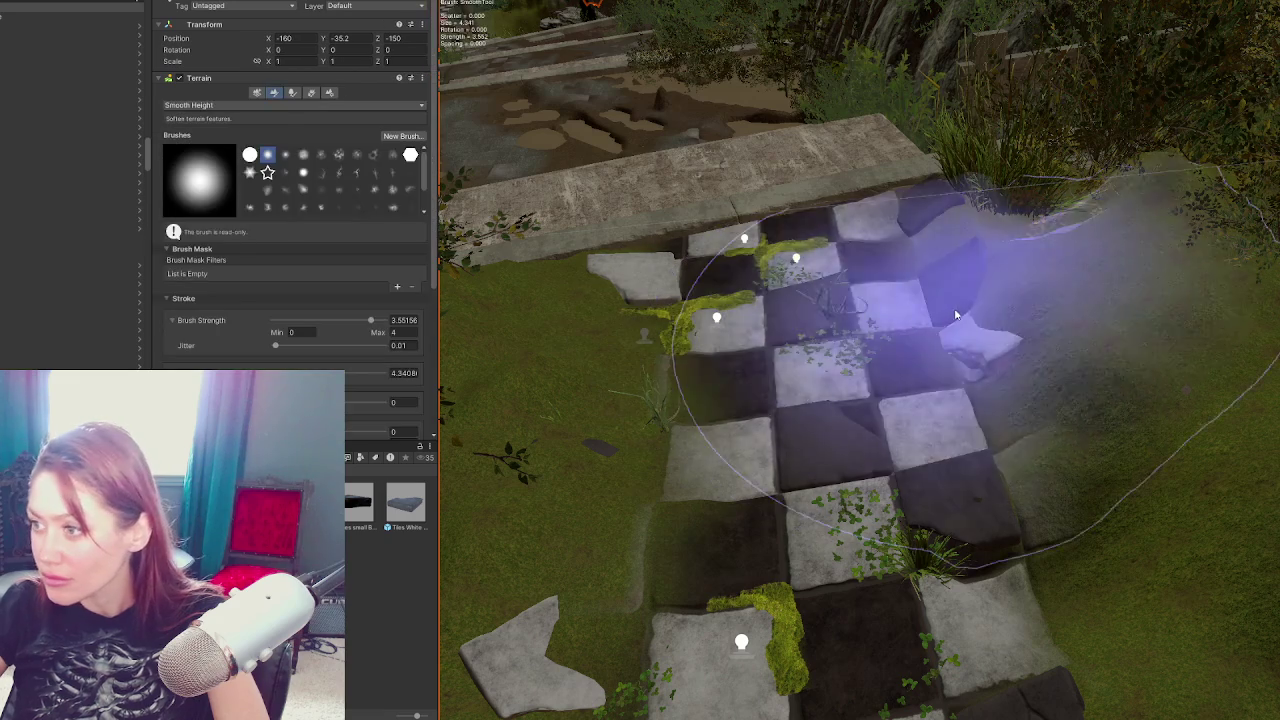
Switch the terrain tool from Raise or Lower to Paint Texture
left_click(255, 105)
left_click(215, 156)
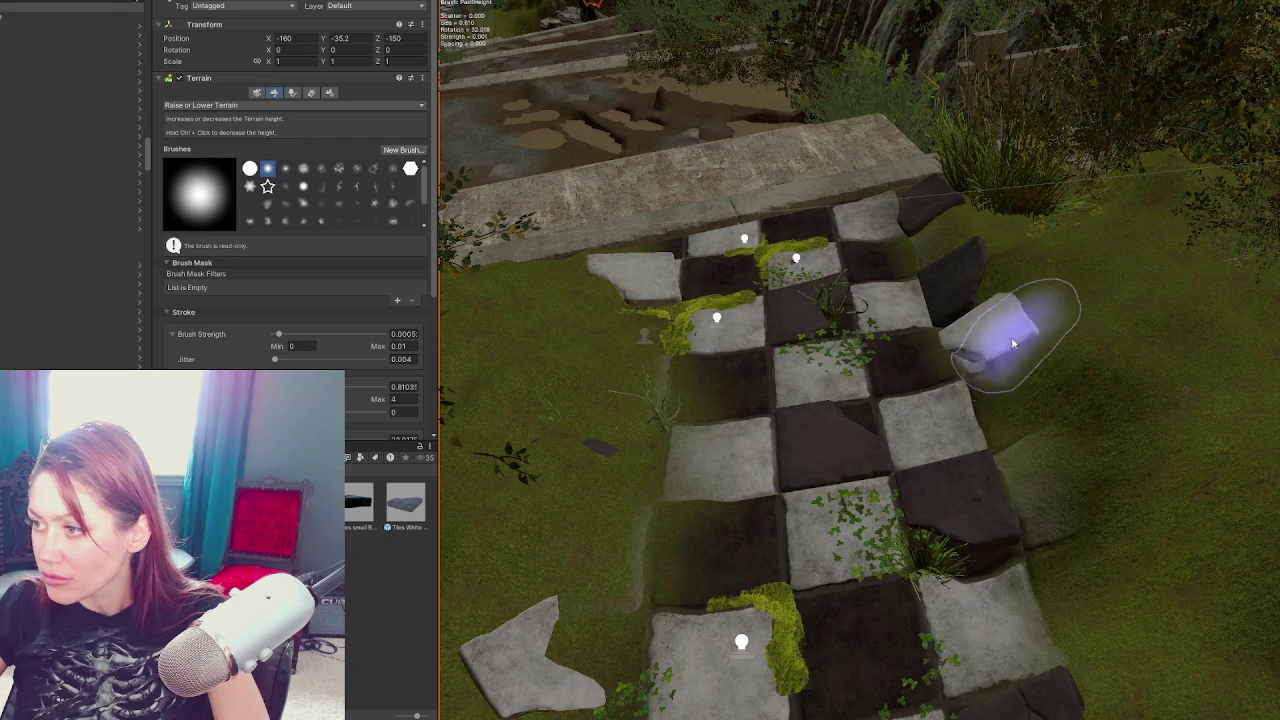
left_click(283, 104)
left_click(240, 235)
Collapse the brush and layer settings sections and pick Grass_B_TerrainLayer from the Layer Palette
scroll(250, 200, "down", 10)
scroll(220, 150, "up", 5)
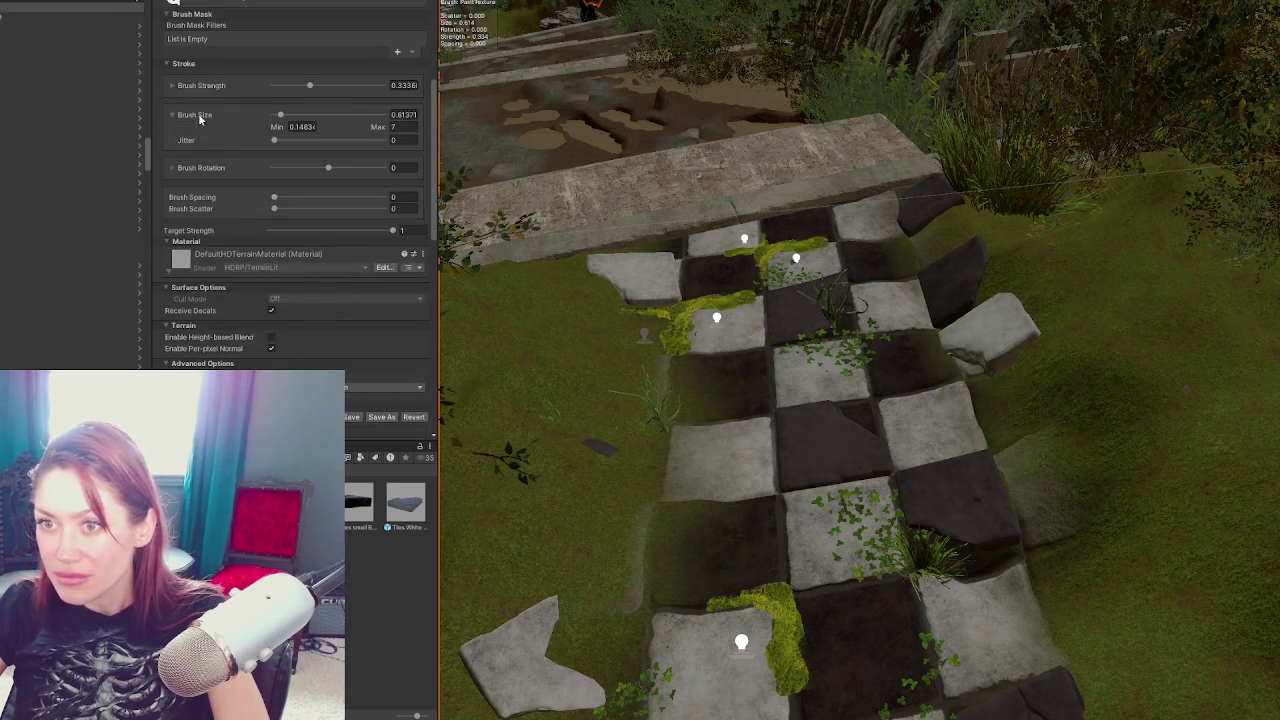
scroll(200, 122, "up", 3)
left_click(197, 157)
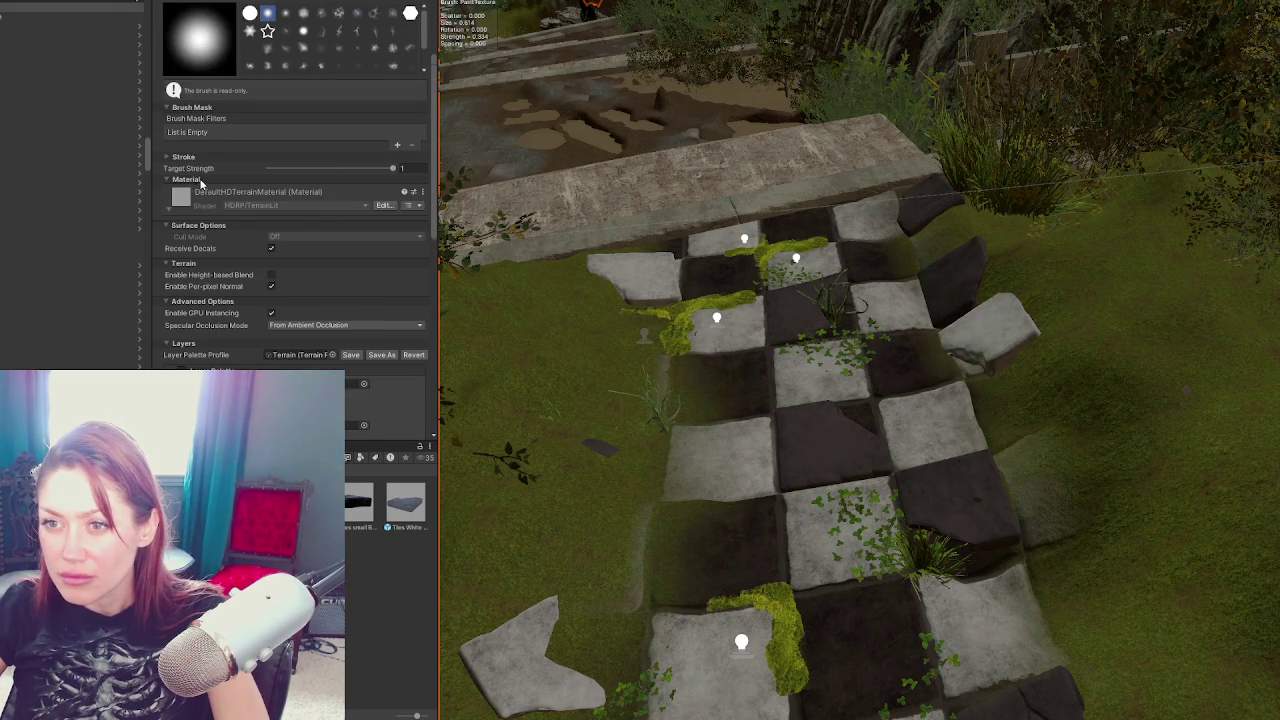
left_click(200, 180)
left_click(200, 193)
left_click(203, 213)
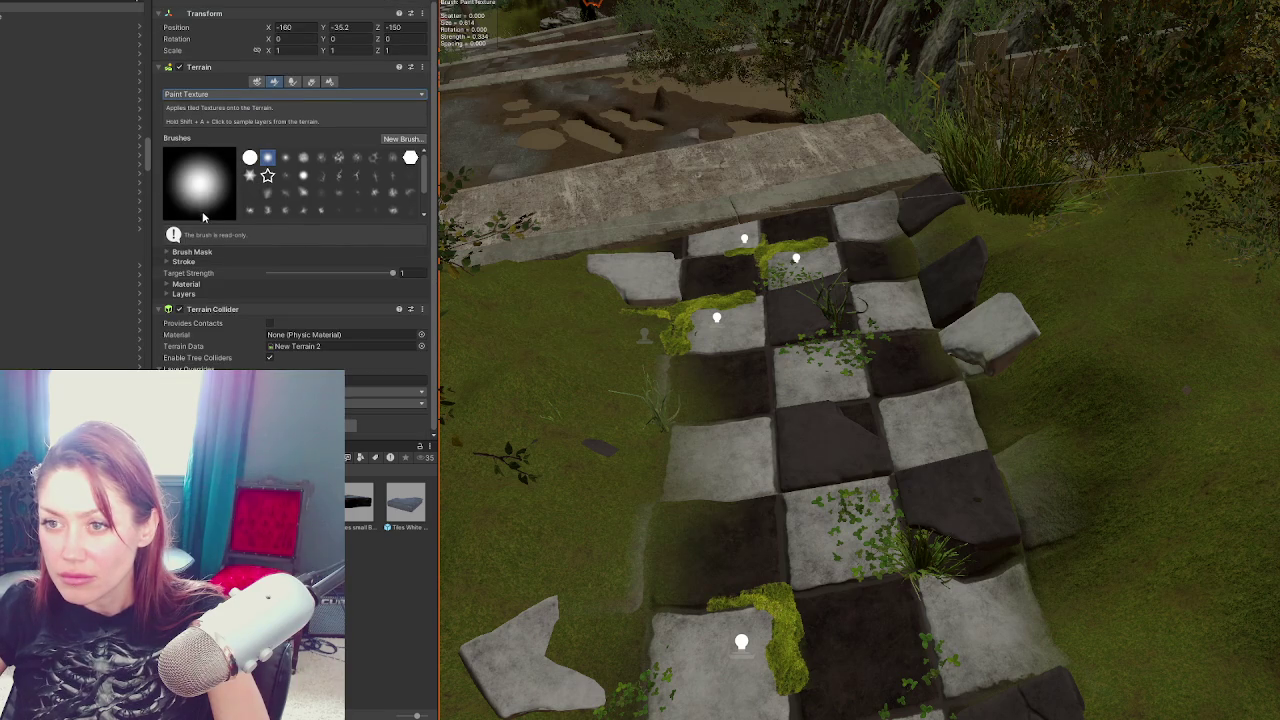
left_click(202, 294)
scroll(299, 262, "down", 5)
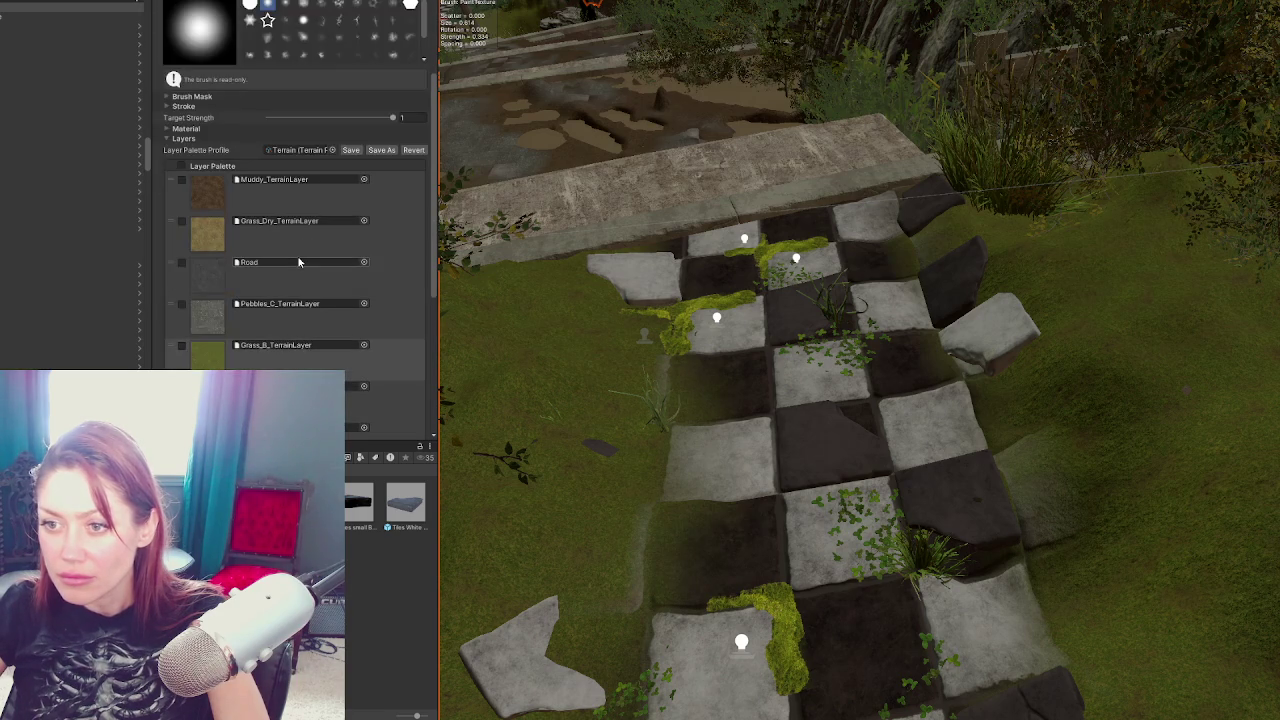
left_click(251, 365)
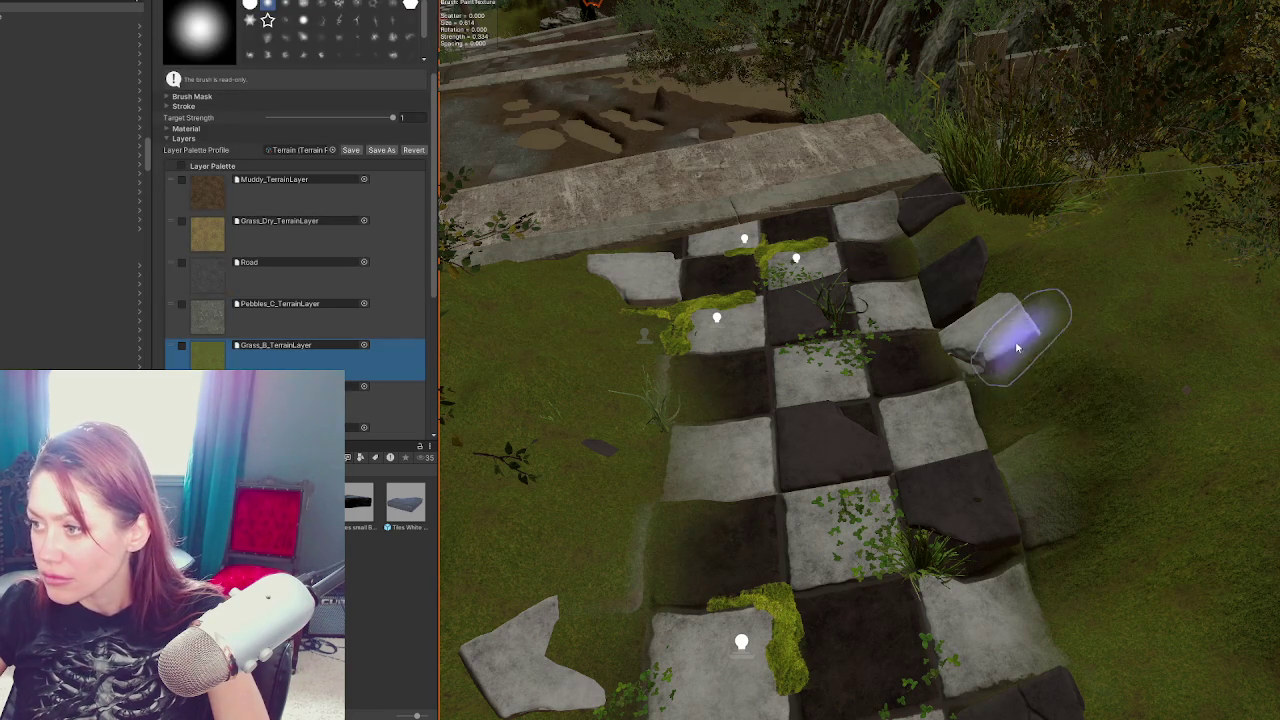
Choose Pebbles_C_TerrainLayer and paint pebbles onto the grass beside the tiles
left_click_drag(823, 407, 1029, 371)
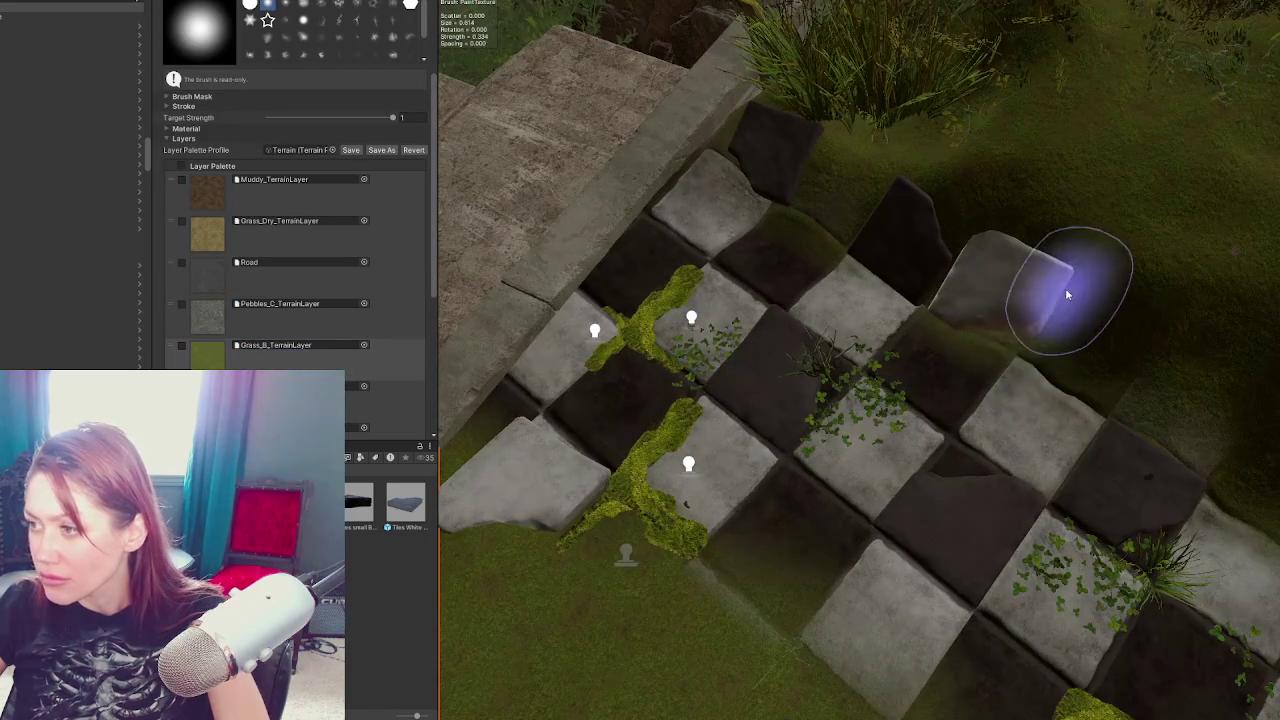
left_click_drag(1066, 286, 991, 377)
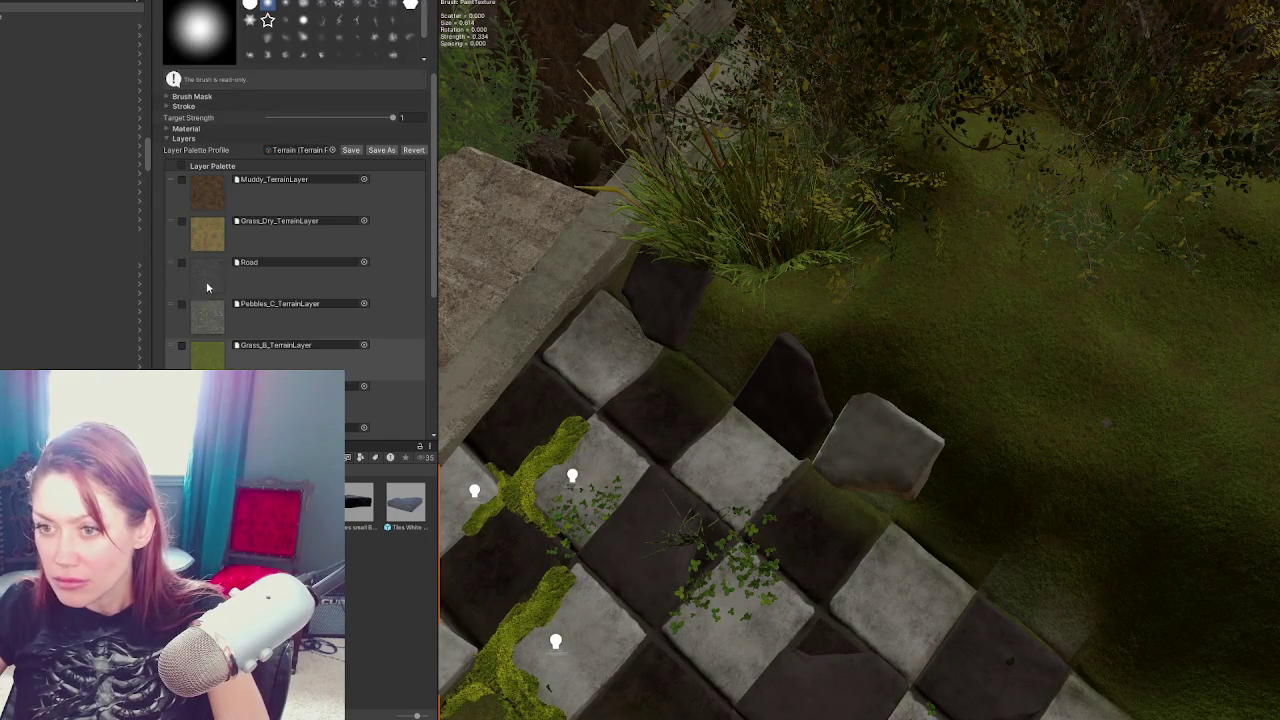
scroll(239, 372, "down", 2)
left_click(239, 372)
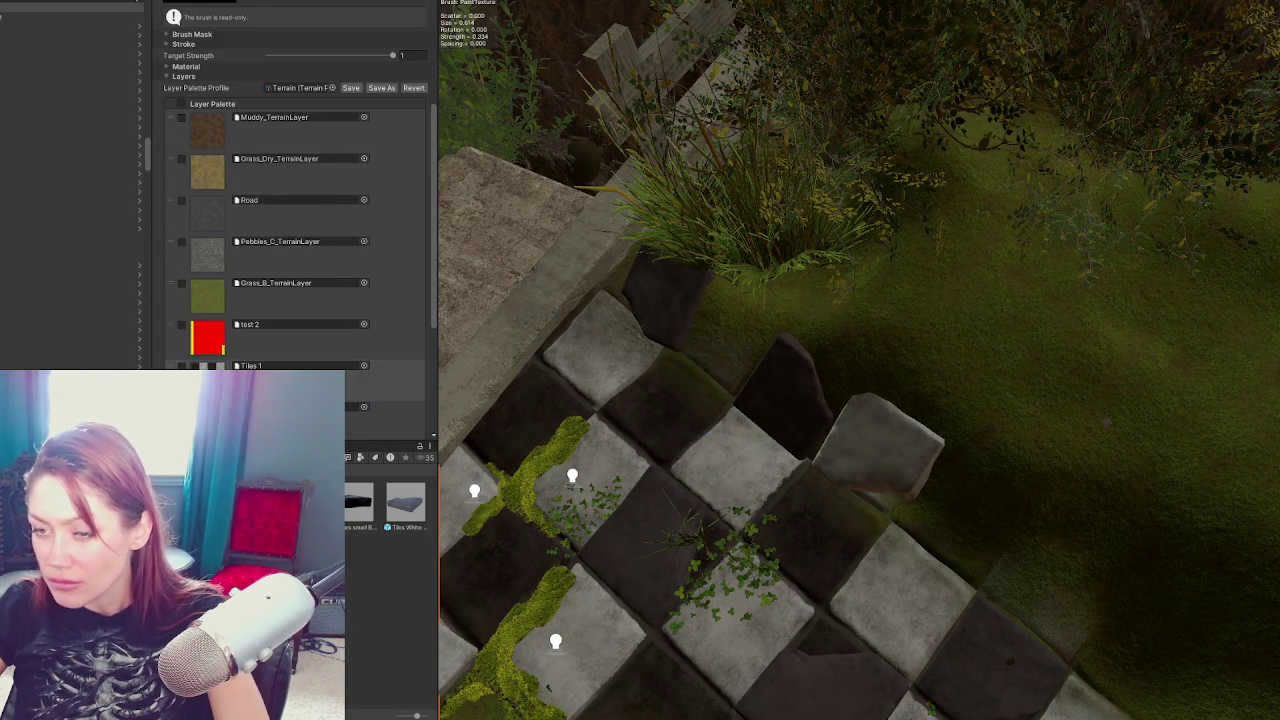
left_click(211, 238)
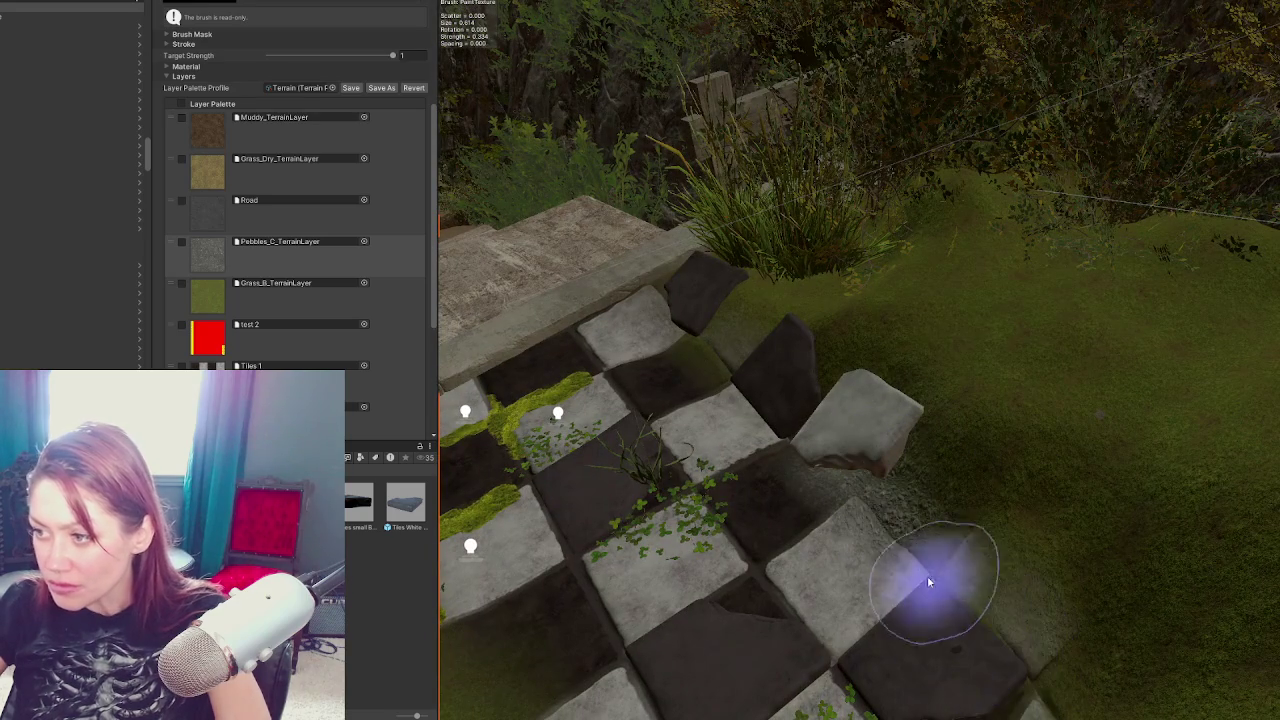
mouse_move(927, 575)
left_mouse_down()
mouse_move(865, 478)
mouse_move(943, 528)
left_mouse_up()
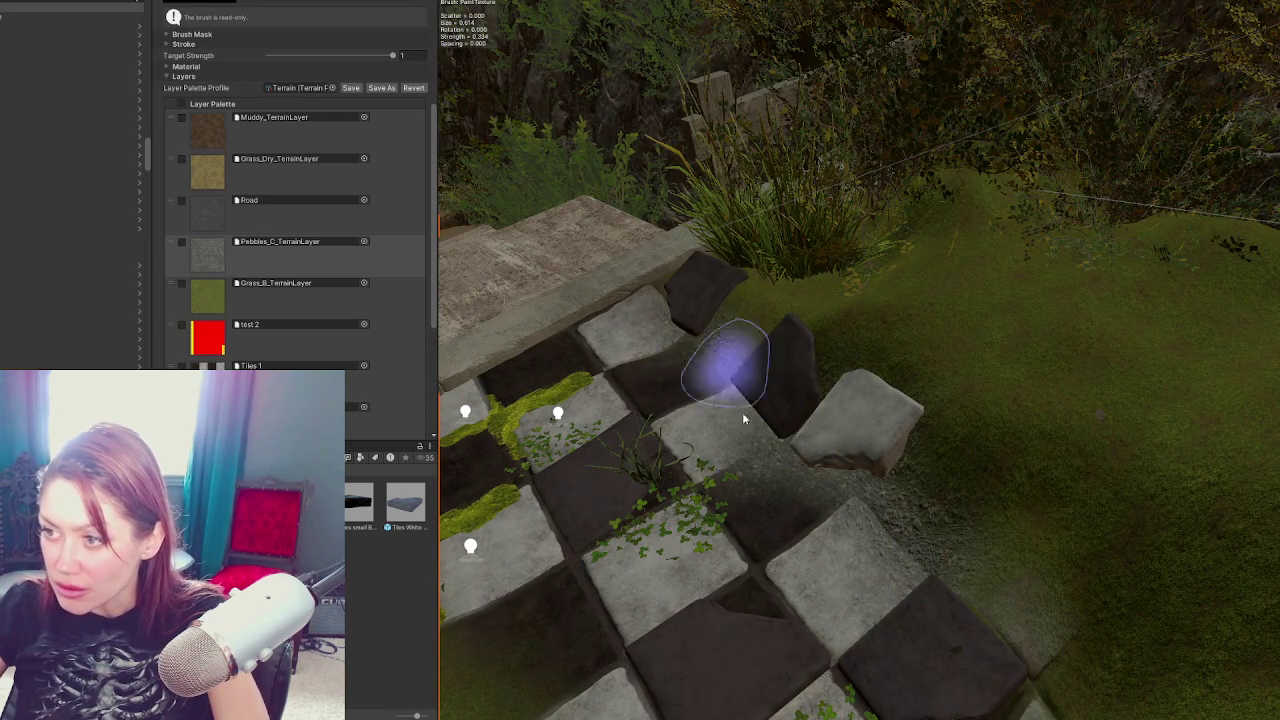
Orbit, pan and zoom along the tiled path to inspect the painted gravel
mouse_move(717, 287)
left_mouse_down()
mouse_move(857, 366)
mouse_move(717, 471)
mouse_move(871, 423)
left_mouse_up()
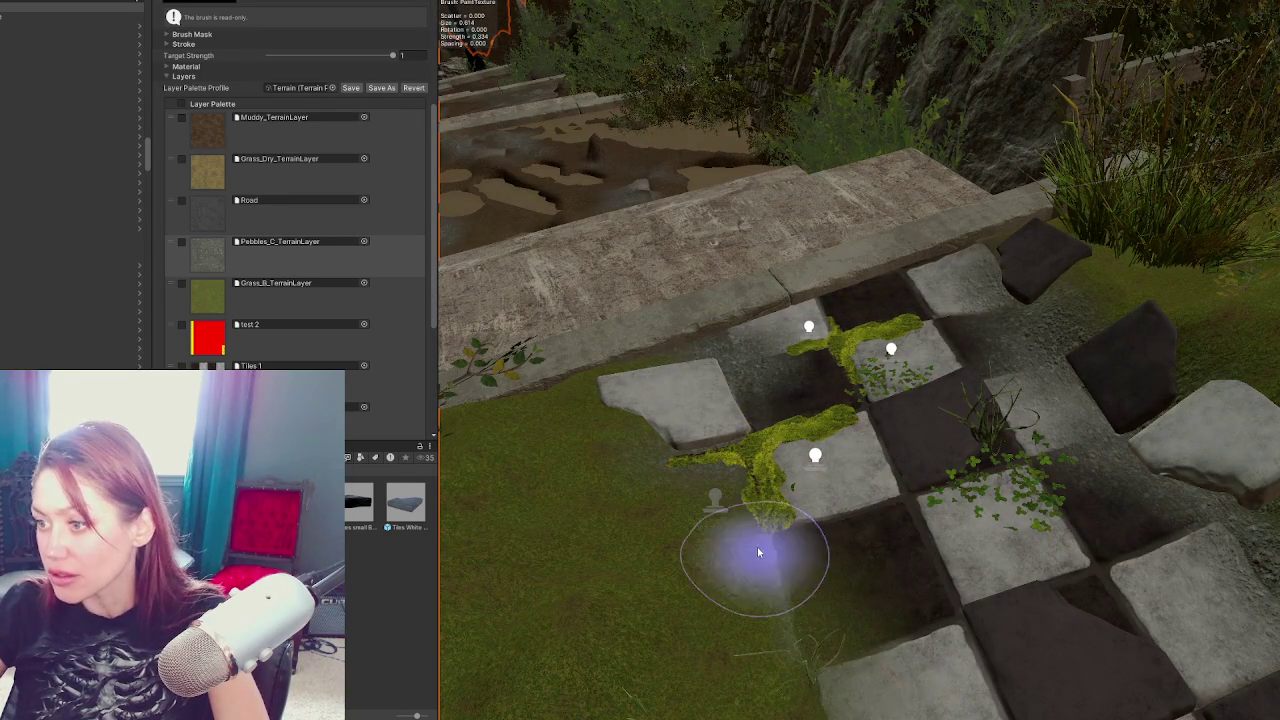
scroll(770, 590, "down", 1)
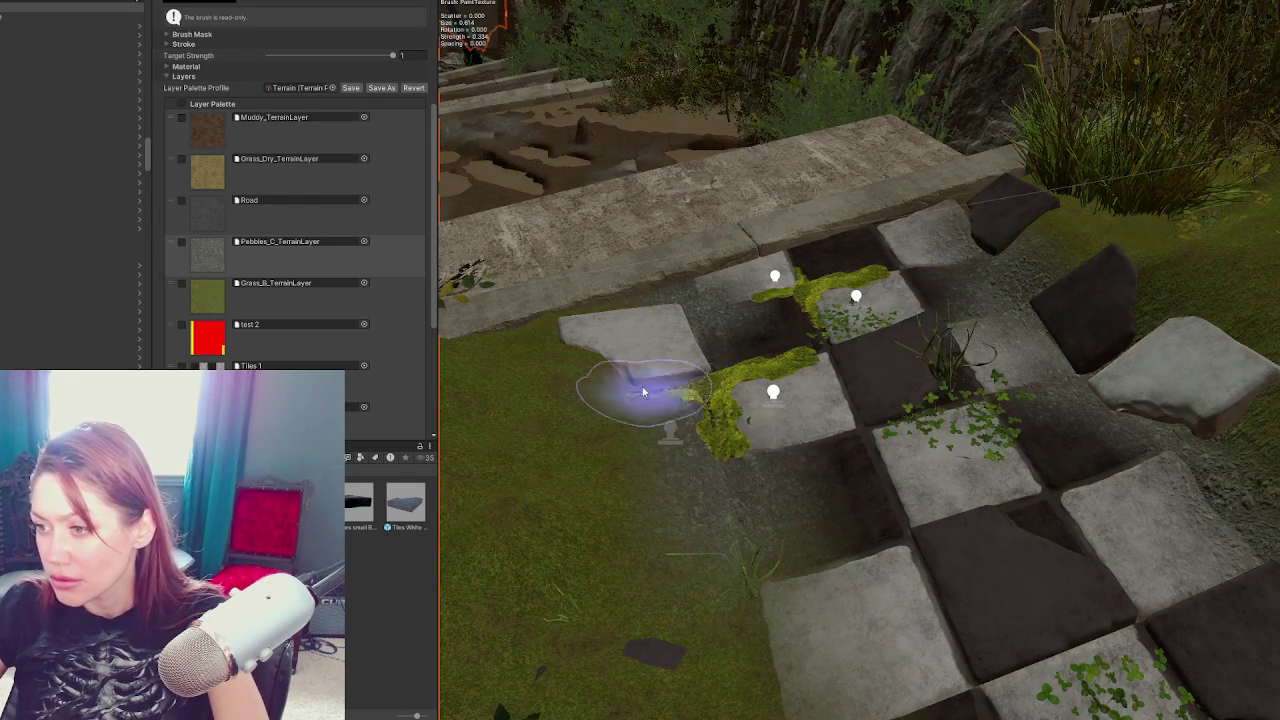
scroll(786, 640, "down", 2)
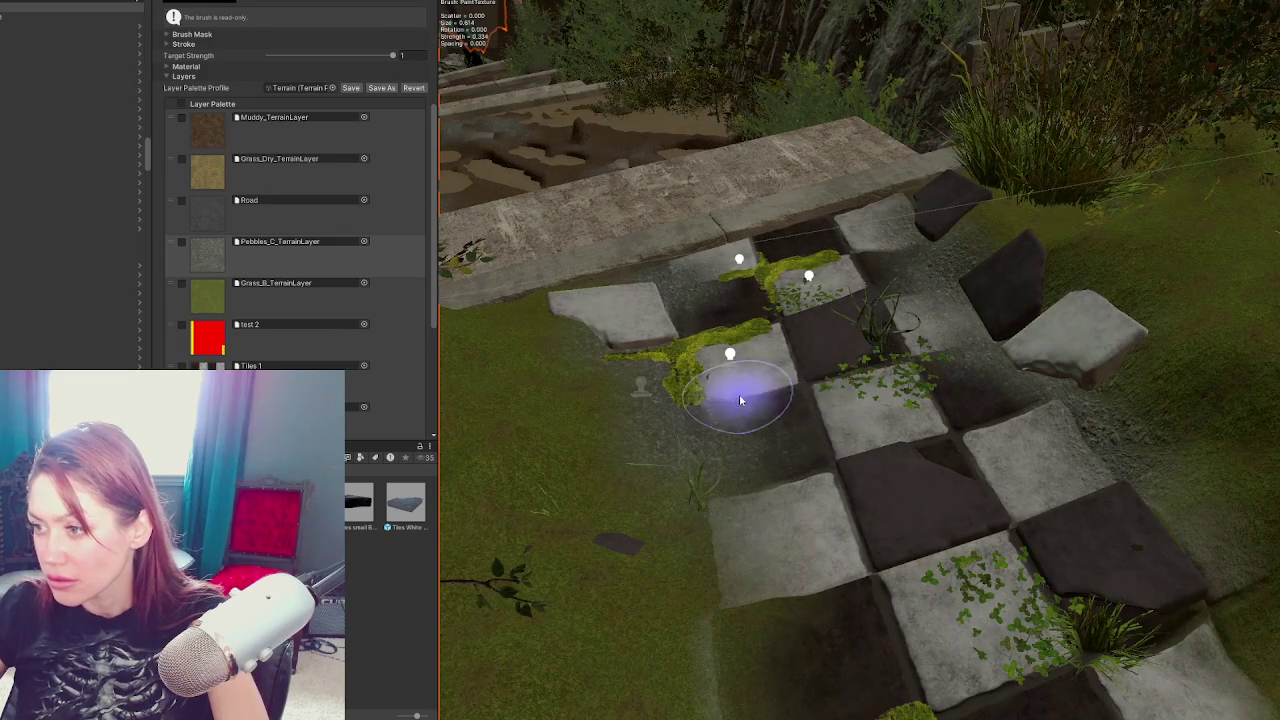
scroll(772, 677, "down", 2)
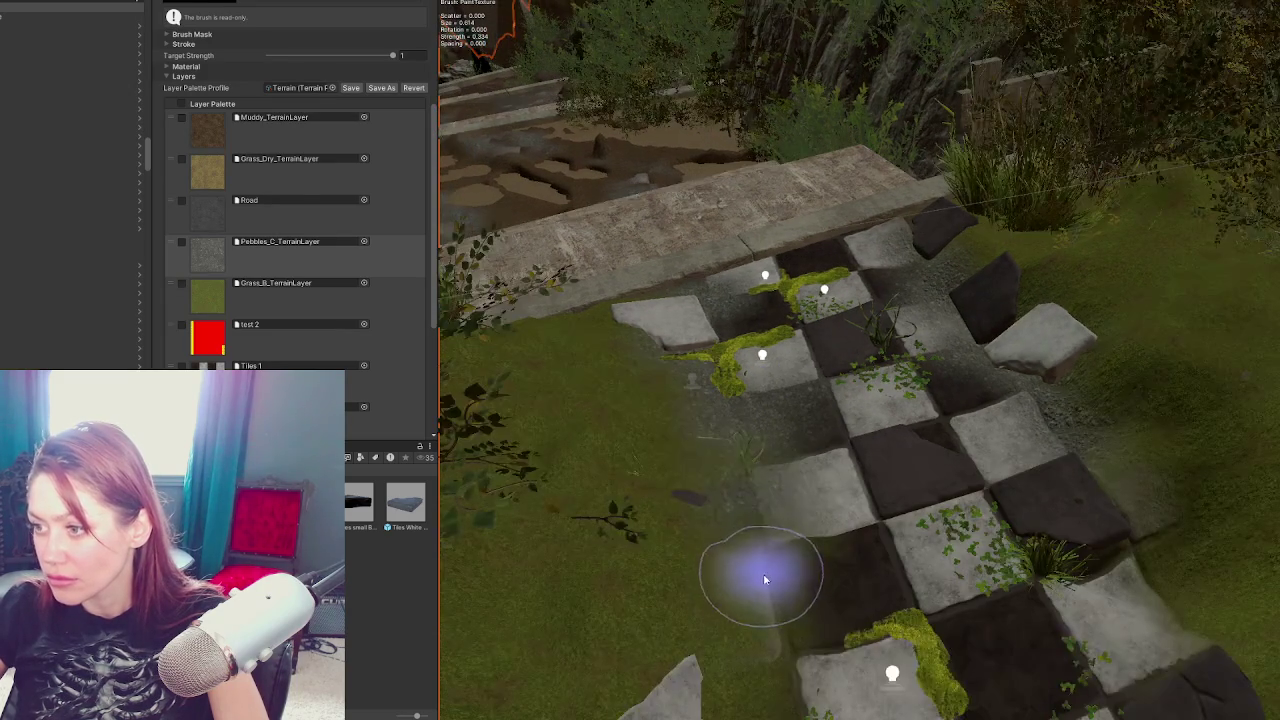
mouse_move(729, 451)
left_mouse_down()
mouse_move(851, 560)
mouse_move(948, 545)
mouse_move(971, 457)
mouse_move(909, 437)
mouse_move(986, 429)
left_mouse_up()
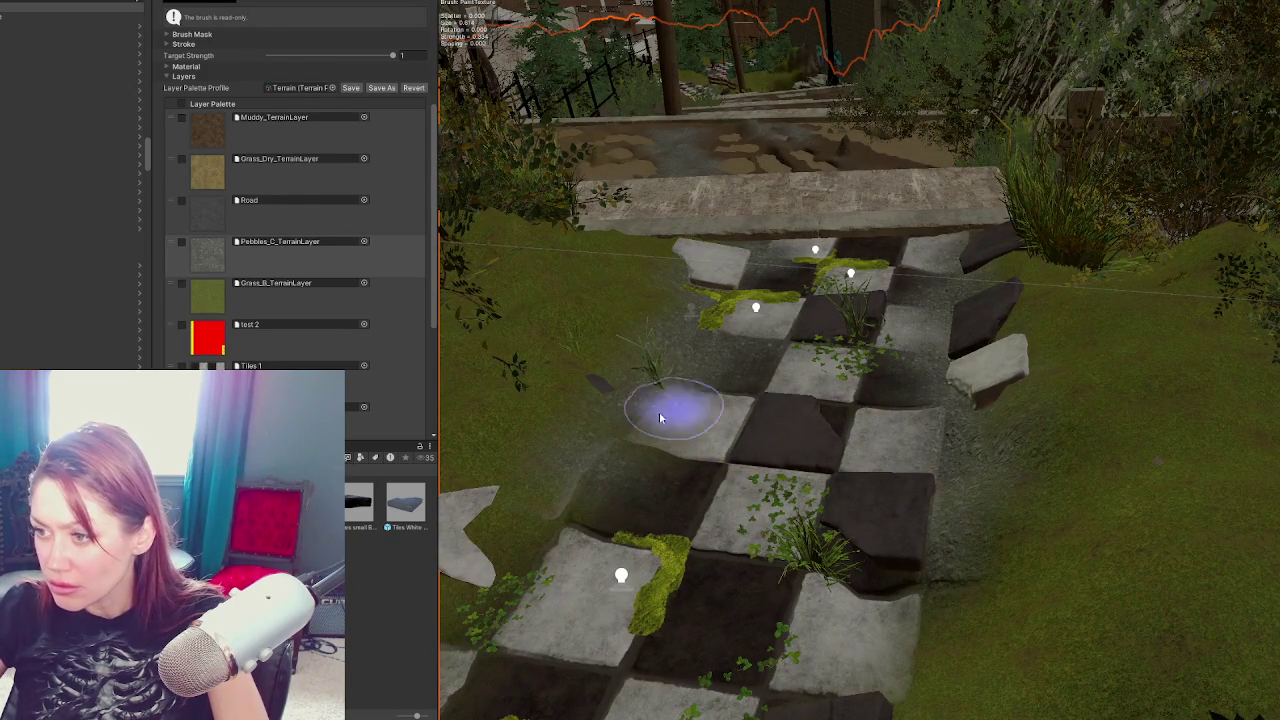
left_click_drag(623, 449, 703, 485)
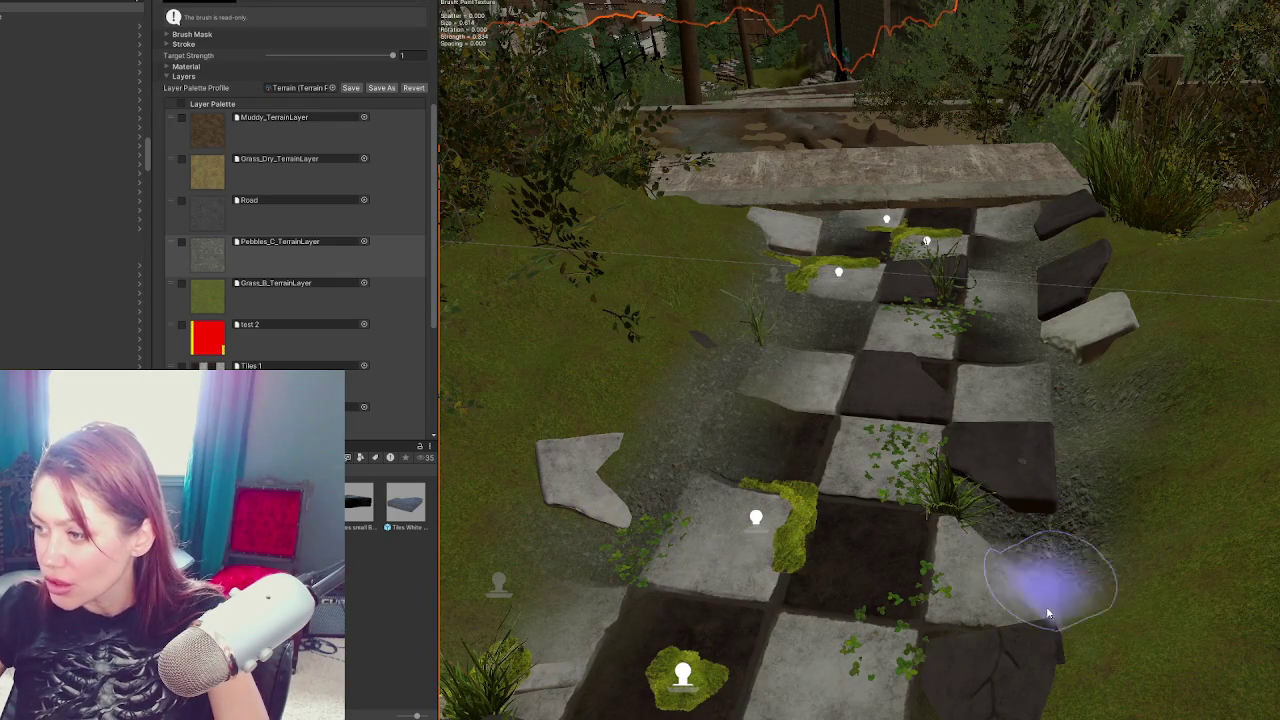
scroll(1100, 620, "down", 3)
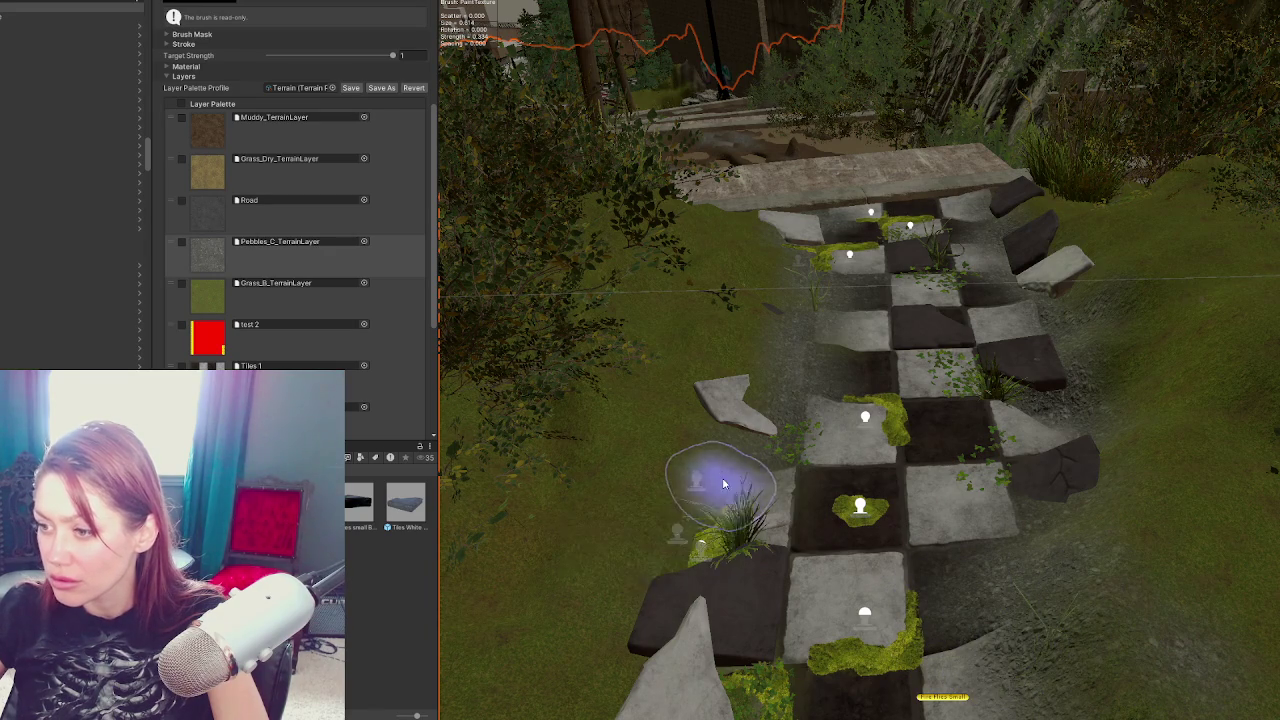
scroll(866, 700, "up", 3)
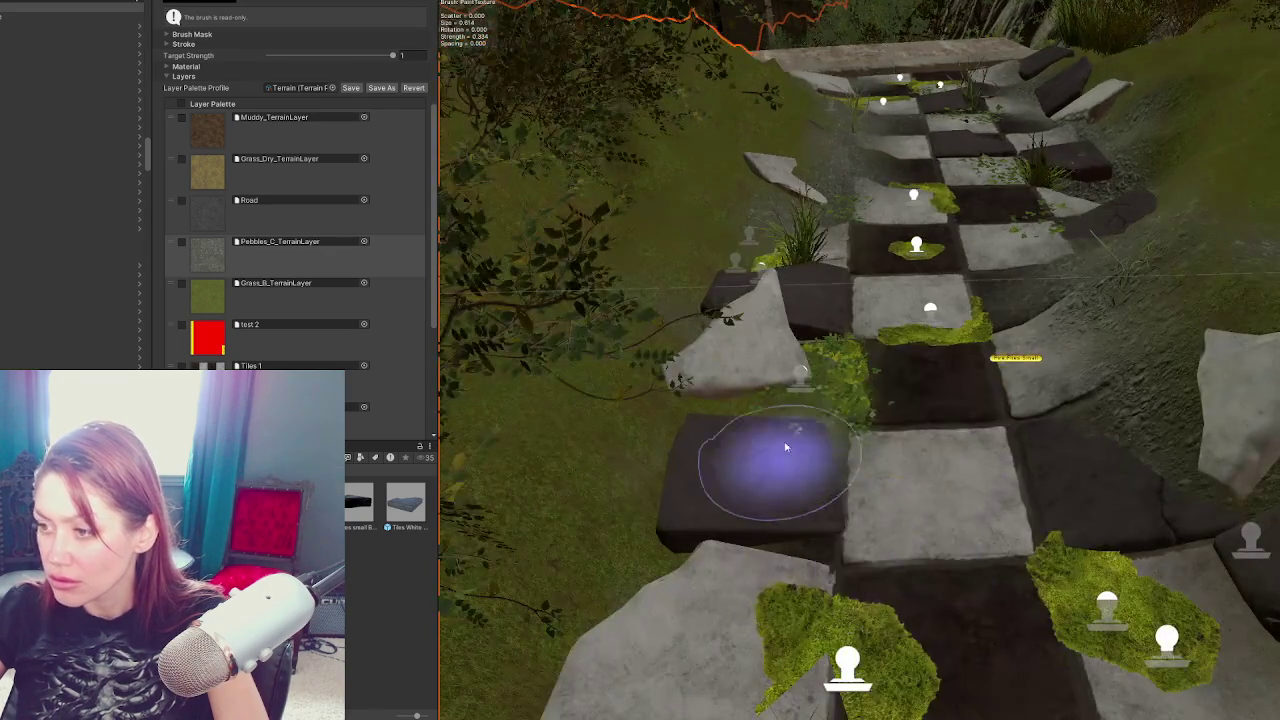
scroll(771, 349, "down", 3)
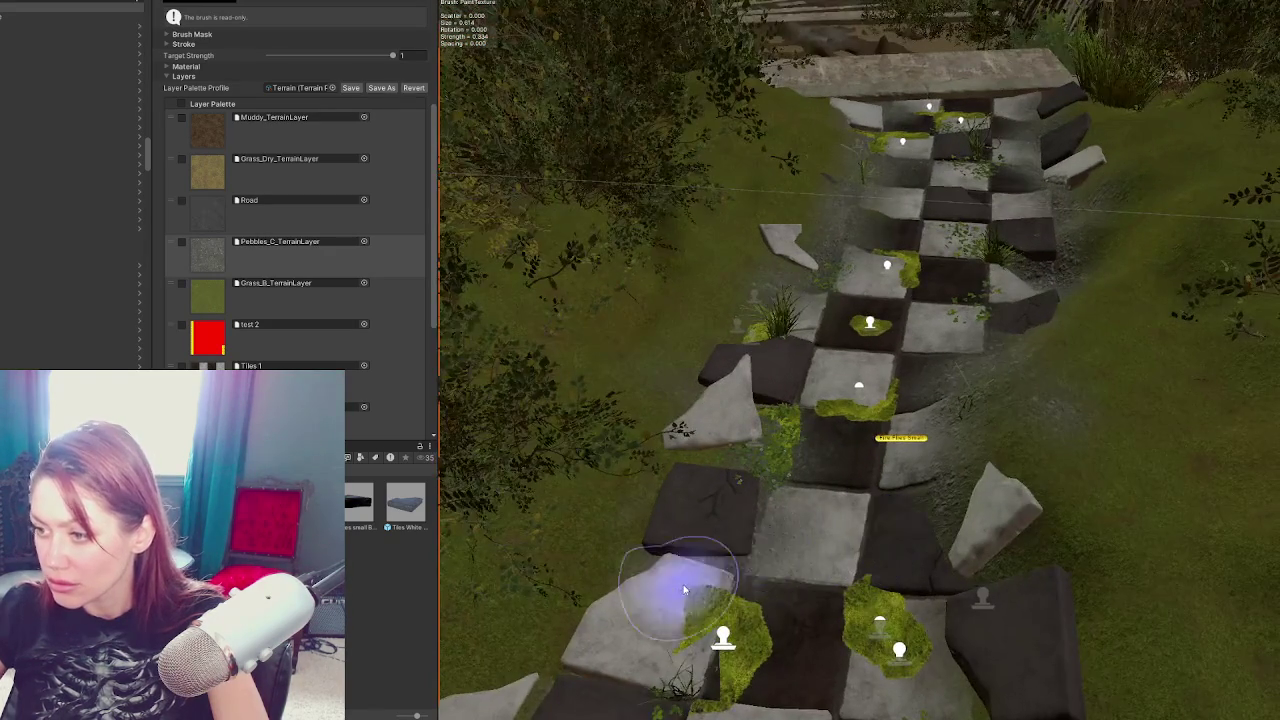
scroll(643, 543, "up", 3)
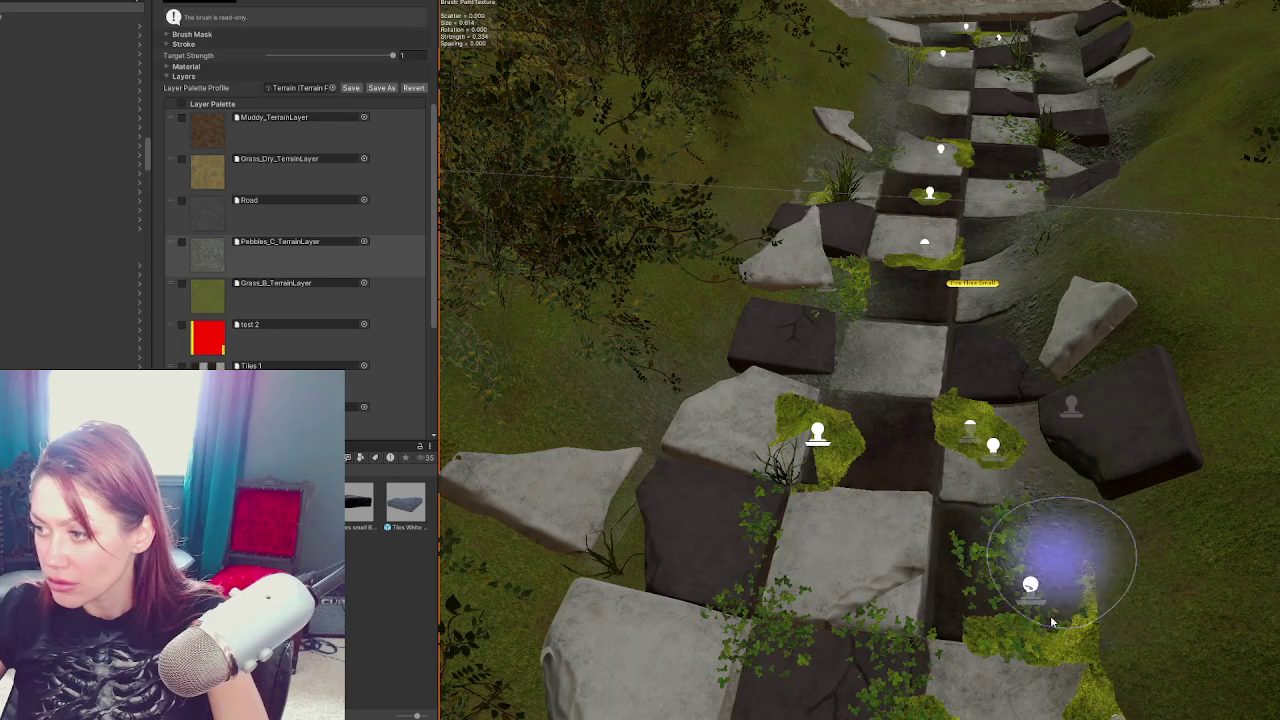
scroll(608, 597, "down", 3)
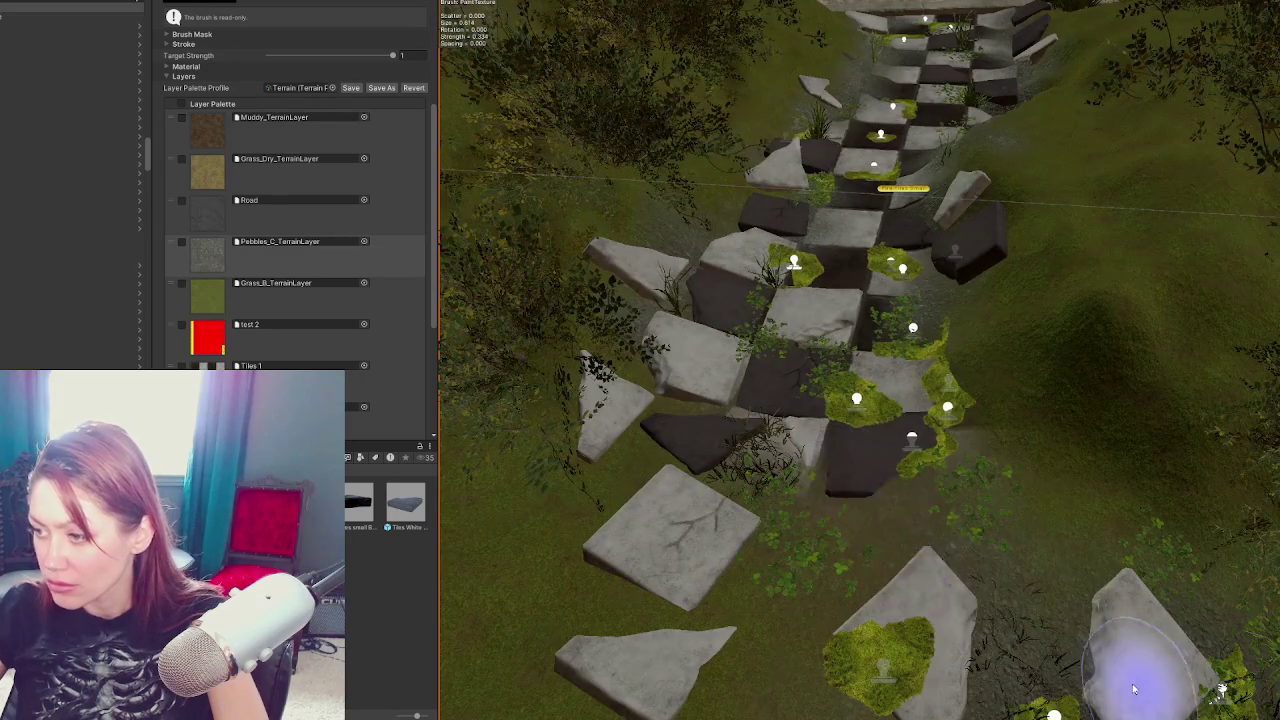
left_click_drag(1071, 686, 942, 620)
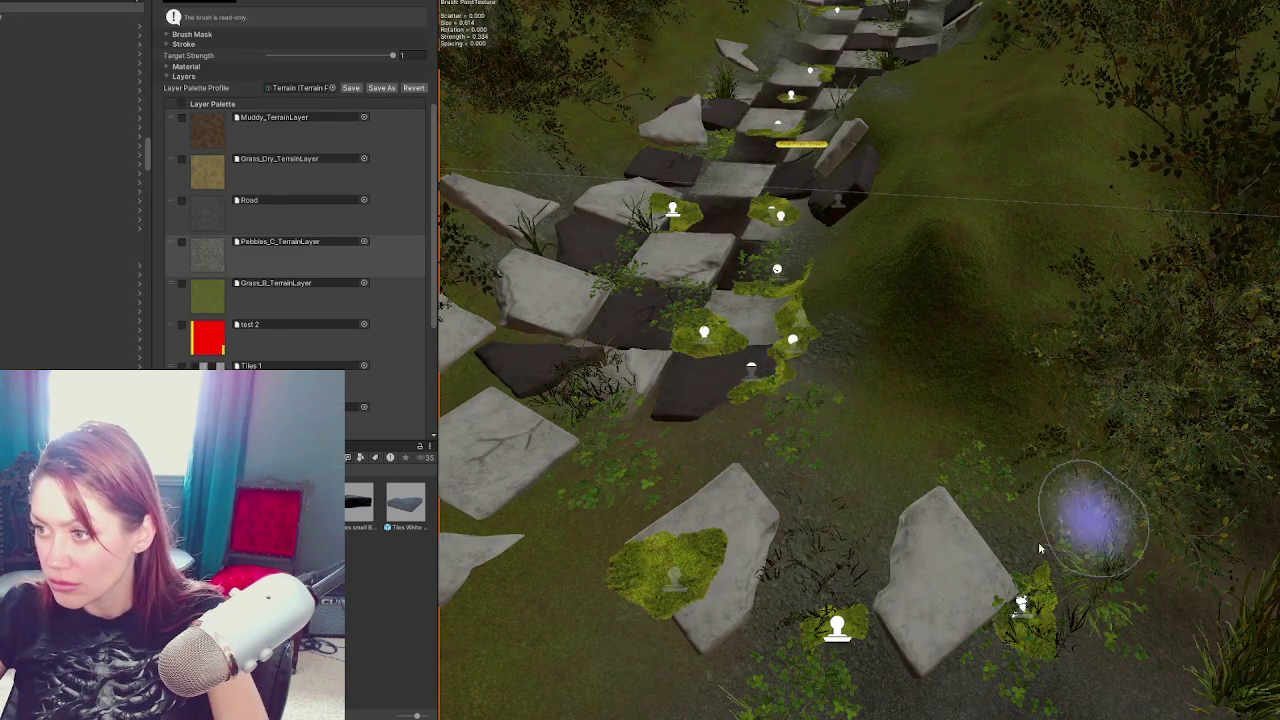
scroll(1030, 540, "up", 2)
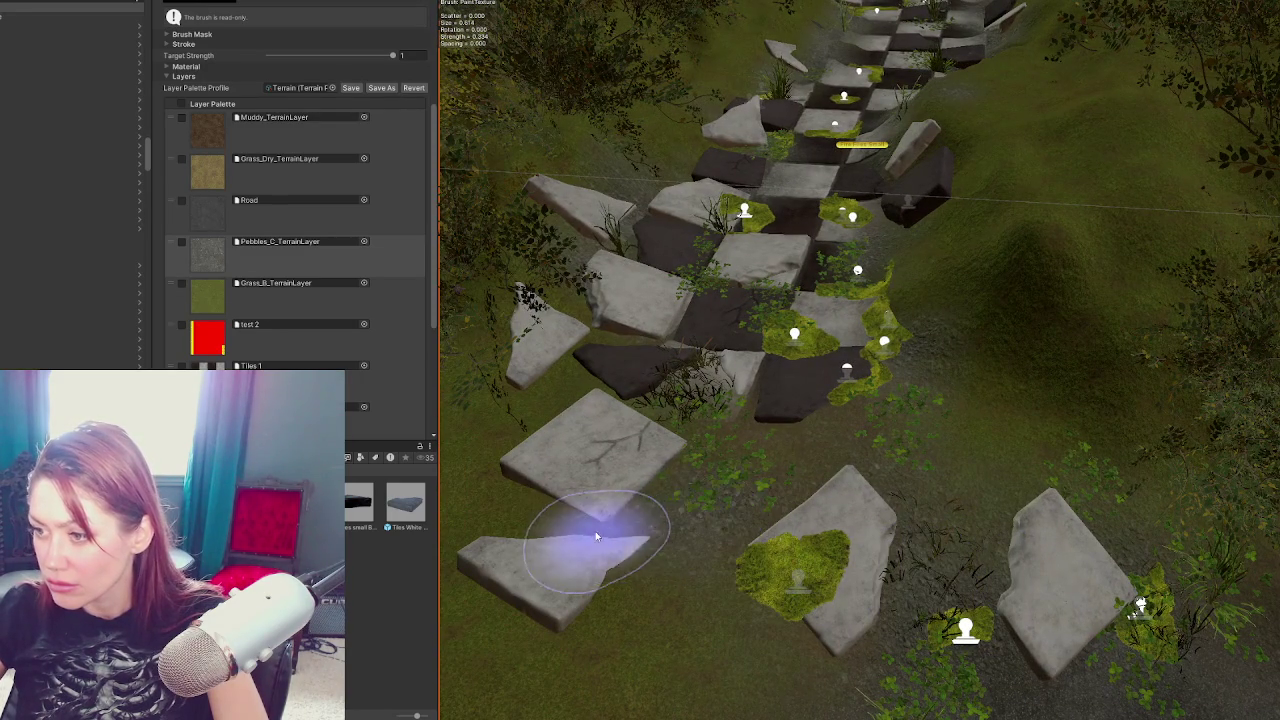
scroll(864, 435, "down", 2)
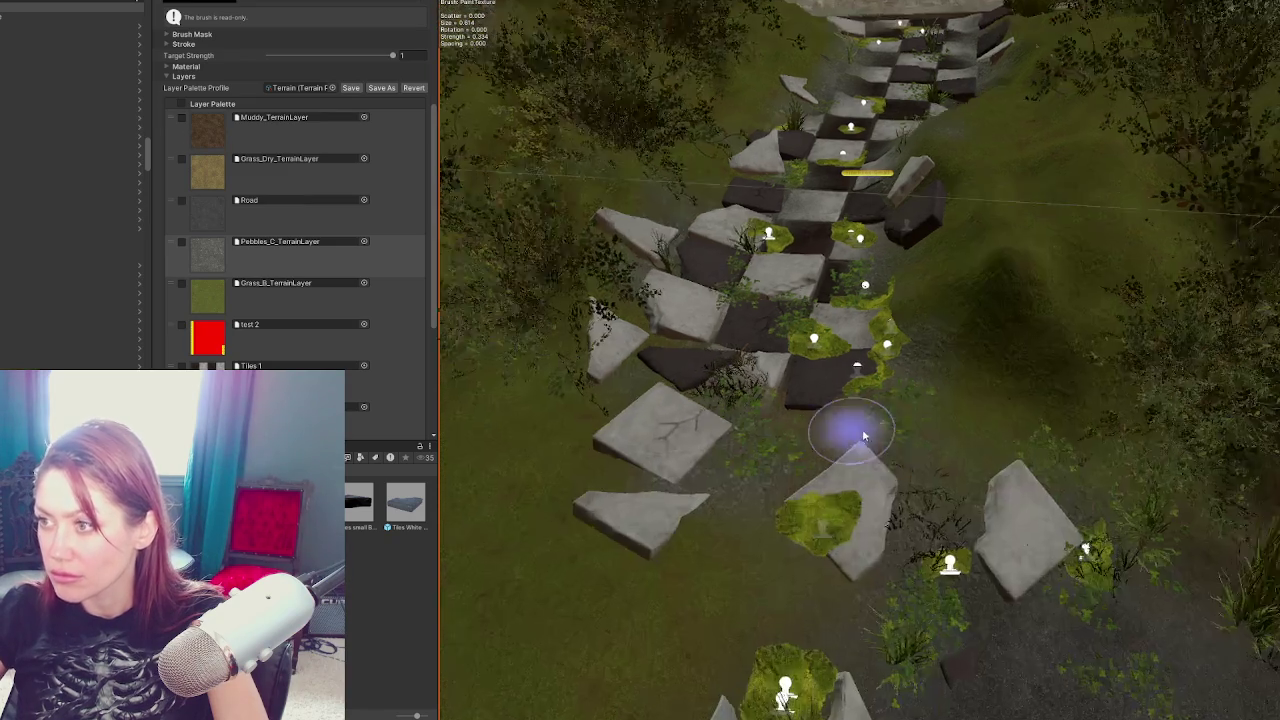
scroll(864, 435, "down", 2)
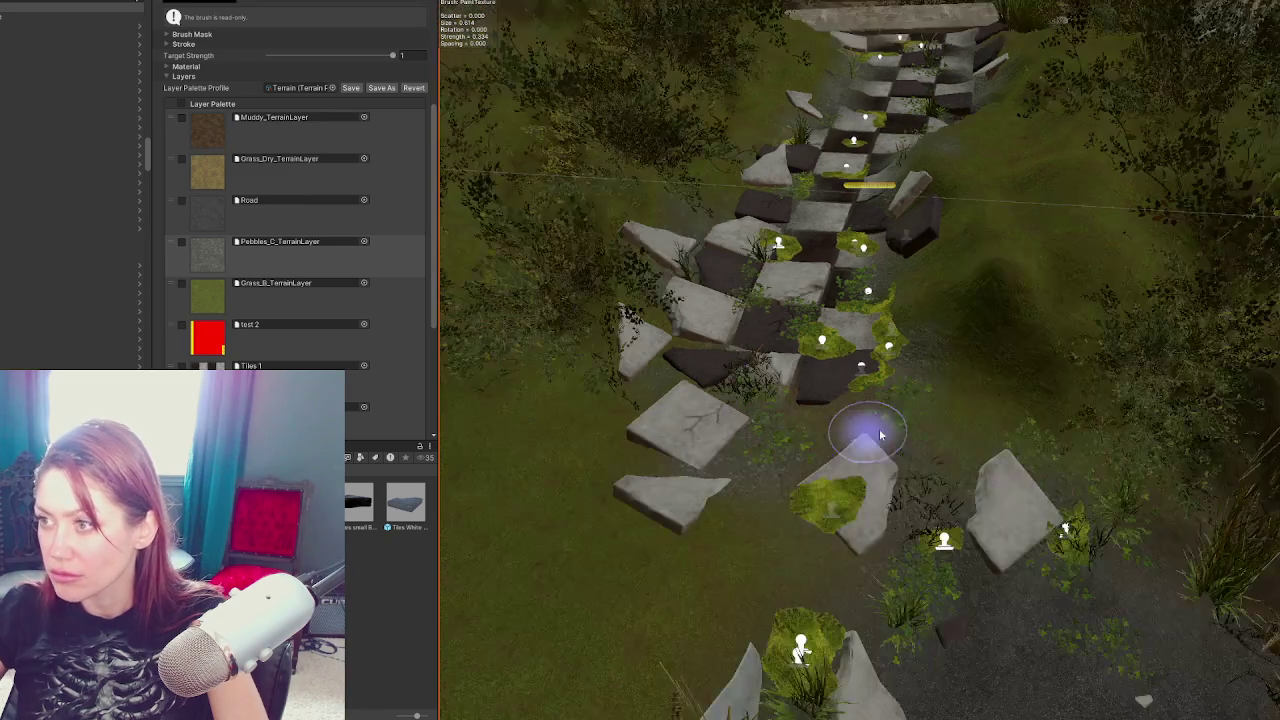
mouse_move(1080, 591)
left_mouse_down()
mouse_move(831, 543)
mouse_move(908, 476)
left_mouse_up()
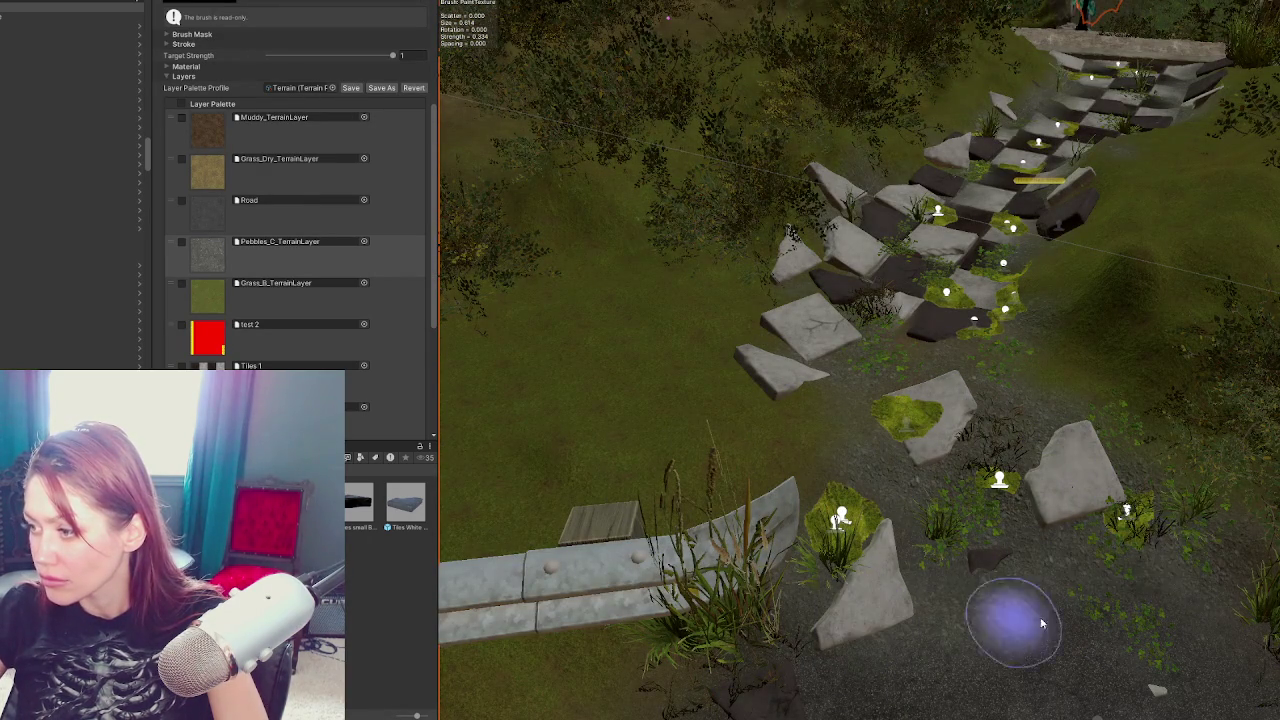
key("f")
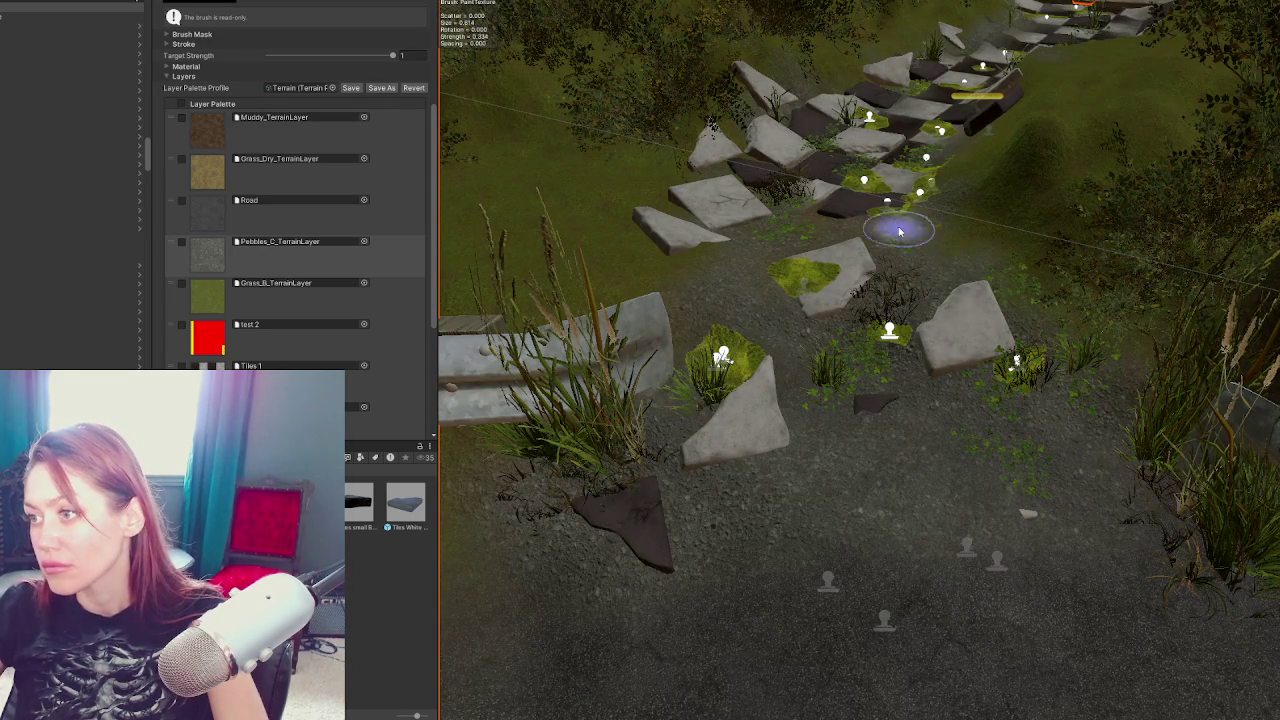
scroll(847, 242, "down", 5)
scroll(1006, 380, "up", 3)
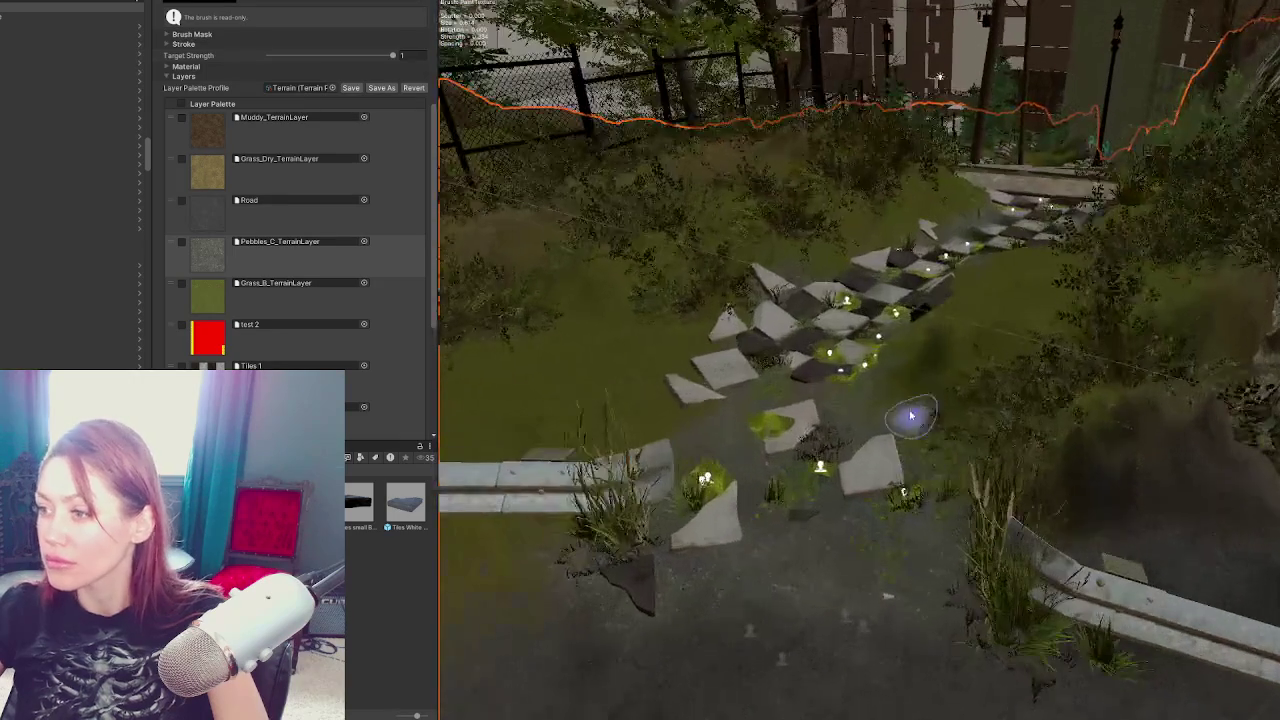
scroll(880, 380, "up", 2)
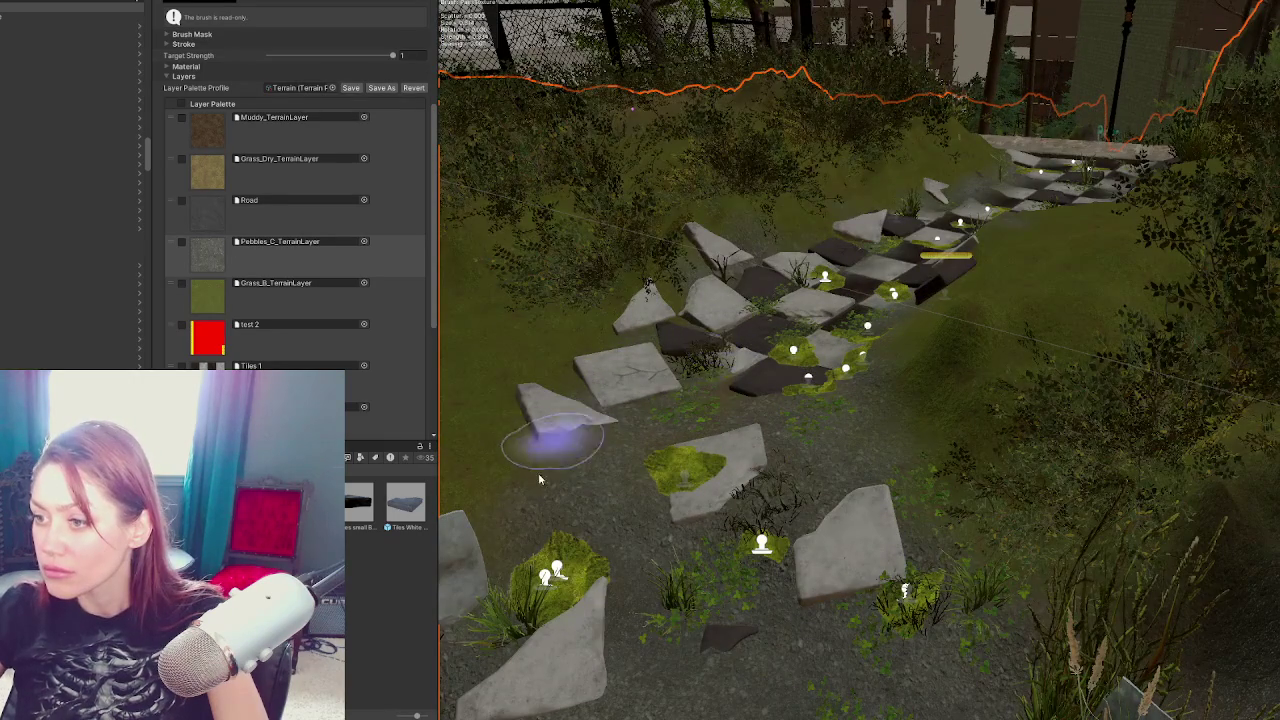
scroll(814, 506, "down", 3)
scroll(838, 517, "up", 3)
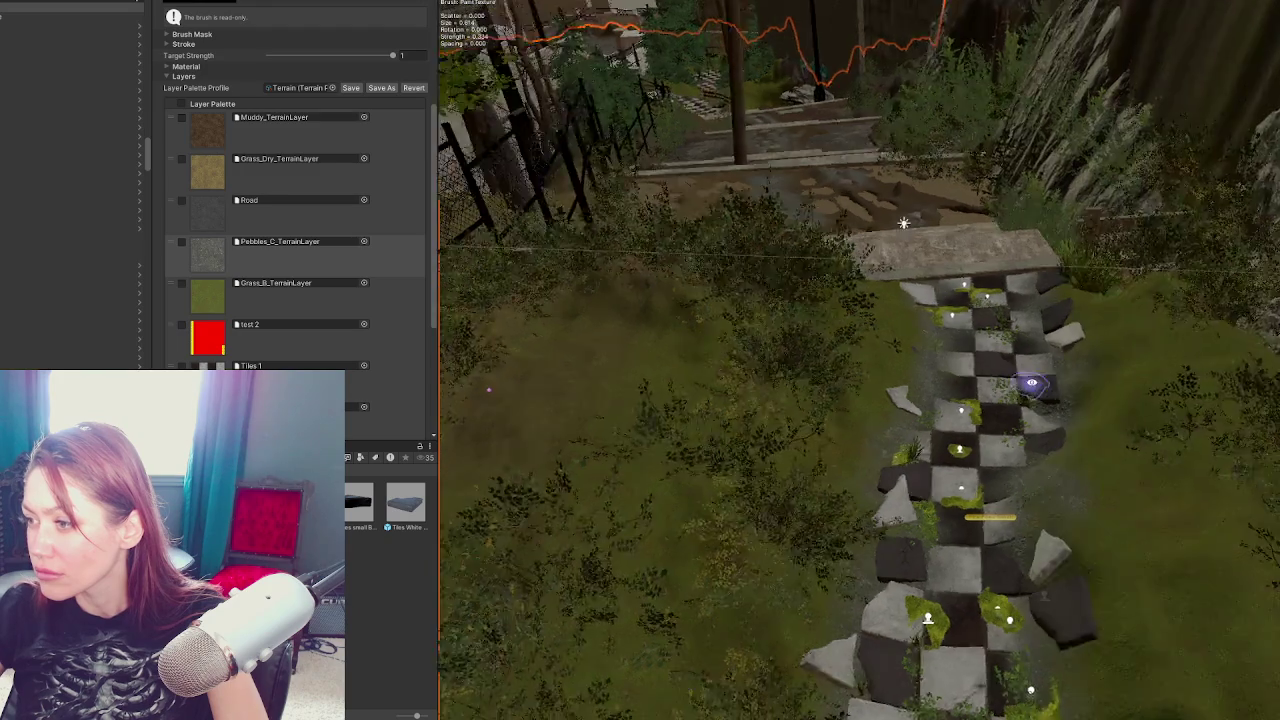
left_click_drag(937, 340, 1054, 418)
Review a corner tile's material settings, collapse them, and shift the dark tile slightly sideways
left_click(1049, 475)
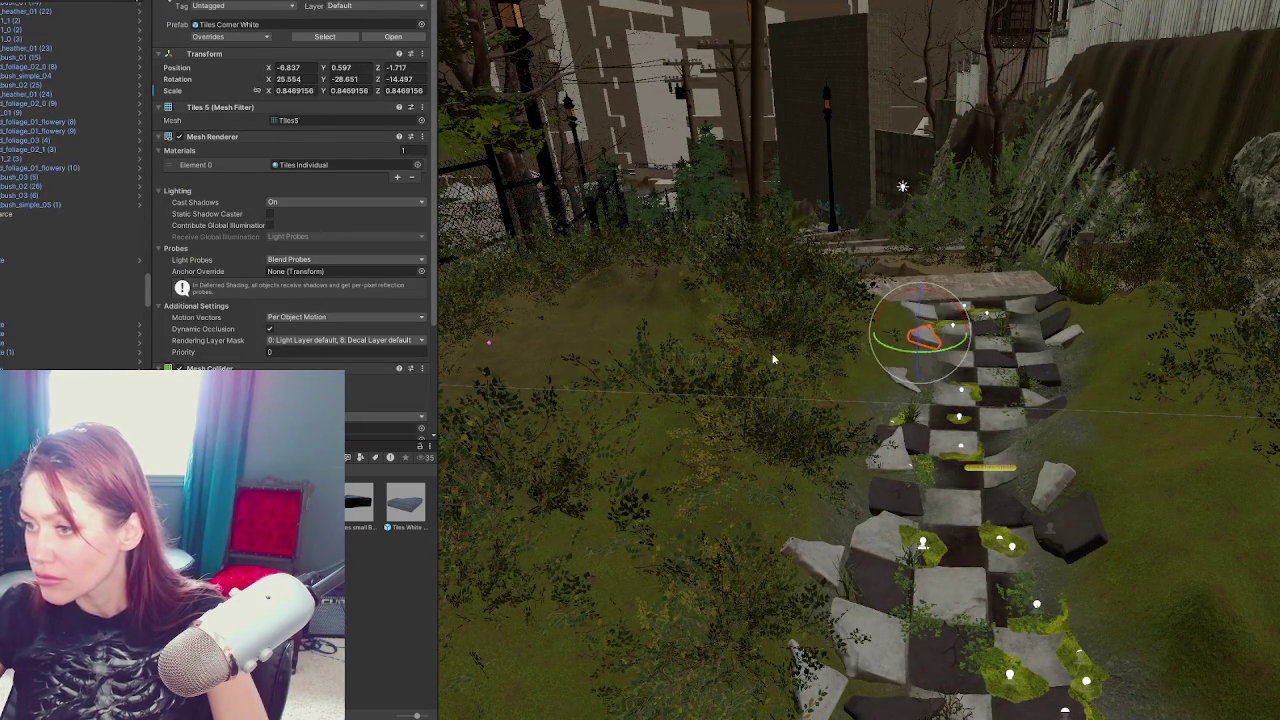
scroll(295, 200, "down", 3)
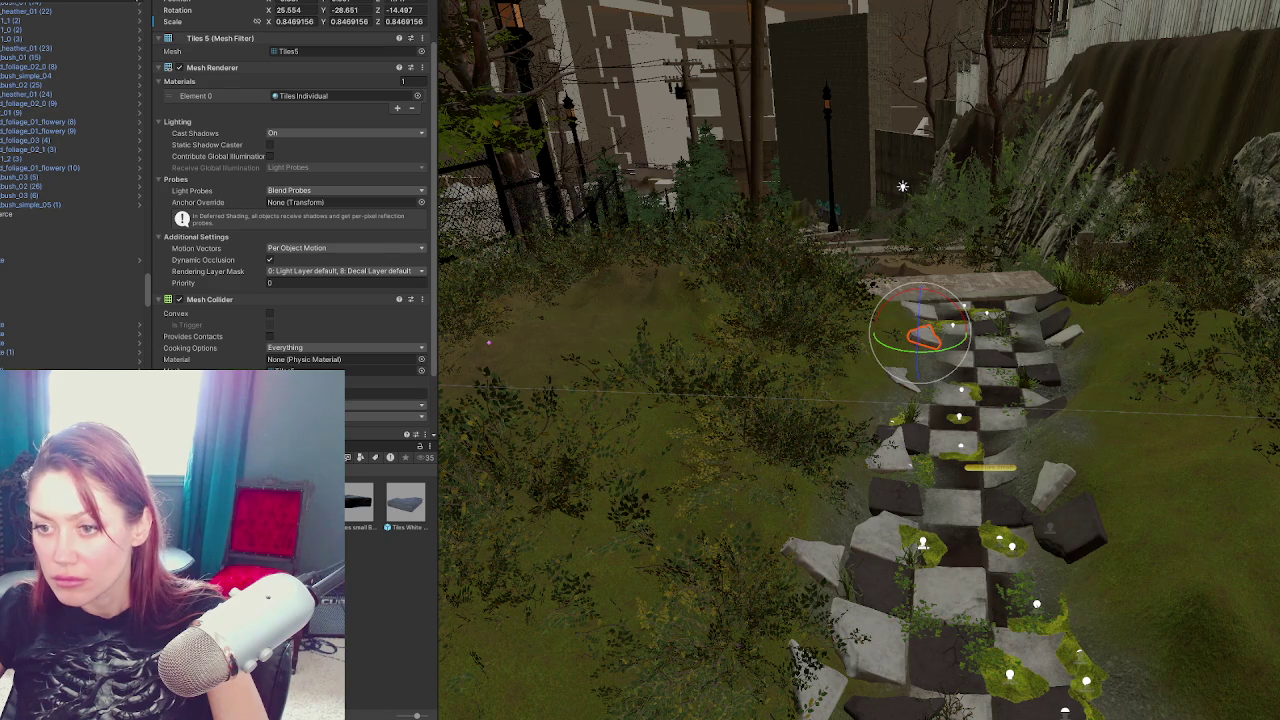
scroll(295, 200, "down", 2)
scroll(295, 200, "down", 7)
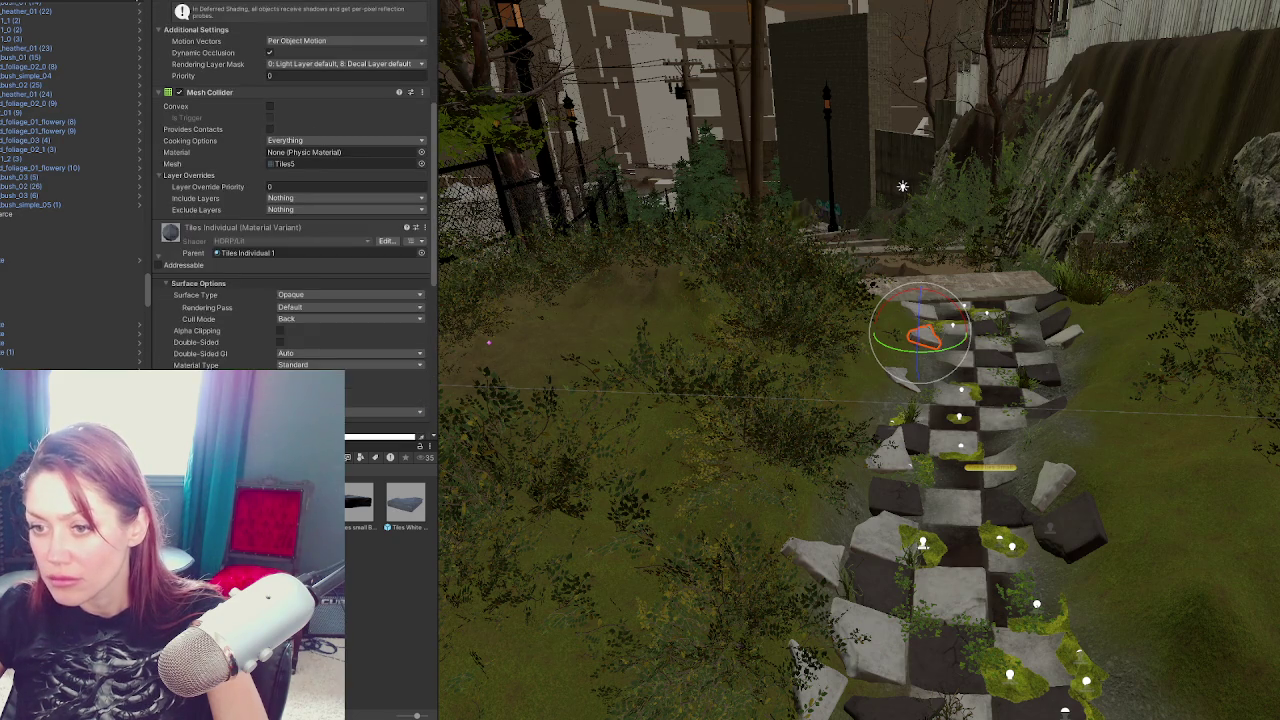
left_click(204, 268)
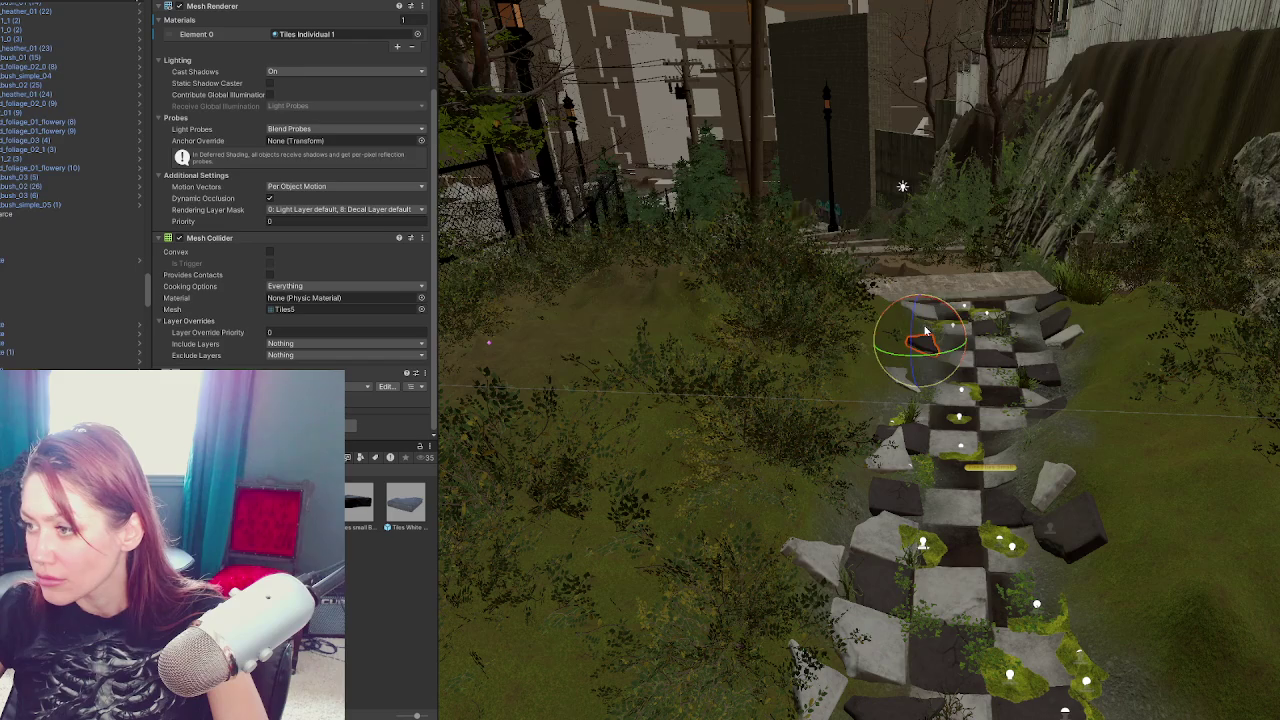
key("f")
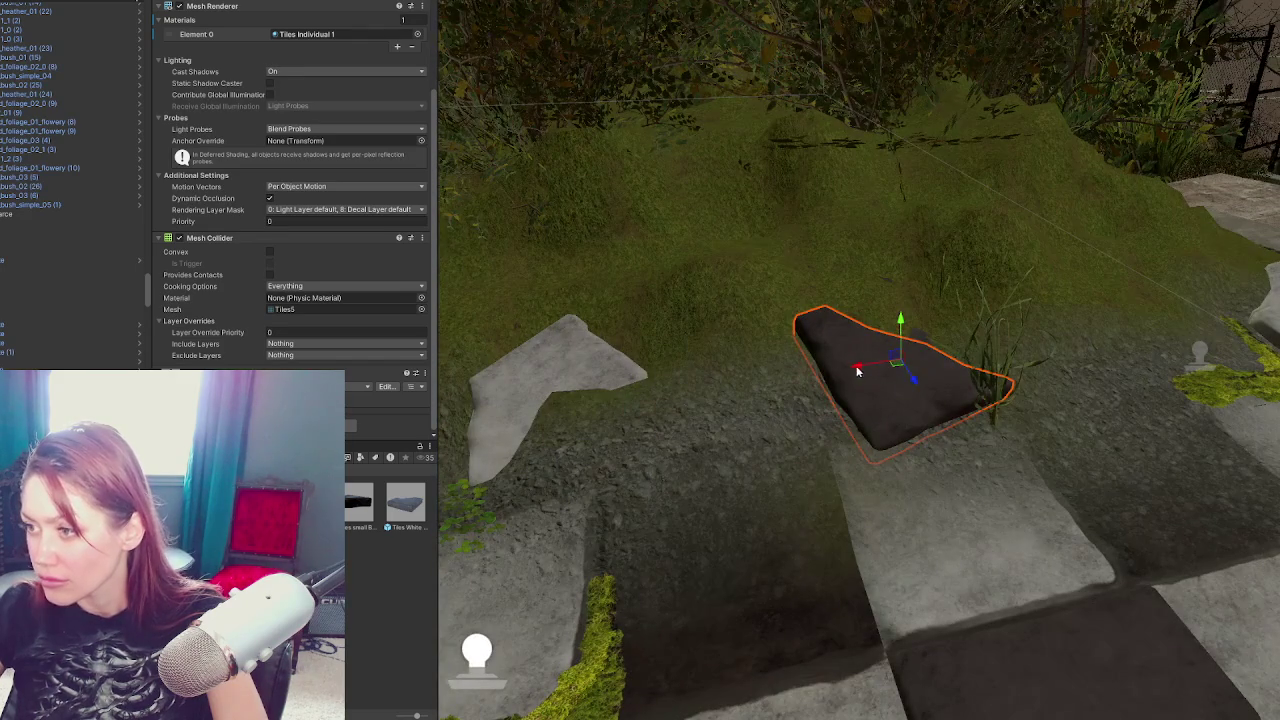
left_click_drag(857, 371, 843, 366)
Select the neighbouring light stone tile and another tile near the path's top, then the terrain
scroll(850, 366, "down", 2)
left_click(600, 362)
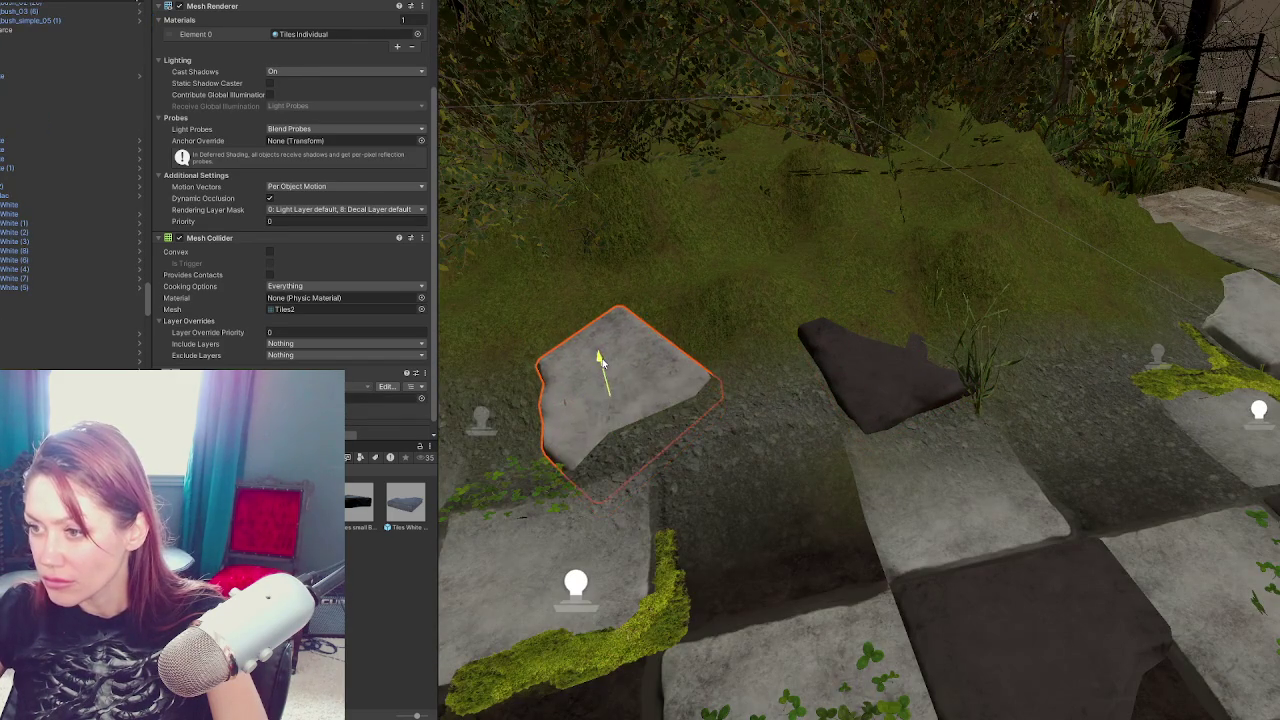
left_click_drag(600, 360, 740, 496)
scroll(742, 502, "down", 5)
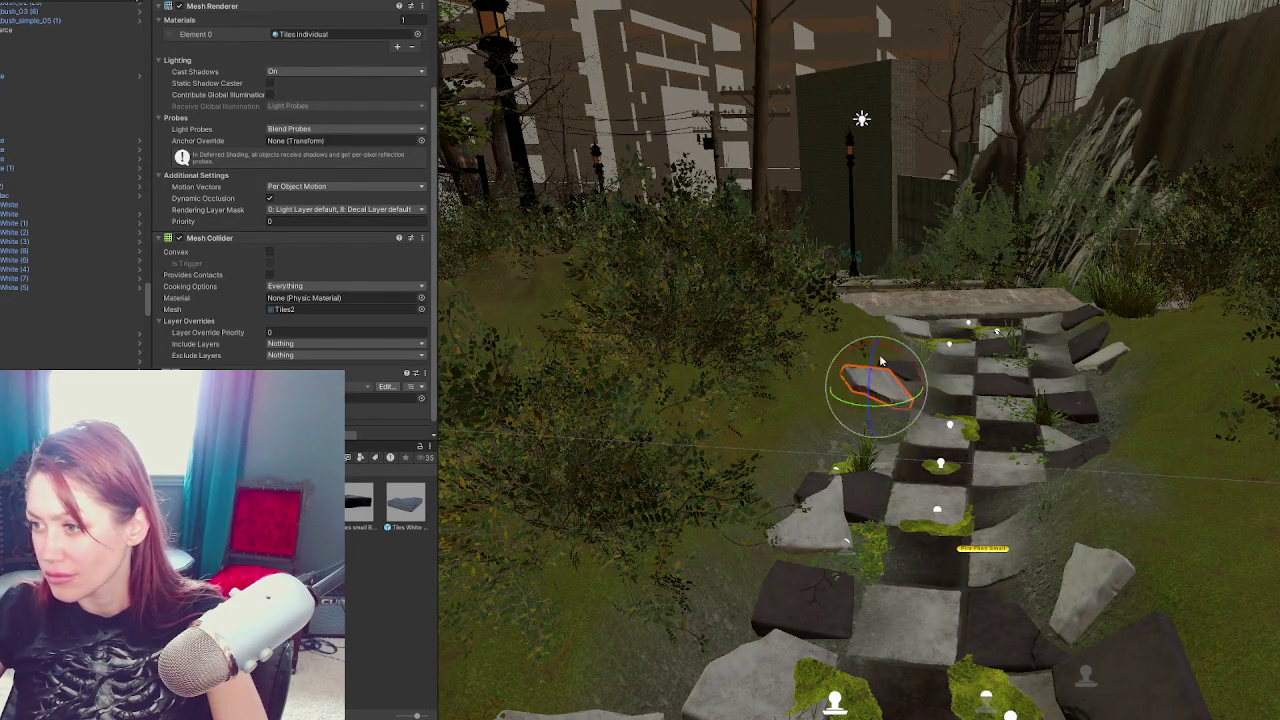
left_click(907, 395)
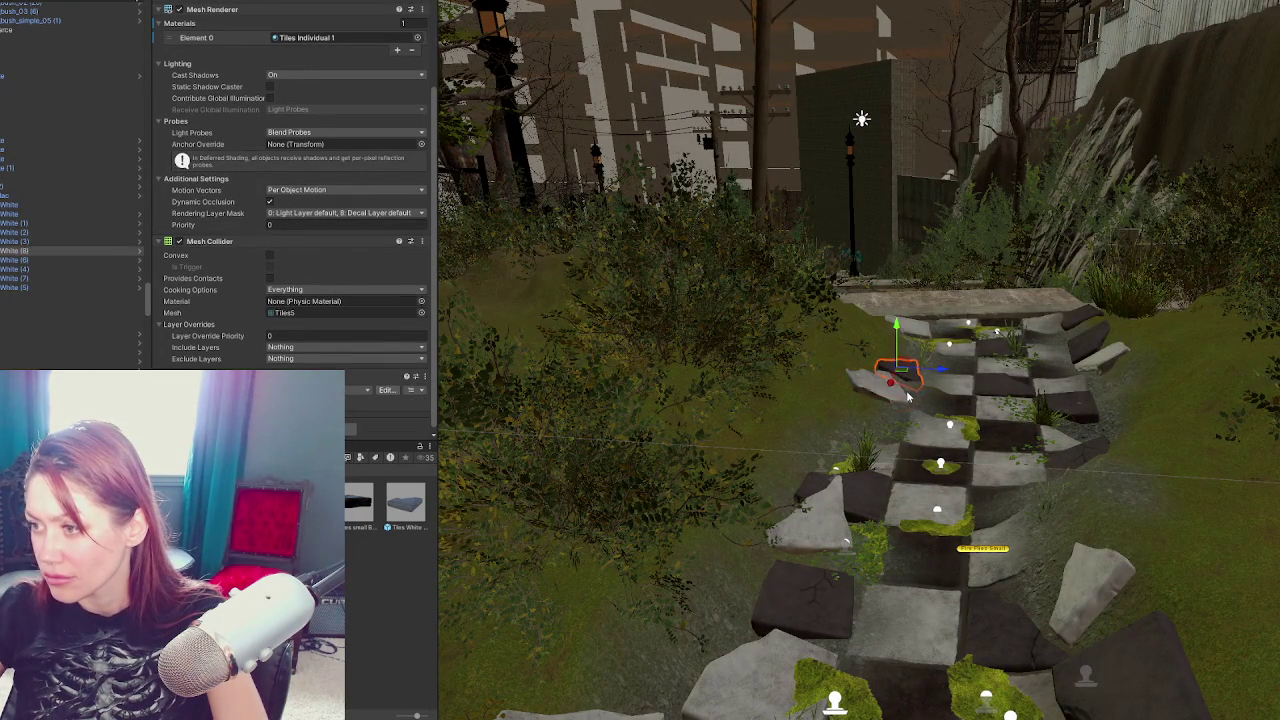
left_click(892, 458)
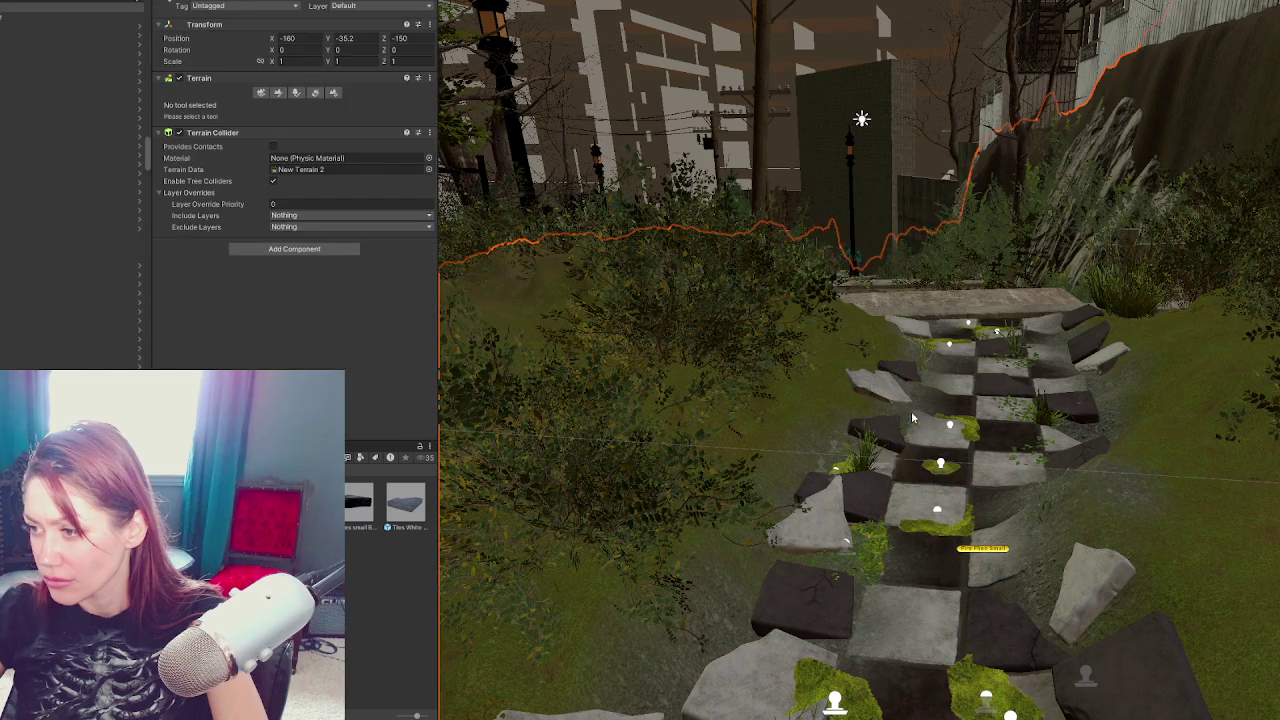
Move the clover patch off the rock onto the dark path tile
left_click(884, 430)
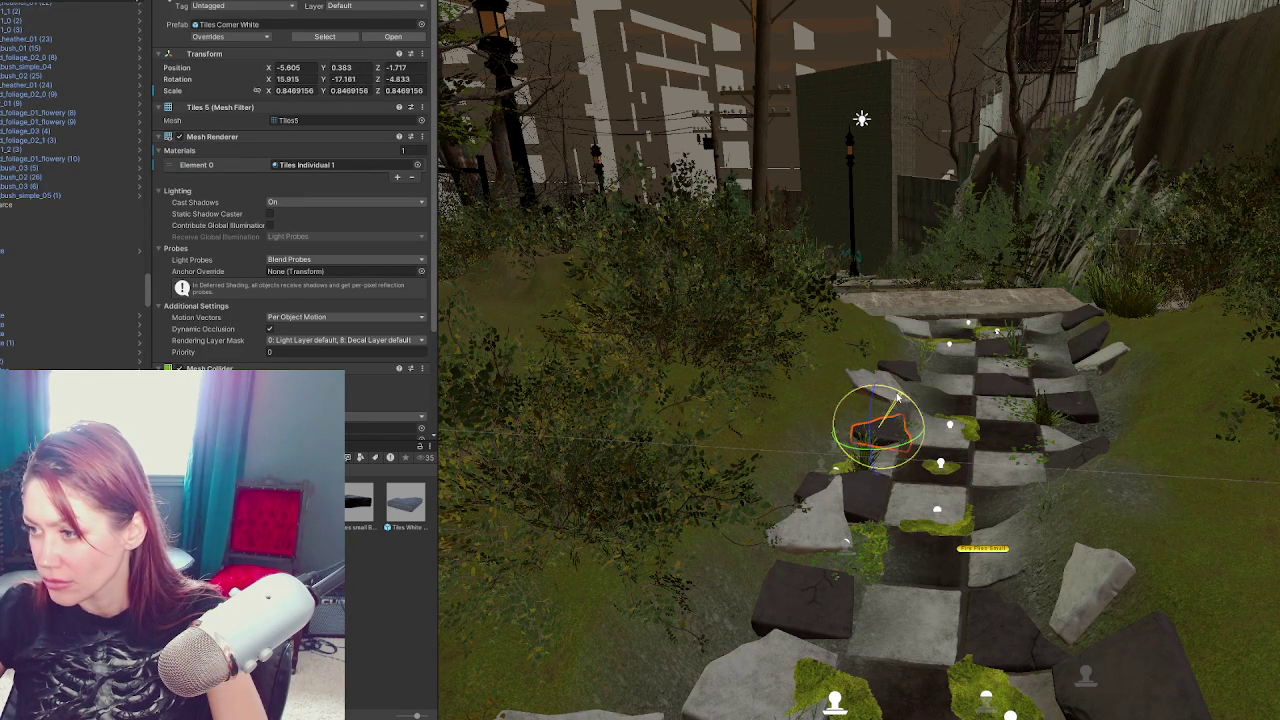
left_click_drag(922, 440, 840, 455)
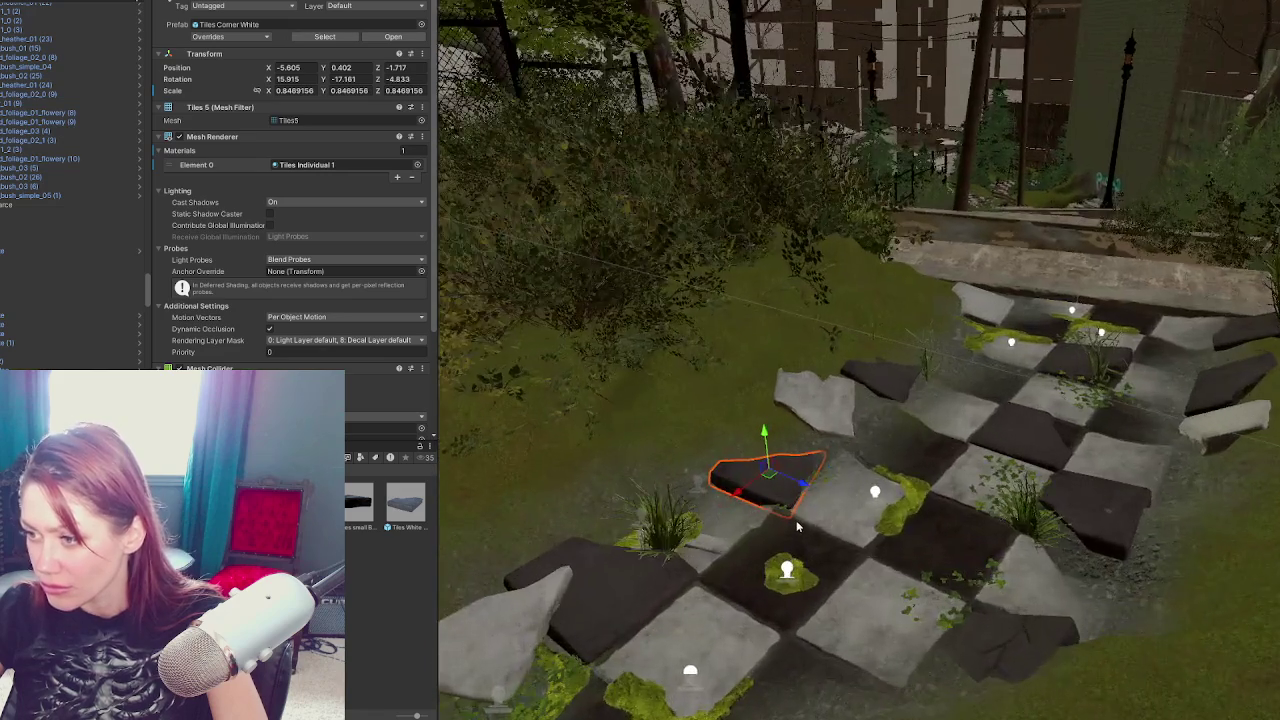
key("f")
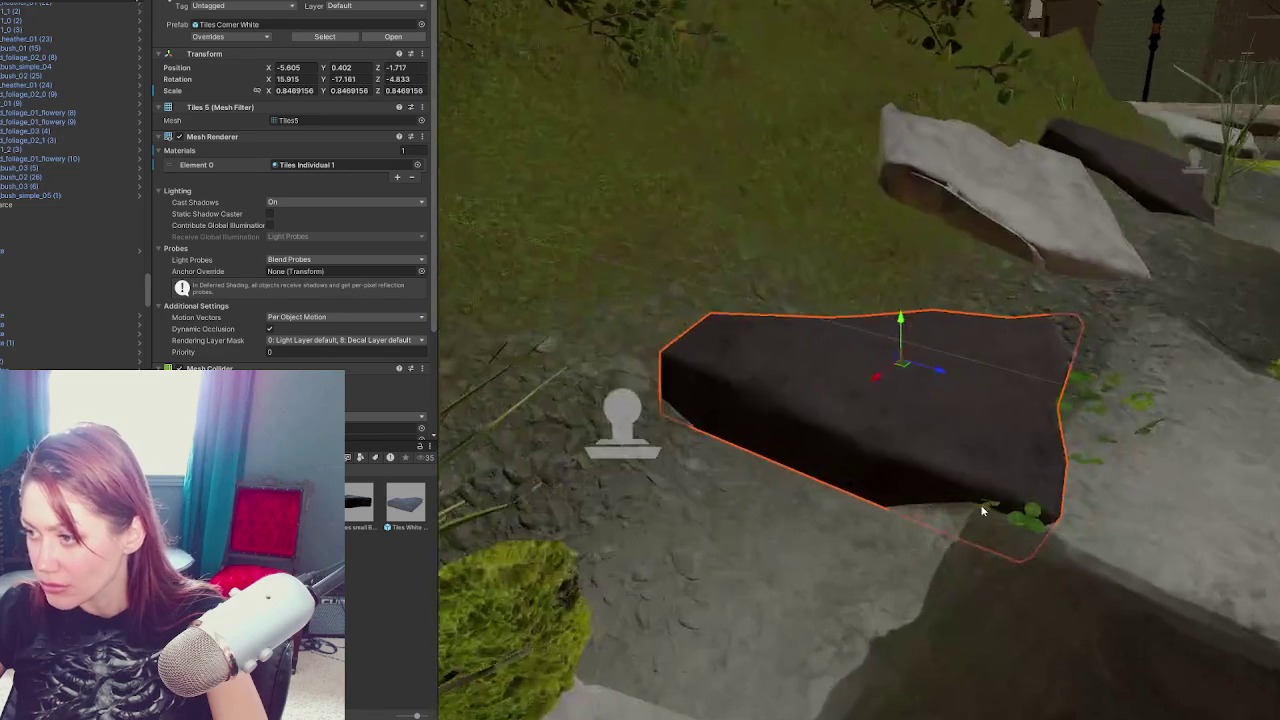
left_click(1020, 518)
key("f")
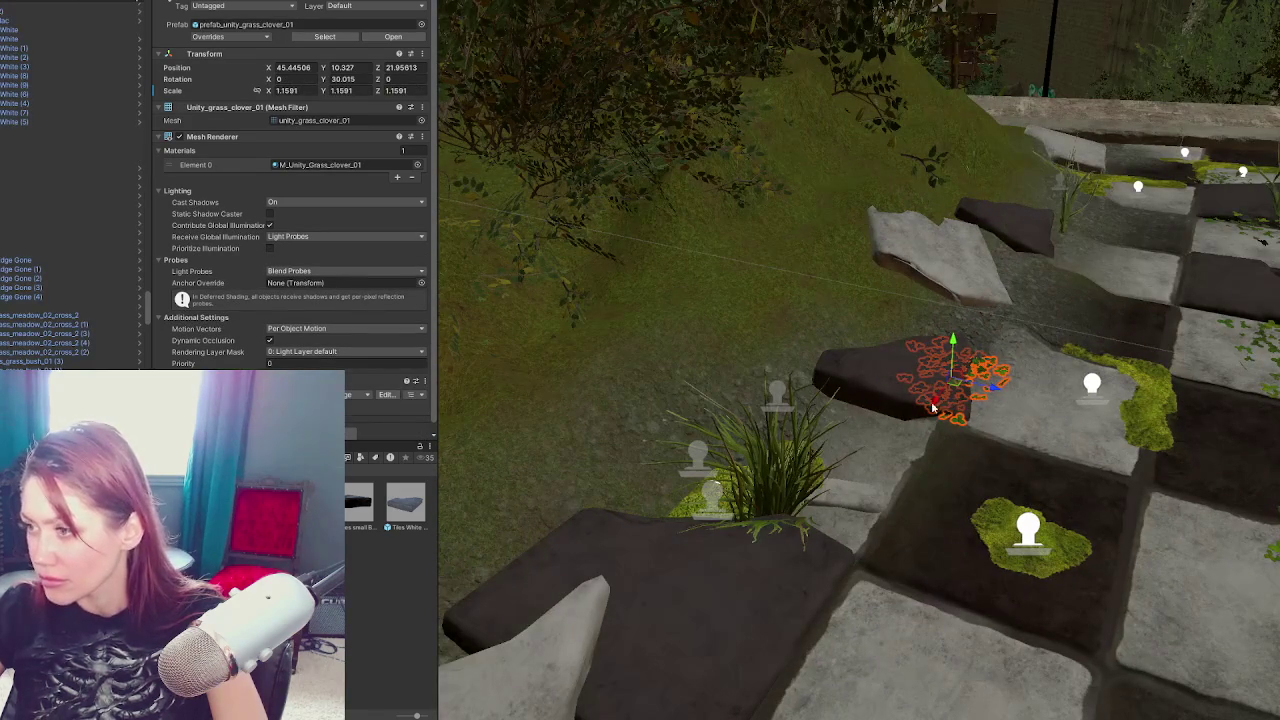
left_click_drag(934, 407, 985, 376)
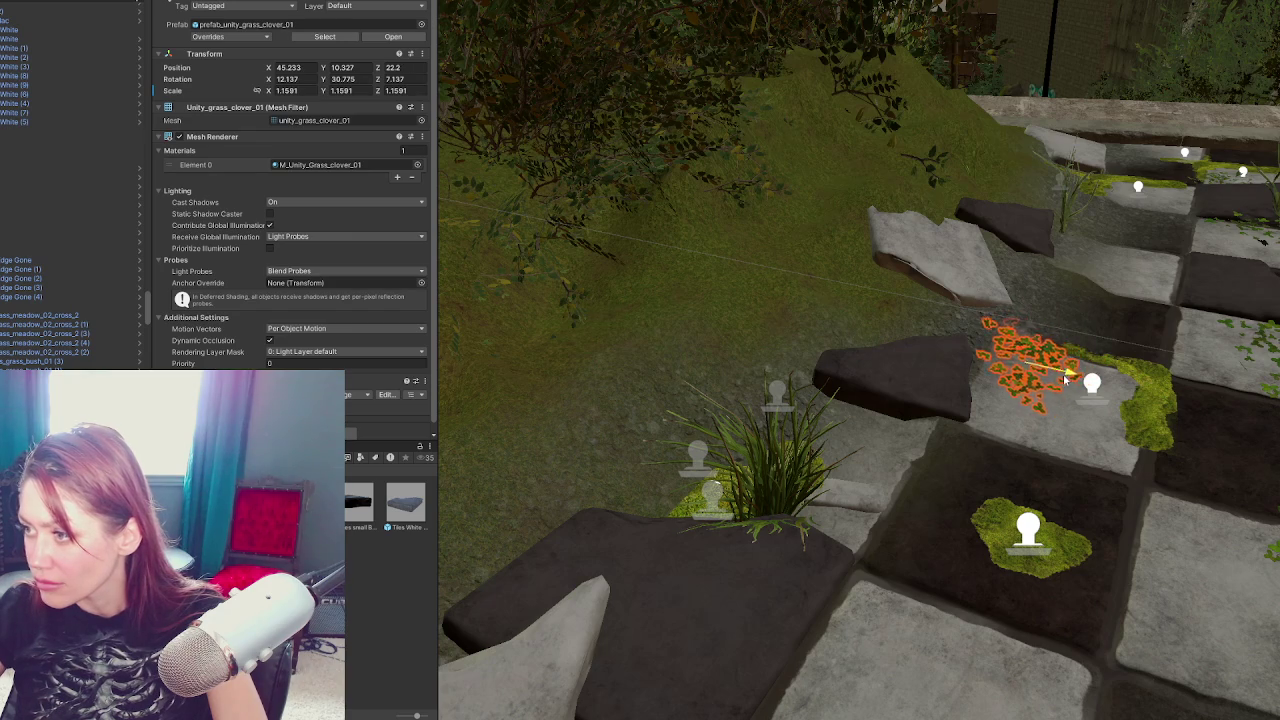
mouse_move(1011, 400)
left_mouse_down()
mouse_move(960, 503)
mouse_move(884, 456)
mouse_move(886, 443)
left_mouse_up()
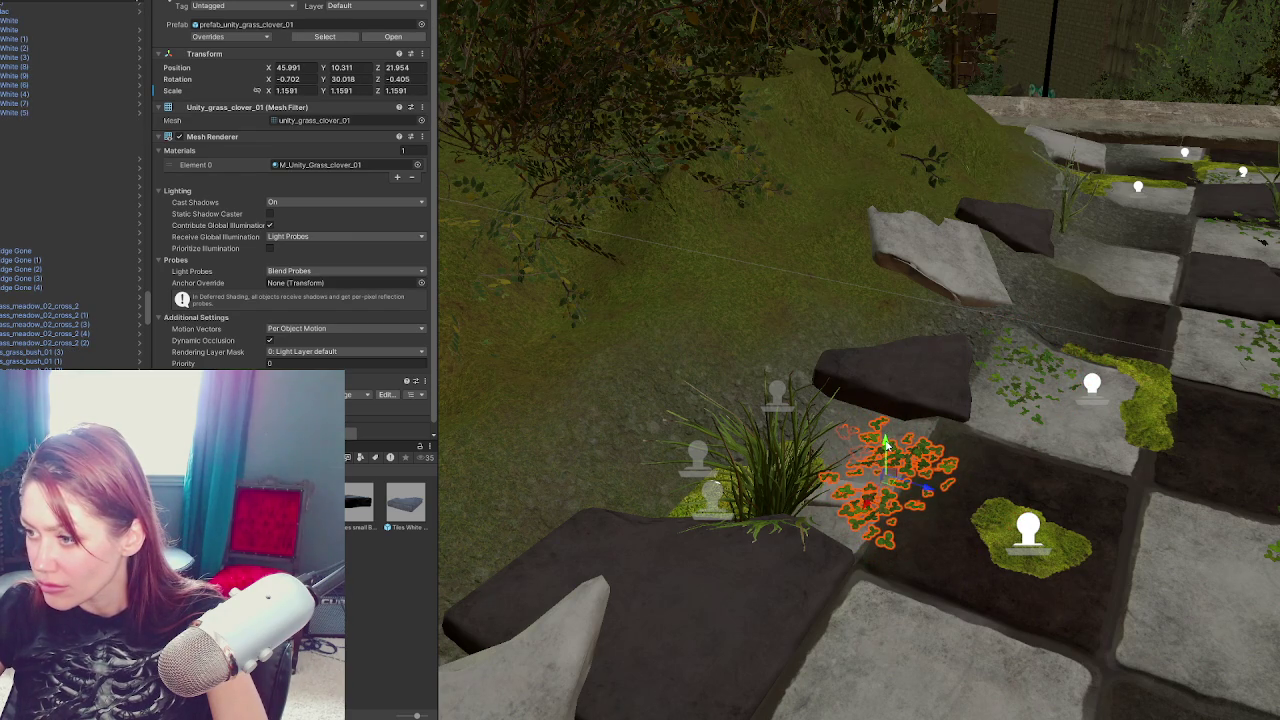
Raise and tilt the light stone tile under the grass bush
left_click(822, 498)
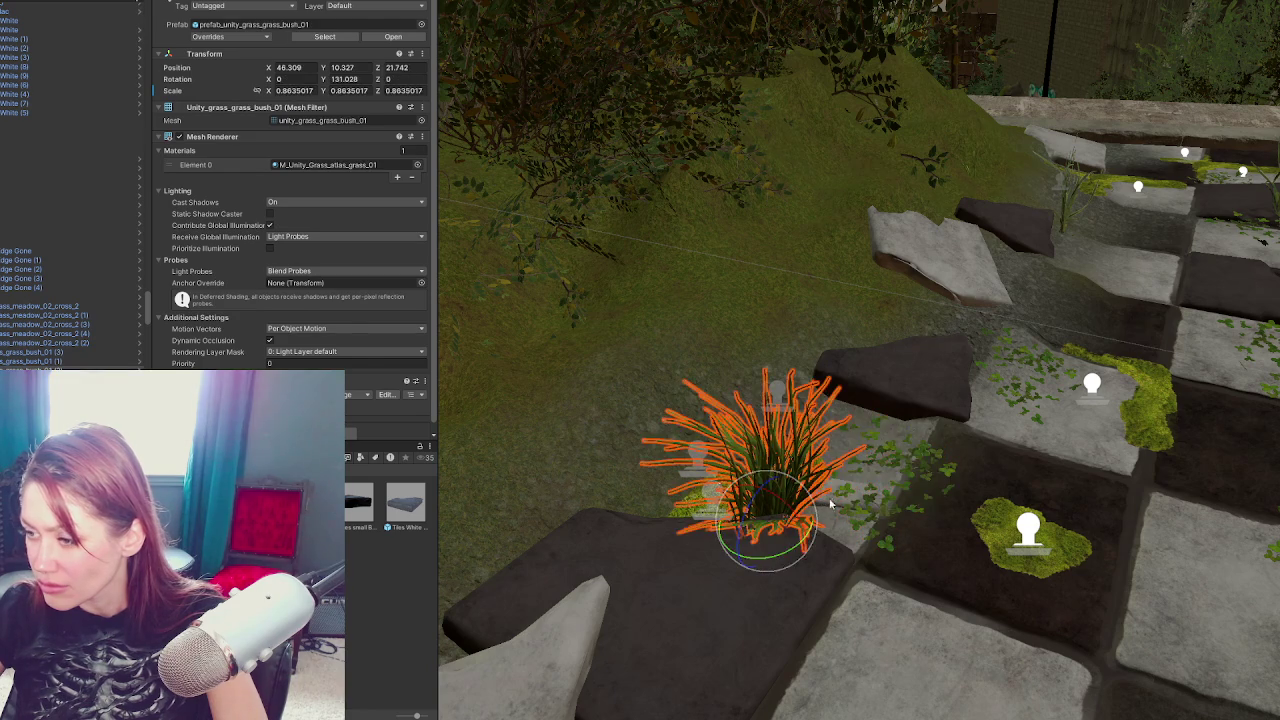
left_click(833, 508)
left_click_drag(810, 444, 790, 378)
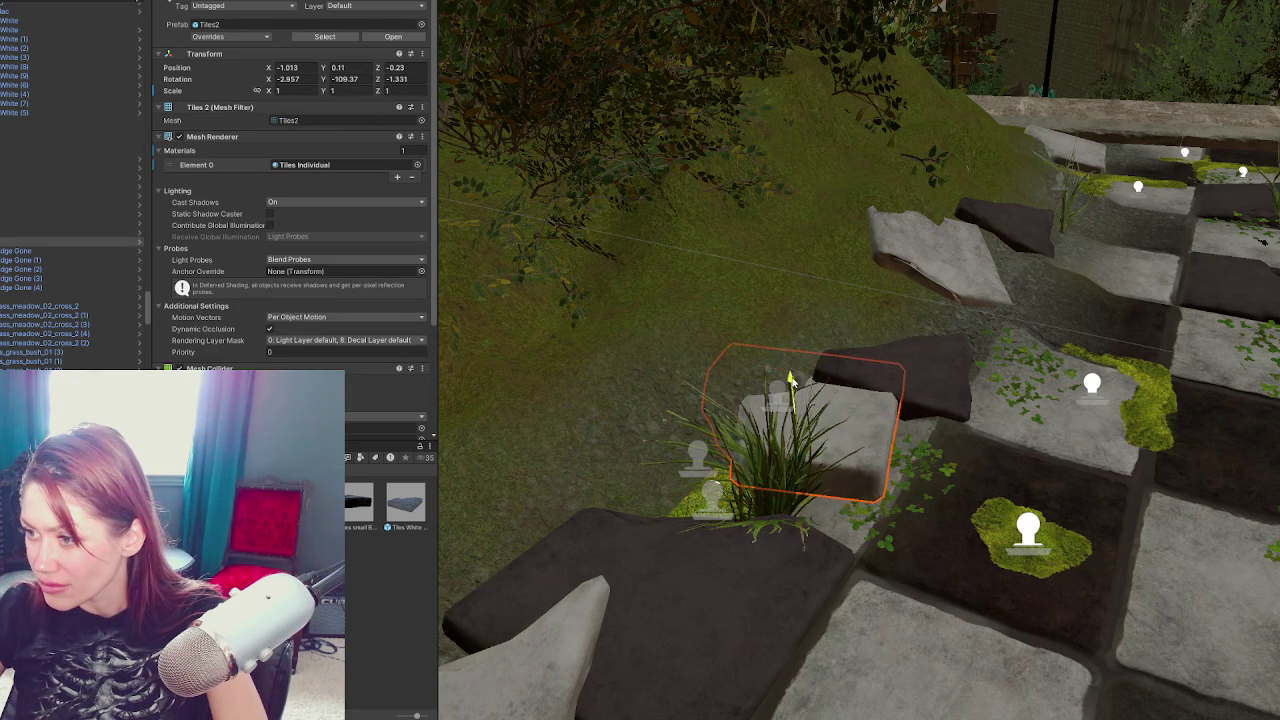
mouse_move(800, 428)
left_mouse_down()
mouse_move(818, 426)
mouse_move(762, 461)
left_mouse_up()
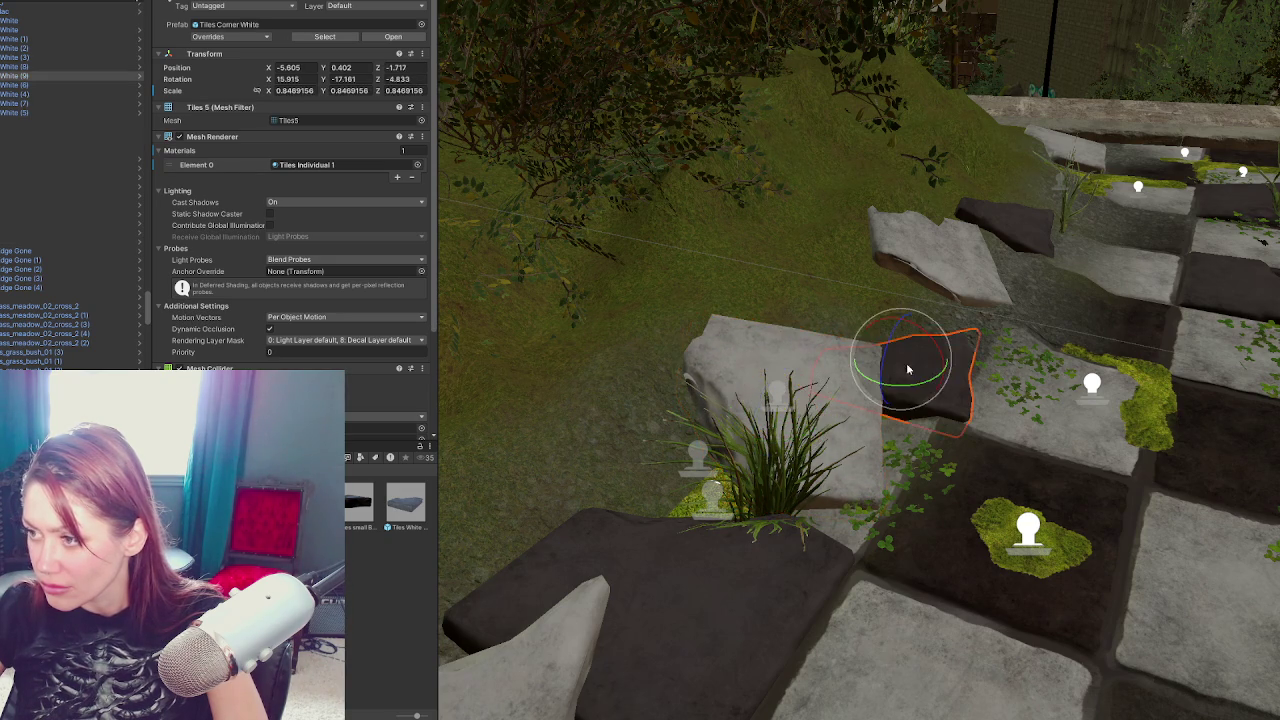
mouse_move(887, 379)
left_mouse_down()
mouse_move(911, 364)
mouse_move(888, 398)
left_mouse_up()
Rotate the grassy stone tile further, then select the terrain
left_click(888, 398)
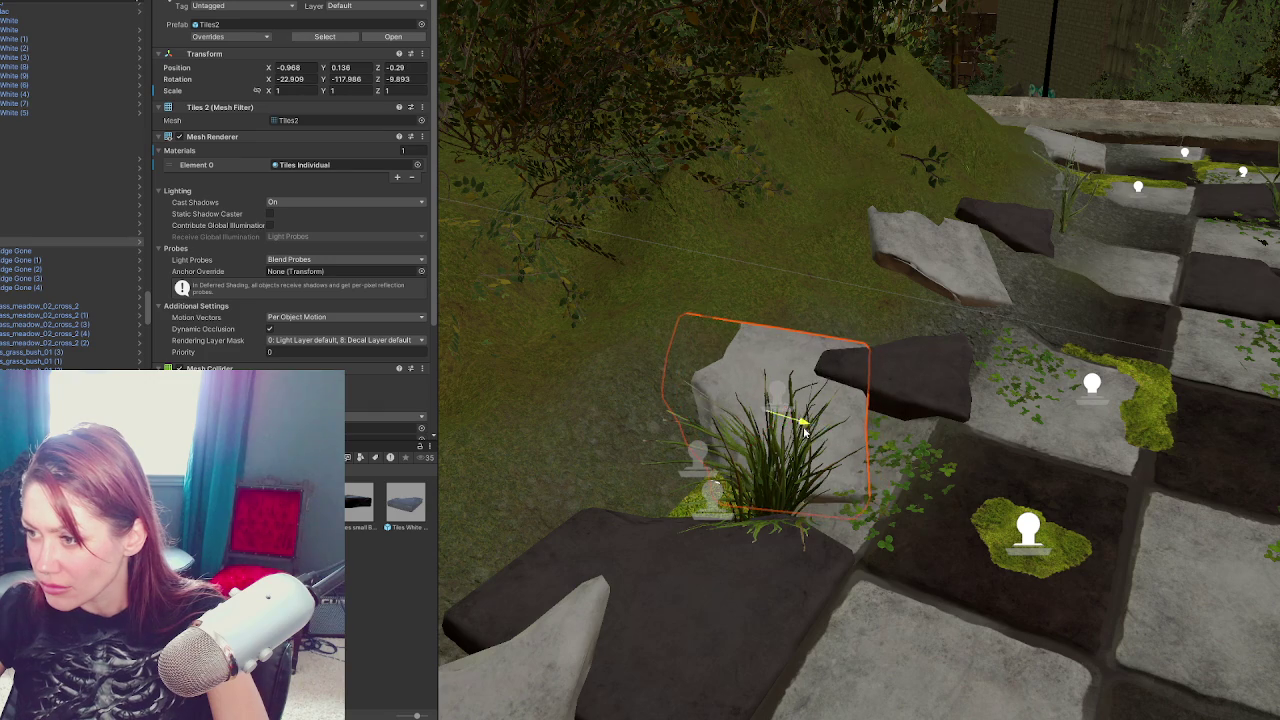
scroll(822, 433, "down", 5)
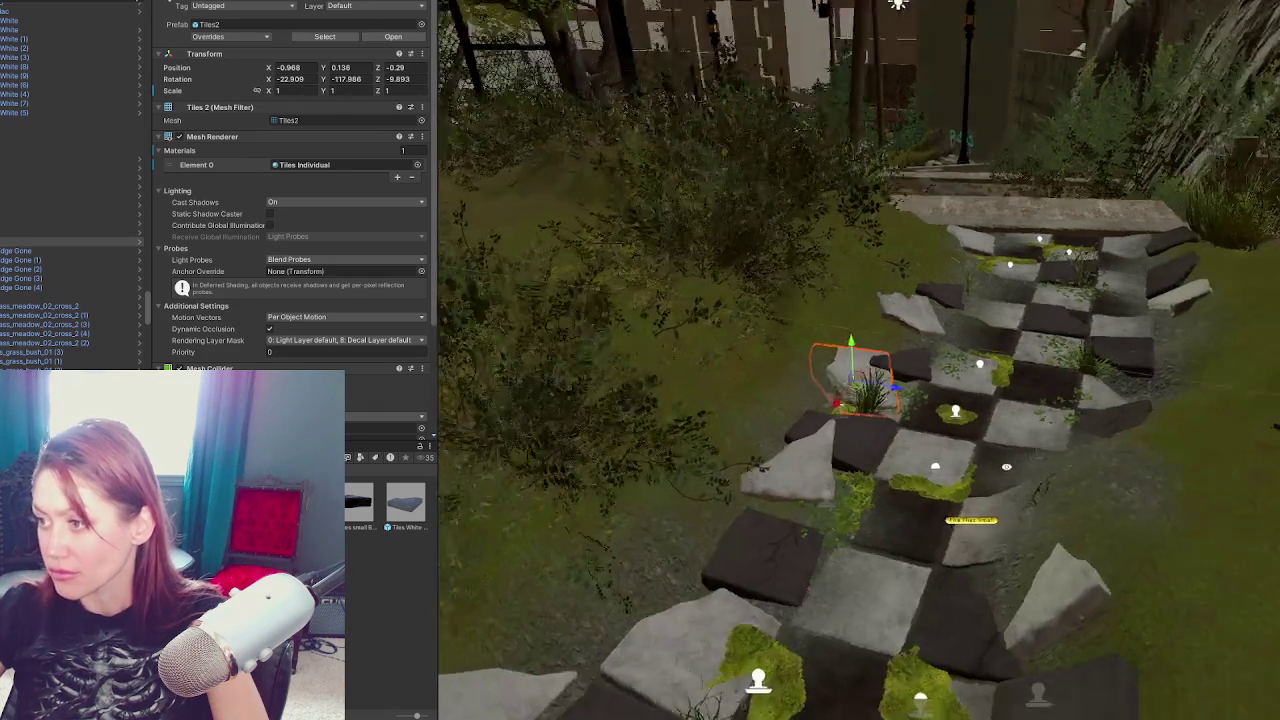
scroll(893, 388, "down", 2)
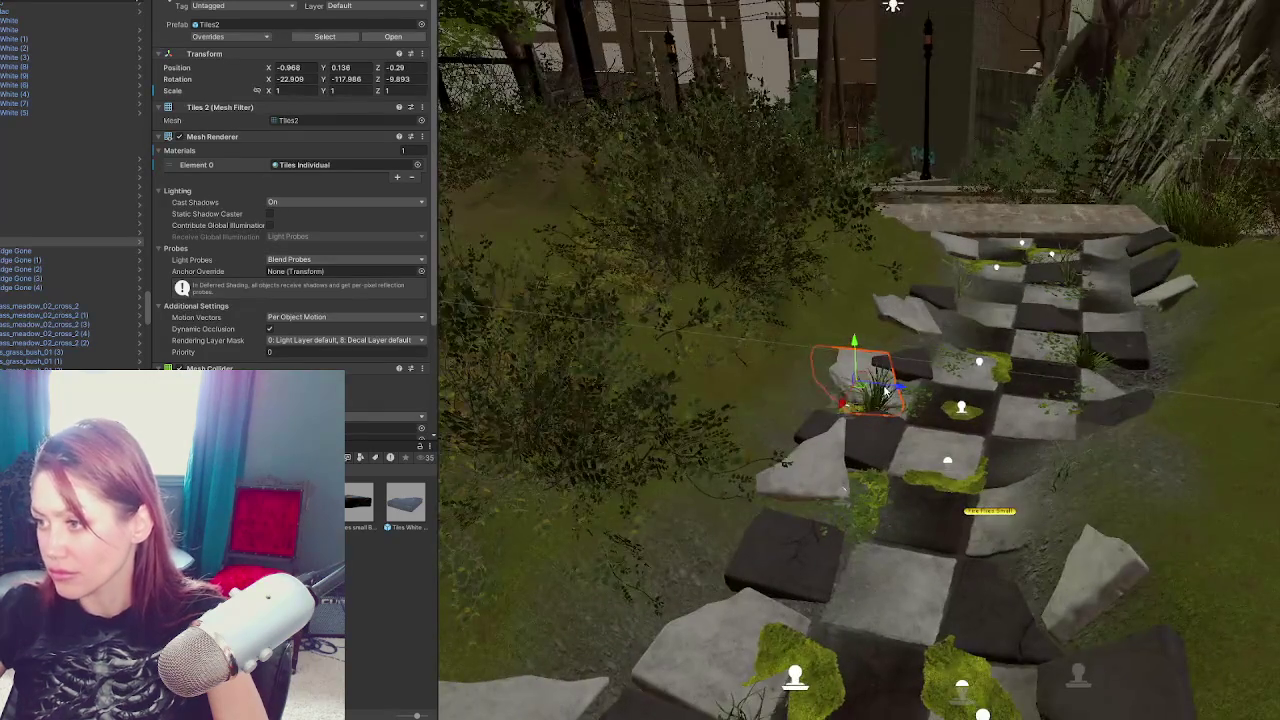
key("e")
mouse_move(890, 374)
left_mouse_down()
mouse_move(902, 381)
mouse_move(884, 389)
left_mouse_up()
left_click(733, 392)
Switch the terrain painting tool to Raise or Lower Terrain
left_click(276, 92)
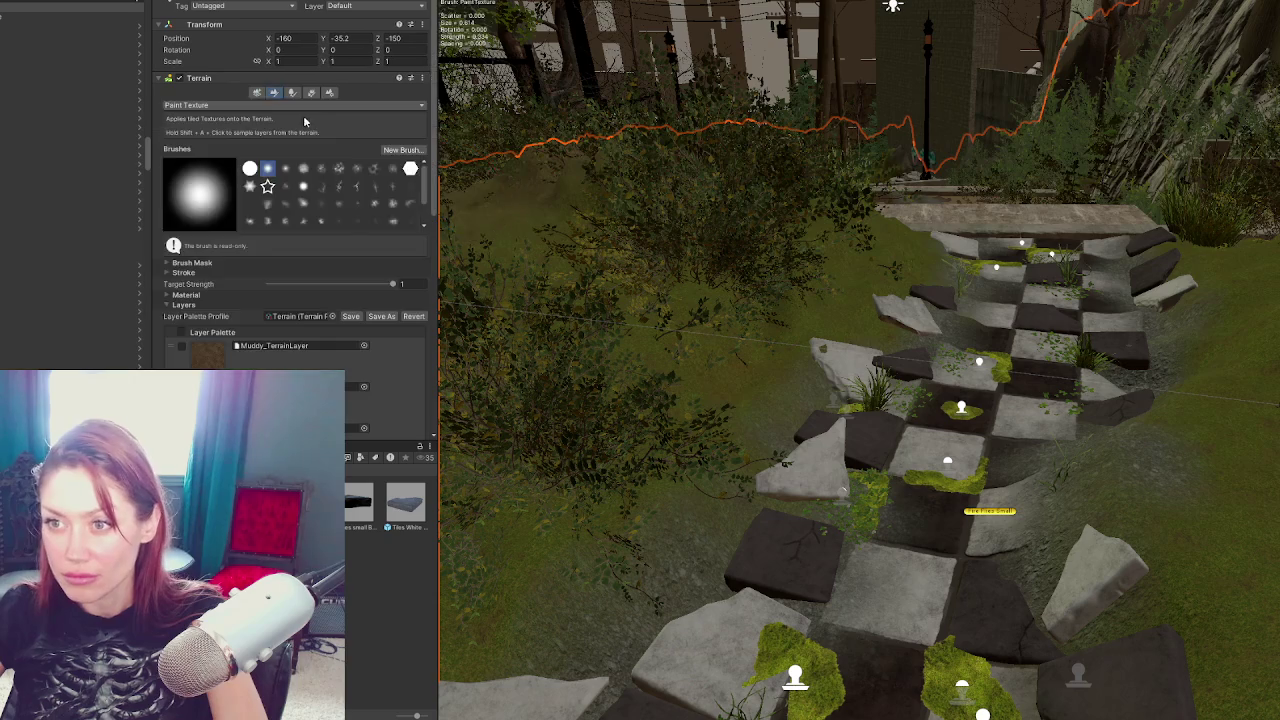
left_click(220, 106)
left_click(218, 157)
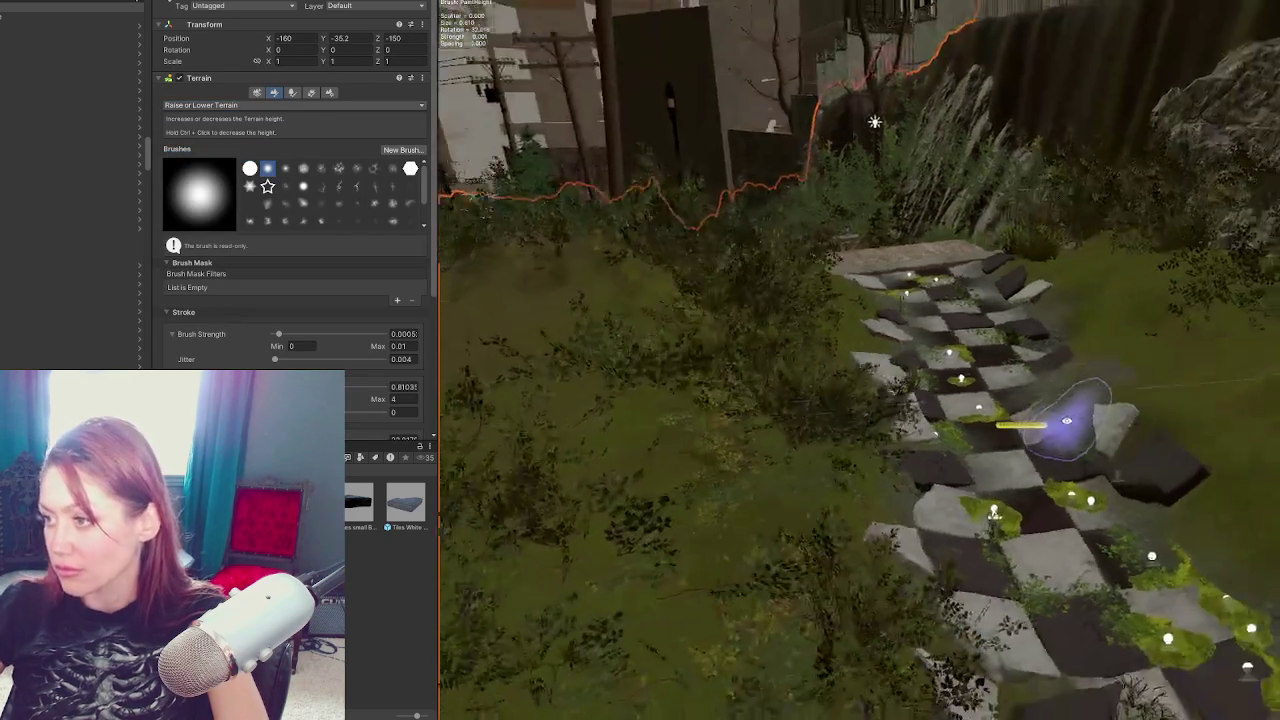
Nudge the white corner tile slightly along the path
left_click(921, 367)
left_click_drag(921, 367, 913, 380)
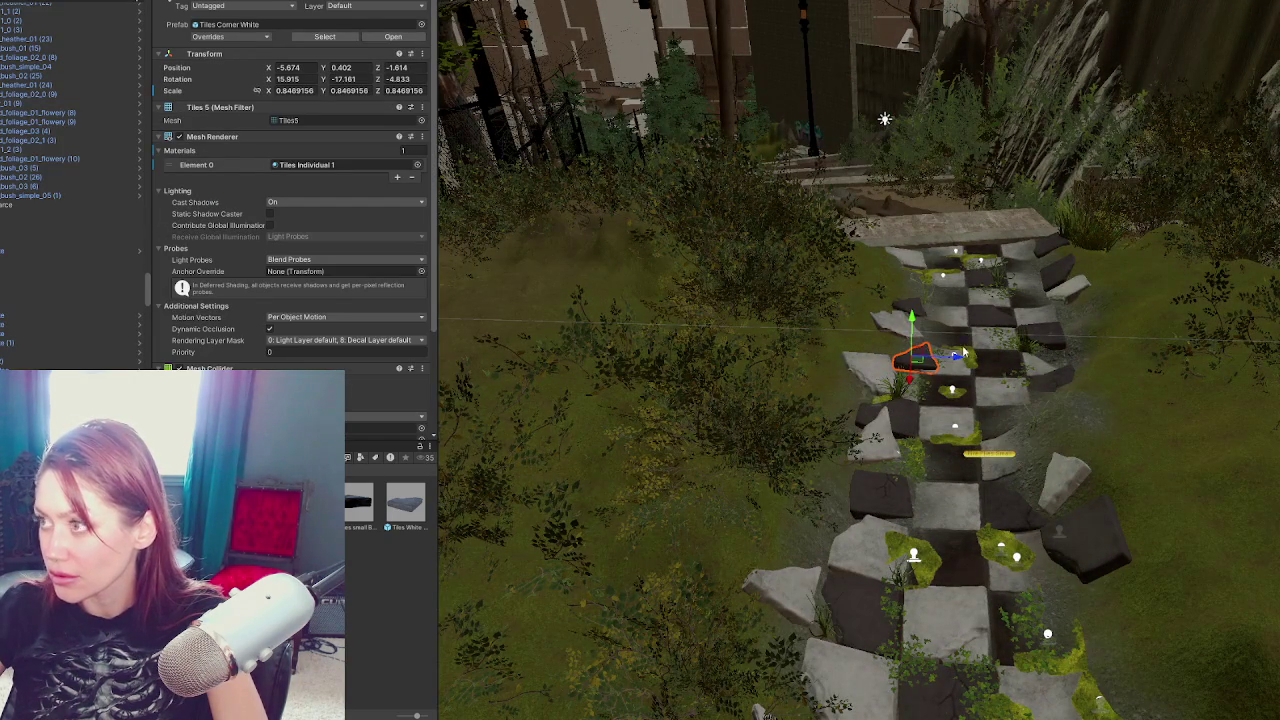
scroll(955, 360, "down", 3)
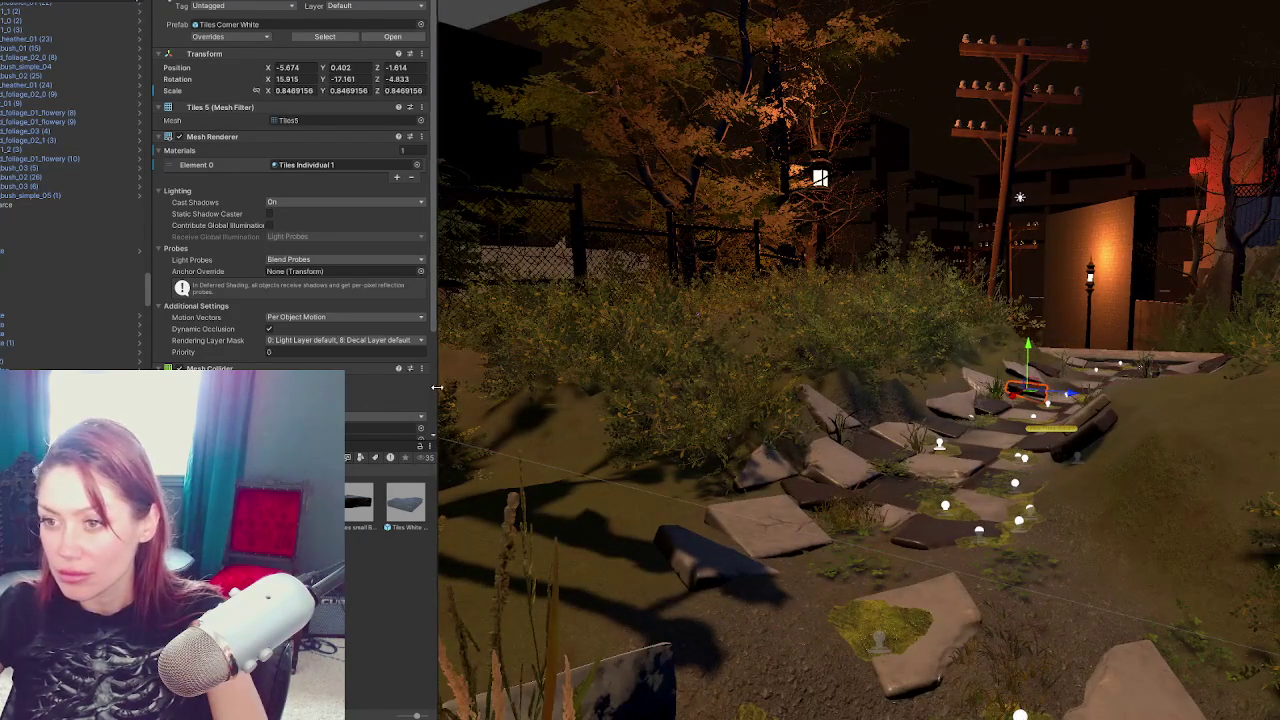
Drag the Inspector border left to widen the Scene view
left_click_drag(437, 387, 248, 392)
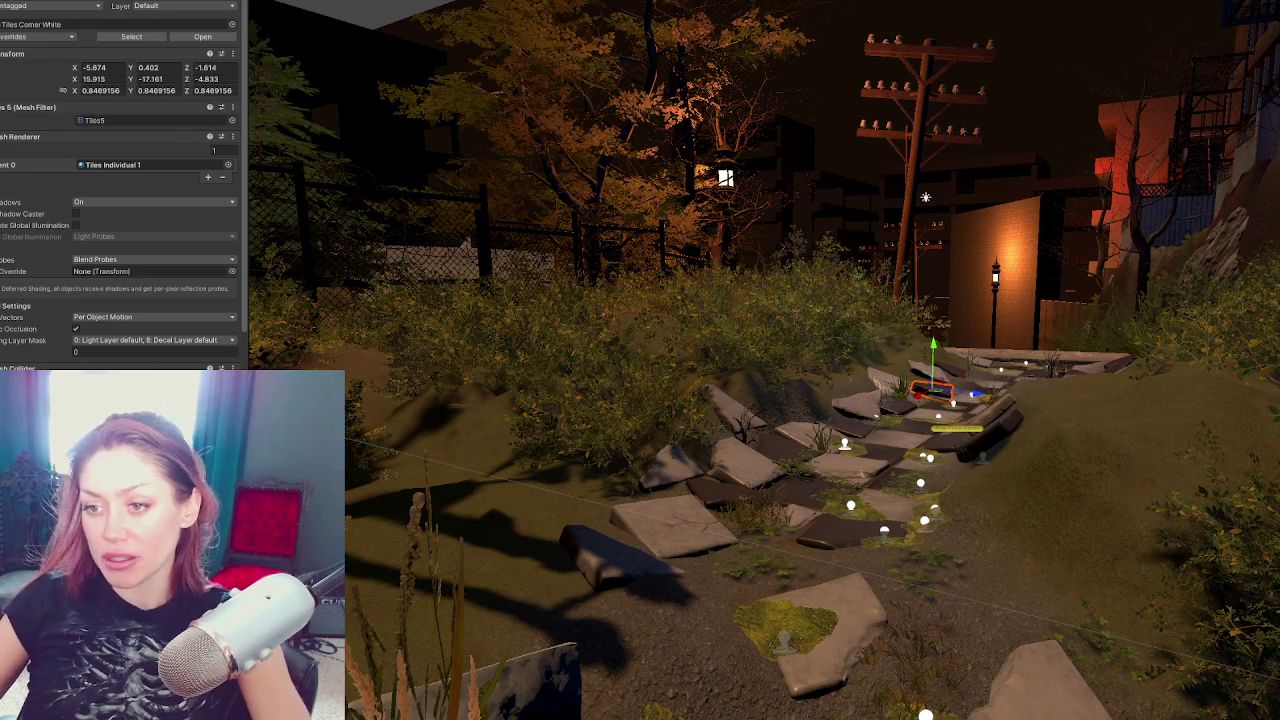
Select the power pole and frame its top in the Scene view
mouse_move(970, 400)
left_mouse_down()
mouse_move(917, 420)
mouse_move(914, 404)
left_mouse_up()
mouse_move(394, 398)
left_mouse_down()
mouse_move(770, 362)
mouse_move(766, 315)
left_mouse_up()
left_click(757, 304)
scroll(783, 362, "down", 3)
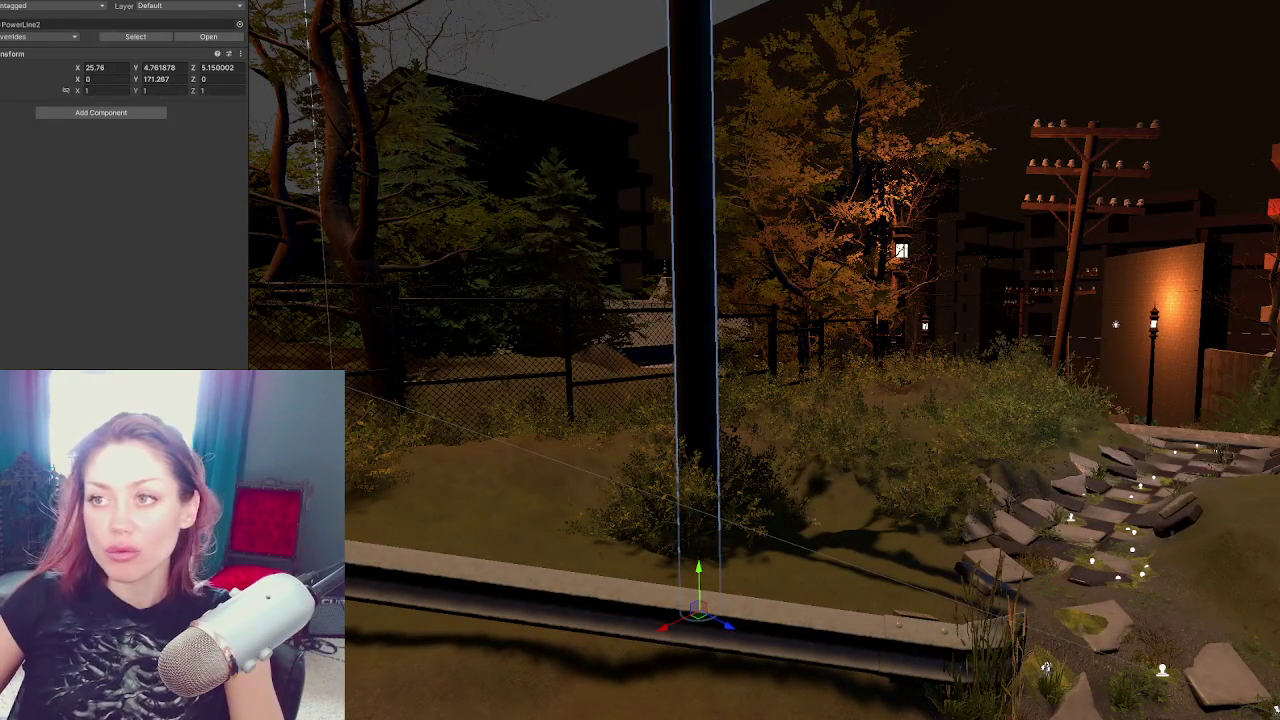
mouse_move(667, 158)
left_mouse_down()
mouse_move(668, 271)
mouse_move(671, 219)
left_mouse_up()
Try Center handle placement, settle on Pivot, then select a dark tile on the stone path
left_click(297, 3)
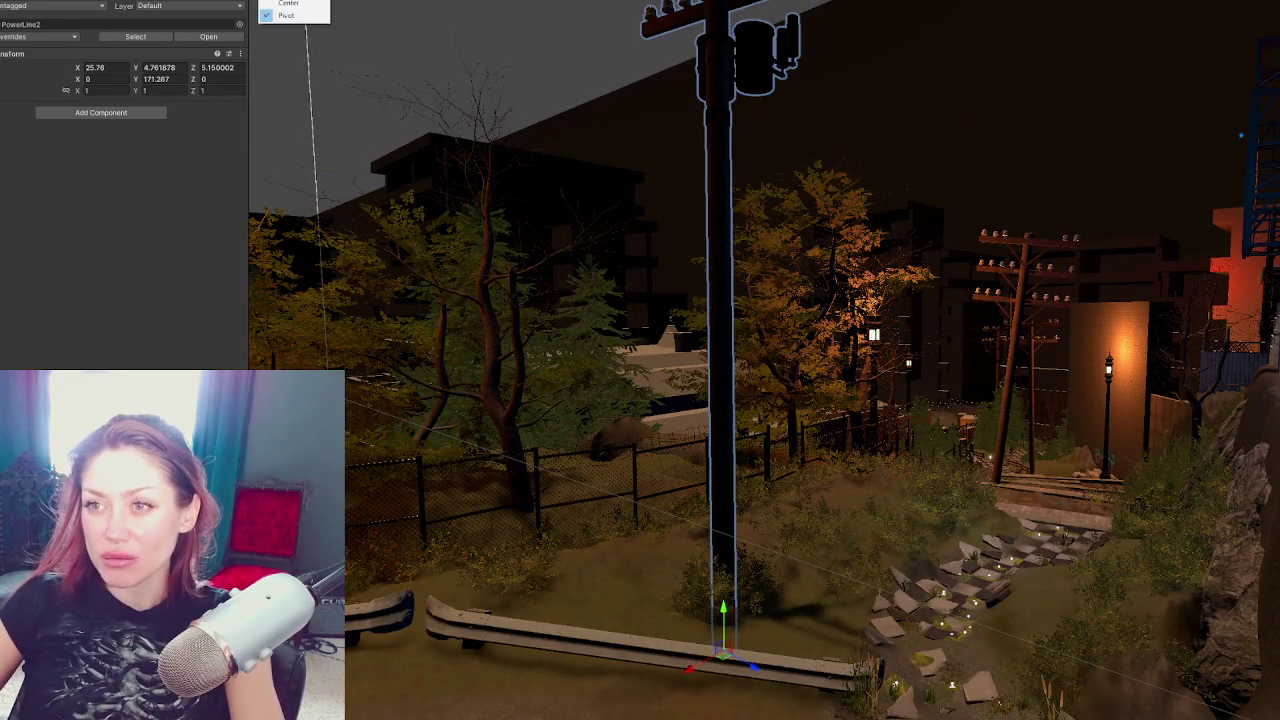
left_click(289, 18)
left_click(295, 4)
left_click(289, 22)
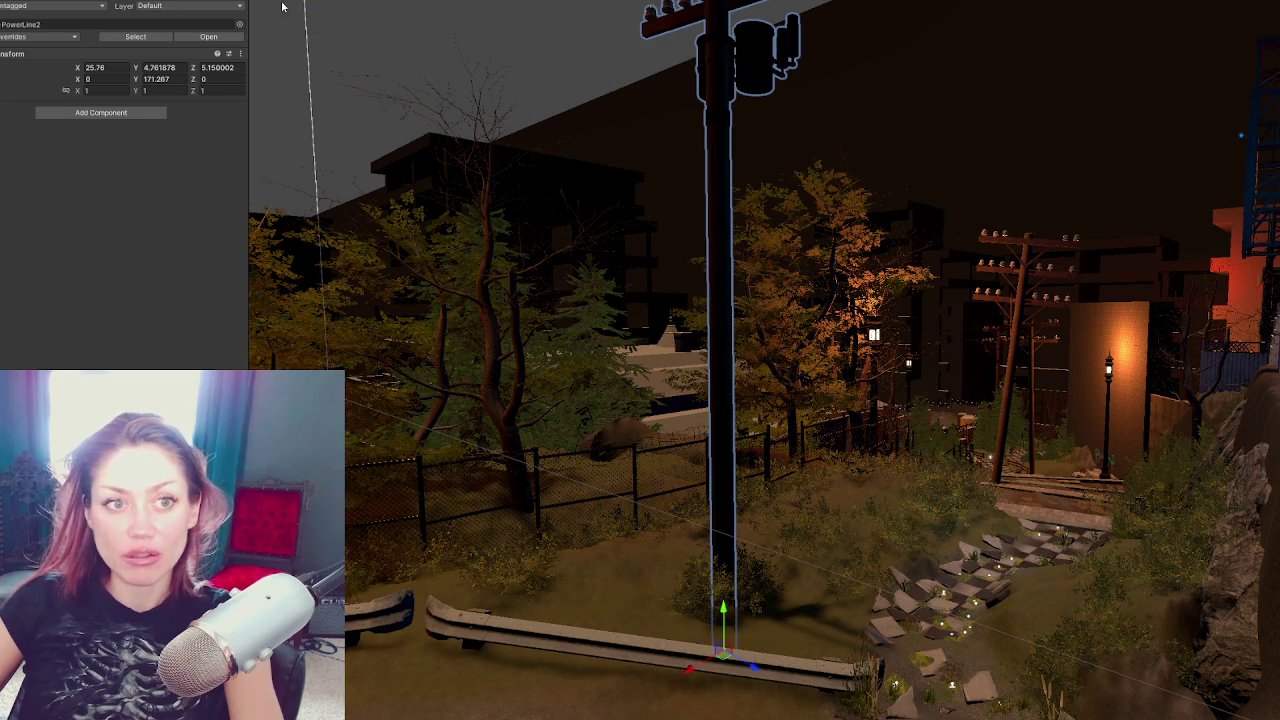
left_click(290, 3)
left_click(287, 17)
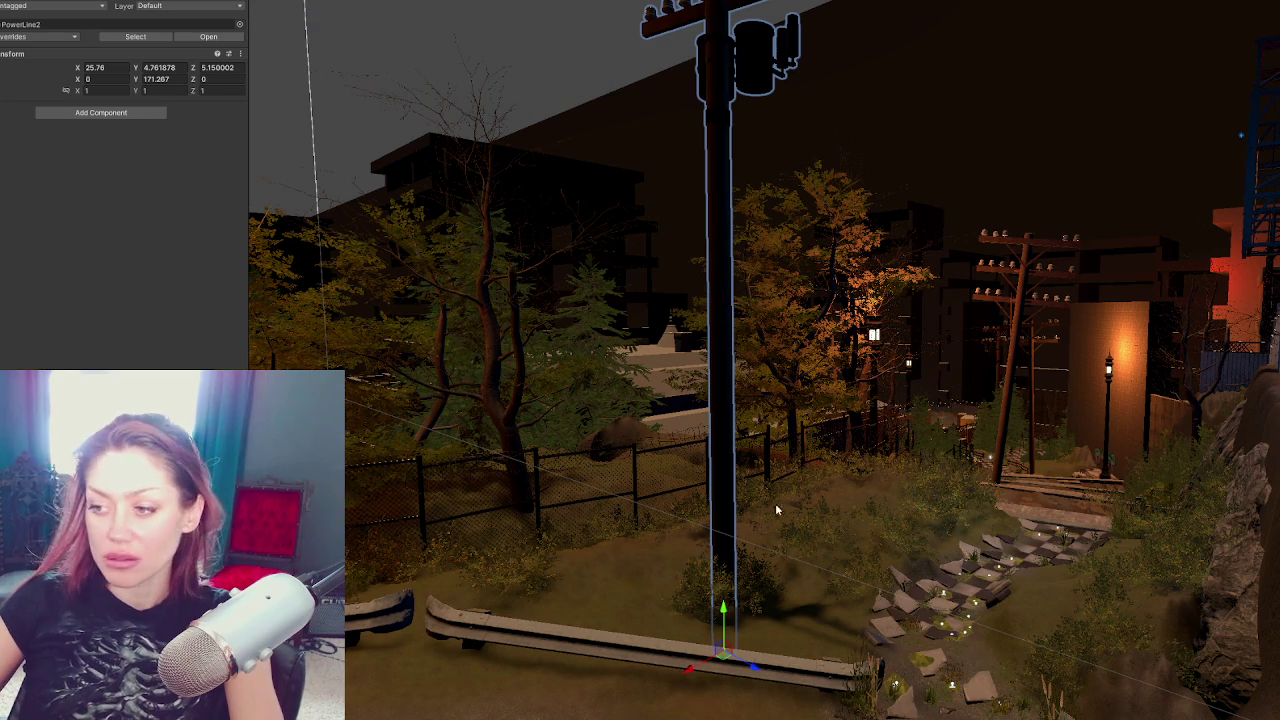
mouse_move(1091, 613)
left_mouse_down()
mouse_move(796, 492)
mouse_move(735, 488)
left_mouse_up()
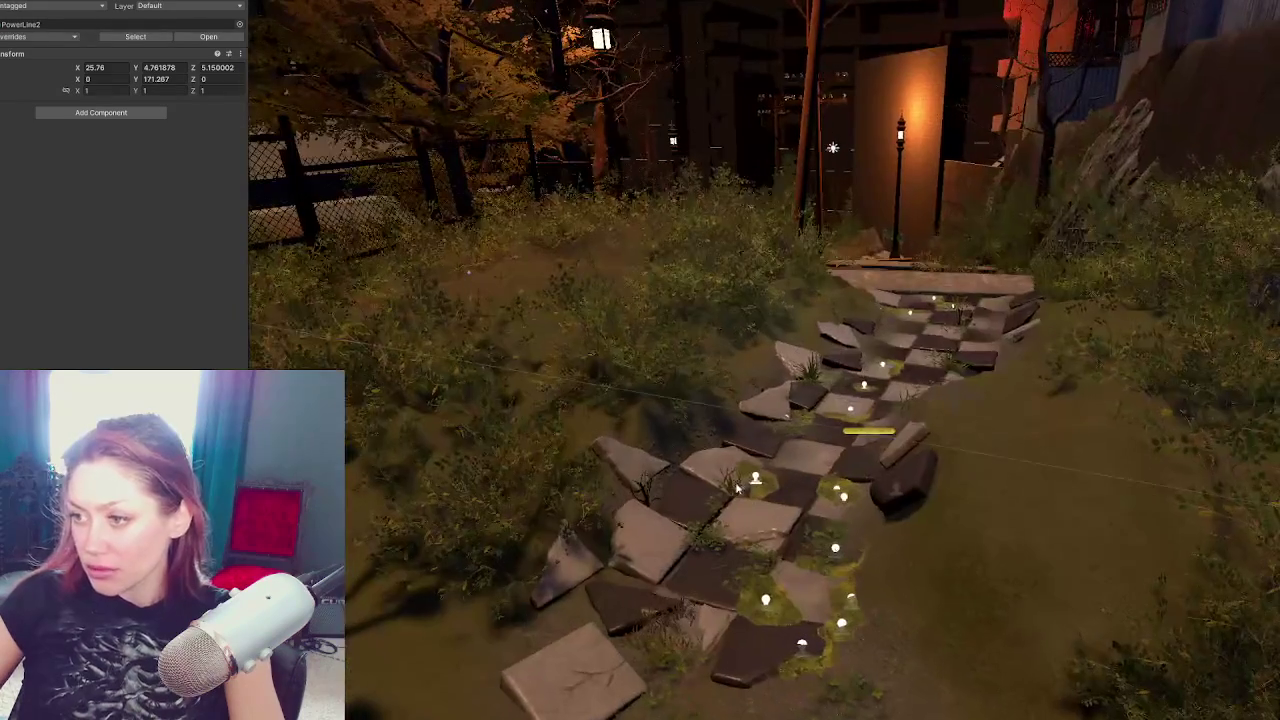
left_click(758, 453)
Nudge the dark tile up and back and shift the triangular corner tile sideways
key("f")
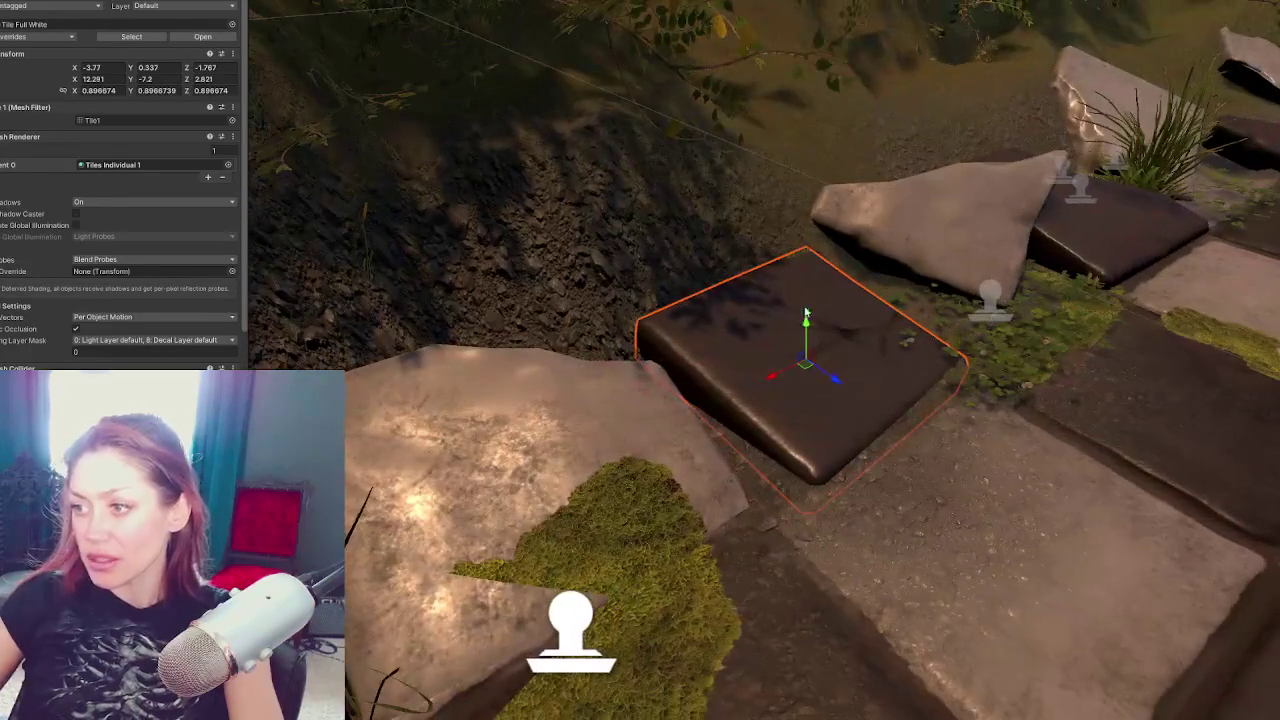
left_click_drag(810, 322, 829, 371)
scroll(840, 320, "down", 5)
left_click(853, 270)
key("f")
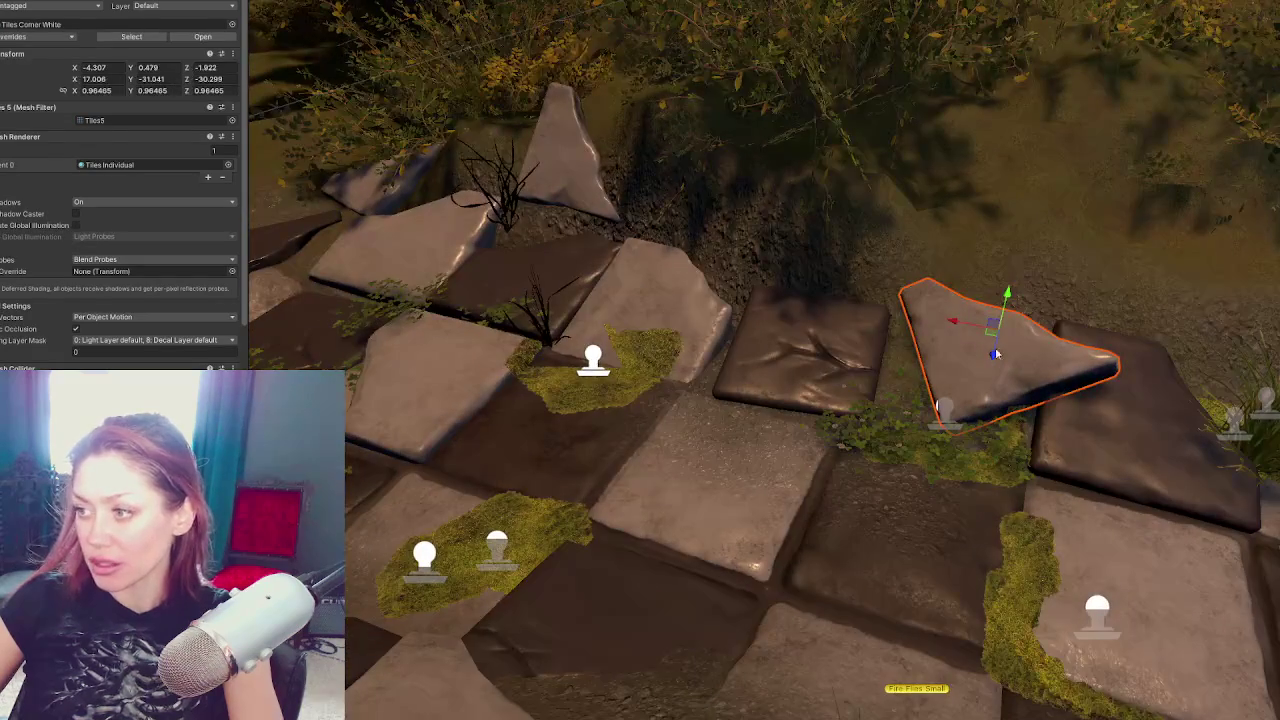
left_click_drag(950, 322, 1006, 345)
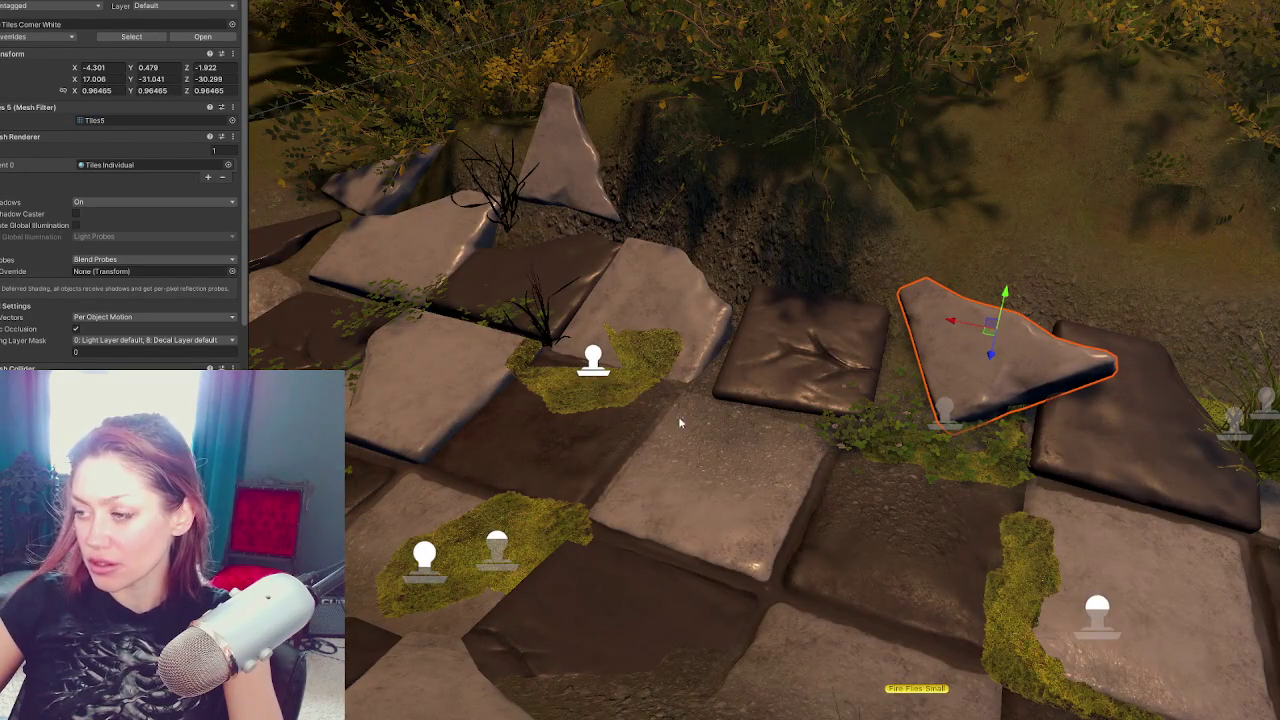
Select and frame the moss decal, then look along the path
left_click_drag(679, 422, 901, 399)
left_click(688, 497)
key("f")
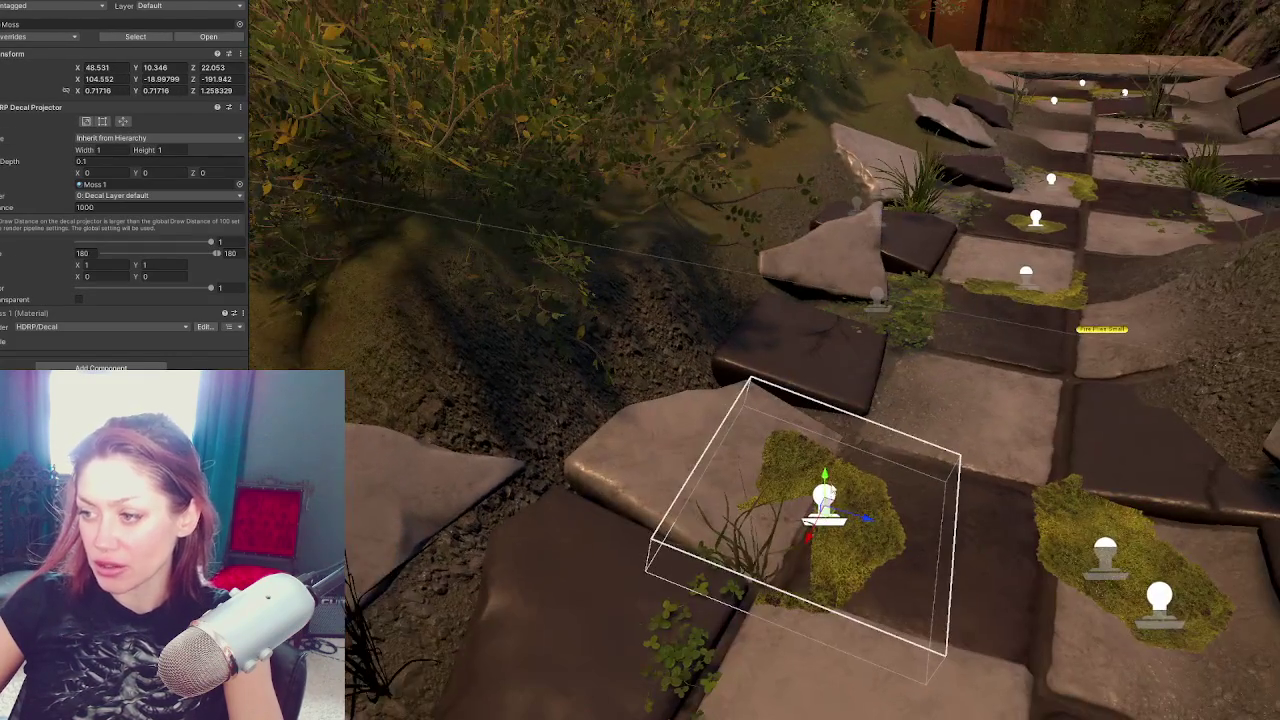
scroll(826, 497, "down", 3)
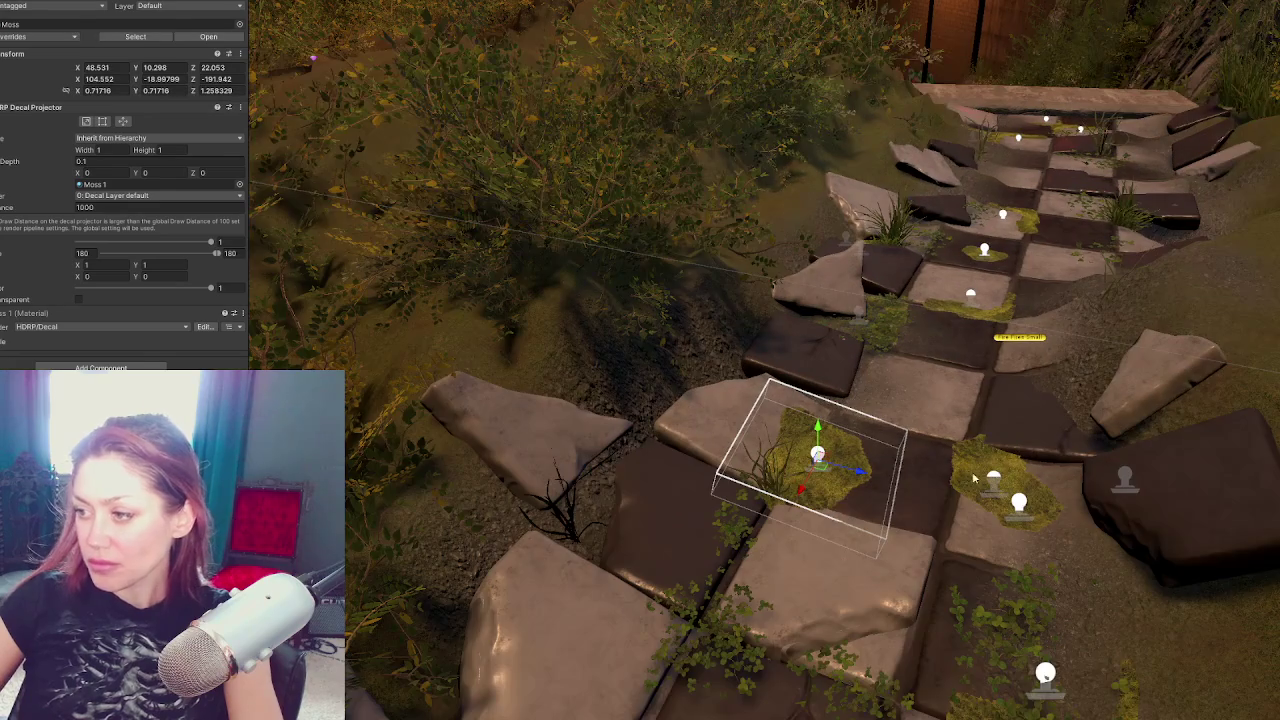
scroll(958, 484, "down", 5)
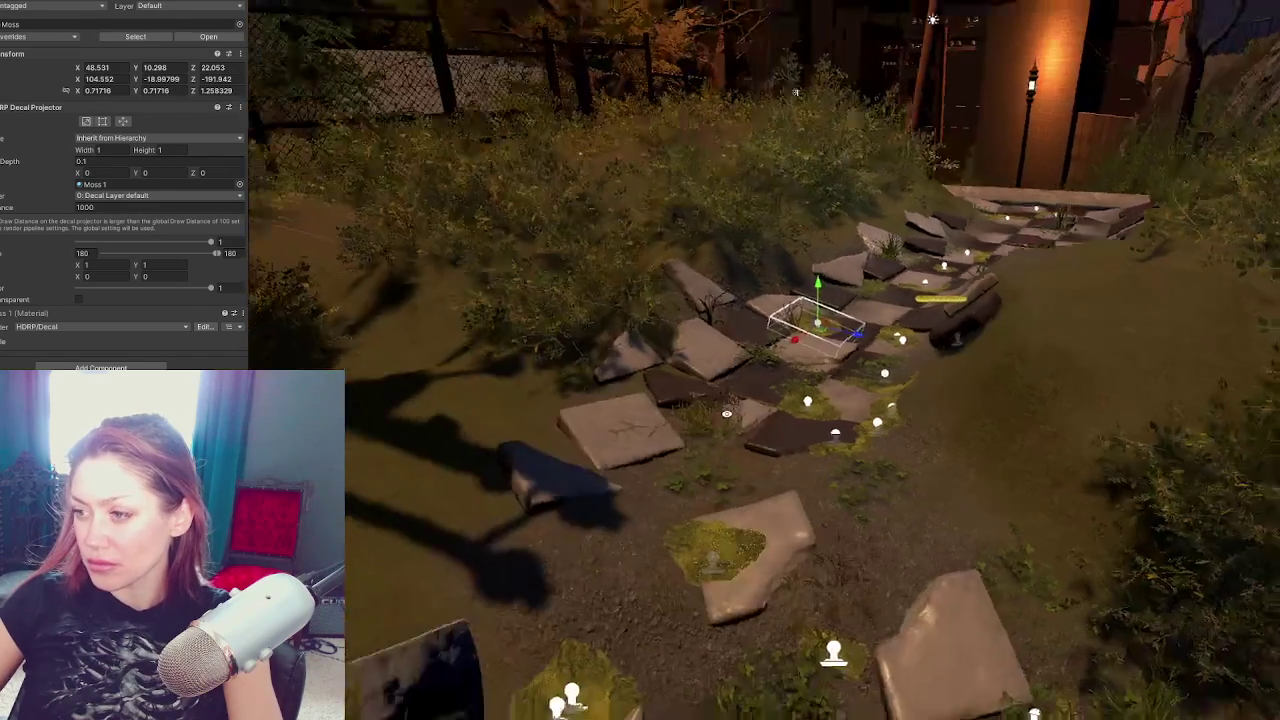
scroll(800, 383, "down", 5)
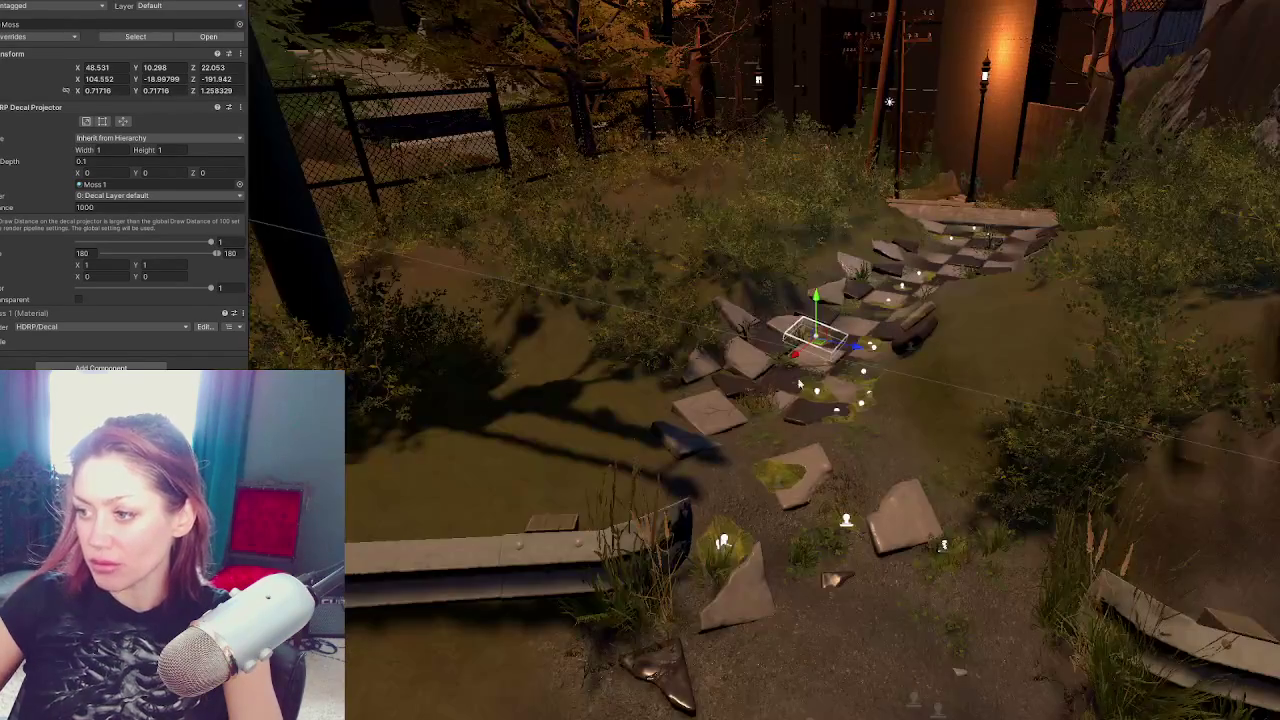
mouse_move(800, 383)
left_mouse_down()
mouse_move(690, 388)
mouse_move(912, 318)
mouse_move(910, 337)
mouse_move(924, 340)
left_mouse_up()
Select the loose Tiles5 corner stone beside the path
left_click(903, 338)
key("e")
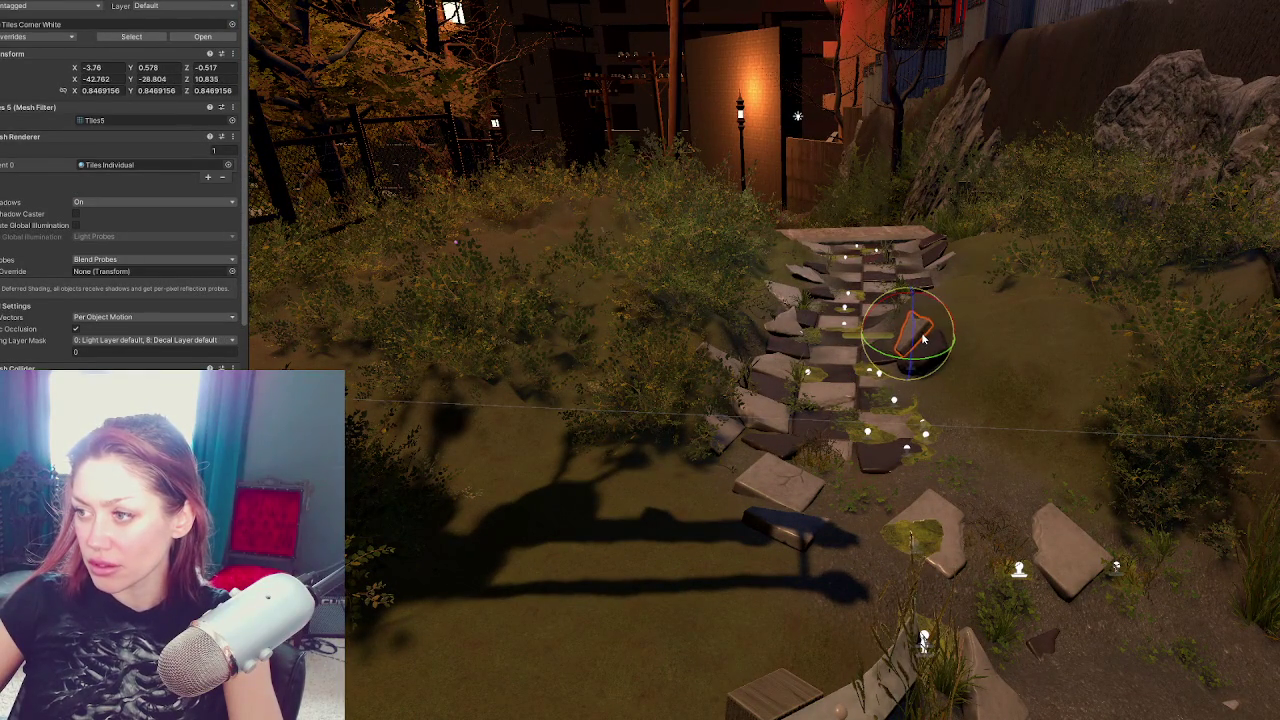
scroll(1073, 298, "up", 2)
left_click(862, 316)
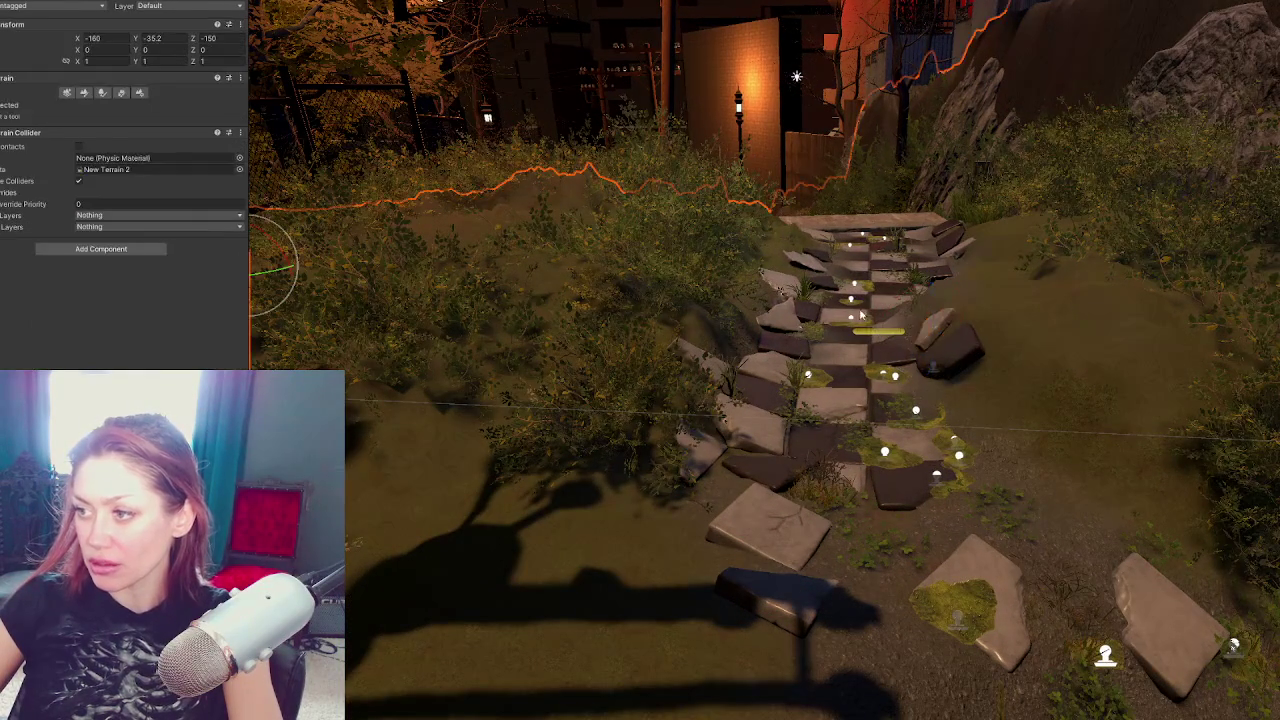
left_click(925, 343)
key("w")
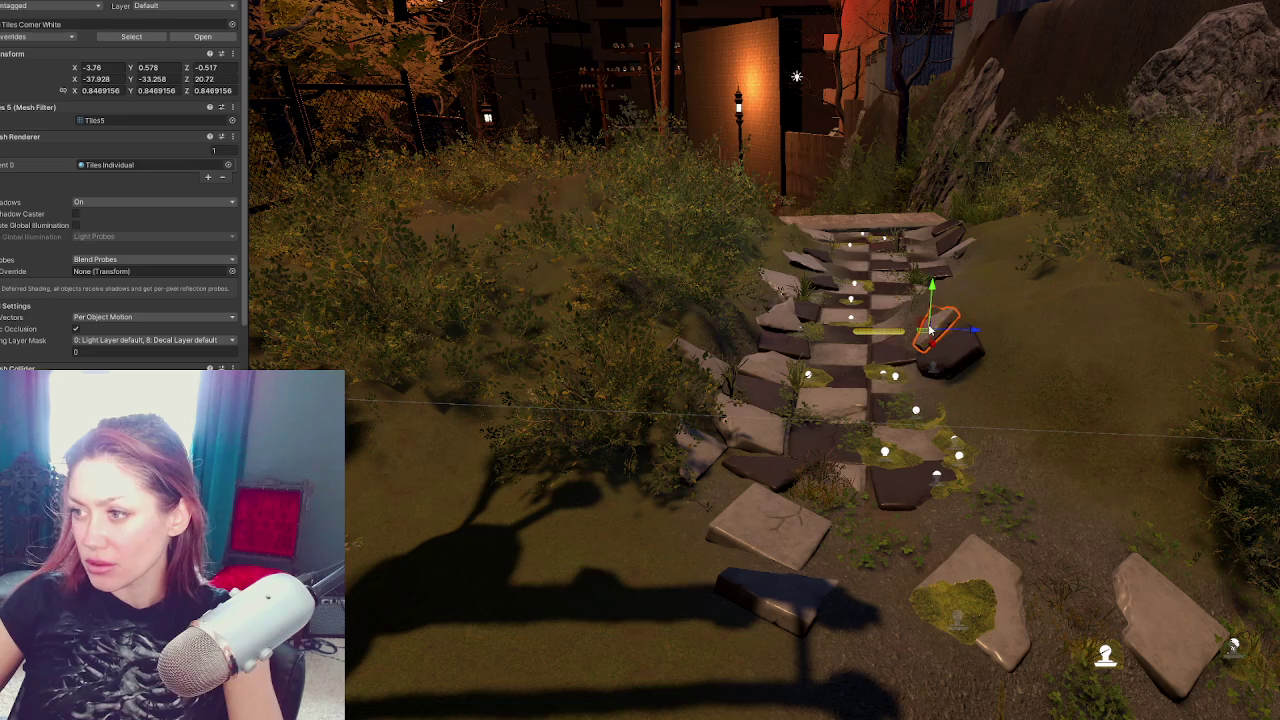
Shift, tilt and sink the Tiles5 stone so it juts from the grassy bank
key("f")
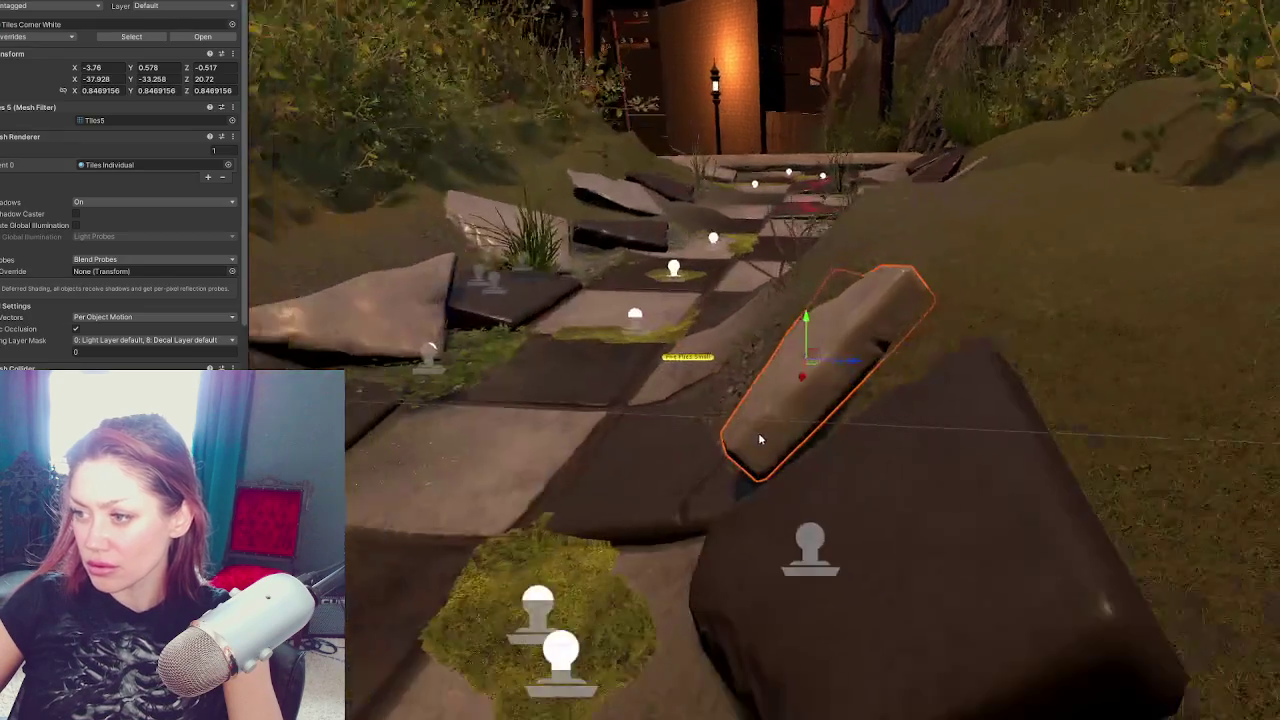
mouse_move(838, 380)
left_mouse_down()
mouse_move(810, 350)
mouse_move(773, 352)
mouse_move(800, 322)
mouse_move(793, 312)
mouse_move(812, 352)
mouse_move(812, 332)
mouse_move(797, 334)
left_mouse_up()
key("e")
key("w")
key("e")
key("w")
left_click(703, 418)
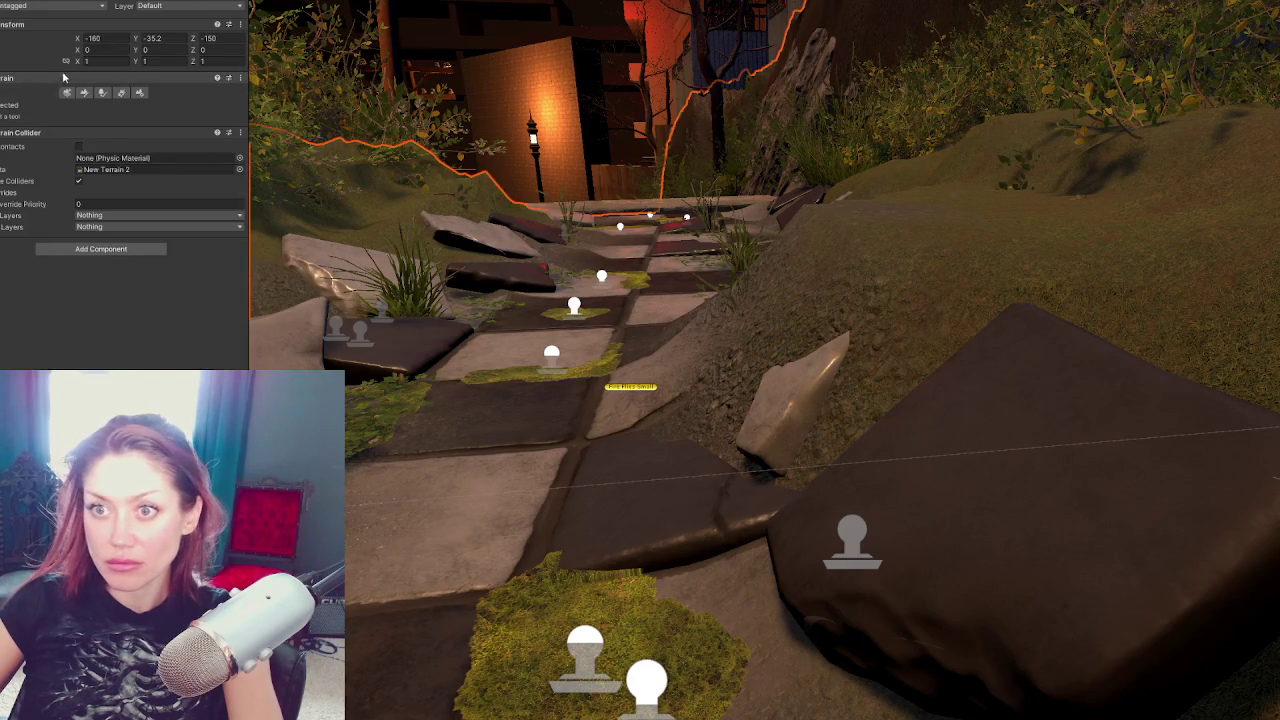
Choose the Raise or Lower Terrain brush, then select the Tiles2 stone on the path
left_click(81, 92)
left_click(120, 104)
left_click(52, 156)
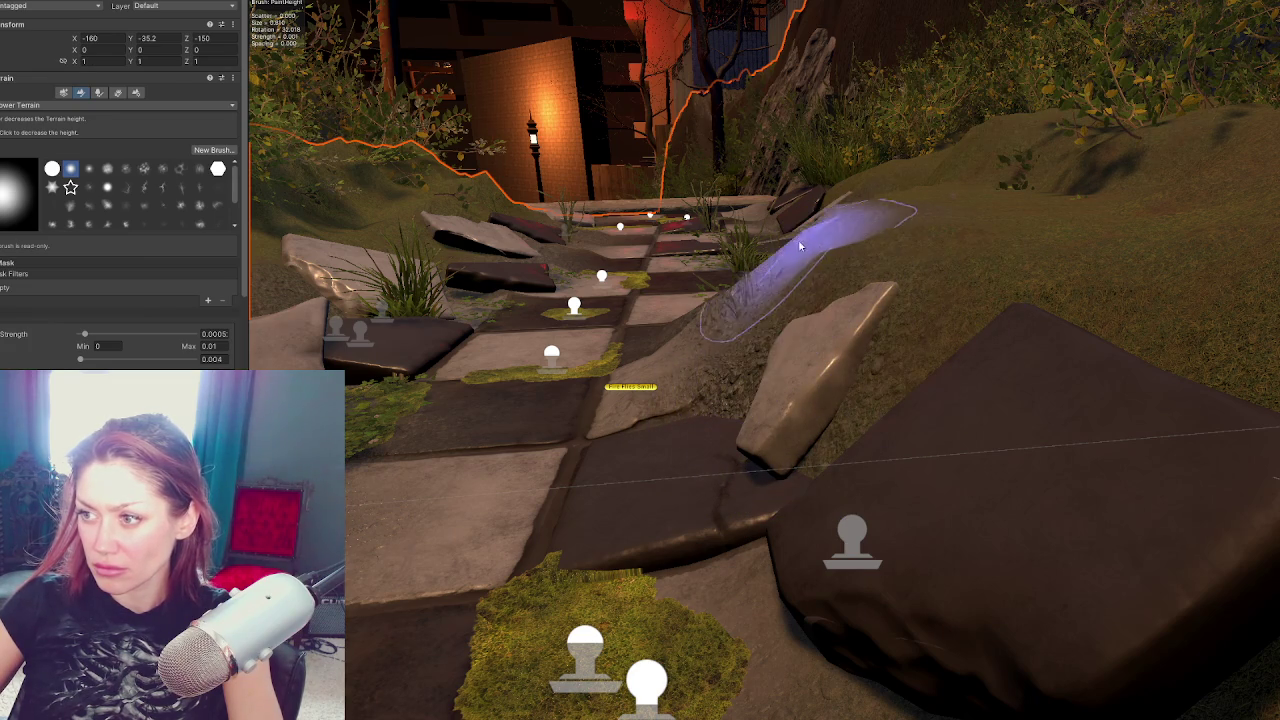
scroll(740, 290, "up", 3)
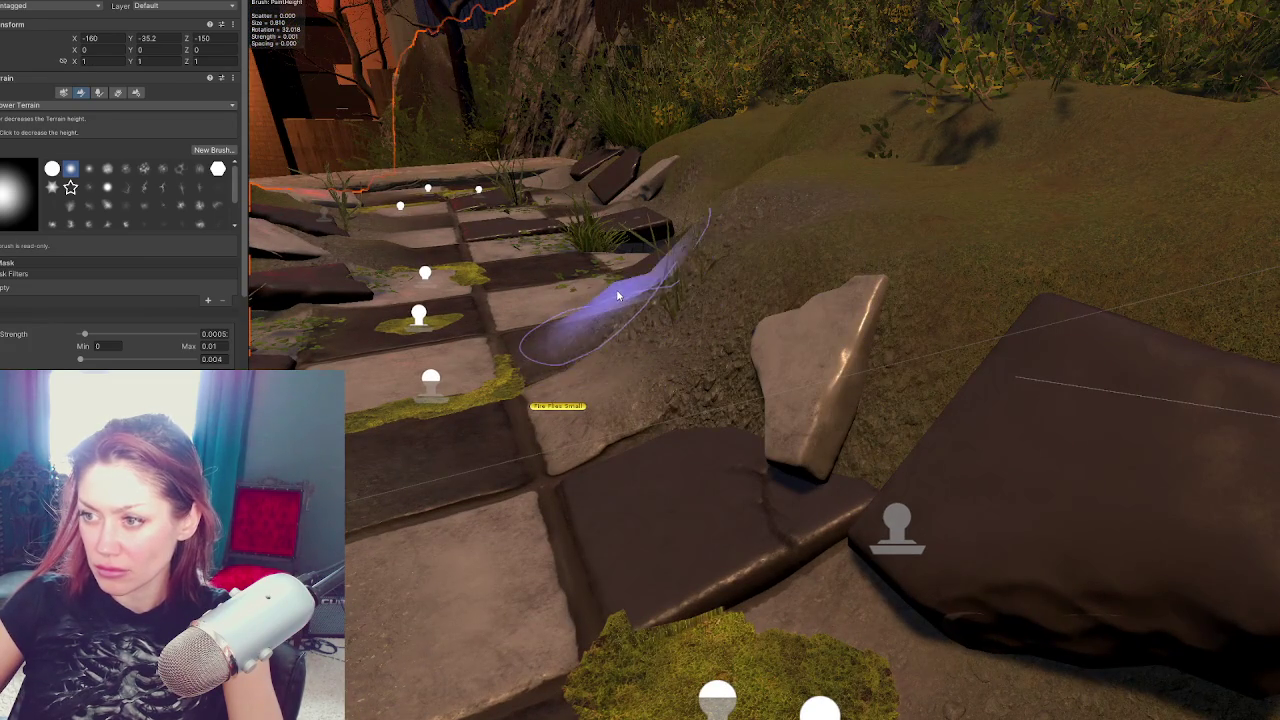
scroll(700, 320, "down", 5)
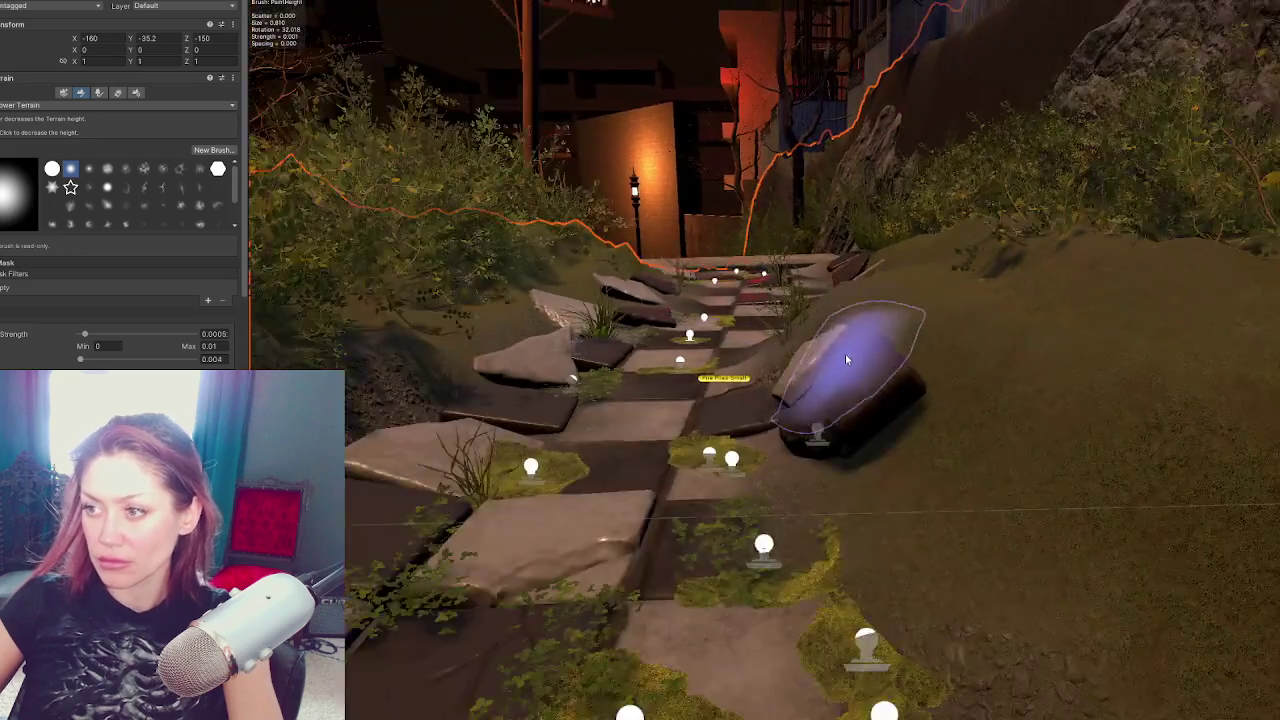
scroll(845, 360, "down", 5)
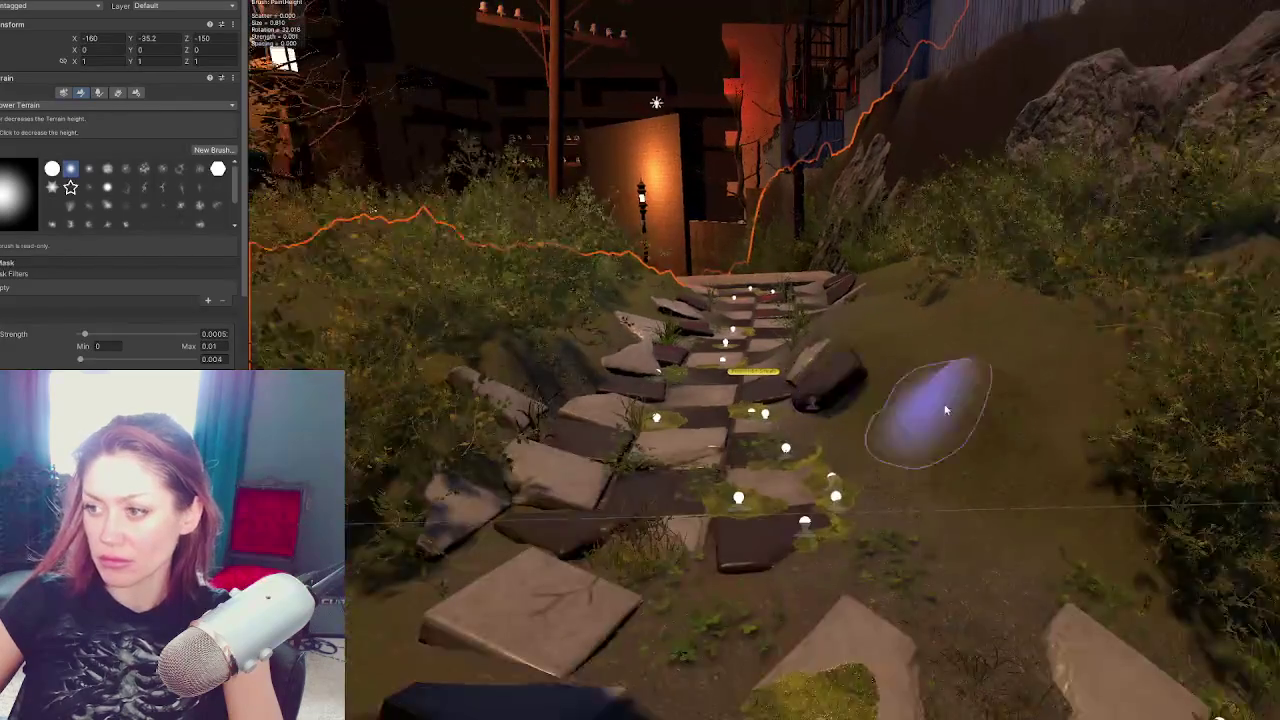
left_click(659, 388)
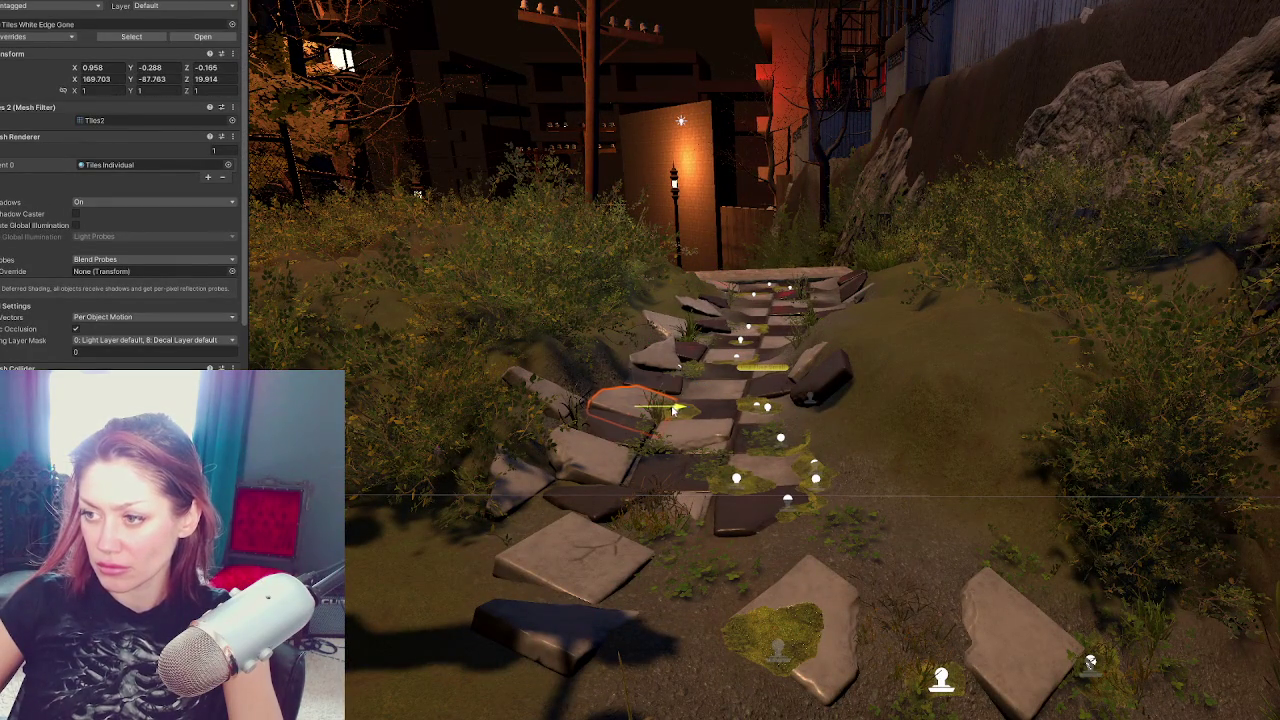
left_click(663, 428)
Move Tiles2 down and left, and sink the corner tile near the path's lower end
mouse_move(664, 430)
left_mouse_down()
mouse_move(615, 465)
mouse_move(634, 466)
mouse_move(583, 427)
mouse_move(500, 438)
mouse_move(771, 497)
mouse_move(752, 452)
mouse_move(729, 507)
left_mouse_up()
left_click(568, 462)
mouse_move(729, 440)
left_mouse_down()
mouse_move(735, 489)
mouse_move(766, 522)
mouse_move(789, 478)
mouse_move(786, 492)
mouse_move(764, 462)
left_mouse_up()
key("e")
key("w")
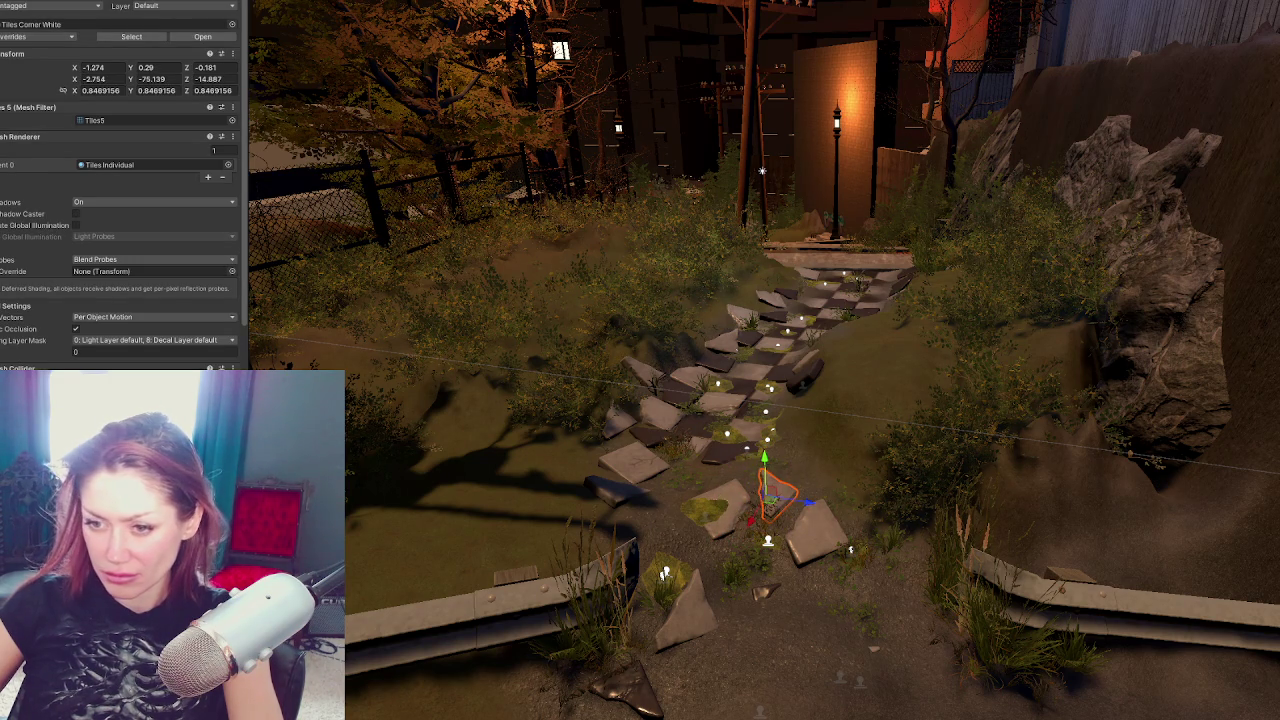
scroll(120, 200, "down", 3)
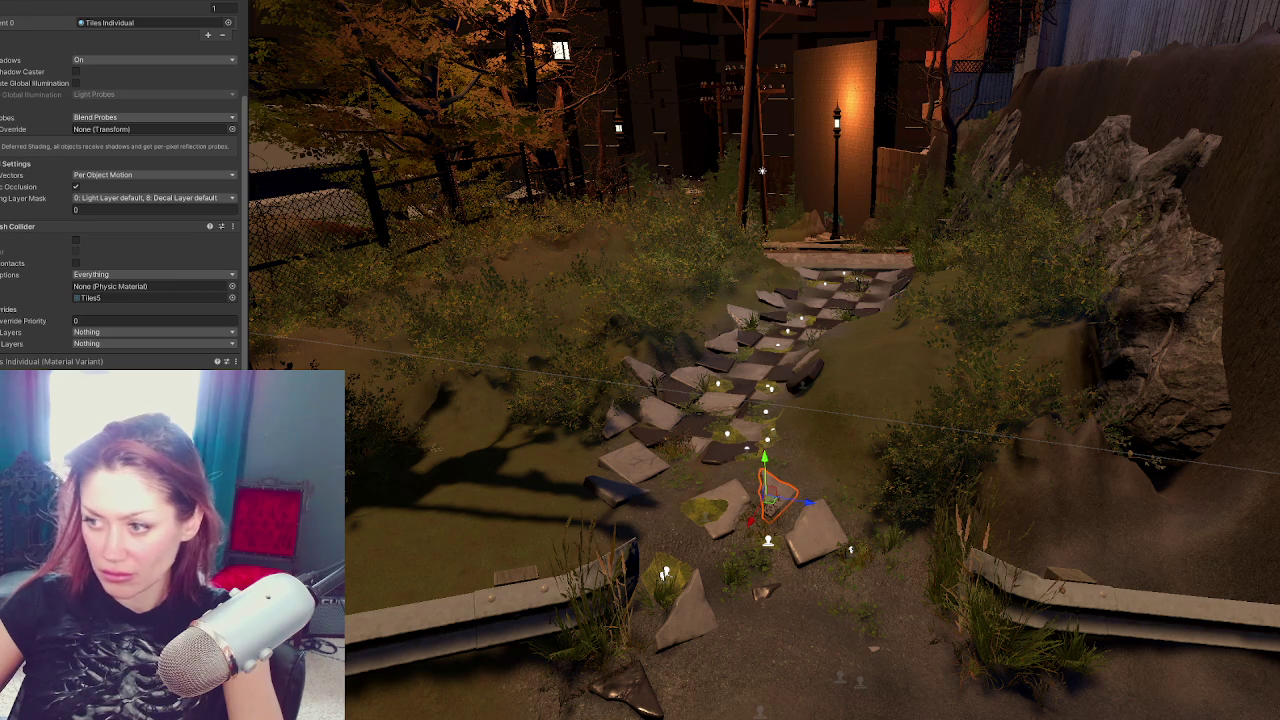
scroll(120, 200, "up", 1)
Shift the corner tile down-left, nudge it up, and select the terrain
mouse_move(765, 490)
left_mouse_down()
mouse_move(737, 523)
mouse_move(743, 571)
mouse_move(695, 553)
left_mouse_up()
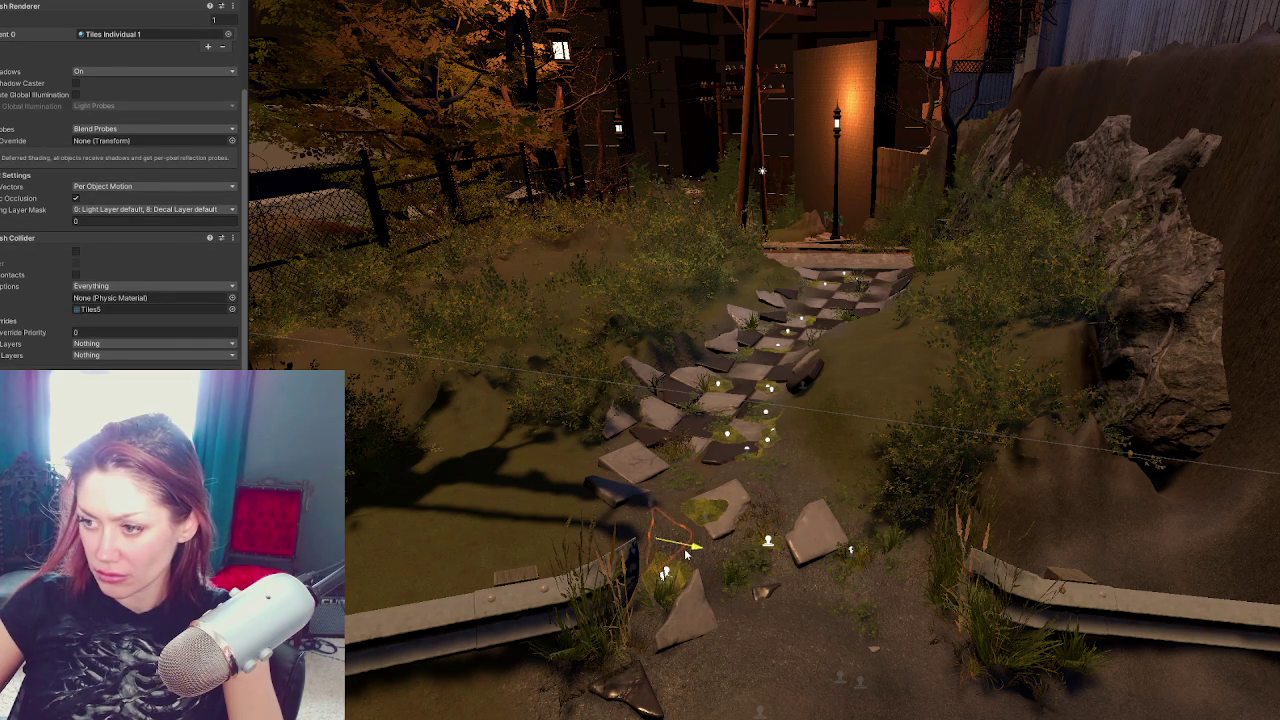
key("e")
key("w")
left_click_drag(651, 522, 651, 505)
left_click(748, 630)
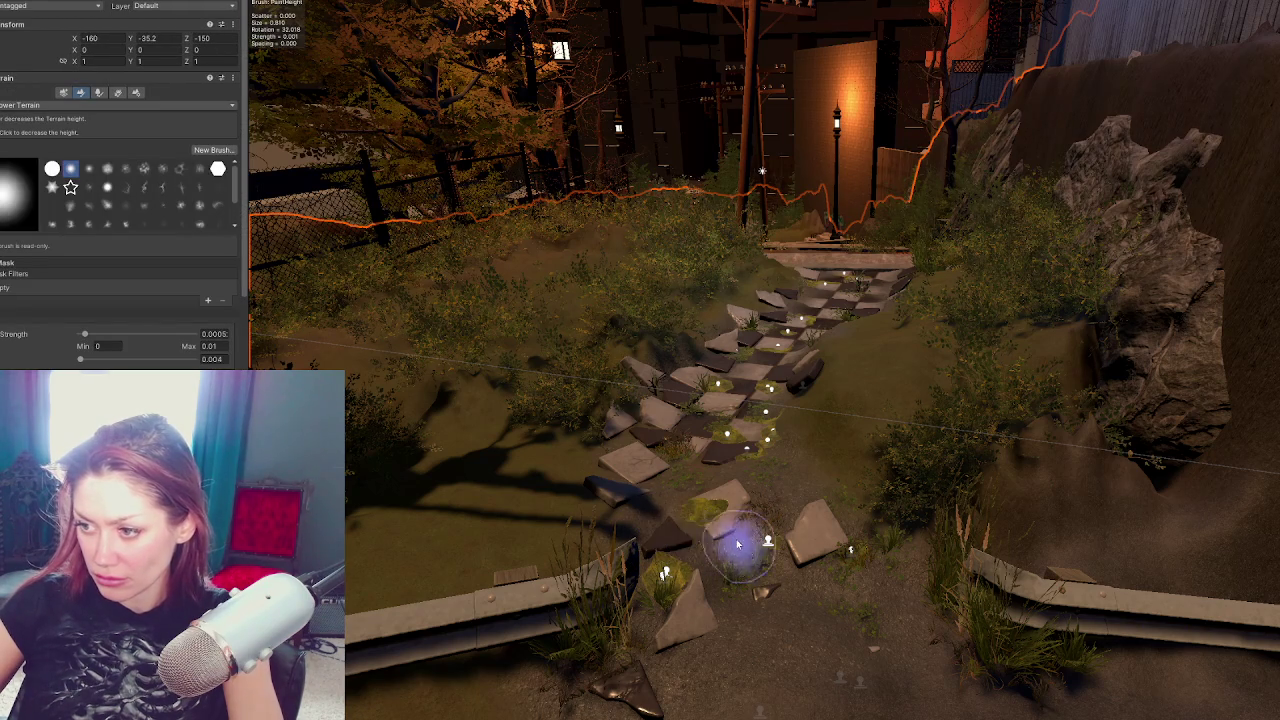
Lower the Tiles2 slab, ease its Z rotation to 28.779, slide it along Z, and raise slightly
scroll(905, 613, "down", 2)
mouse_move(905, 613)
left_mouse_down()
mouse_move(829, 586)
mouse_move(900, 606)
left_mouse_up()
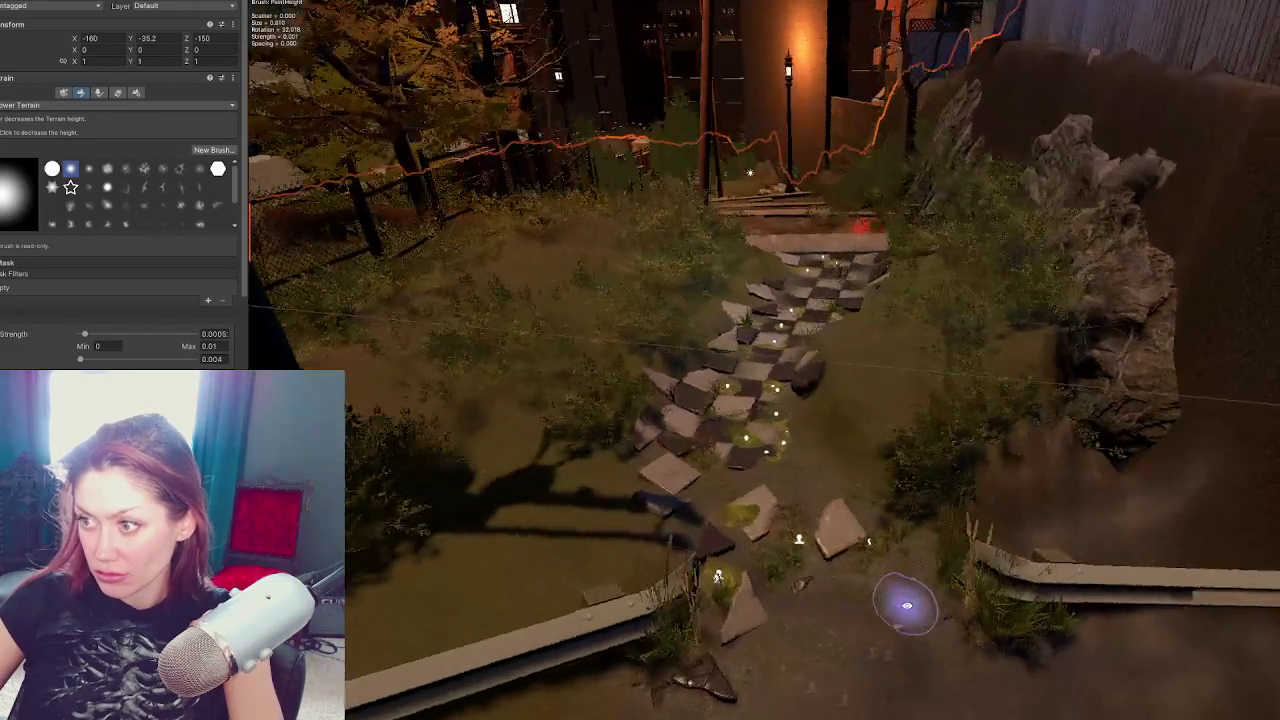
left_click(808, 378)
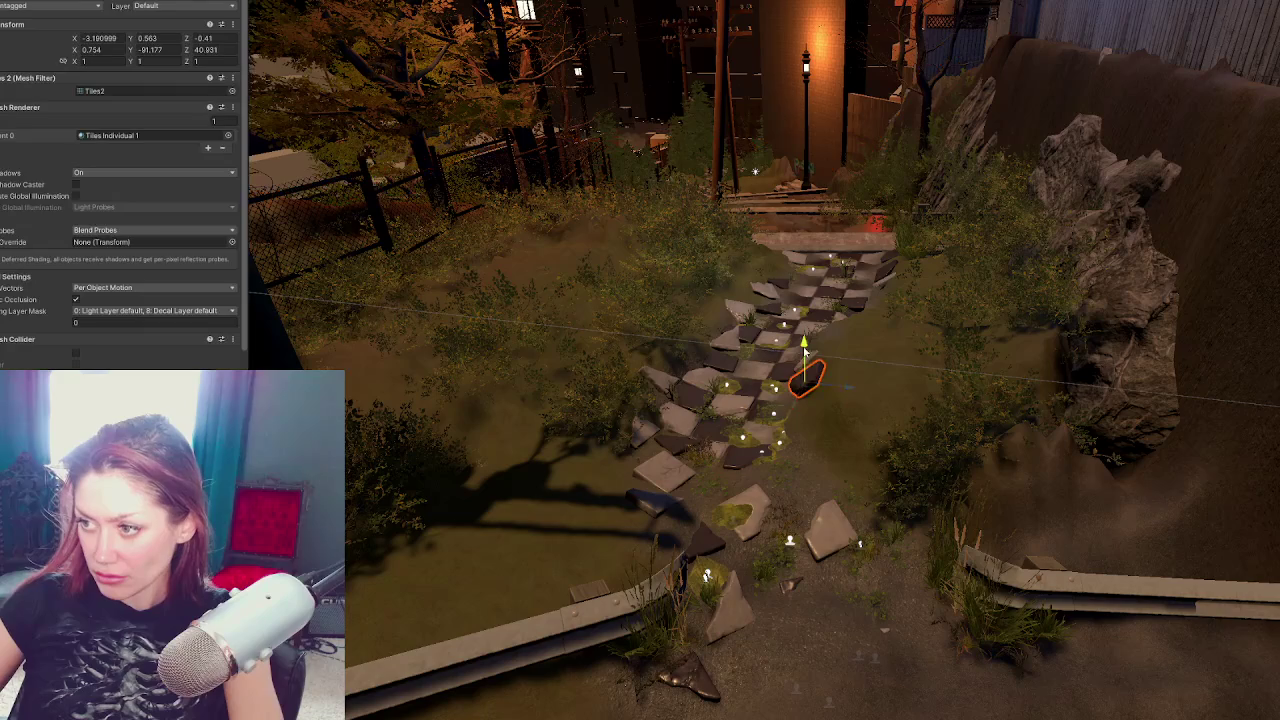
mouse_move(829, 400)
left_mouse_down()
mouse_move(800, 355)
mouse_move(851, 376)
mouse_move(801, 352)
left_mouse_up()
key("e")
key("w")
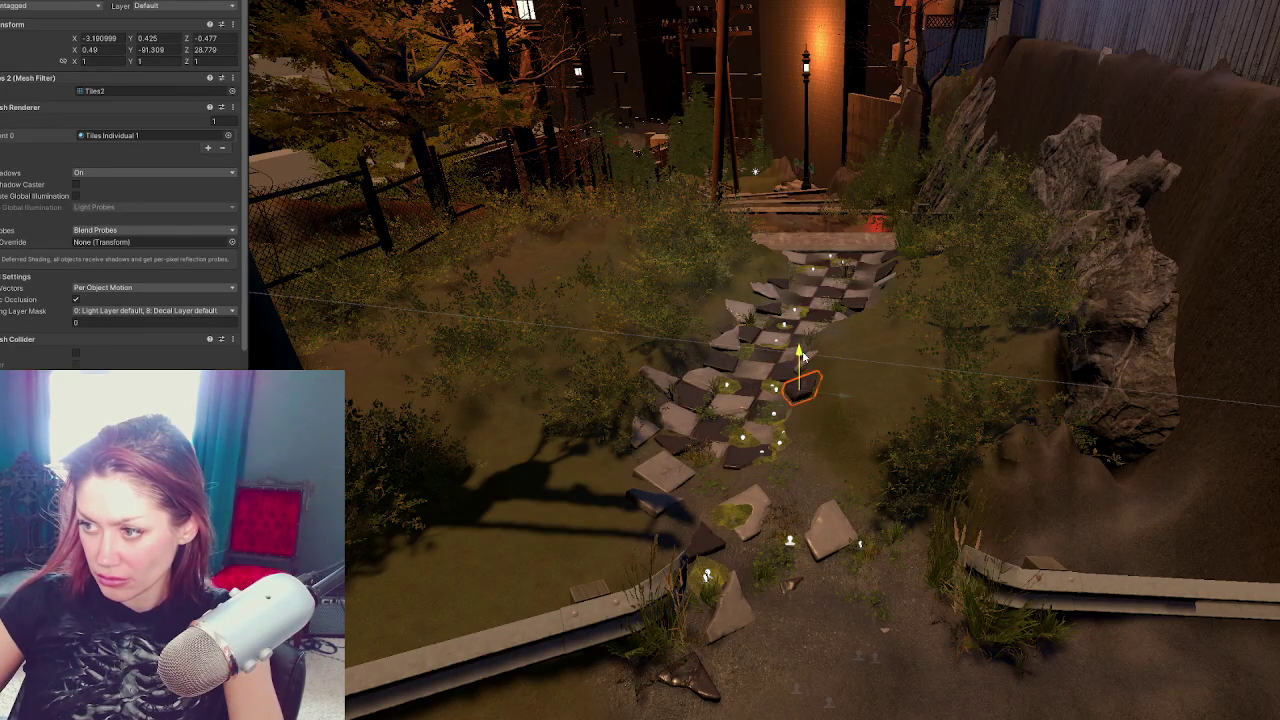
left_click_drag(838, 398, 848, 398)
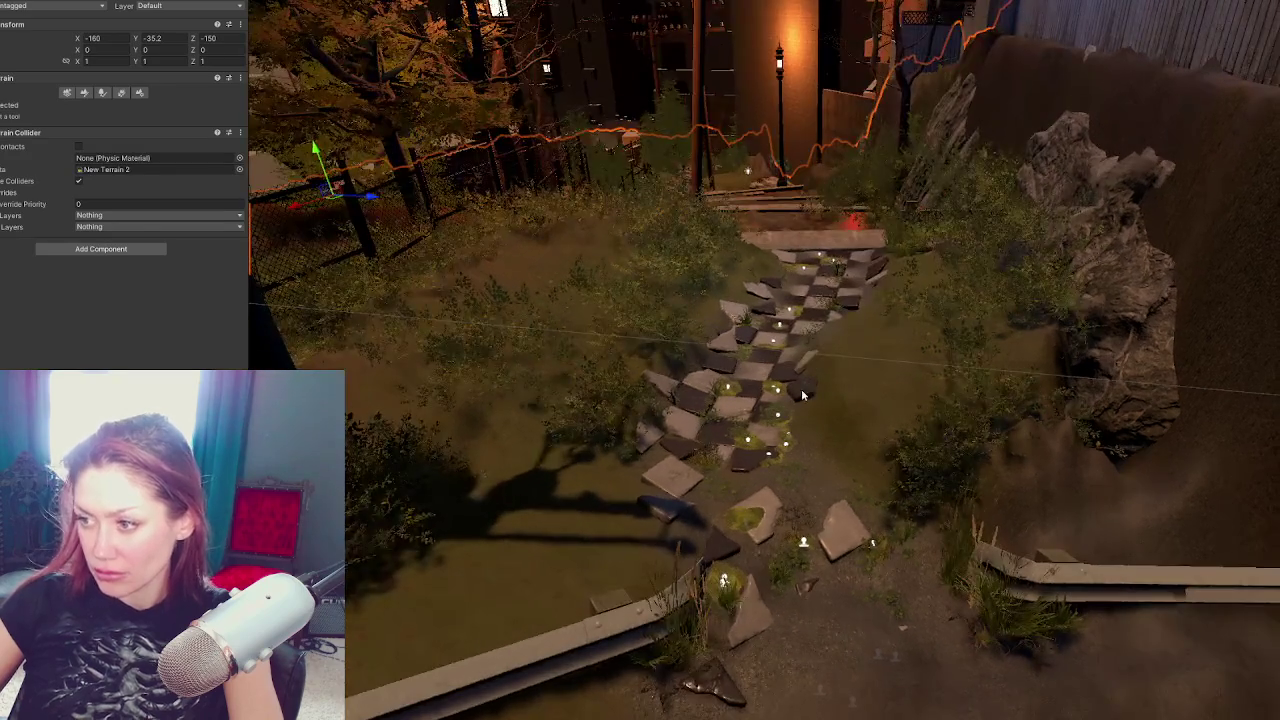
key("f")
left_click_drag(784, 480, 775, 382)
left_click_drag(826, 342, 814, 300)
left_click(1023, 253)
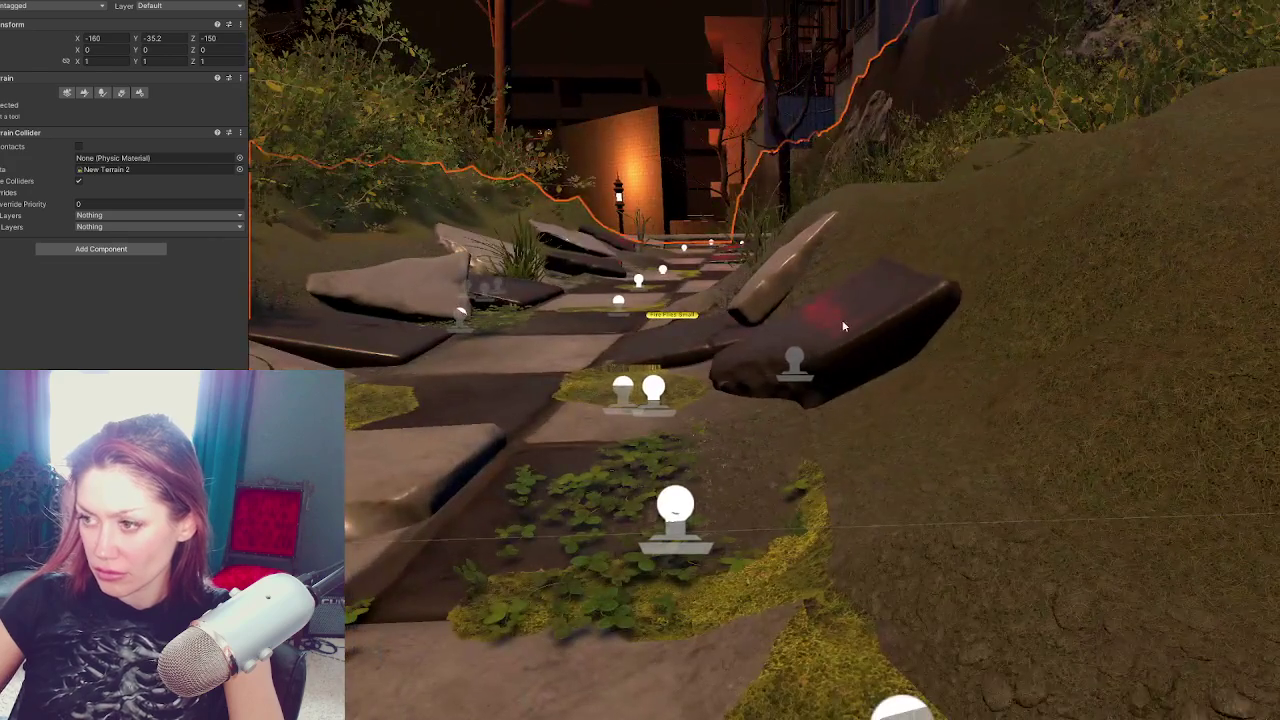
Rotate the dark edge tile and start sliding the upright rock tile along its depth axis
left_click(843, 326)
key("e")
left_click_drag(812, 350, 802, 339)
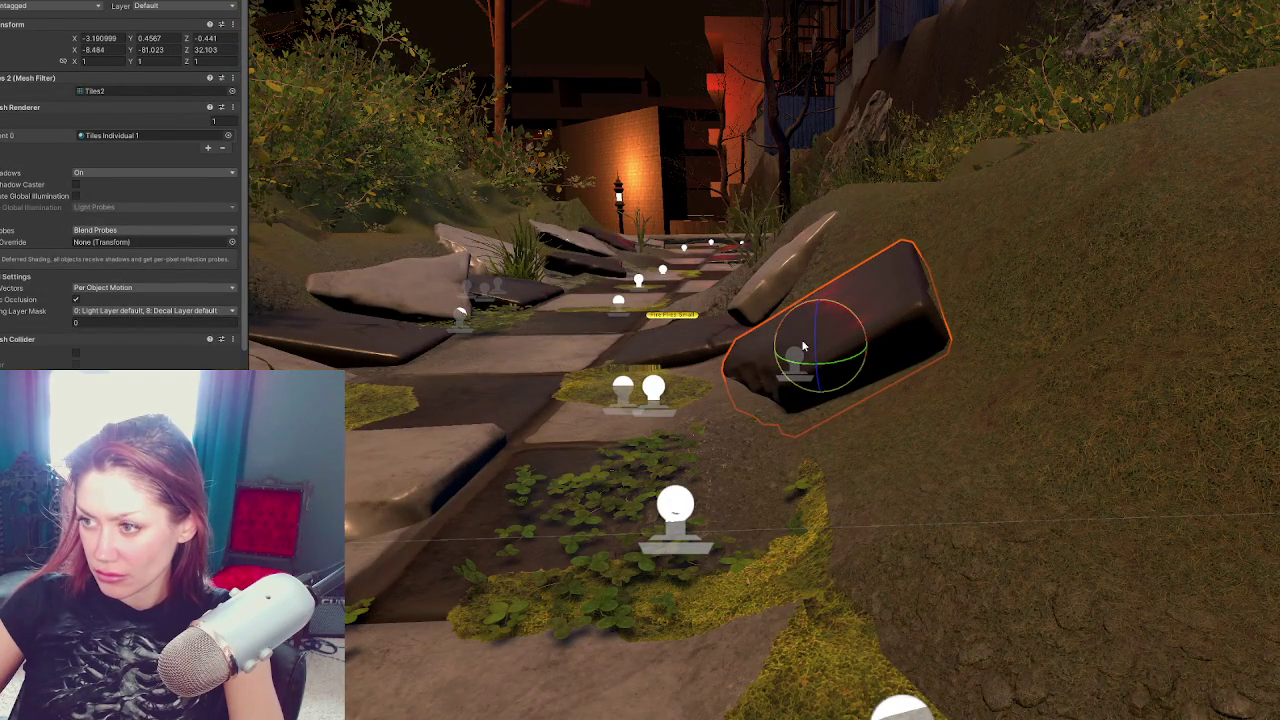
left_click(762, 277)
key("w")
left_click_drag(816, 281, 826, 281)
left_click(706, 336)
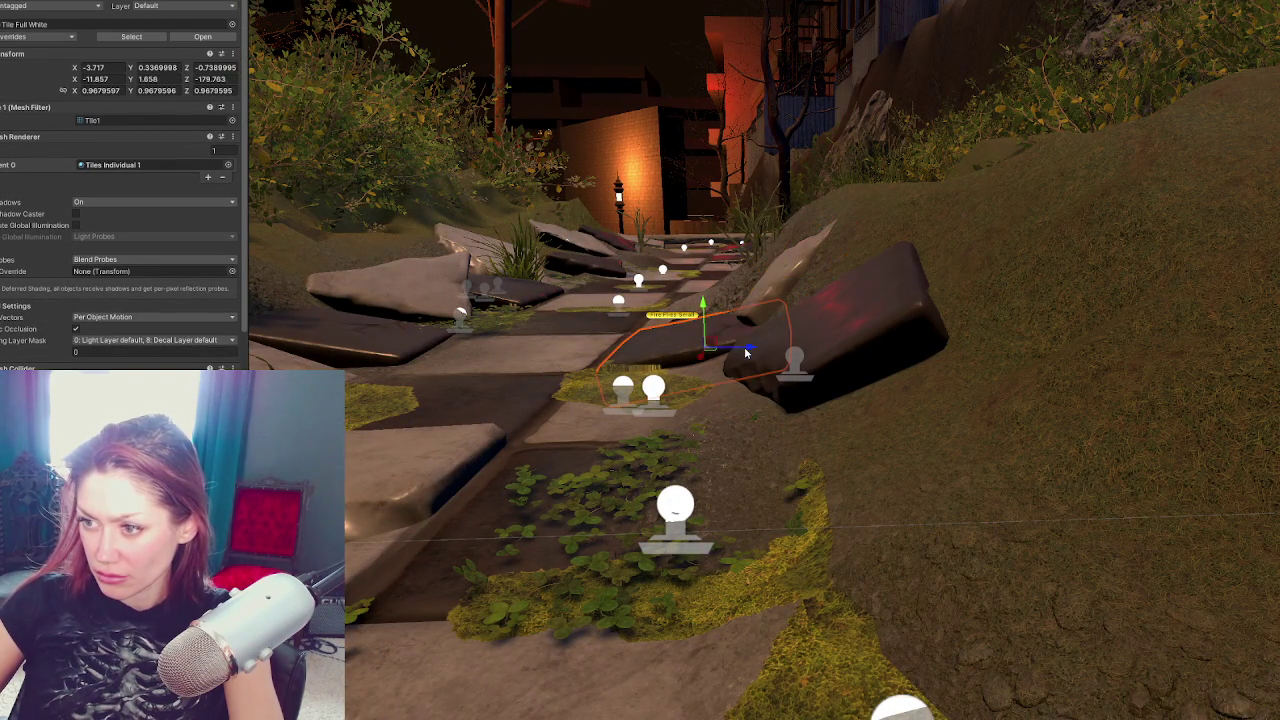
left_click(801, 305)
Slide the rock tile further along, lower it into the ground and turn it
mouse_move(828, 281)
left_mouse_down()
mouse_move(727, 236)
mouse_move(560, 285)
mouse_move(575, 280)
mouse_move(552, 262)
mouse_move(519, 271)
left_mouse_up()
left_click_drag(502, 204, 507, 230)
mouse_move(525, 287)
left_mouse_down()
mouse_move(558, 255)
mouse_move(546, 291)
left_mouse_up()
key("e")
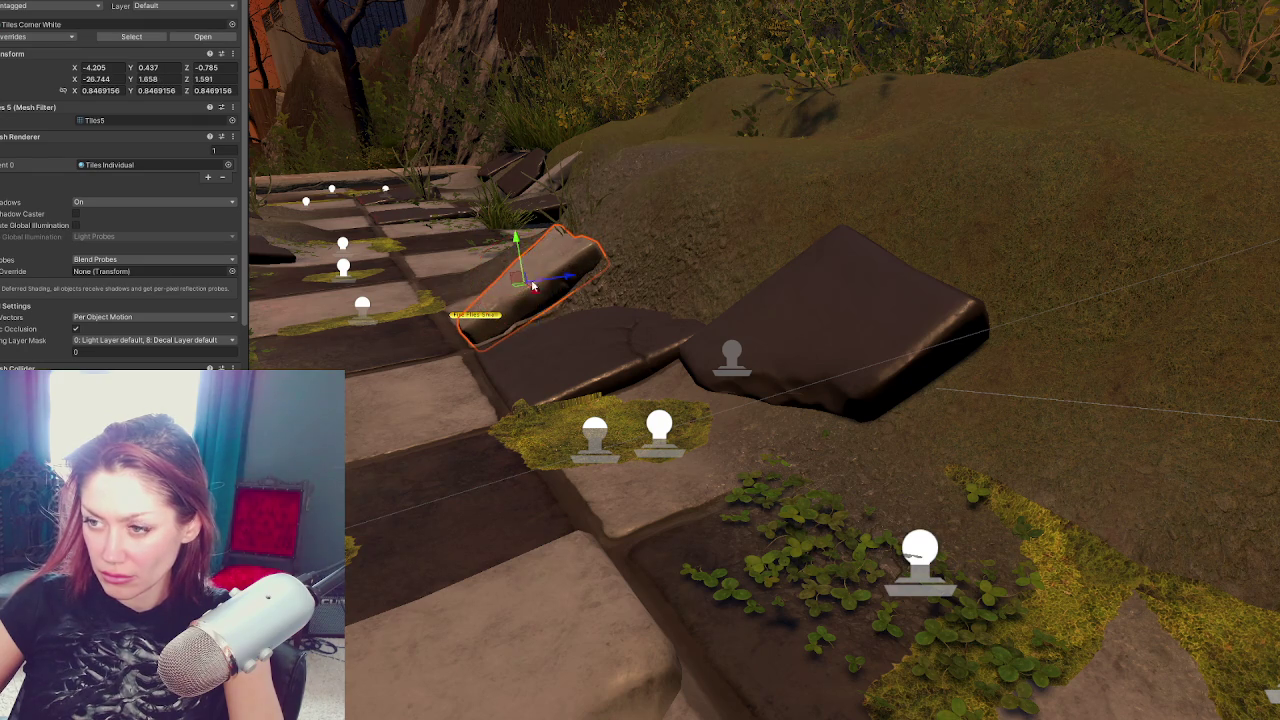
left_click_drag(516, 247, 517, 254)
left_click_drag(538, 300, 577, 289)
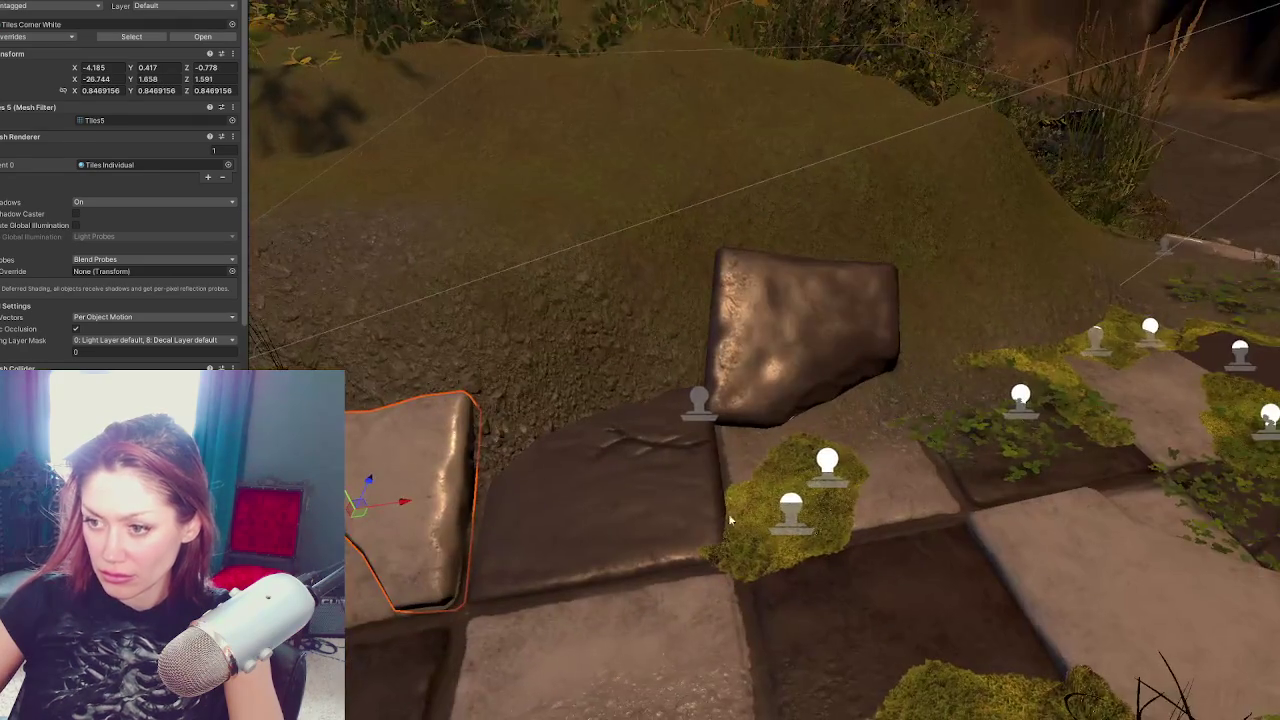
Lower the light triangular tile and move a grass tuft onto the stone tile
left_click(933, 453)
left_click(719, 436)
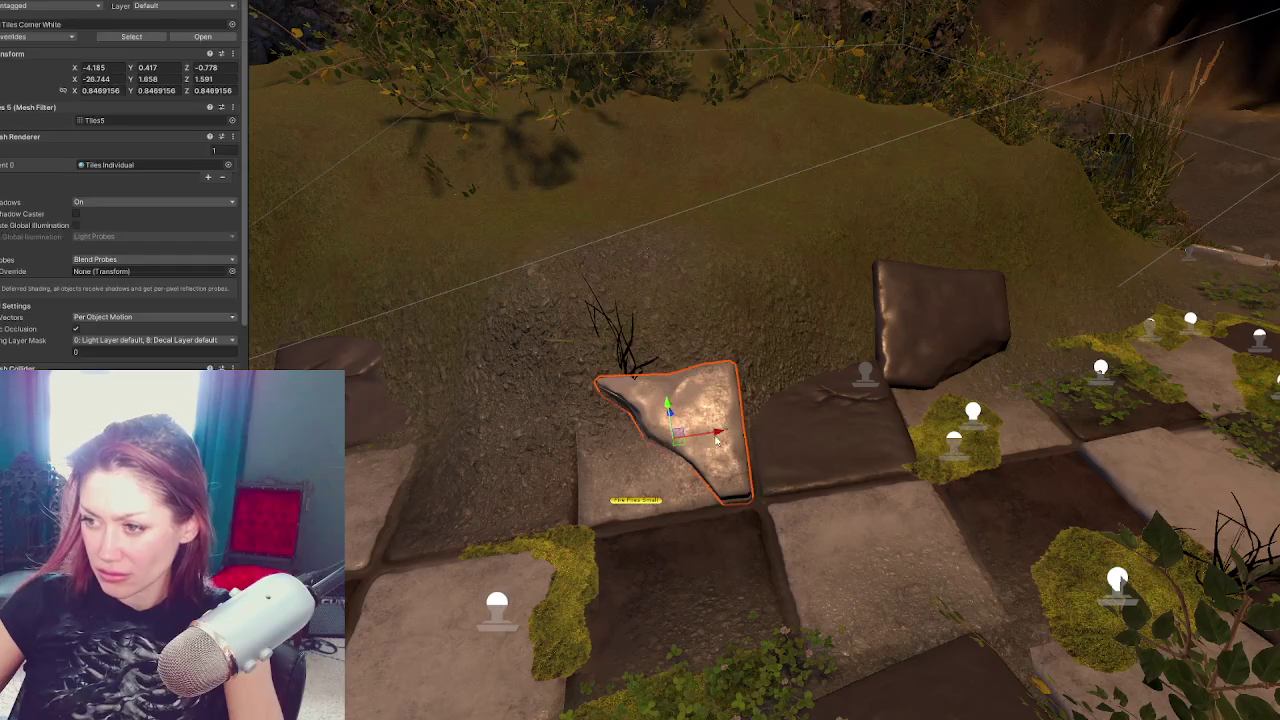
mouse_move(669, 408)
left_mouse_down()
mouse_move(770, 420)
mouse_move(828, 400)
mouse_move(793, 427)
mouse_move(588, 323)
left_mouse_up()
scroll(622, 341, "up", 5)
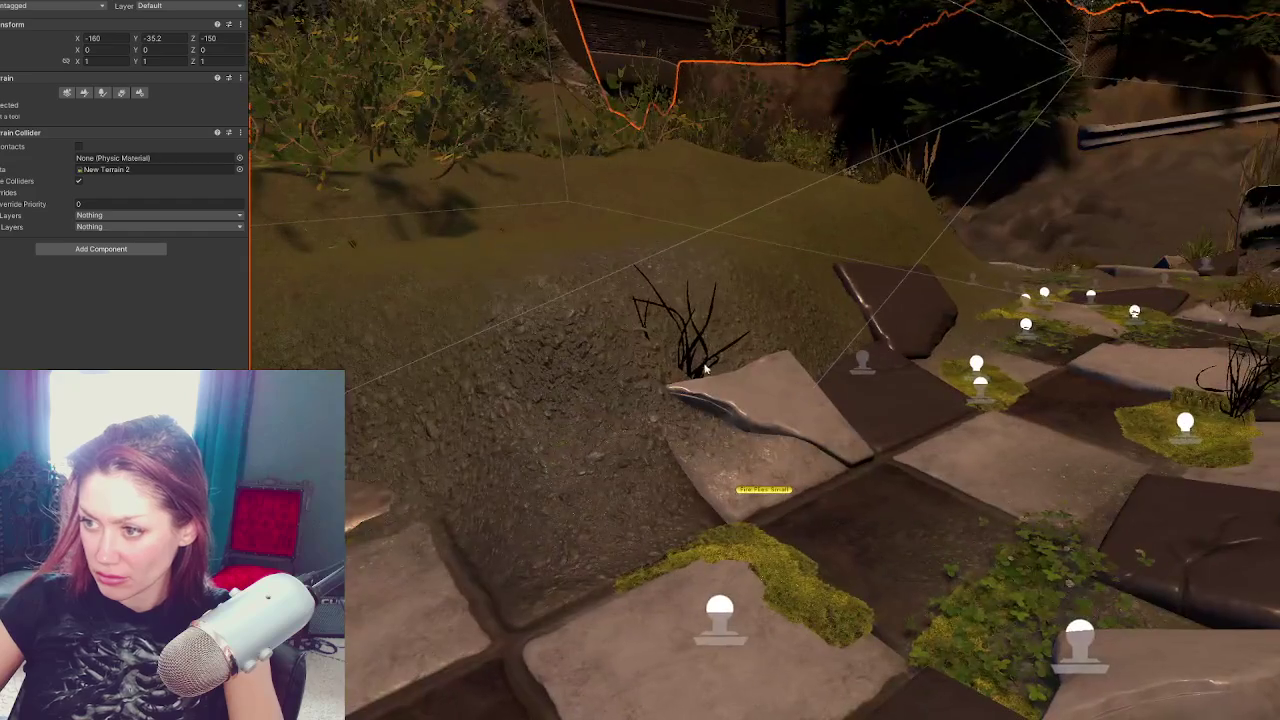
left_click(703, 371)
mouse_move(660, 447)
left_mouse_down()
mouse_move(748, 470)
mouse_move(740, 478)
mouse_move(826, 455)
mouse_move(831, 468)
mouse_move(790, 458)
mouse_move(785, 412)
mouse_move(785, 438)
mouse_move(623, 448)
mouse_move(843, 396)
mouse_move(840, 384)
mouse_move(790, 385)
mouse_move(760, 424)
mouse_move(824, 404)
mouse_move(787, 463)
left_mouse_up()
Raise the dark Tiles2 slab slightly, leaving its Y rotation at -86.941
left_click(843, 396)
scroll(790, 385, "down", 2)
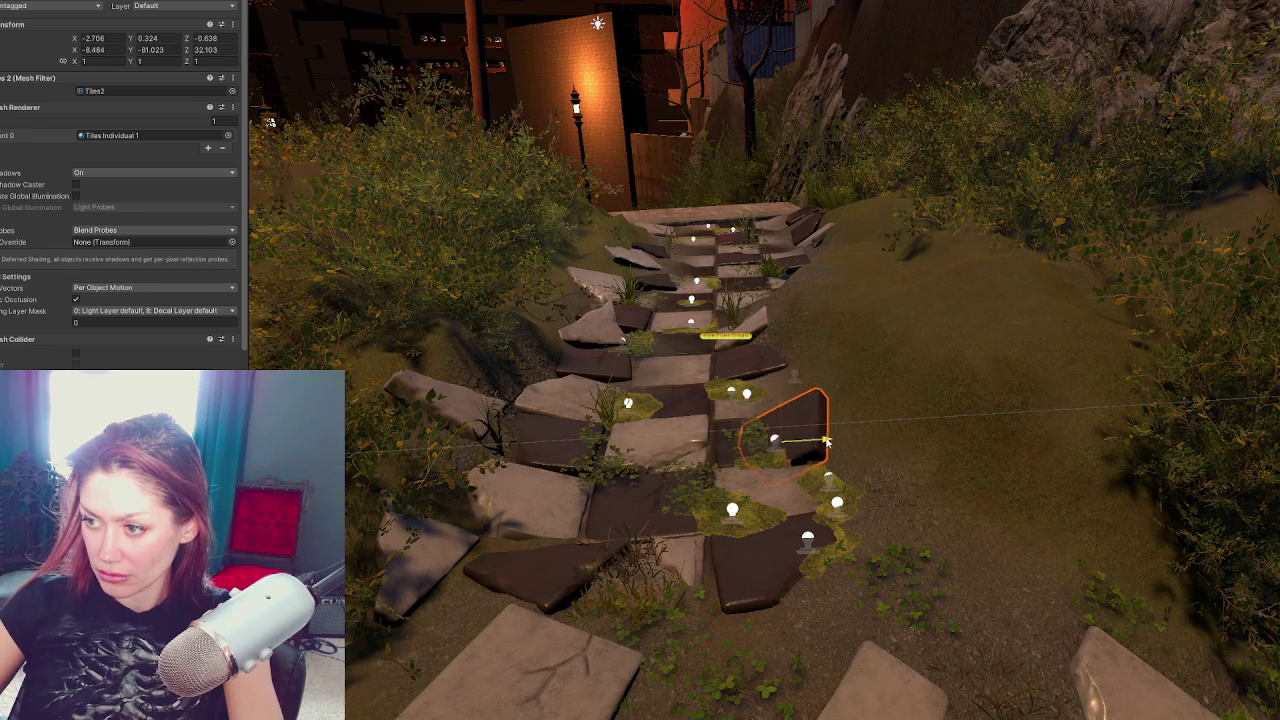
mouse_move(776, 404)
left_mouse_down()
mouse_move(807, 440)
mouse_move(718, 469)
left_mouse_up()
Lower the Moss Corner decal slightly and nudge it sideways on the checkered path
key("w")
left_click(777, 439)
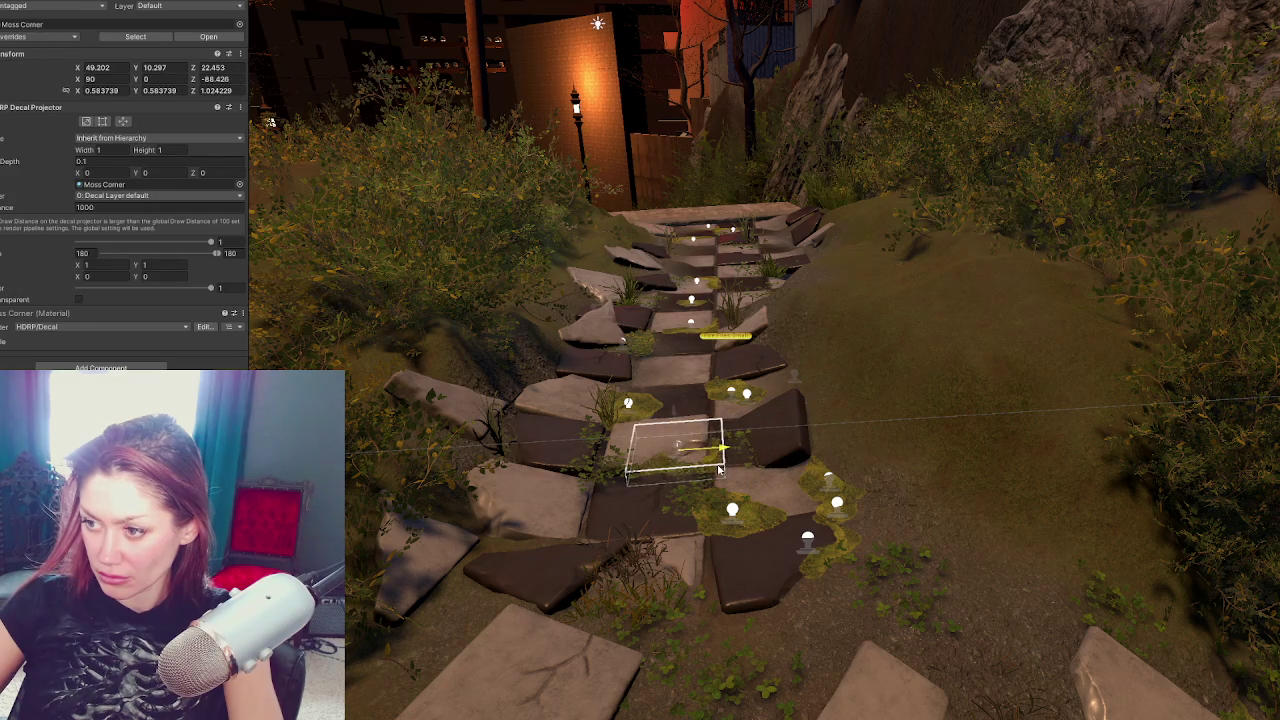
left_click_drag(672, 418, 679, 430)
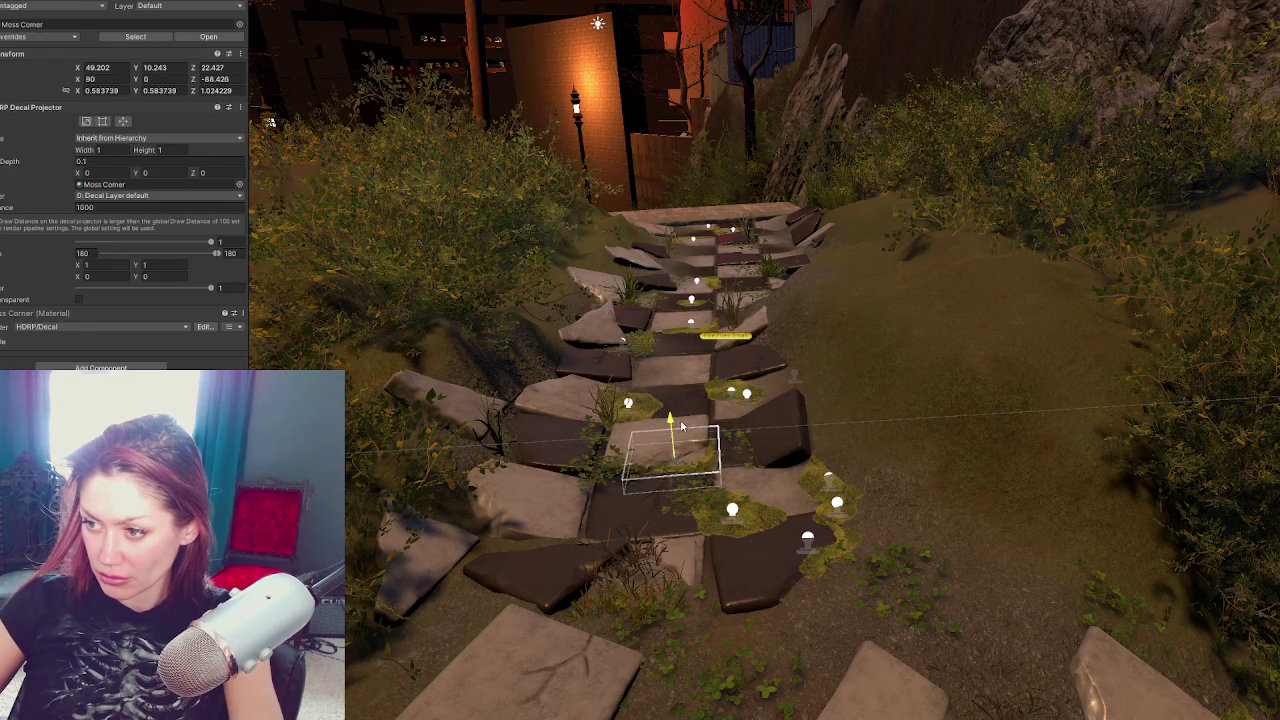
left_click_drag(673, 484, 793, 516)
left_click_drag(662, 518, 671, 519)
Turn the stone tile next to the decal around its vertical axis
left_click(740, 405)
key("e")
mouse_move(776, 420)
left_mouse_down()
mouse_move(778, 402)
mouse_move(748, 427)
mouse_move(740, 393)
mouse_move(762, 422)
left_mouse_up()
key("w")
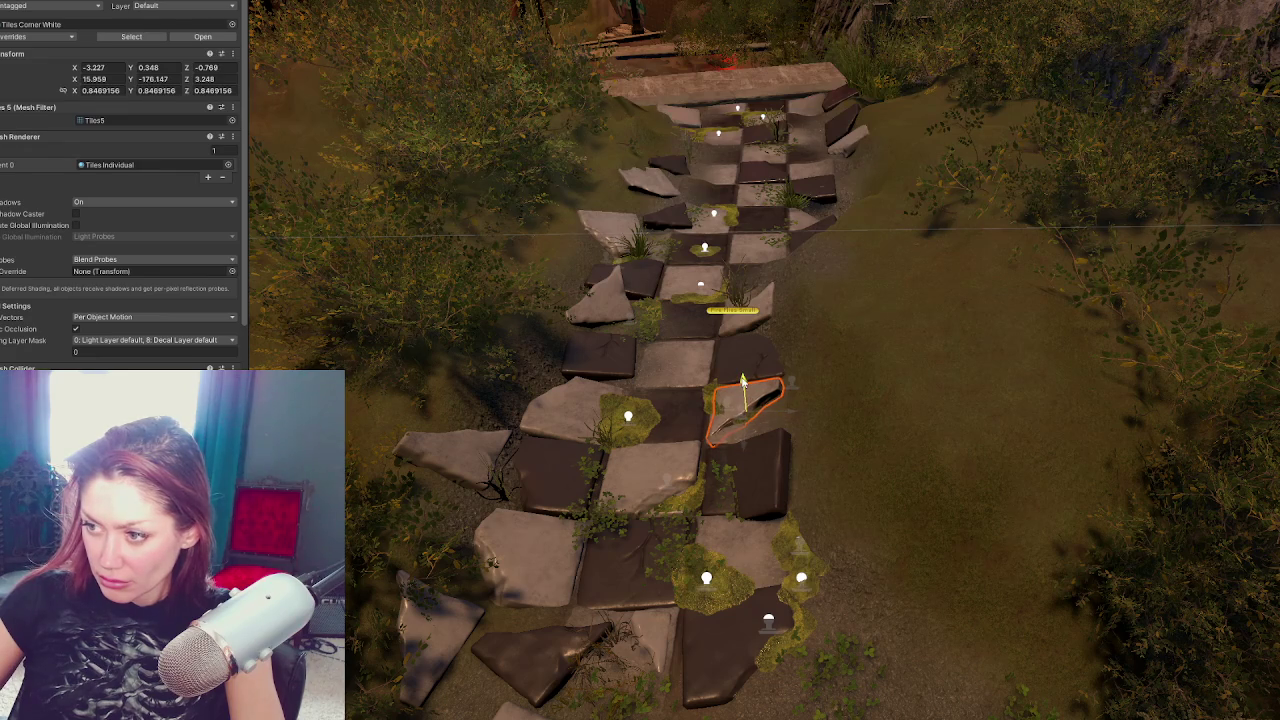
left_click(712, 400)
Slide the Moss decal up and along the path onto a mid-path tile
left_click(724, 404)
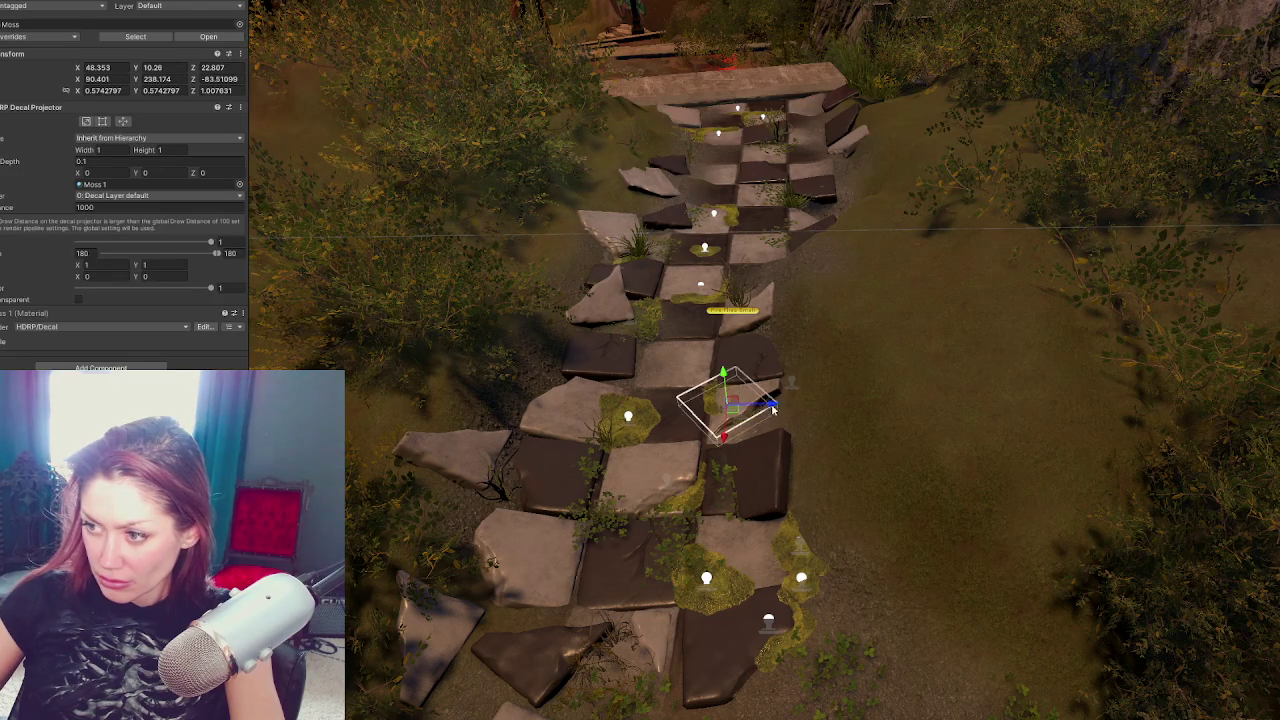
left_click(743, 224)
mouse_move(743, 224)
left_mouse_down()
mouse_move(770, 170)
mouse_move(846, 170)
left_mouse_up()
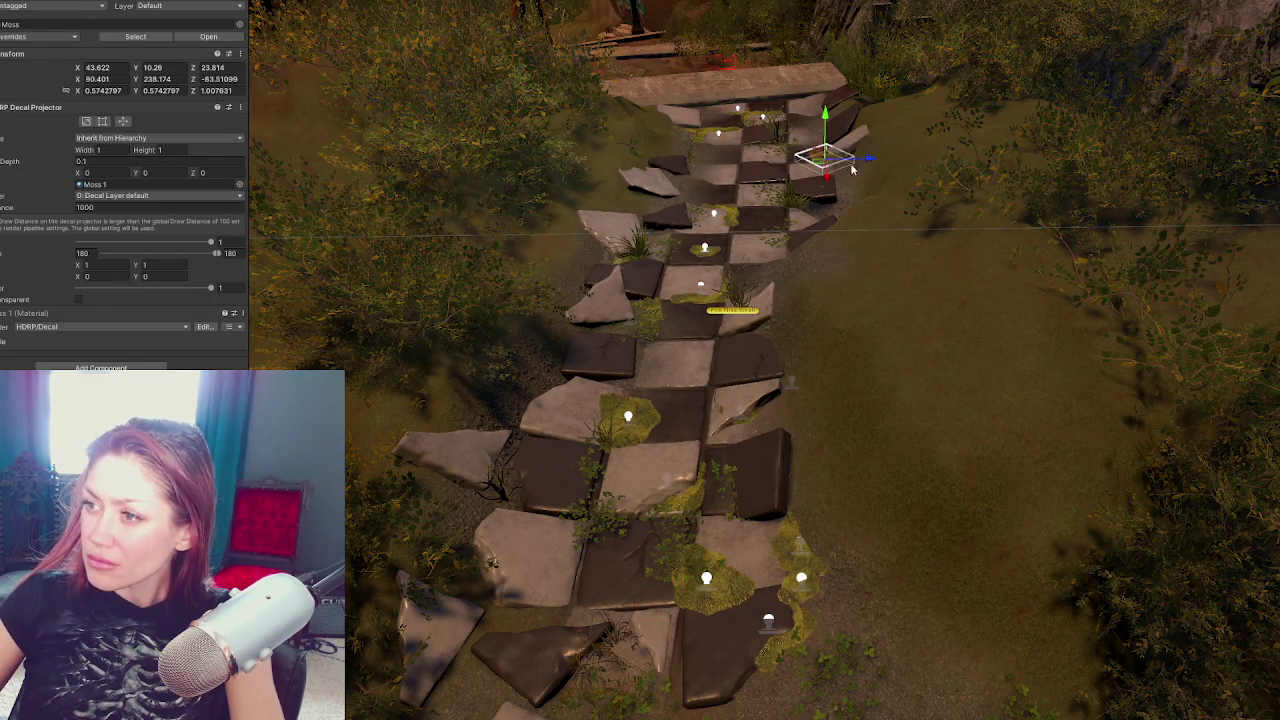
key("f")
mouse_move(853, 356)
left_mouse_down()
mouse_move(743, 368)
mouse_move(690, 425)
left_mouse_up()
mouse_move(745, 390)
left_mouse_down()
mouse_move(672, 390)
mouse_move(647, 482)
mouse_move(562, 480)
mouse_move(572, 486)
mouse_move(689, 340)
mouse_move(684, 349)
left_mouse_up()
scroll(684, 349, "down", 10)
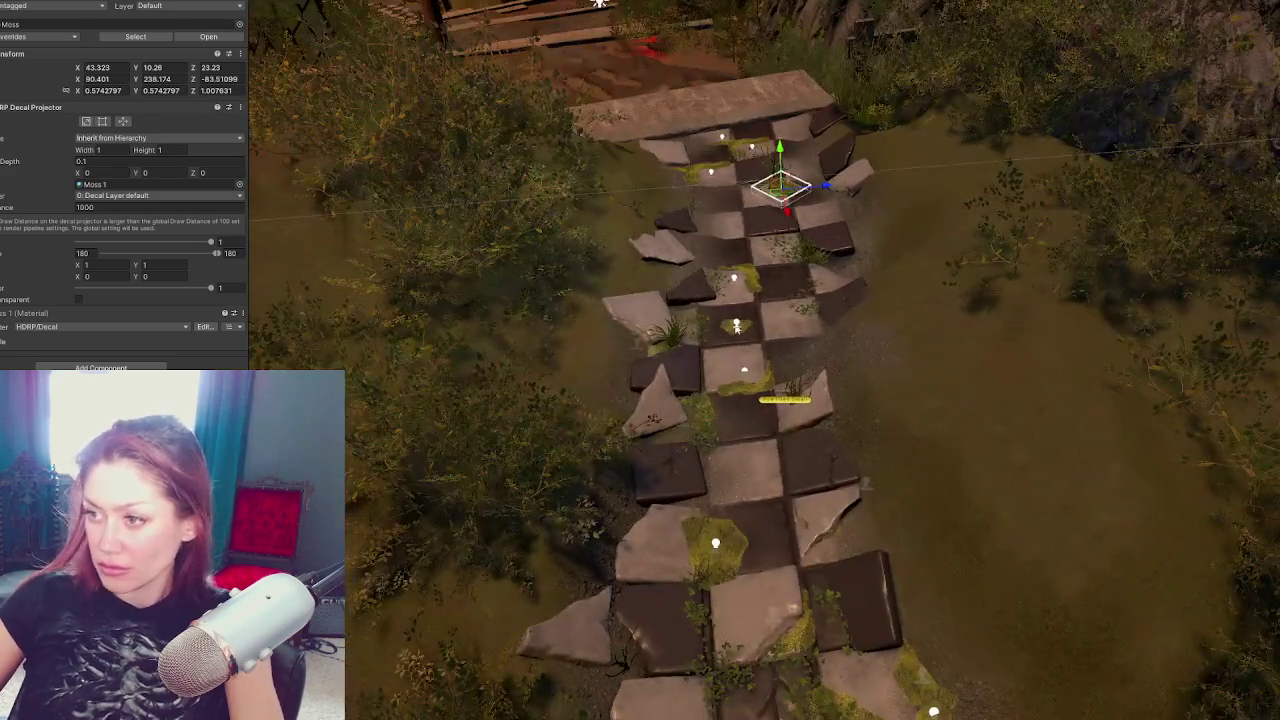
Nudge another moss decal along the path, then pick the grass clover clump
left_click(740, 326)
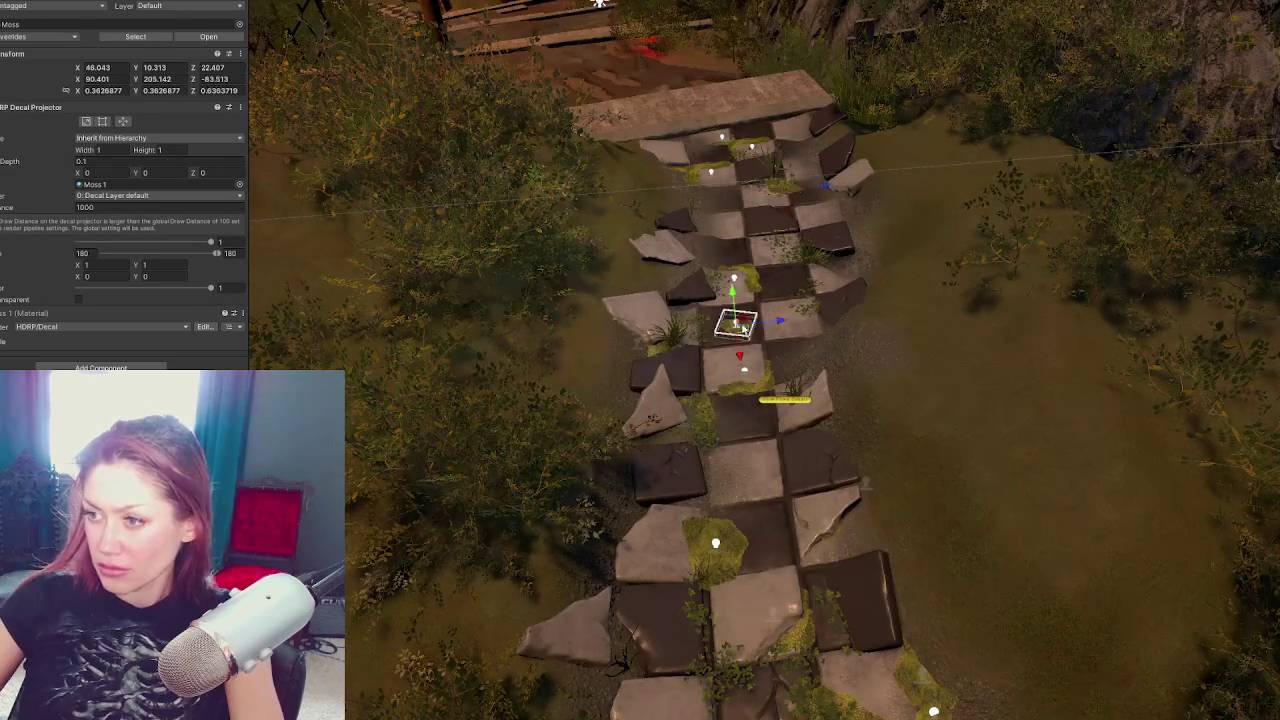
mouse_move(779, 325)
left_mouse_down()
mouse_move(850, 318)
mouse_move(746, 341)
left_mouse_up()
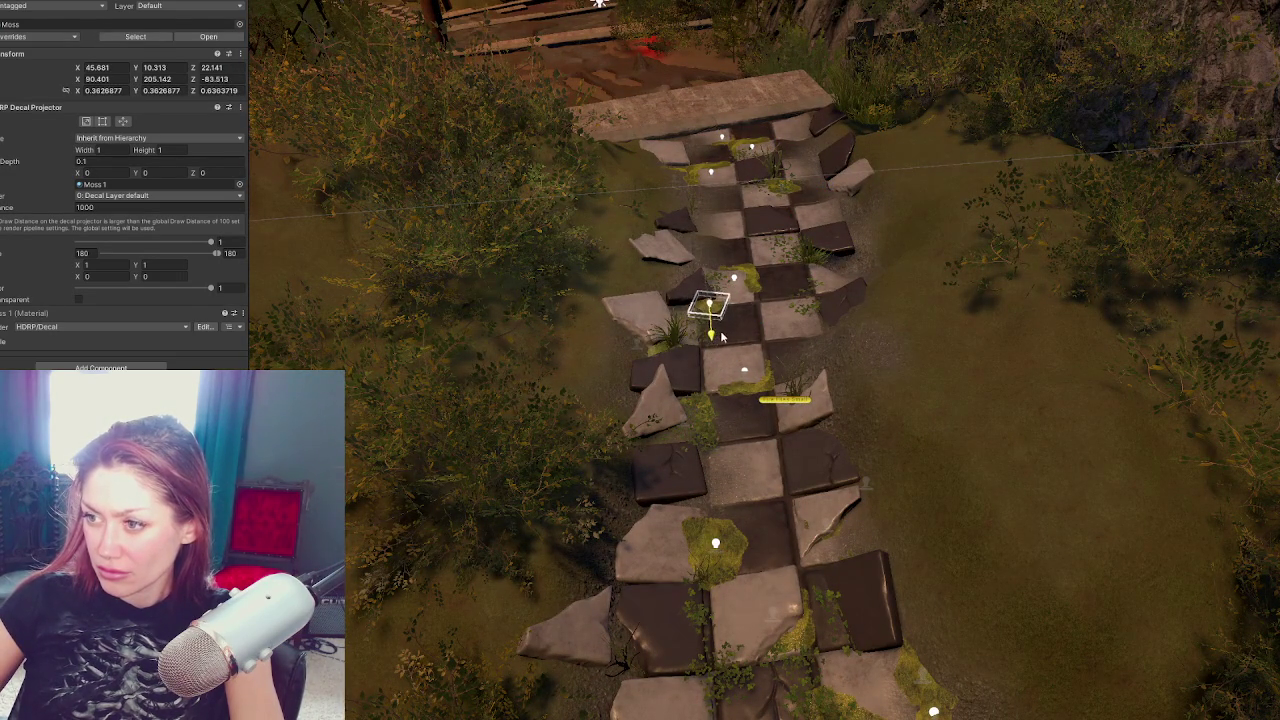
mouse_move(780, 534)
left_mouse_down()
mouse_move(865, 342)
mouse_move(829, 363)
mouse_move(735, 377)
mouse_move(797, 443)
mouse_move(812, 494)
left_mouse_up()
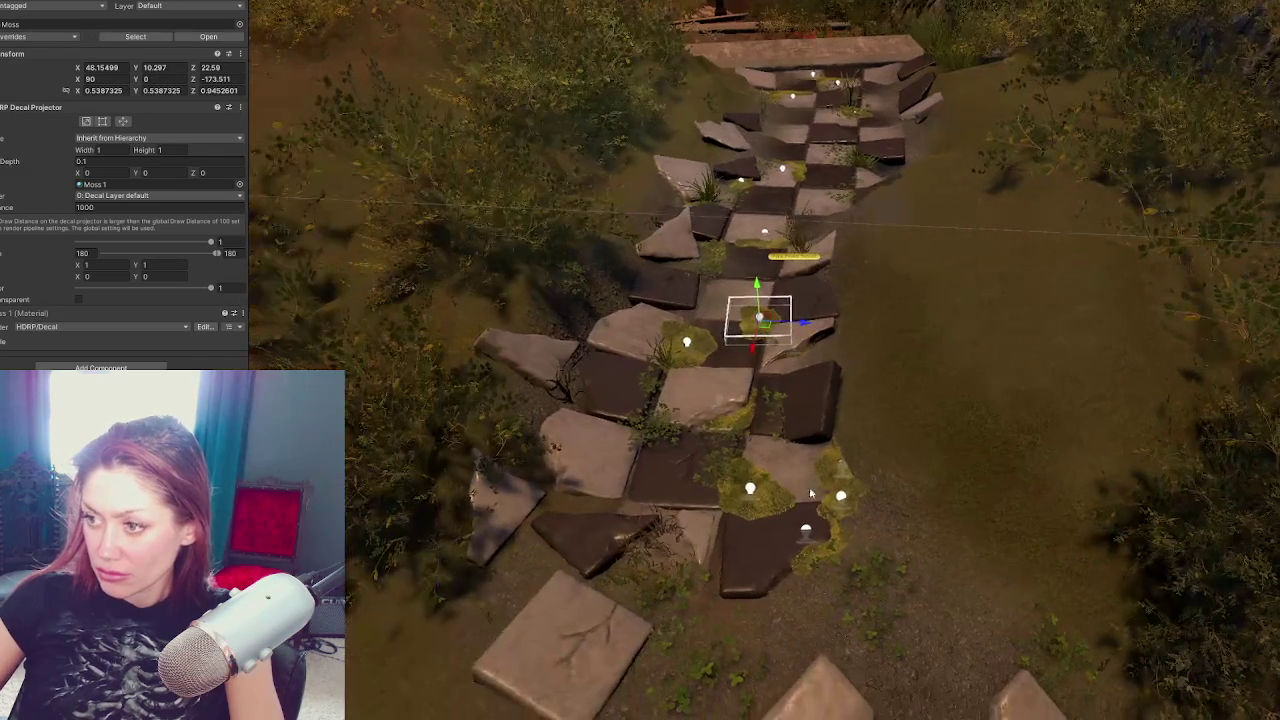
left_click(657, 438)
Move the clover clump and another grass clump up the path, sinking one into the ground
mouse_move(690, 430)
left_mouse_down()
mouse_move(745, 453)
mouse_move(786, 392)
left_mouse_up()
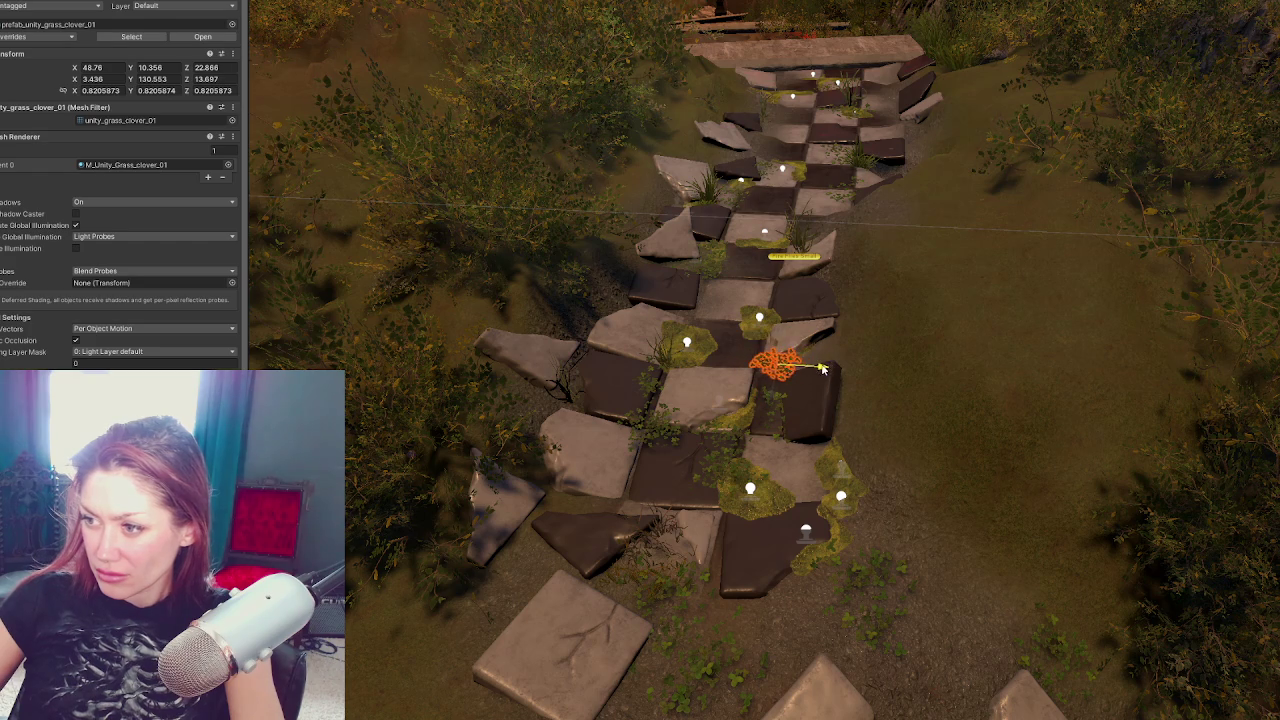
mouse_move(576, 393)
left_mouse_down()
mouse_move(700, 385)
mouse_move(770, 405)
left_mouse_up()
left_click(783, 440)
left_click_drag(777, 452, 802, 405)
left_click_drag(846, 367, 845, 362)
mouse_move(794, 323)
left_mouse_down()
mouse_move(794, 353)
mouse_move(818, 388)
left_mouse_up()
key("e")
left_click(818, 388)
left_click(818, 388)
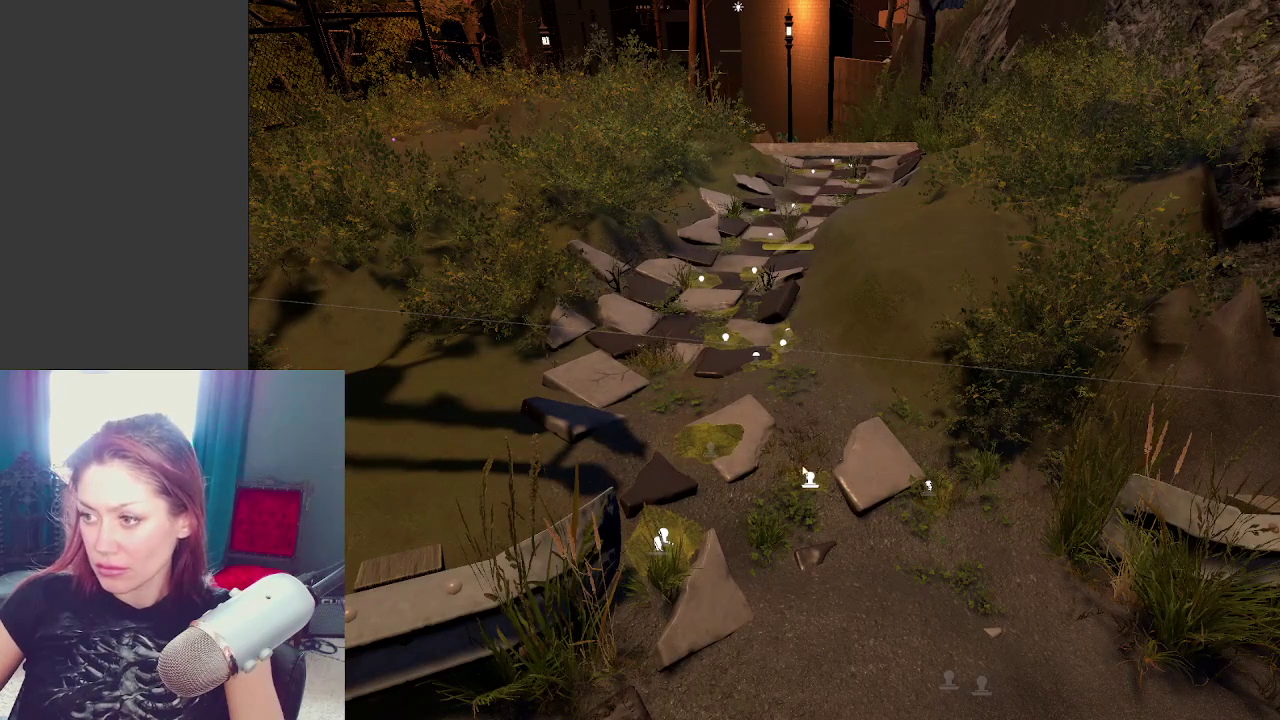
Move a foreground grass clump onto the stone path, raise it slightly and turn it
left_click(805, 464)
mouse_move(791, 487)
left_mouse_down()
mouse_move(815, 425)
mouse_move(673, 422)
left_mouse_up()
left_click_drag(677, 350, 677, 338)
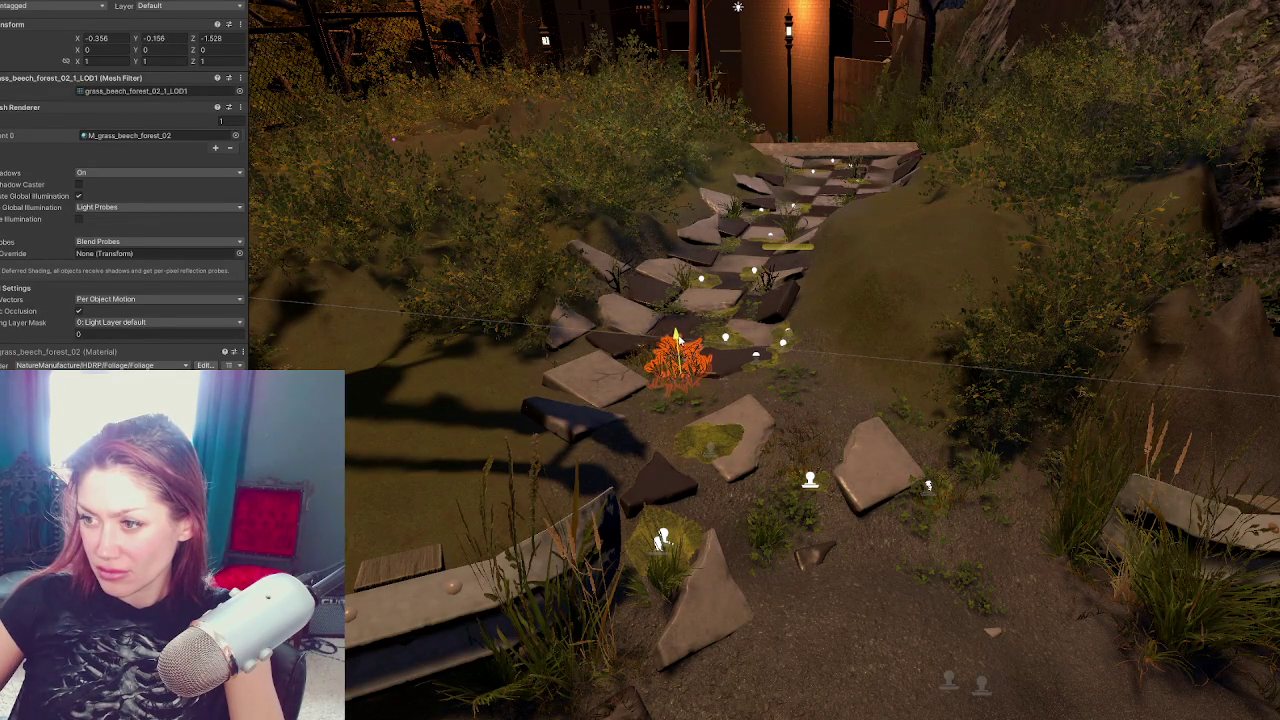
key("e")
mouse_move(670, 390)
left_mouse_down()
mouse_move(600, 425)
mouse_move(728, 388)
mouse_move(792, 400)
left_mouse_up()
key("w")
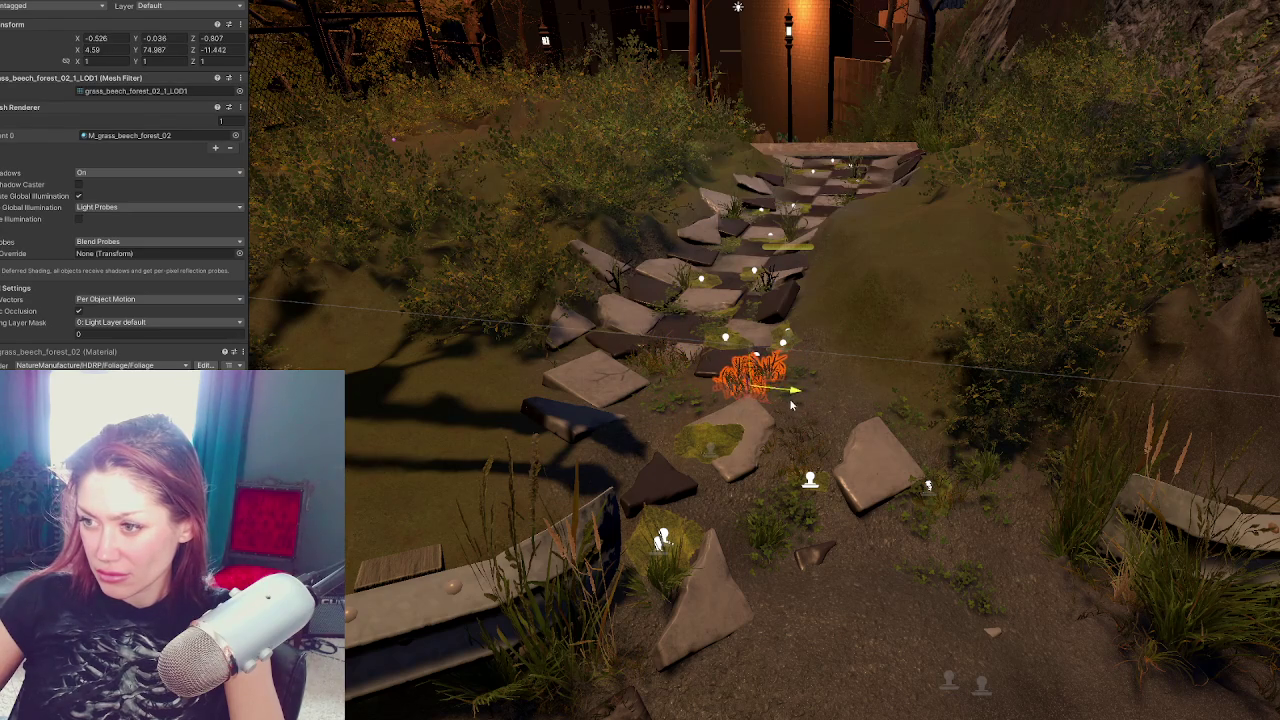
left_click(695, 458)
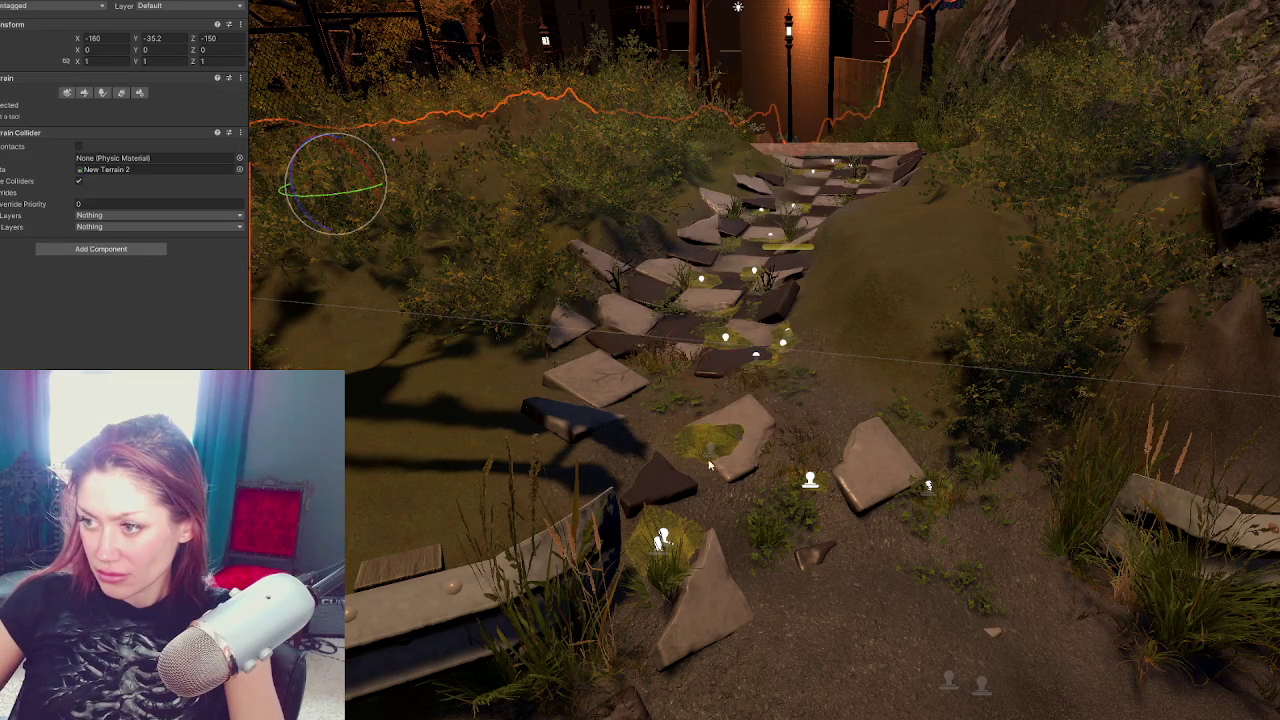
Carry the grass clump up the path to sit beside the upper tiles
scroll(715, 456, "up", 2)
left_click(717, 396)
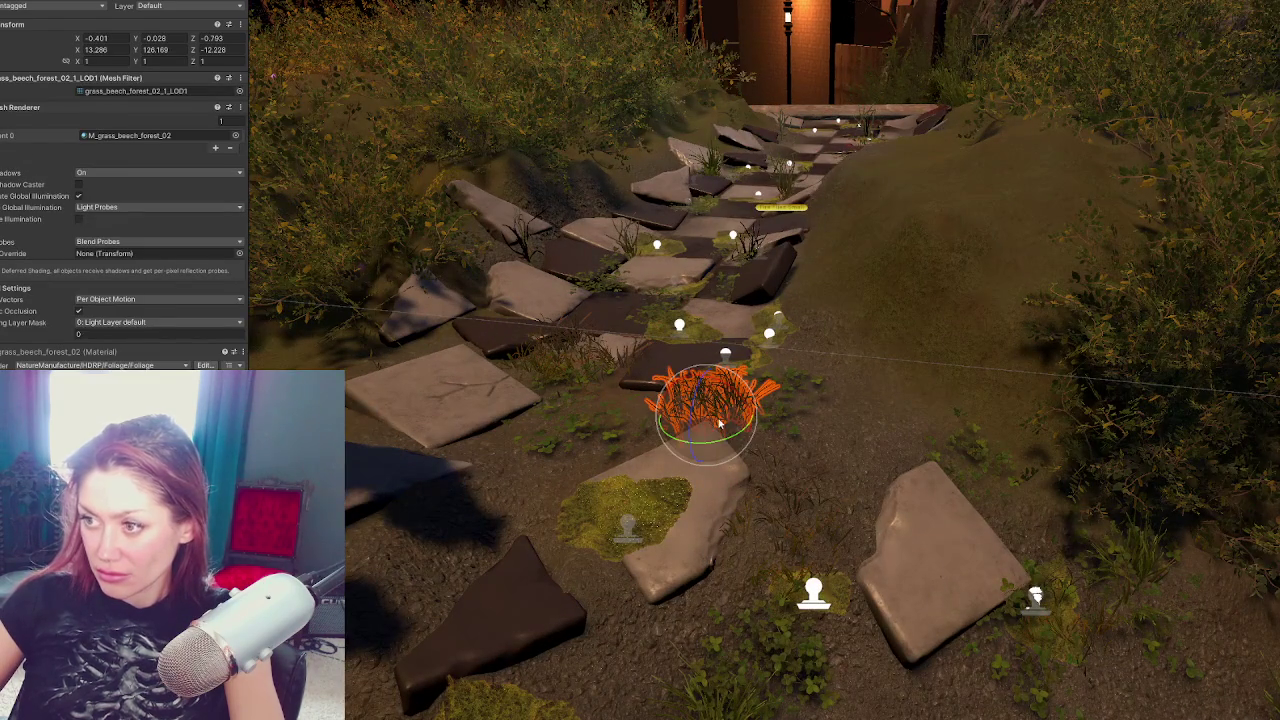
key("w")
left_click_drag(718, 425, 868, 108)
key("f")
mouse_move(745, 292)
left_mouse_down()
mouse_move(770, 365)
mouse_move(800, 380)
mouse_move(660, 276)
mouse_move(678, 240)
mouse_move(668, 228)
mouse_move(631, 267)
mouse_move(656, 258)
left_mouse_up()
key("e")
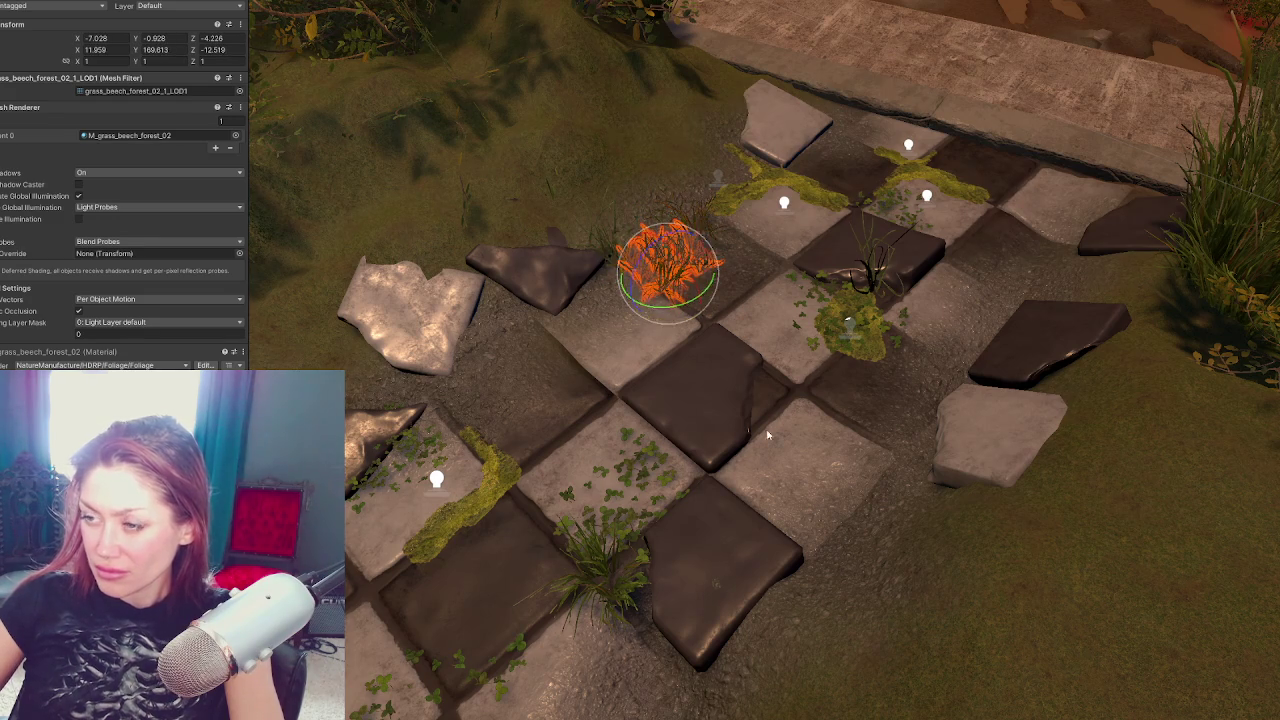
left_click_drag(740, 449, 759, 397)
mouse_move(638, 378)
left_mouse_down()
mouse_move(1010, 378)
mouse_move(619, 362)
mouse_move(591, 376)
mouse_move(628, 298)
mouse_move(606, 294)
mouse_move(491, 337)
left_mouse_up()
Enlarge the beech grass clump to 1.1581 and tilt it at the path's upper left edge
key("e")
key("w")
key("e")
mouse_move(575, 286)
left_mouse_down()
mouse_move(584, 294)
mouse_move(545, 322)
mouse_move(551, 290)
left_mouse_up()
key("w")
key("w")
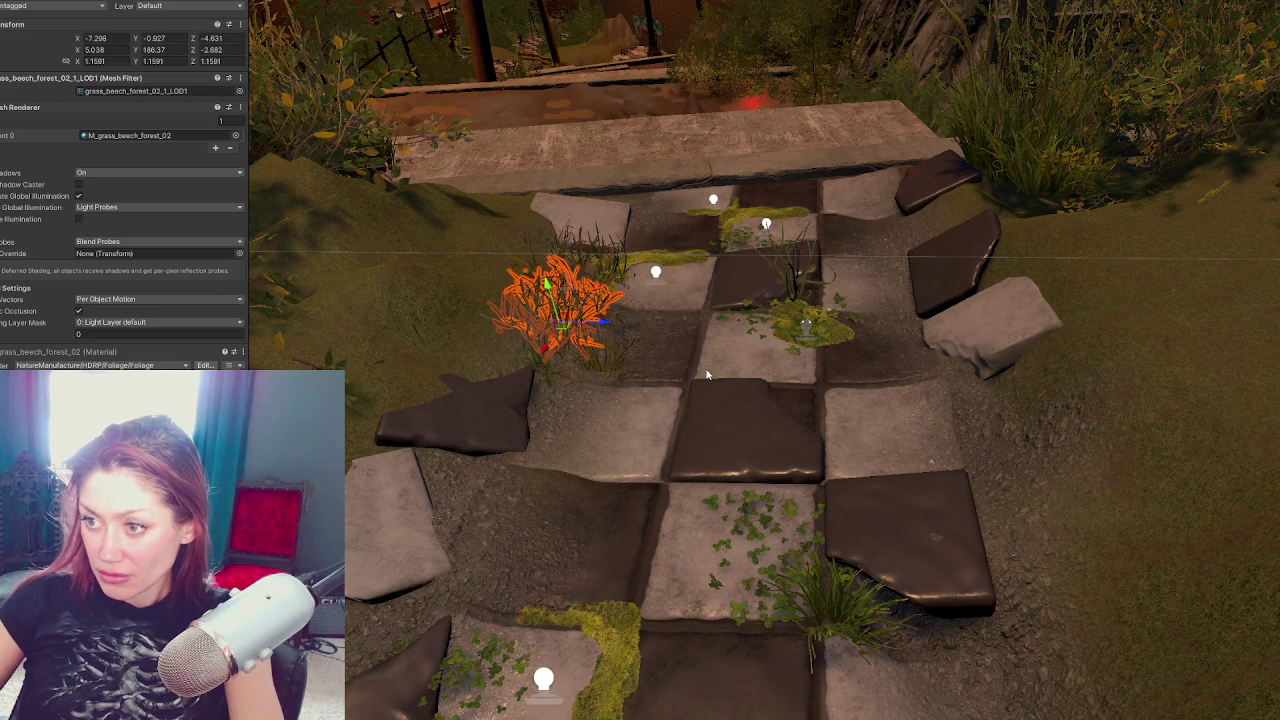
left_click(706, 375)
left_click(623, 250)
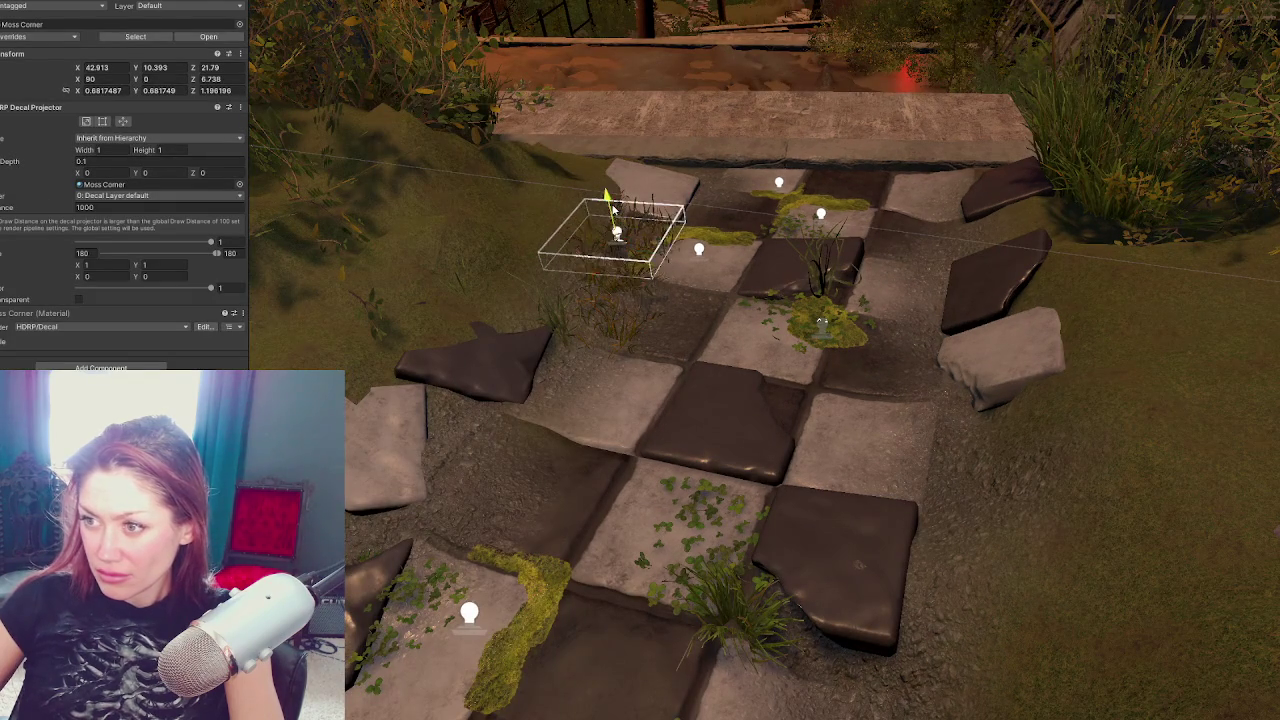
Move the Moss Corner decal down onto a lighter mid-path tile and orbit to check it
mouse_move(628, 228)
left_mouse_down()
mouse_move(722, 256)
mouse_move(607, 400)
left_mouse_up()
left_click_drag(686, 394, 600, 424)
left_click(534, 522)
mouse_move(534, 522)
left_mouse_down()
mouse_move(834, 507)
mouse_move(876, 398)
mouse_move(845, 303)
mouse_move(816, 310)
mouse_move(1238, 394)
mouse_move(1150, 200)
mouse_move(1087, 13)
left_mouse_up()
scroll(1087, 13, "up", 2)
mouse_move(880, 340)
left_mouse_down()
mouse_move(860, 335)
mouse_move(892, 348)
left_mouse_up()
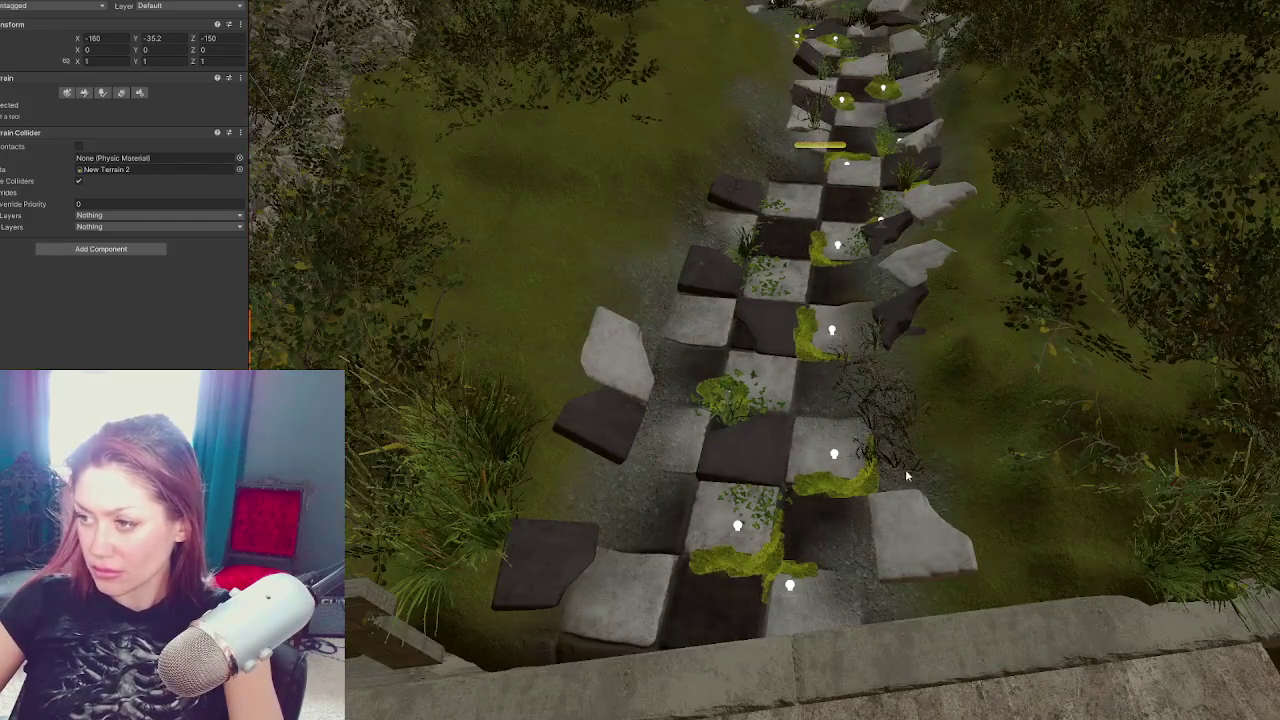
scroll(905, 478, "up", 4)
Slide the tile near the stairs, then rotate and fit the dark bottom tile into the centre gap
left_click(946, 449)
mouse_move(940, 424)
left_mouse_down()
mouse_move(914, 420)
mouse_move(929, 414)
left_mouse_up()
scroll(903, 338, "down", 2)
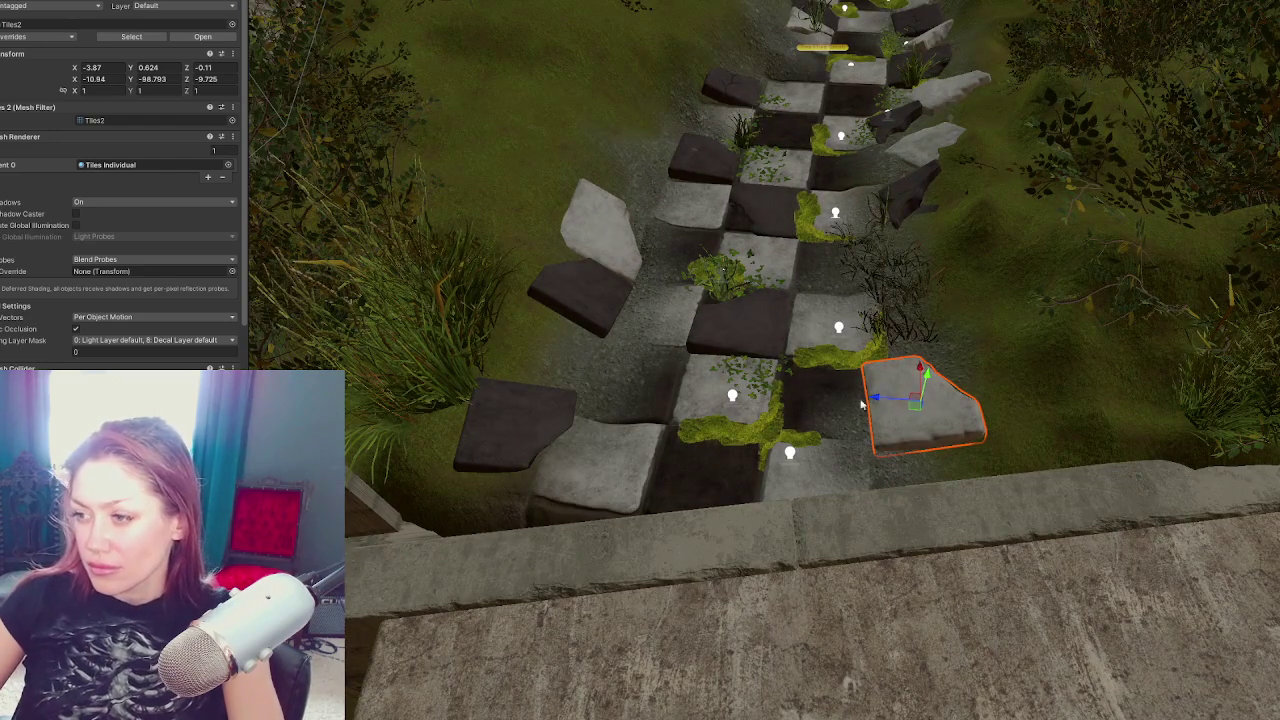
left_click(529, 436)
key("e")
left_click_drag(518, 416, 689, 453)
left_click_drag(481, 430, 634, 443)
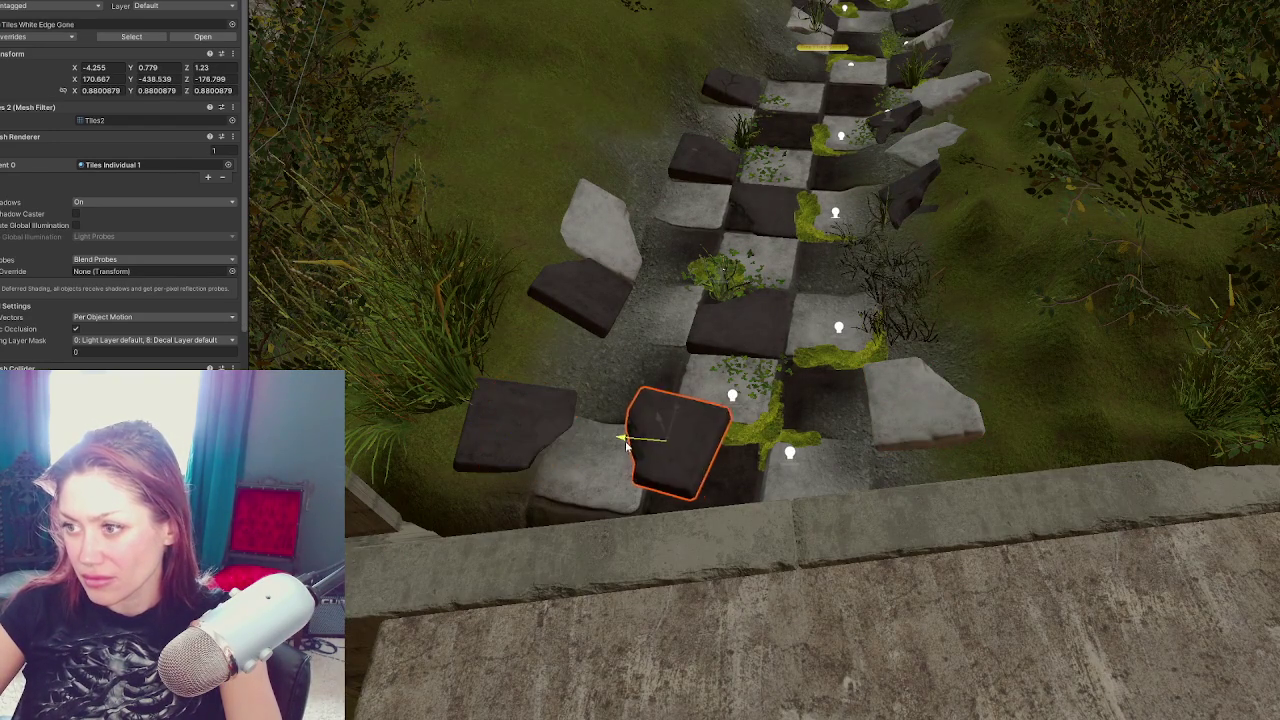
key("e")
left_click_drag(720, 460, 740, 478)
key("w")
left_click_drag(684, 414, 716, 411)
left_click_drag(713, 433, 680, 461)
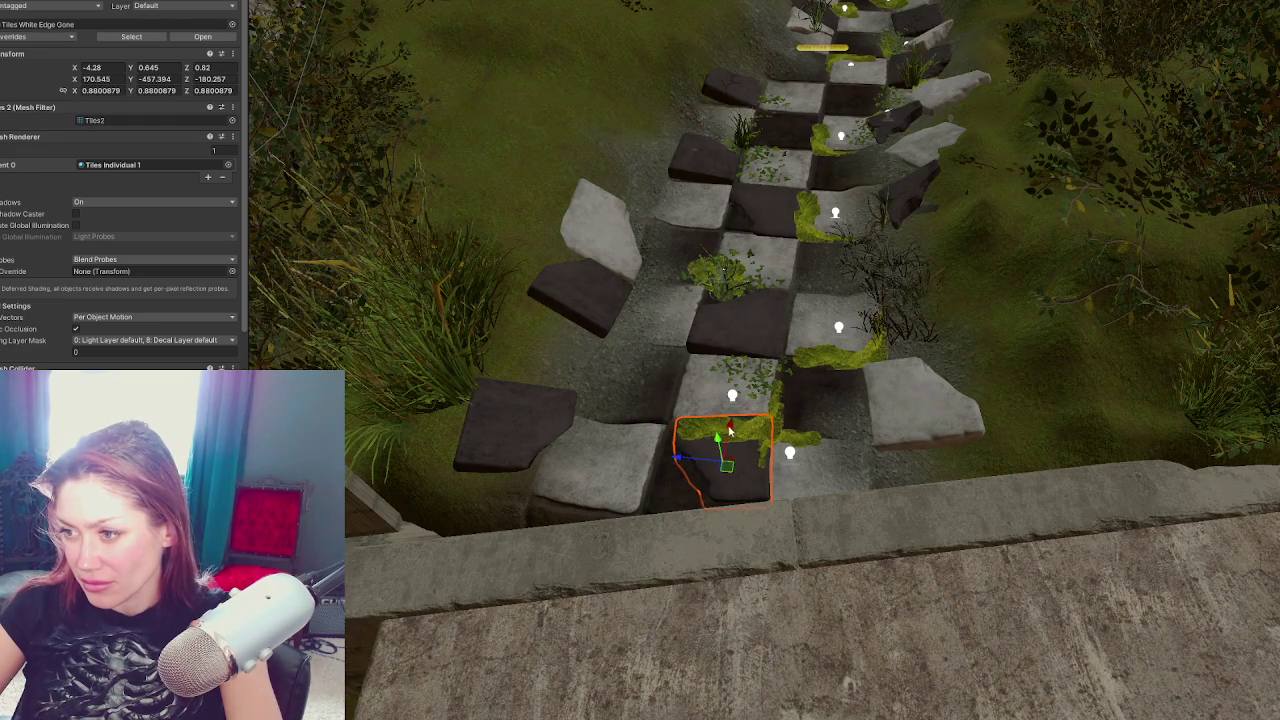
Move the grey right-hand tile left along the path and re-angle it to fit
left_click(941, 411)
mouse_move(873, 400)
left_mouse_down()
mouse_move(640, 378)
mouse_move(543, 429)
mouse_move(645, 362)
mouse_move(636, 430)
mouse_move(604, 423)
left_mouse_up()
key("e")
key("w")
mouse_move(643, 482)
left_mouse_down()
mouse_move(684, 457)
mouse_move(620, 432)
mouse_move(625, 463)
mouse_move(628, 436)
mouse_move(602, 438)
mouse_move(560, 385)
mouse_move(575, 385)
mouse_move(545, 368)
mouse_move(541, 385)
left_mouse_up()
key("w")
key("e")
key("w")
Adjust the dark left-edge tile so it sits just left of the light Tiles2 slab
left_click(533, 423)
key("e")
key("w")
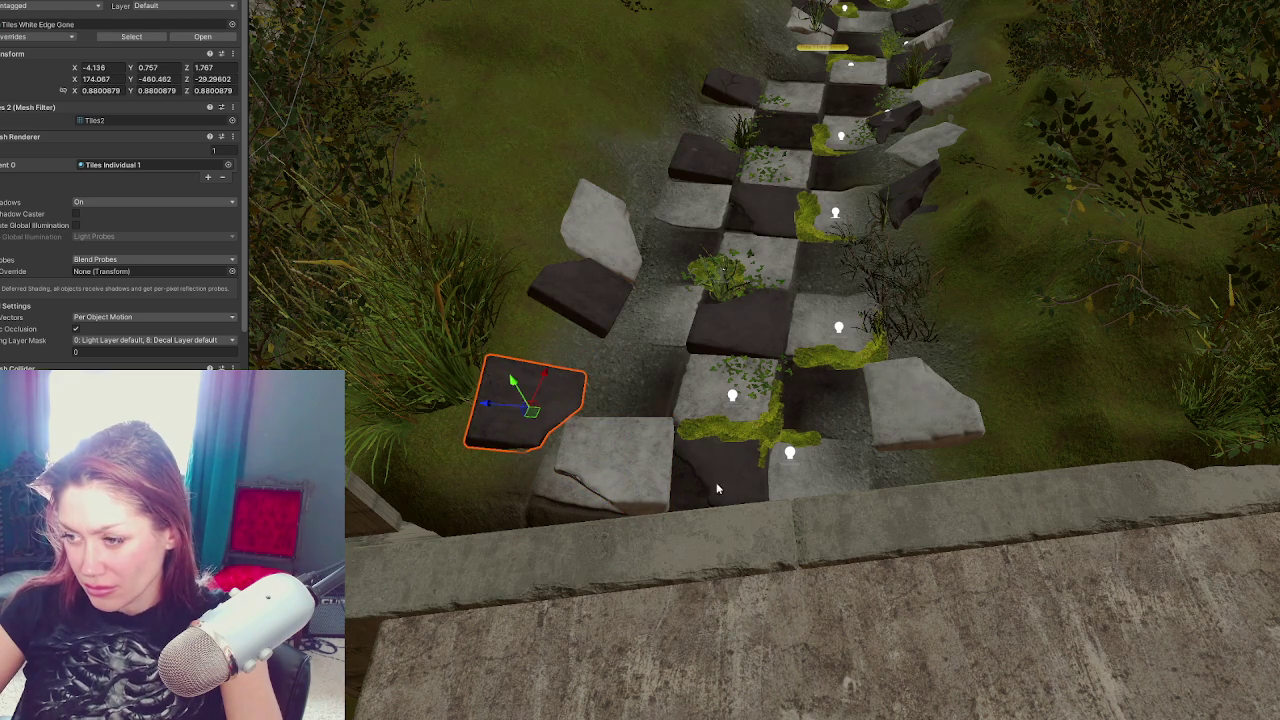
left_click(1005, 462)
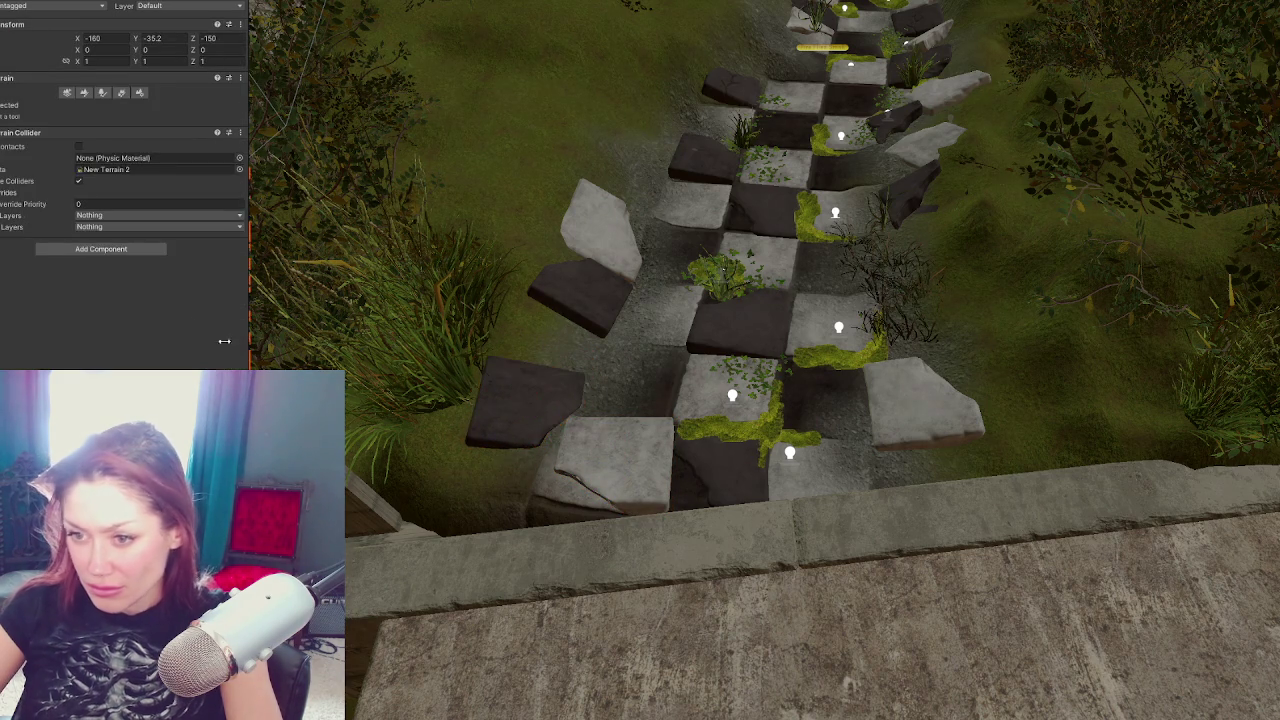
Switch the terrain tool to Paint Texture and make Pebbles_C_TerrainLayer the active layer
left_click(82, 96)
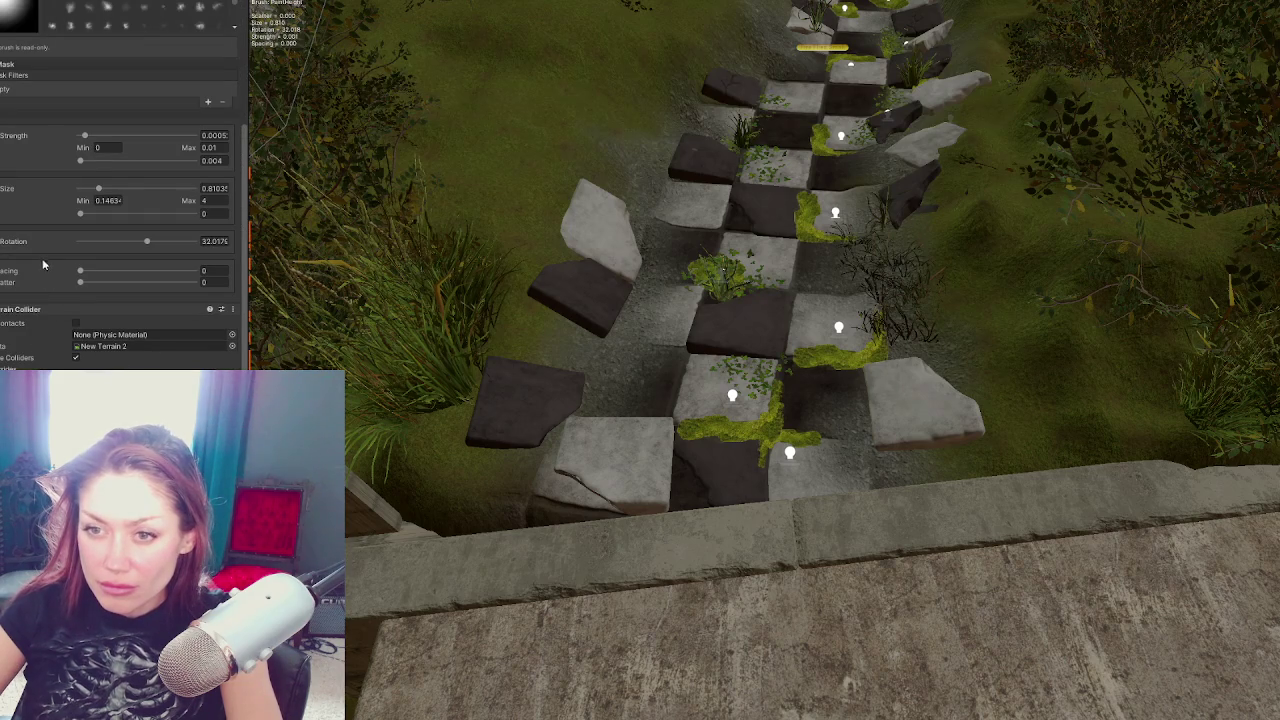
left_click(33, 118)
left_click(60, 87)
left_click(40, 193)
scroll(97, 357, "down", 5)
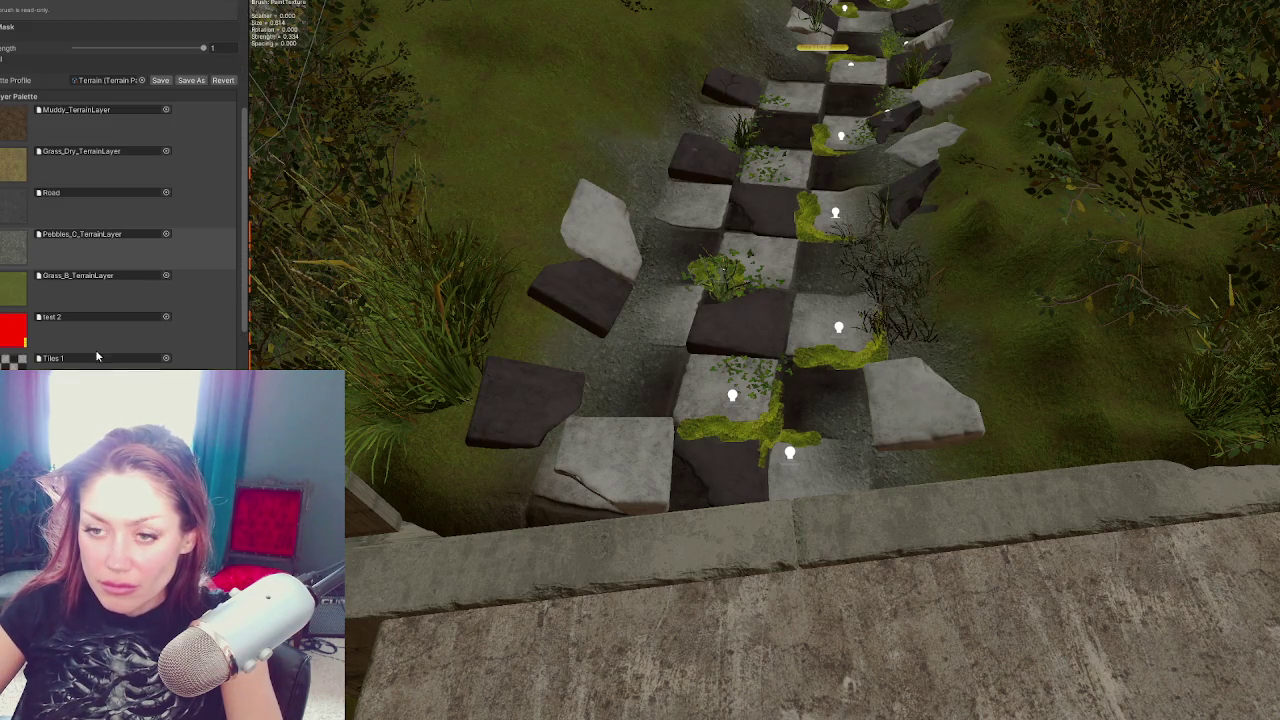
left_click(7, 290)
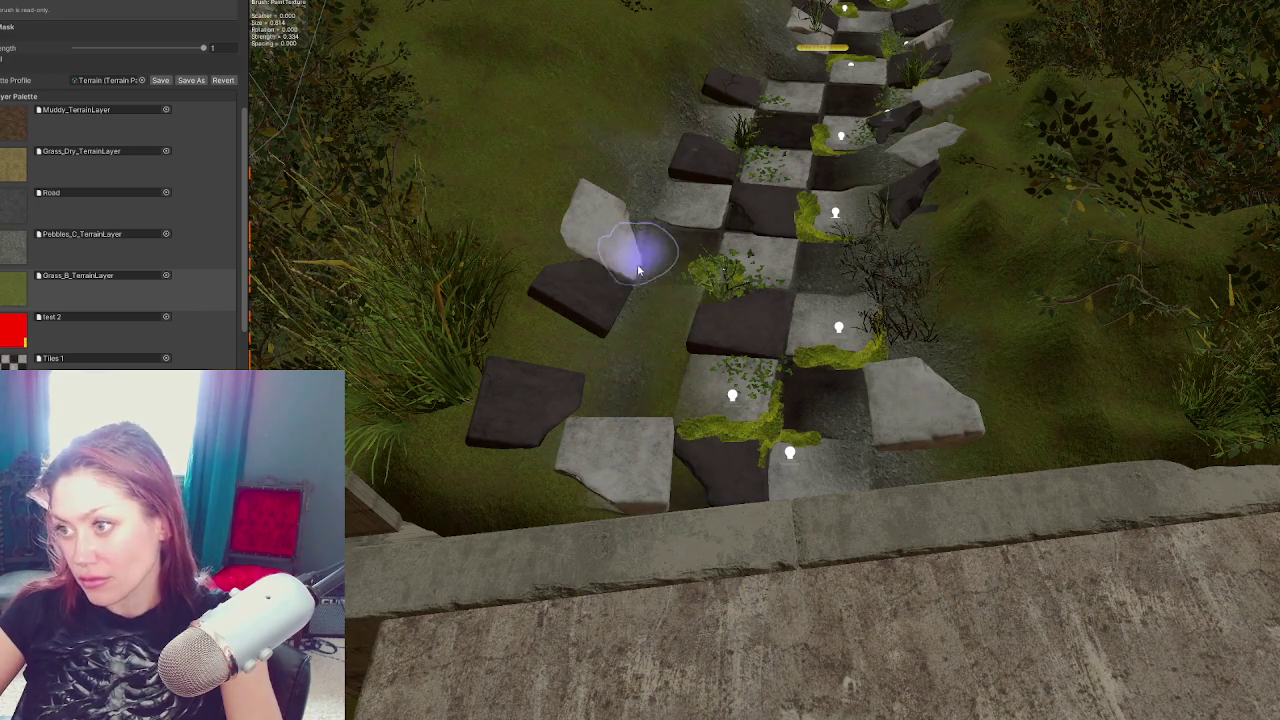
left_click(17, 250)
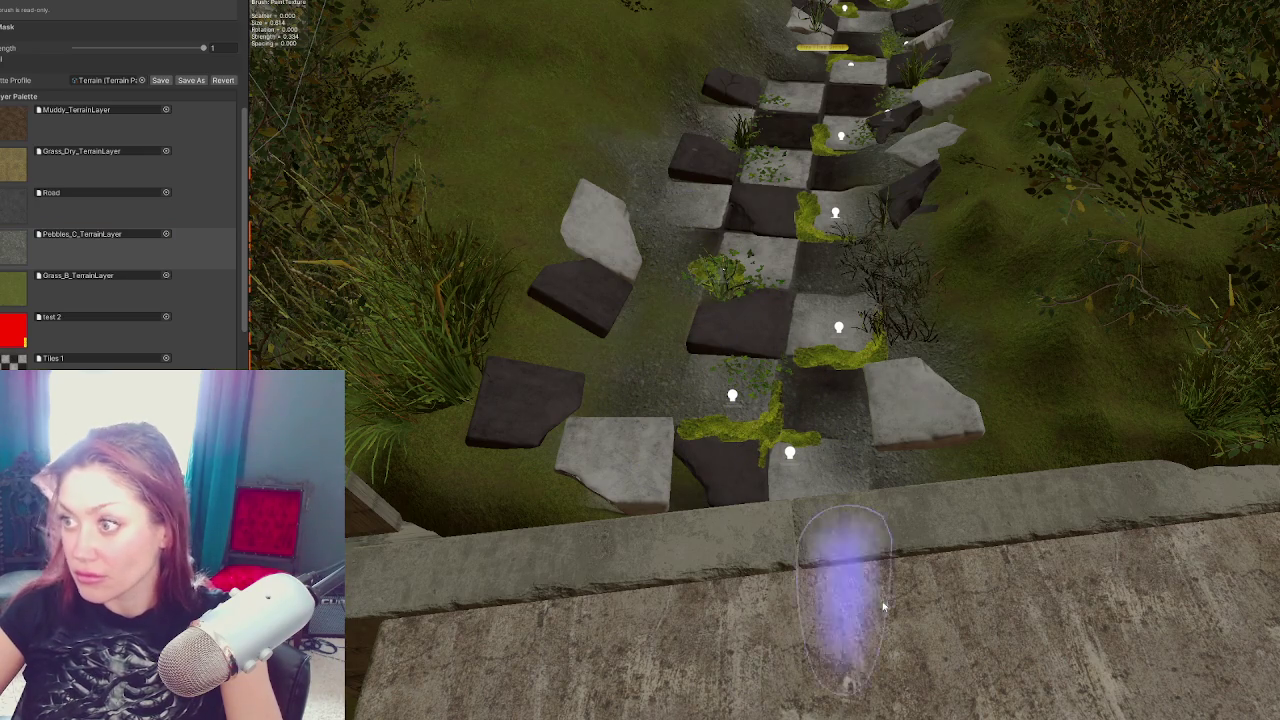
mouse_move(792, 232)
left_mouse_down()
mouse_move(988, 331)
mouse_move(1000, 286)
mouse_move(948, 466)
left_mouse_up()
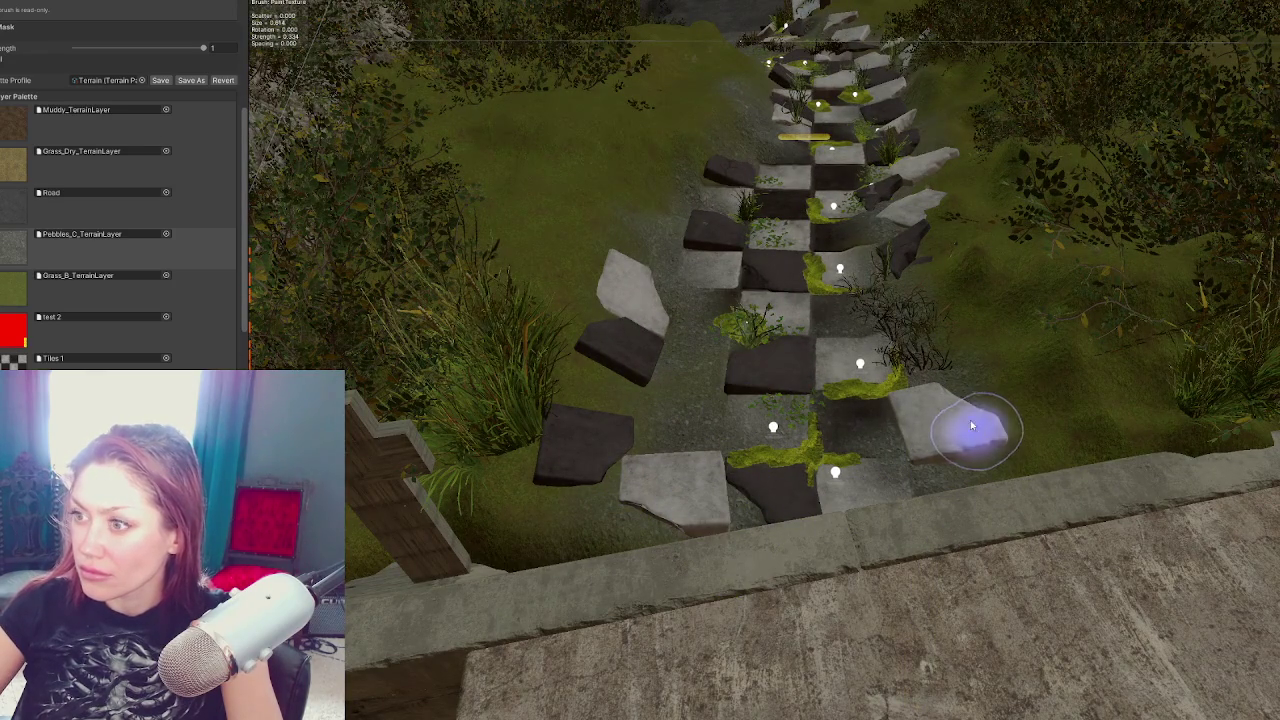
Bring a stone tile from up the path down-left, nudging and rotating it to a new angle
left_click(903, 195)
mouse_move(849, 200)
left_mouse_down()
mouse_move(728, 198)
mouse_move(740, 275)
mouse_move(815, 320)
mouse_move(700, 306)
mouse_move(703, 289)
left_mouse_up()
key("e")
key("w")
mouse_move(700, 333)
left_mouse_down()
mouse_move(706, 322)
mouse_move(631, 319)
mouse_move(673, 365)
mouse_move(601, 333)
mouse_move(597, 316)
left_mouse_up()
key("e")
key("w")
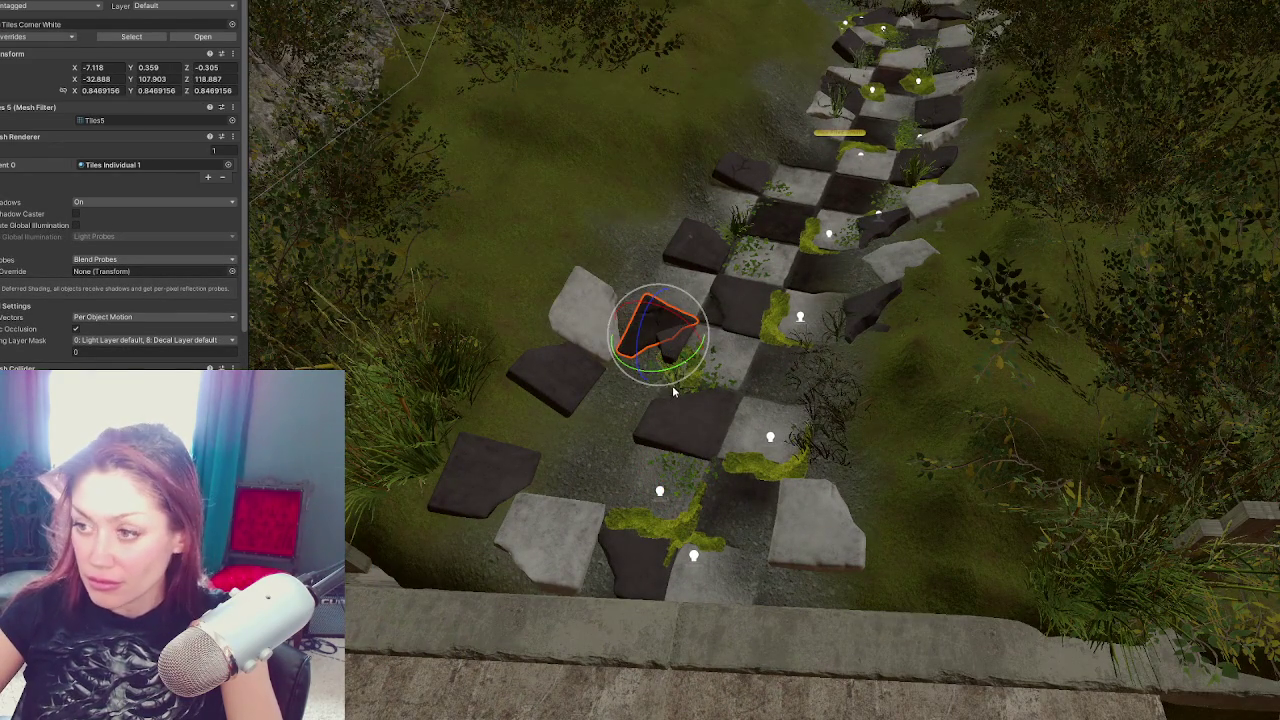
left_click_drag(683, 372, 651, 341)
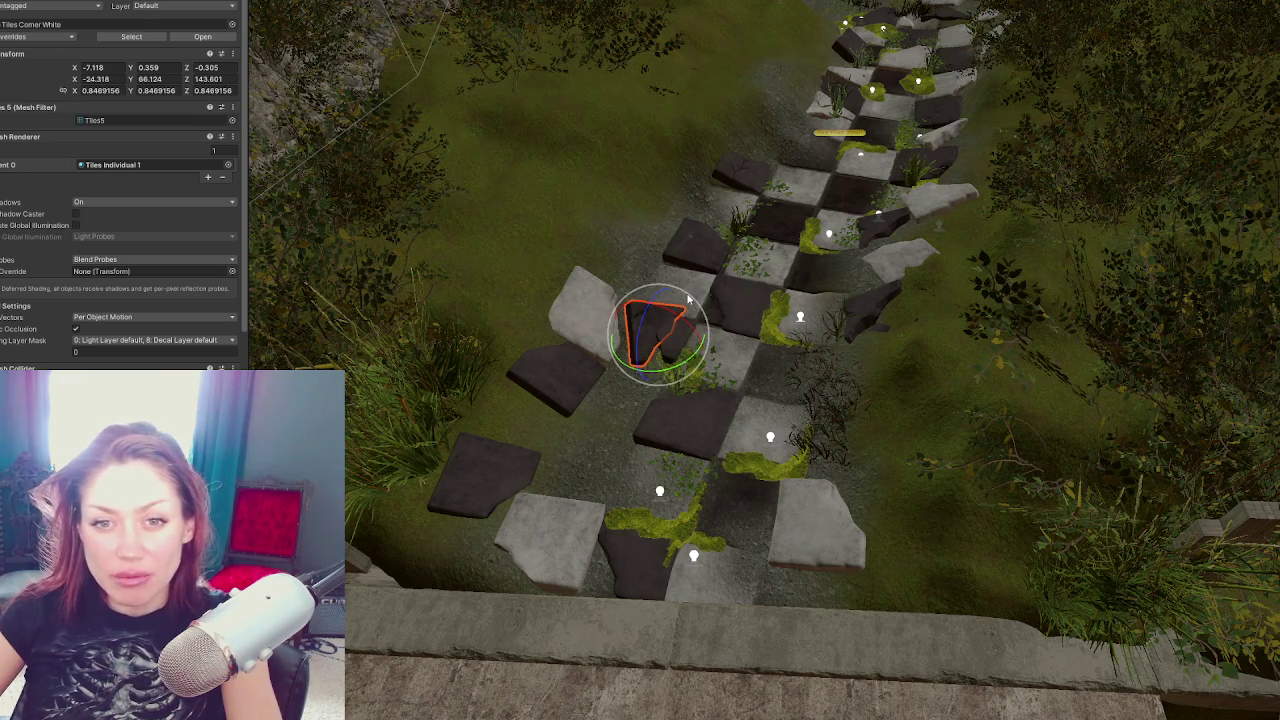
mouse_move(686, 299)
left_mouse_down()
mouse_move(640, 380)
mouse_move(672, 370)
mouse_move(624, 367)
mouse_move(628, 411)
mouse_move(640, 386)
mouse_move(673, 388)
mouse_move(604, 378)
mouse_move(580, 407)
left_mouse_up()
key("w")
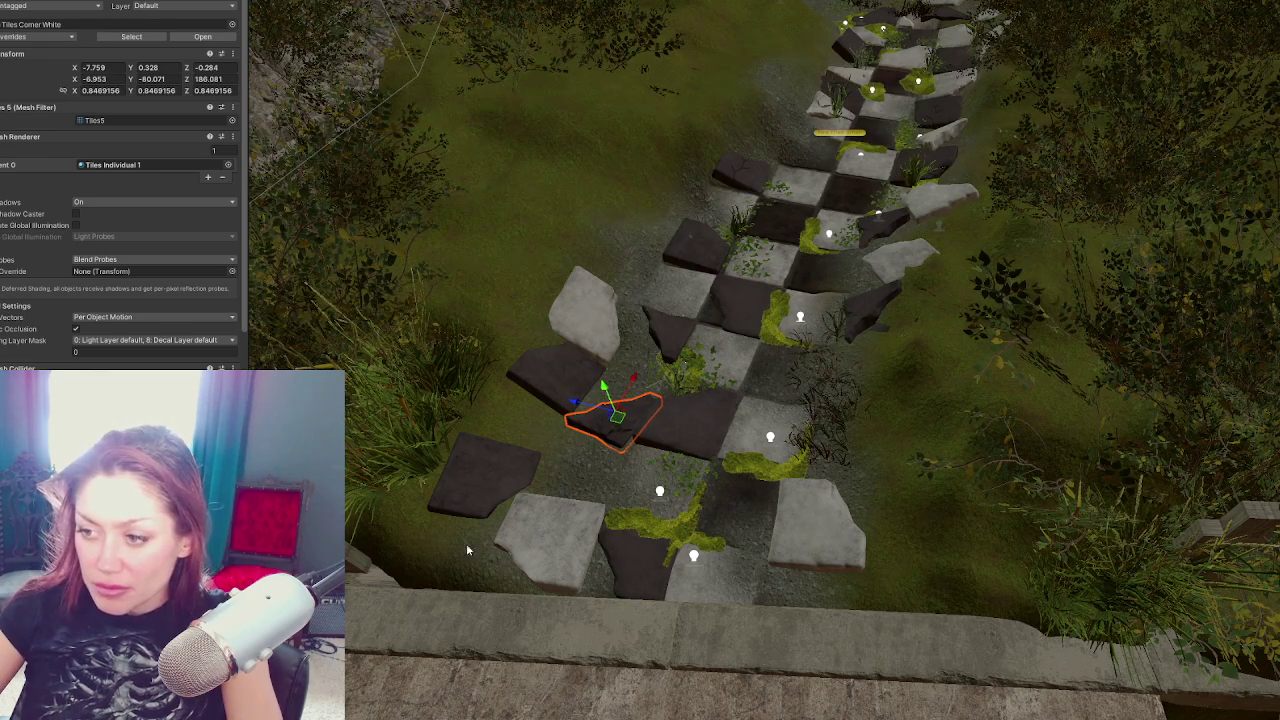
Shift the neighbouring light and dark tiles slightly left and rotate one of them
left_click(519, 533)
scroll(70, 340, "down", 4)
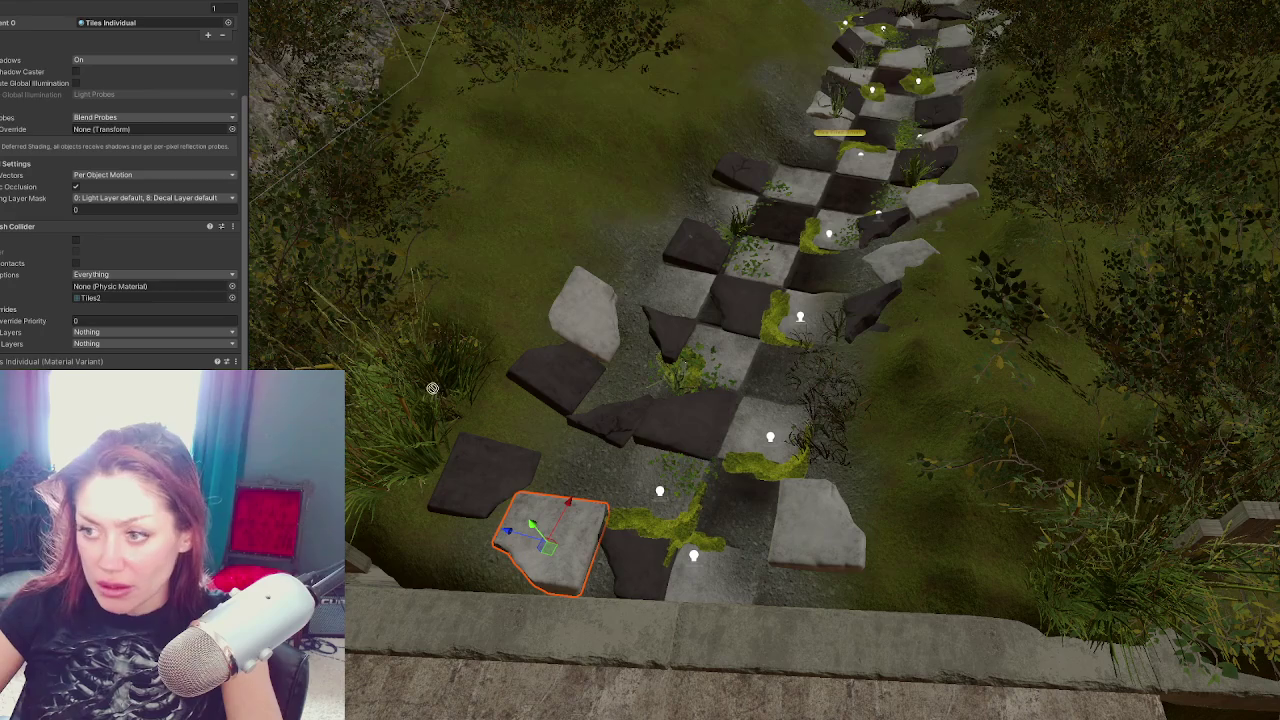
left_click(608, 410)
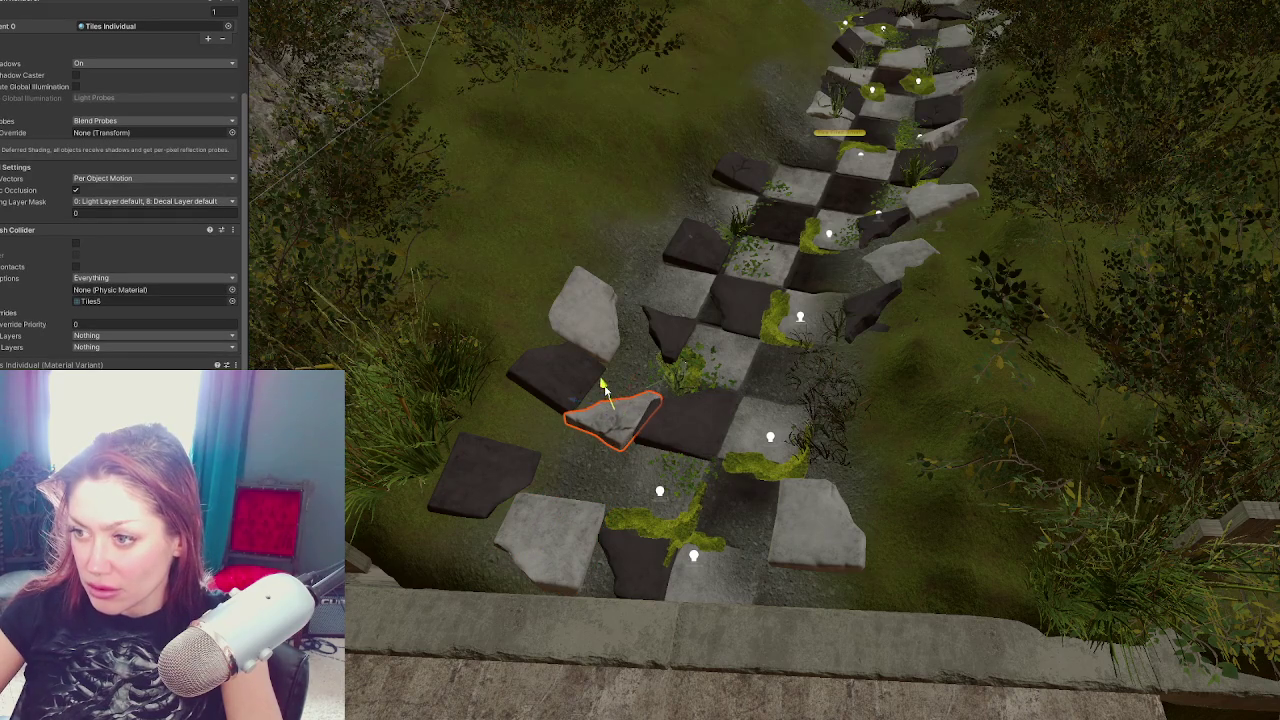
left_click_drag(577, 407, 568, 404)
left_click(543, 385)
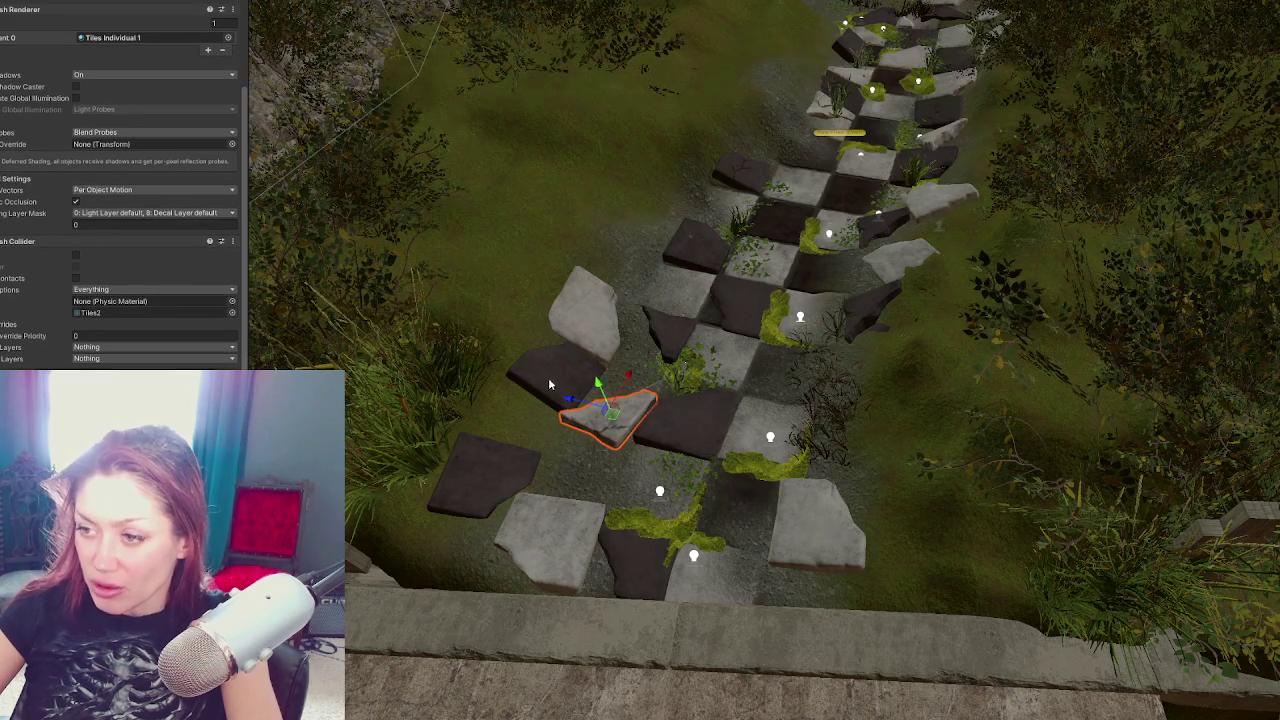
left_click_drag(570, 340, 541, 358)
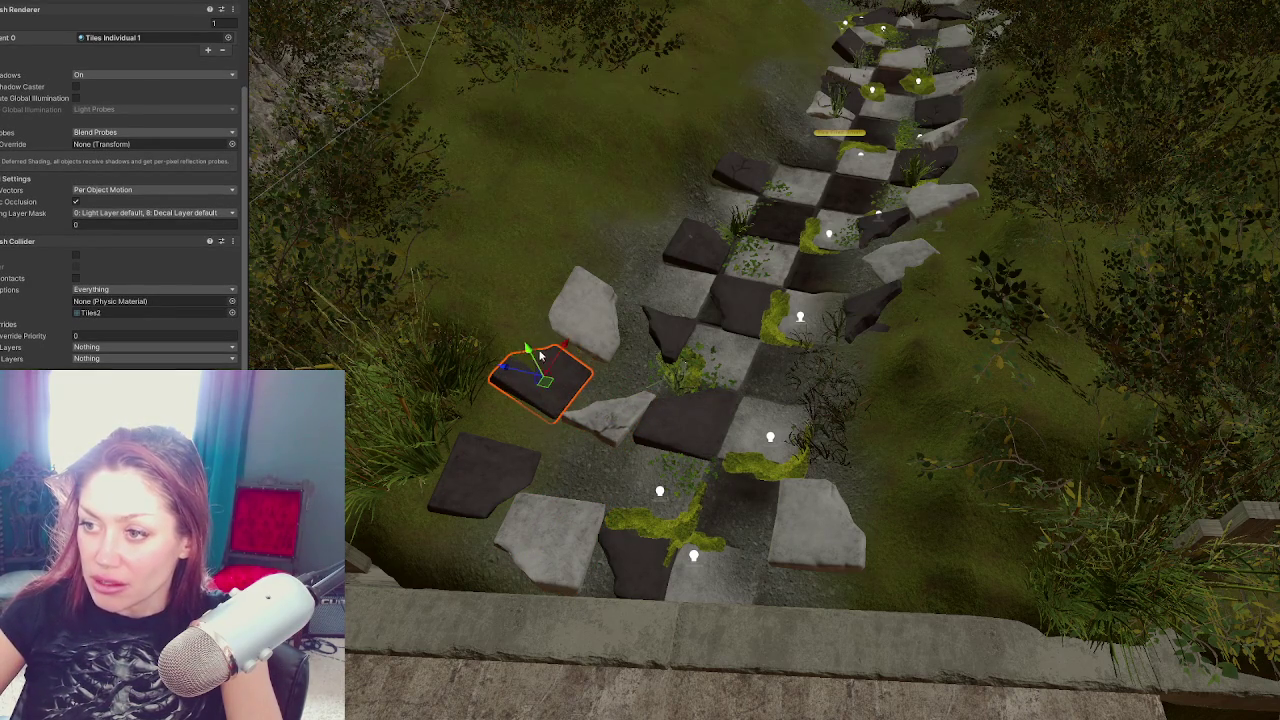
key("e")
left_click_drag(648, 446, 660, 434)
left_click_drag(584, 410, 566, 402)
left_click(598, 487)
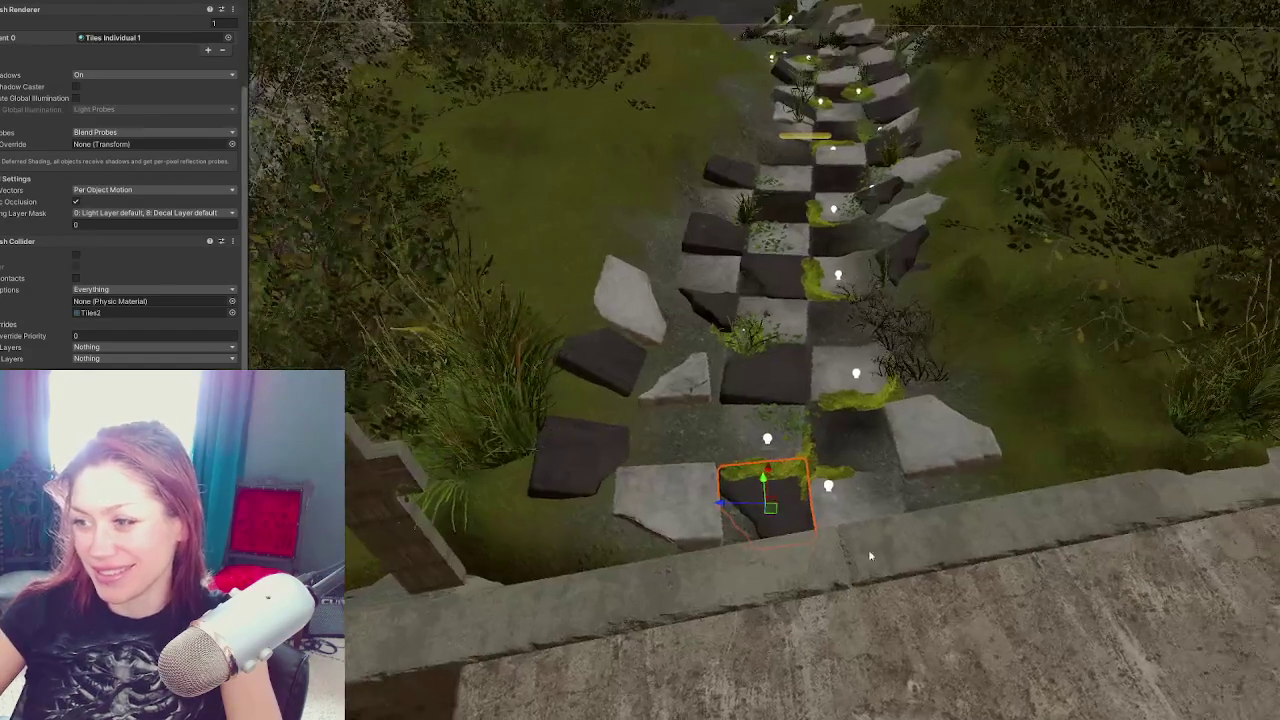
Move the bottom-left tile up and right so it sits by the guardrail
left_click(1002, 625)
left_click(550, 427)
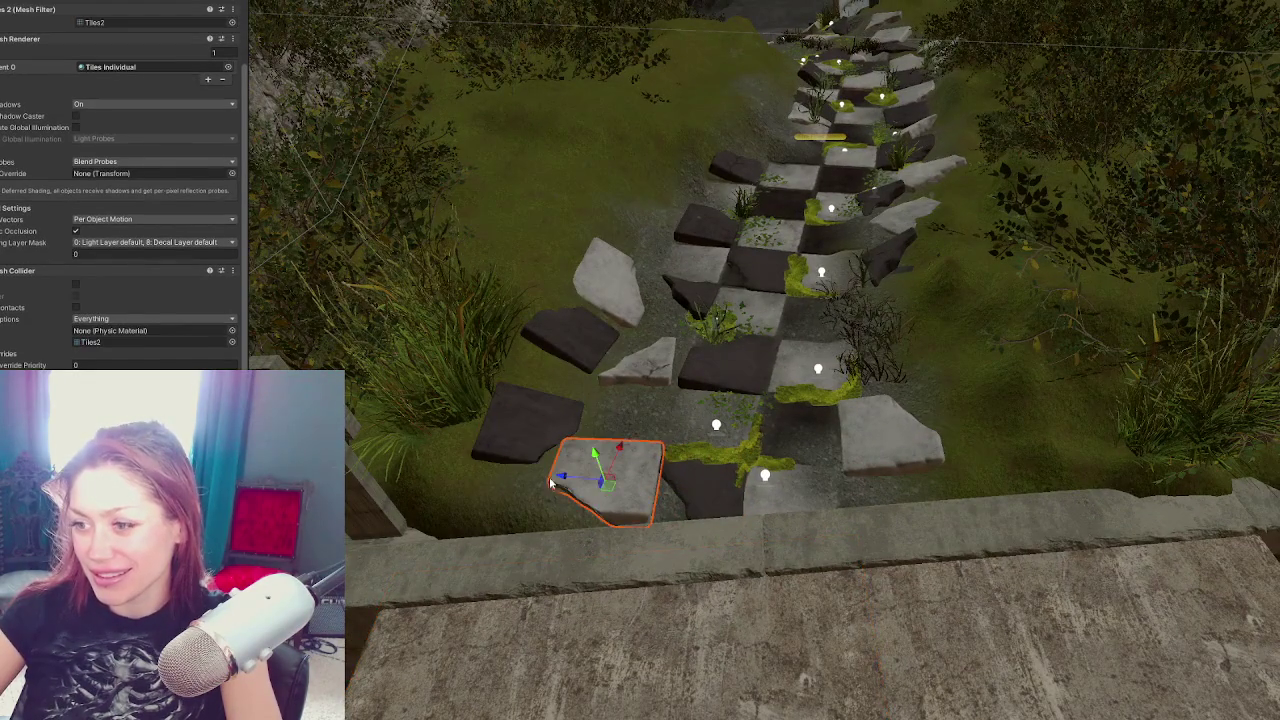
key("e")
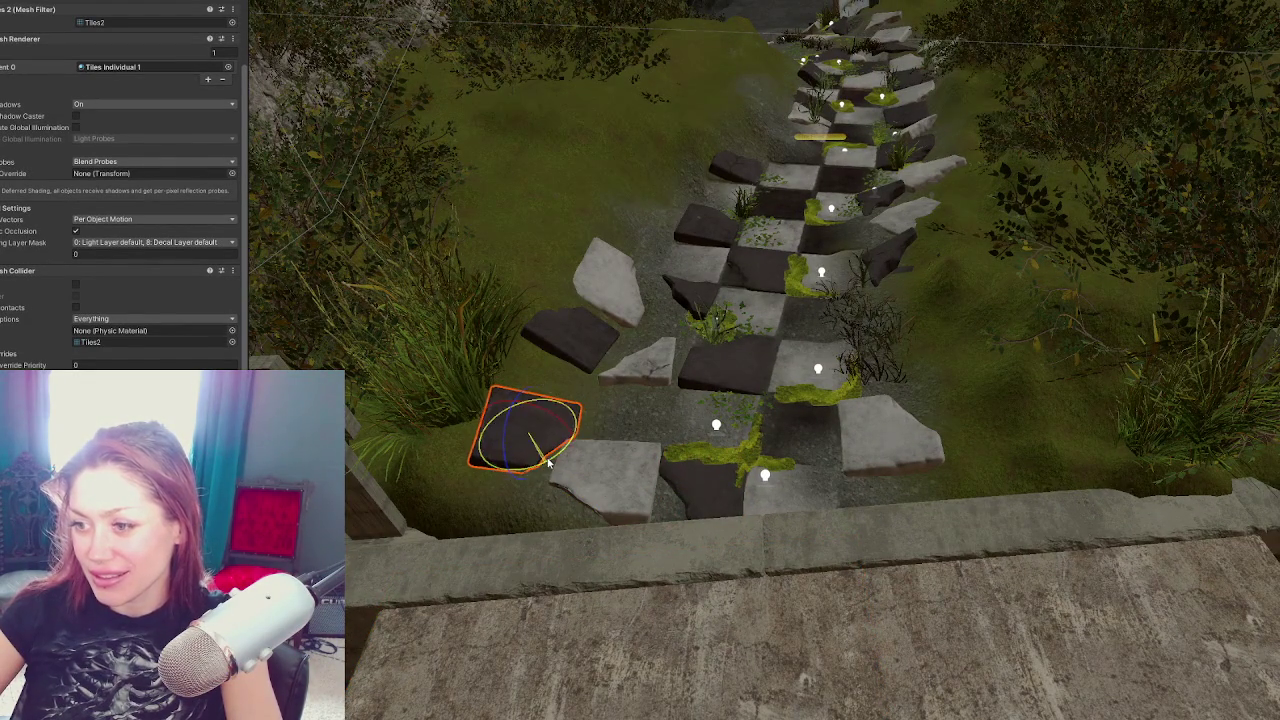
left_click(546, 416)
mouse_move(546, 414)
left_mouse_down()
mouse_move(557, 393)
mouse_move(586, 420)
mouse_move(630, 398)
mouse_move(573, 418)
left_mouse_up()
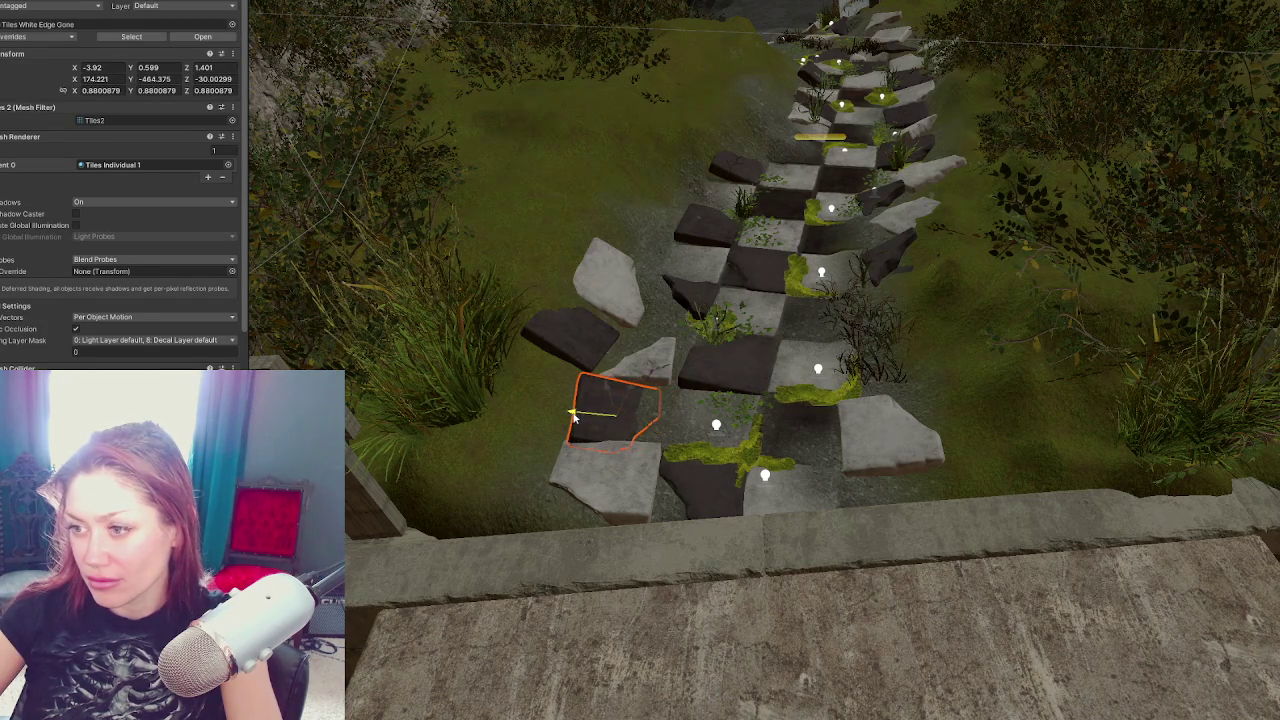
left_click(586, 455)
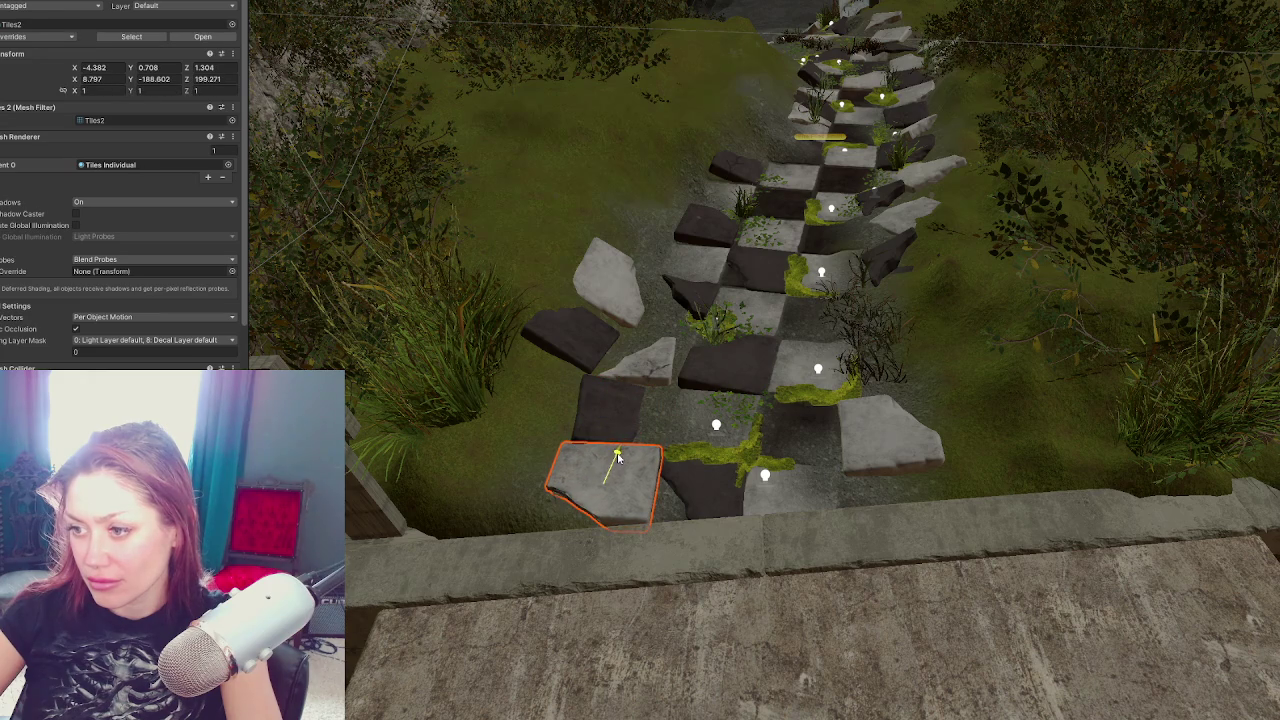
Move the Moss decal onto the lower tiles and rotate it about 30 degrees
left_click(640, 360)
left_click(630, 392)
left_click(720, 328)
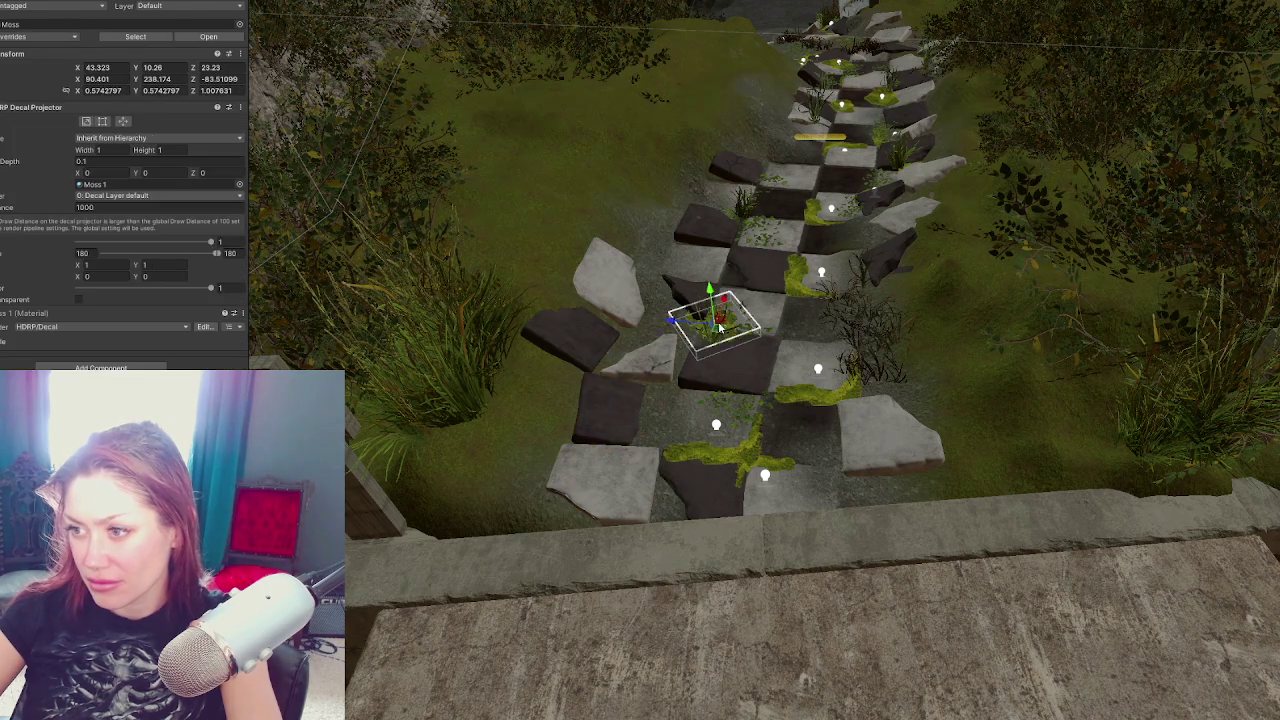
left_click_drag(719, 316, 688, 398)
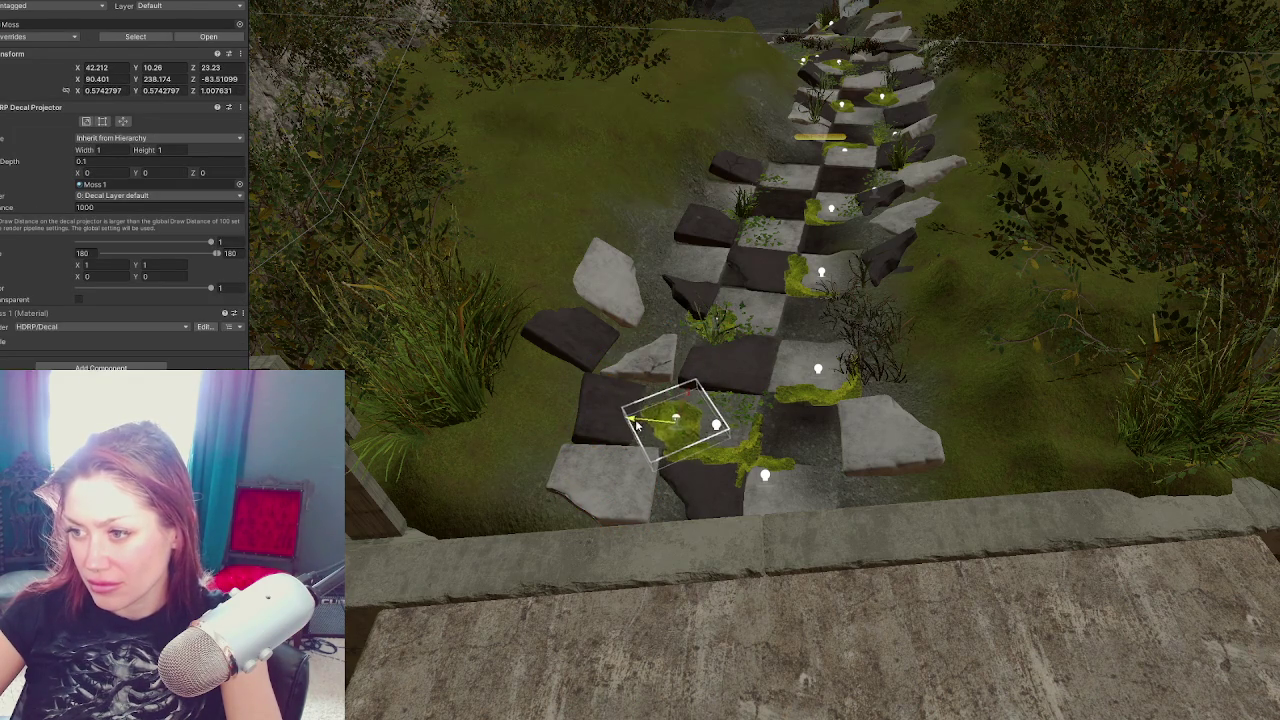
key("e")
left_click_drag(661, 455, 661, 487)
key("w")
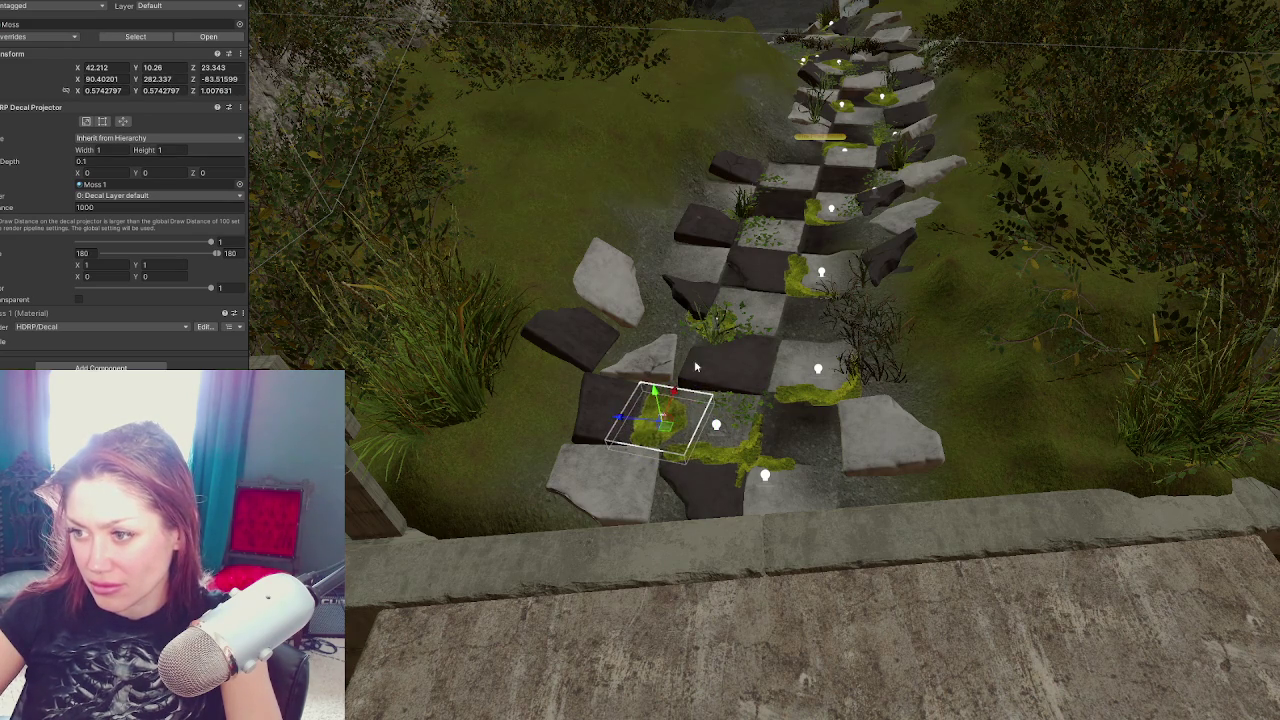
Move the meadow grass clump down-left onto the moss, turn it and shrink it to 0.9374
left_click(714, 337)
mouse_move(728, 319)
left_mouse_down()
mouse_move(672, 420)
mouse_move(600, 438)
mouse_move(620, 440)
left_mouse_up()
key("e")
key("r")
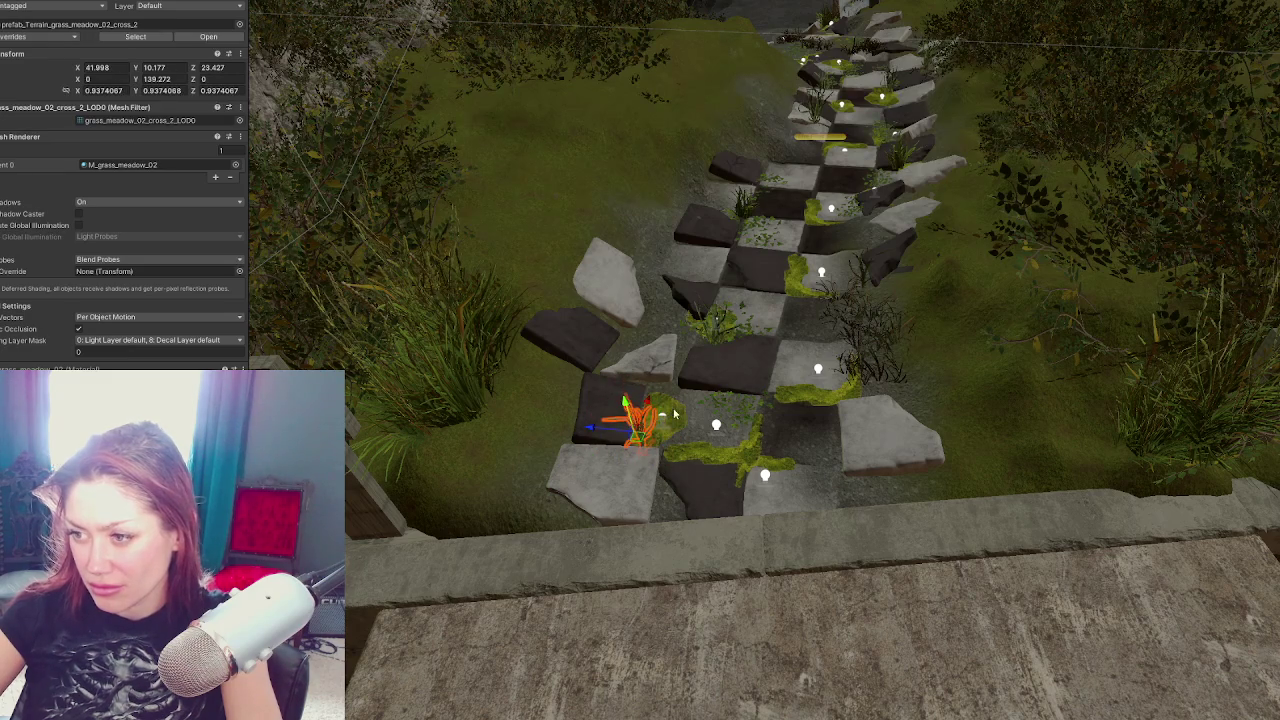
key("f")
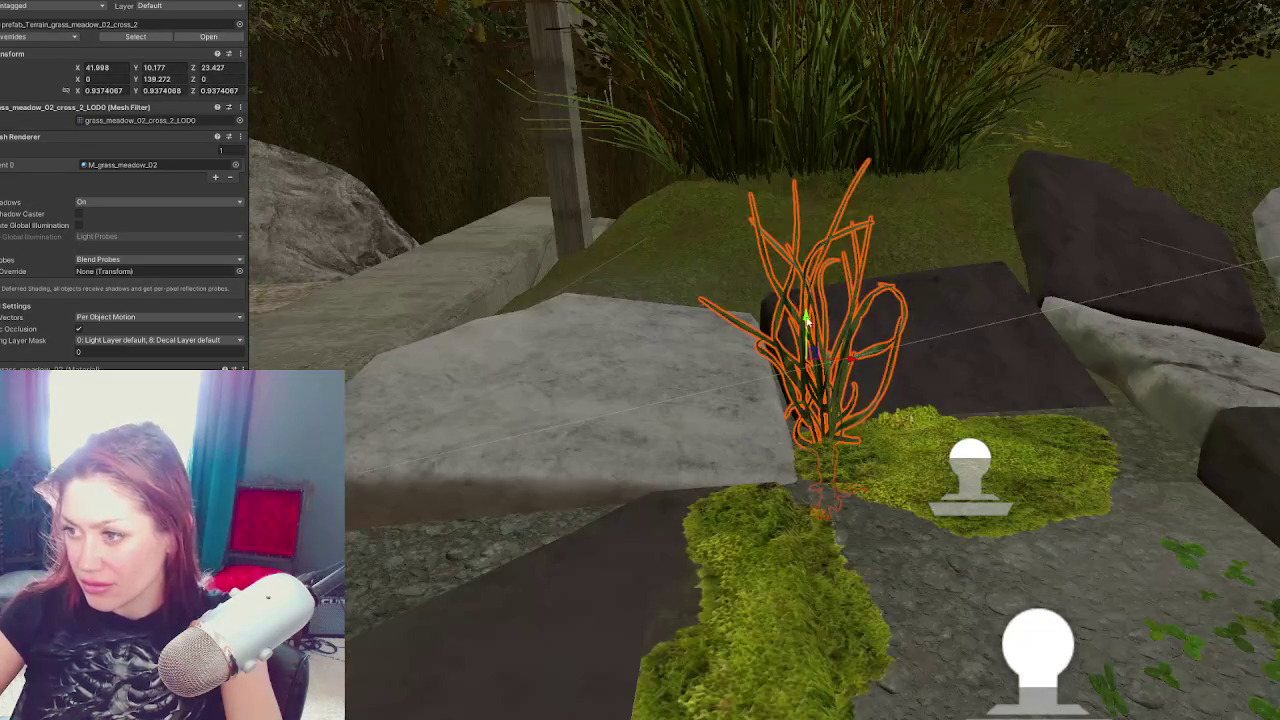
mouse_move(806, 318)
left_mouse_down()
mouse_move(790, 380)
mouse_move(752, 340)
mouse_move(820, 357)
mouse_move(1037, 272)
mouse_move(1010, 285)
mouse_move(993, 256)
left_mouse_up()
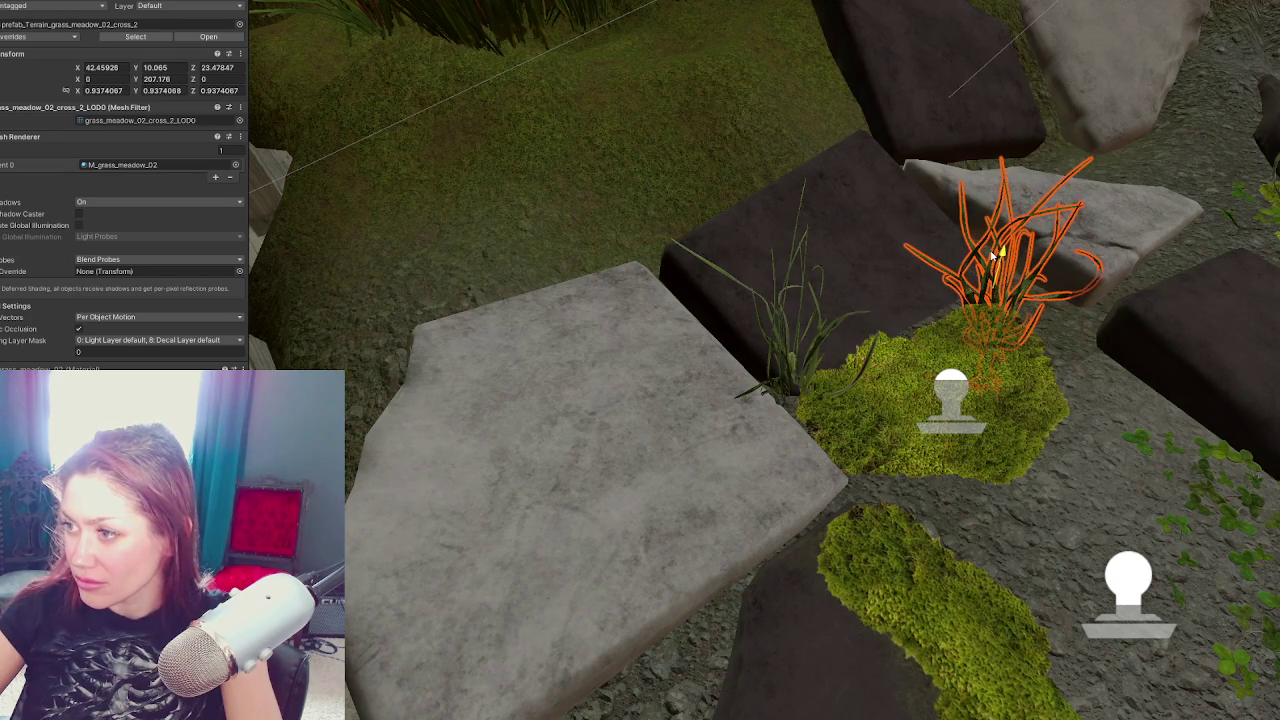
scroll(714, 446, "down", 10)
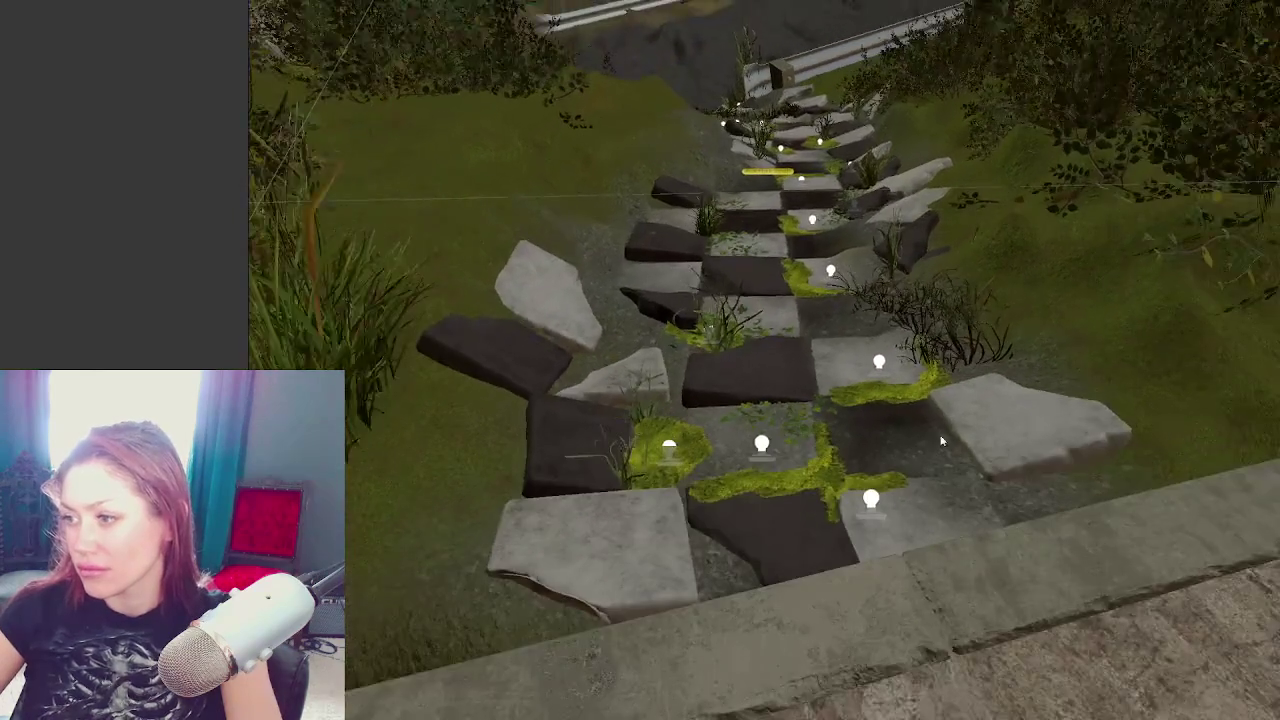
Move the grass clump from right of the path across, settling it on grass off the stones
scroll(941, 441, "up", 3)
left_click(985, 345)
left_click_drag(947, 327, 632, 311)
left_click(688, 290, "ctrl")
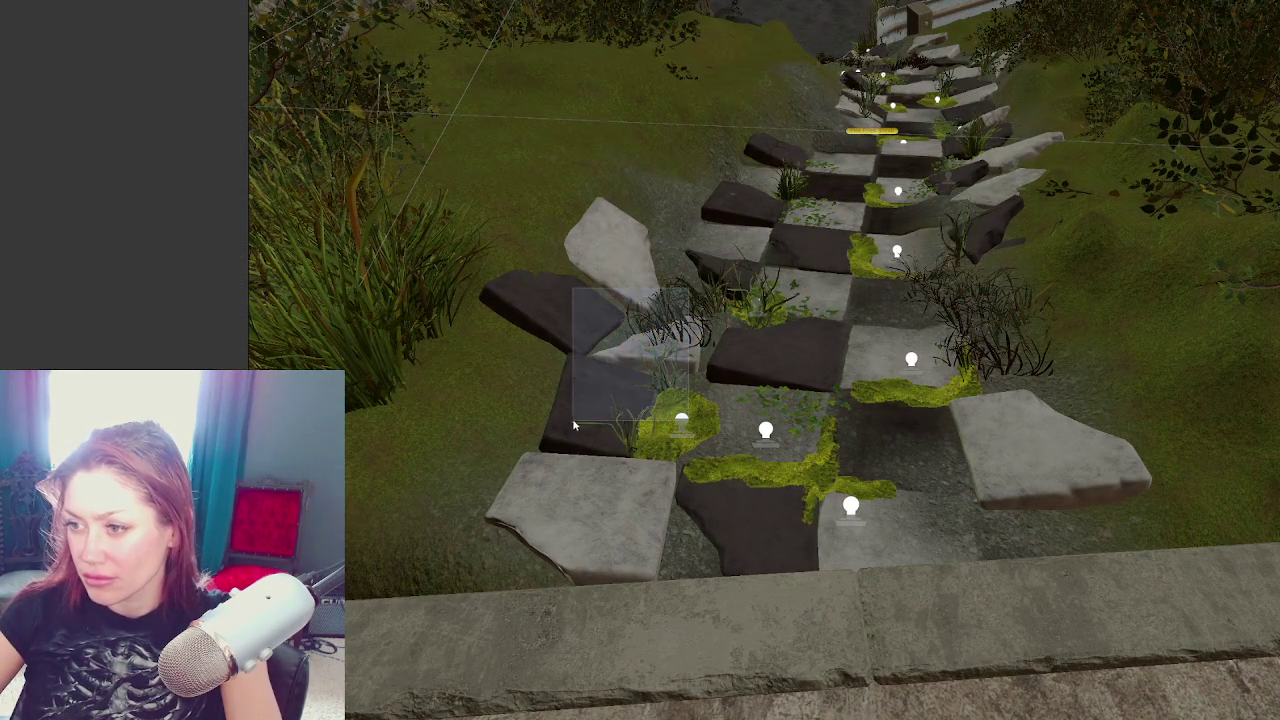
left_click(686, 286)
mouse_move(686, 286)
left_mouse_down()
mouse_move(862, 298)
mouse_move(962, 268)
mouse_move(877, 249)
mouse_move(600, 346)
left_mouse_up()
mouse_move(578, 418)
left_mouse_down()
mouse_move(605, 345)
mouse_move(607, 265)
mouse_move(615, 290)
left_mouse_up()
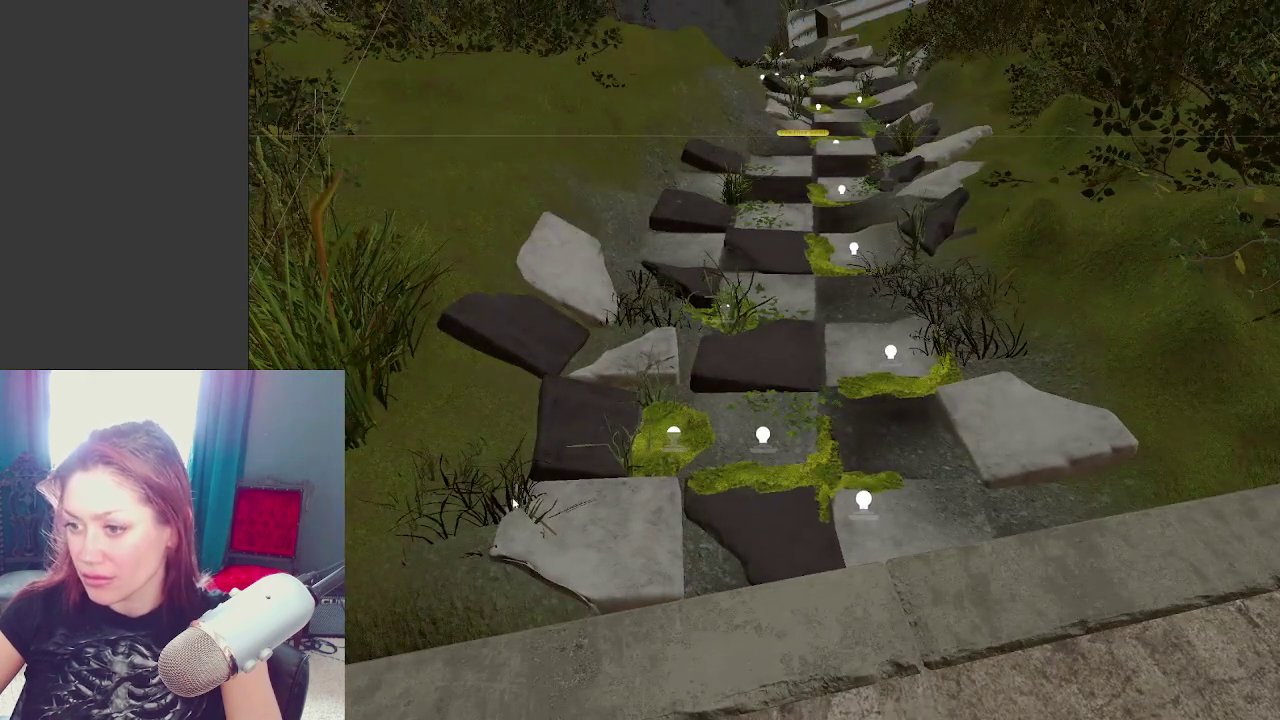
Turn the lower-left grass clump by the wall and shrink it to about 0.85 scale
left_click(513, 503)
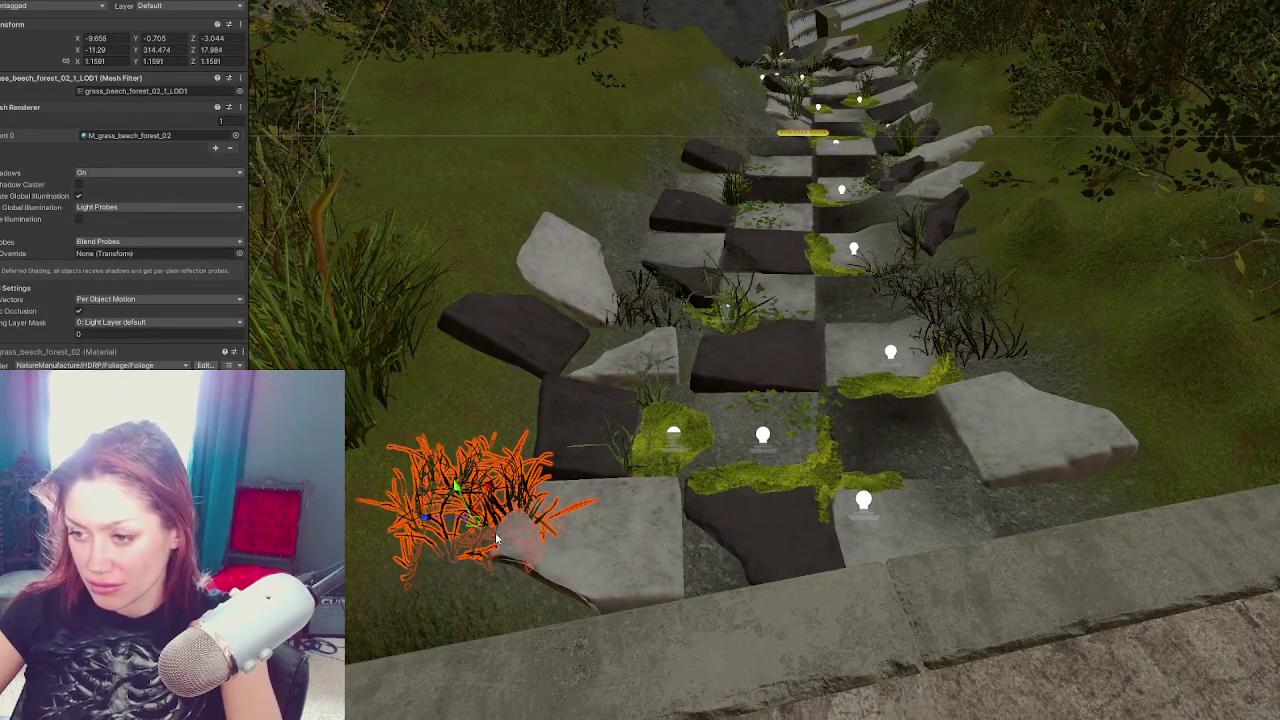
mouse_move(497, 538)
left_mouse_down()
mouse_move(467, 510)
mouse_move(440, 565)
mouse_move(455, 608)
mouse_move(410, 596)
mouse_move(560, 580)
mouse_move(895, 490)
mouse_move(938, 382)
mouse_move(1045, 500)
left_mouse_up()
key("e")
key("w")
key("r")
left_click(1054, 507)
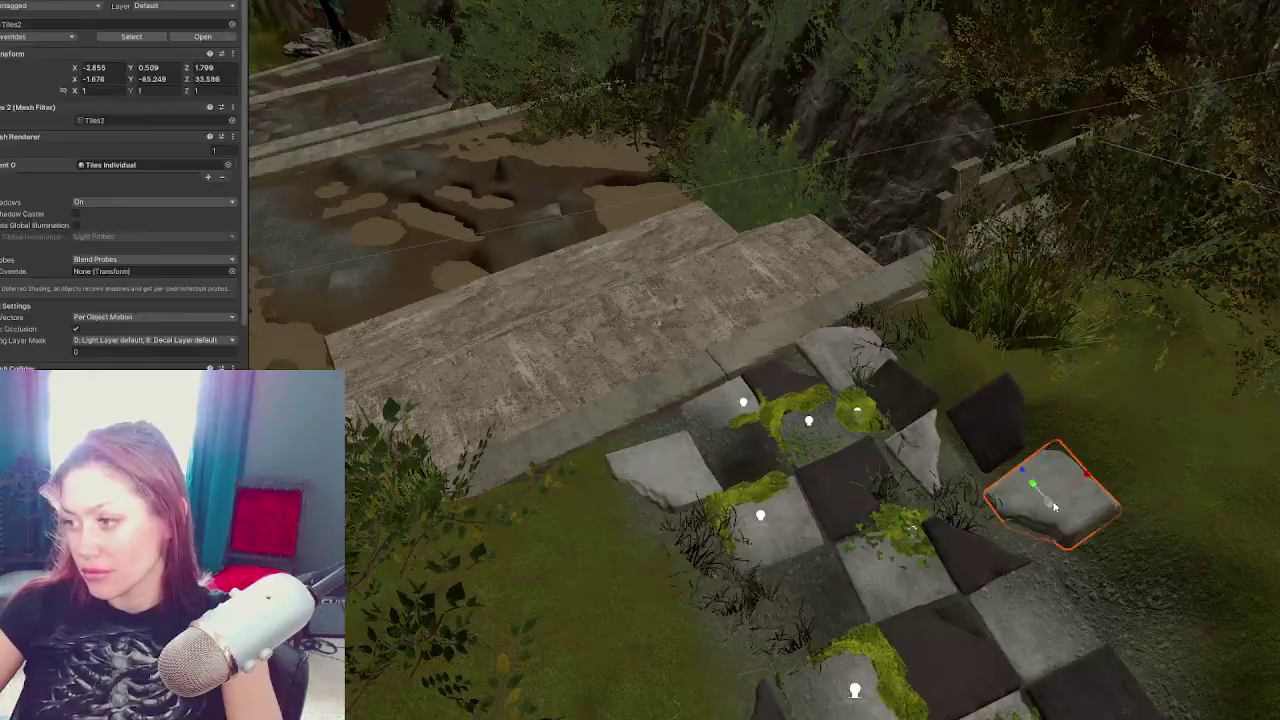
Nudge the selected light tile slightly sideways along the path
left_click_drag(1085, 490, 1048, 490)
scroll(1048, 490, "down", 5)
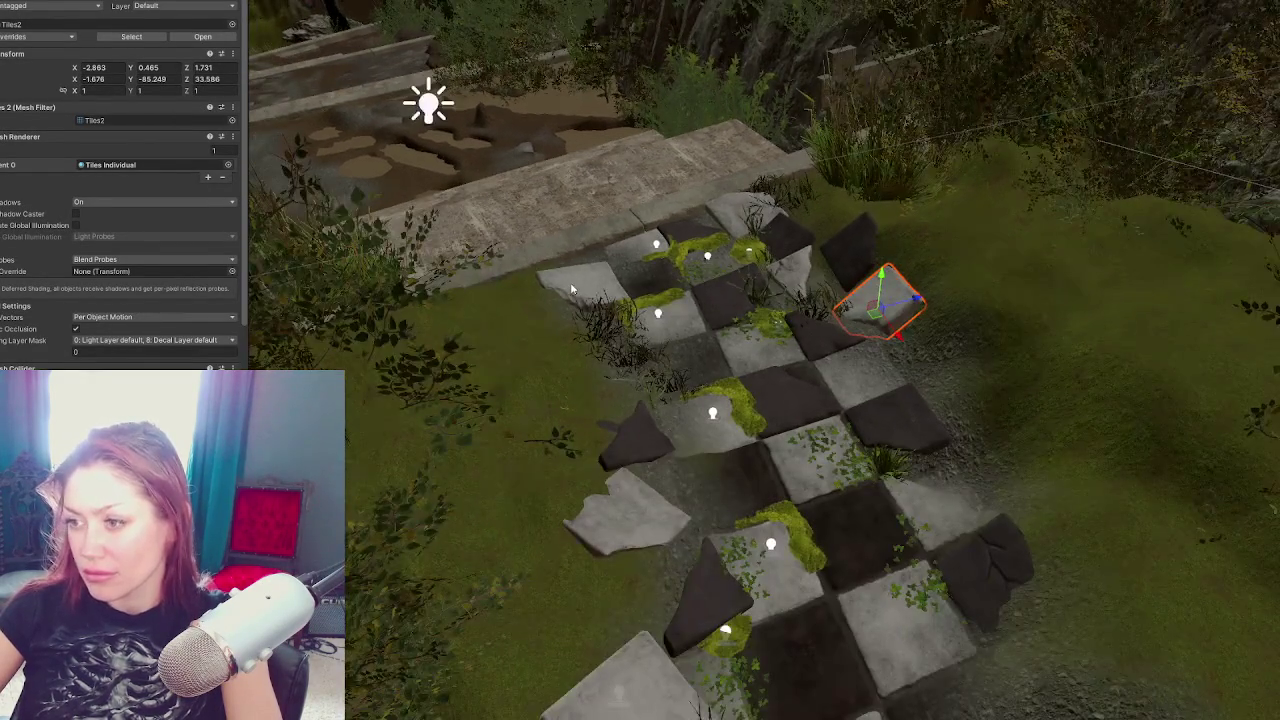
mouse_move(572, 289)
left_mouse_down()
mouse_move(719, 366)
mouse_move(846, 557)
mouse_move(714, 545)
mouse_move(690, 560)
mouse_move(686, 672)
mouse_move(742, 655)
mouse_move(728, 660)
mouse_move(712, 315)
left_mouse_up()
Place the unity_grass_clover_01 patch on the lower dark tile and turn it slightly
left_click(840, 530)
key("w")
key("f")
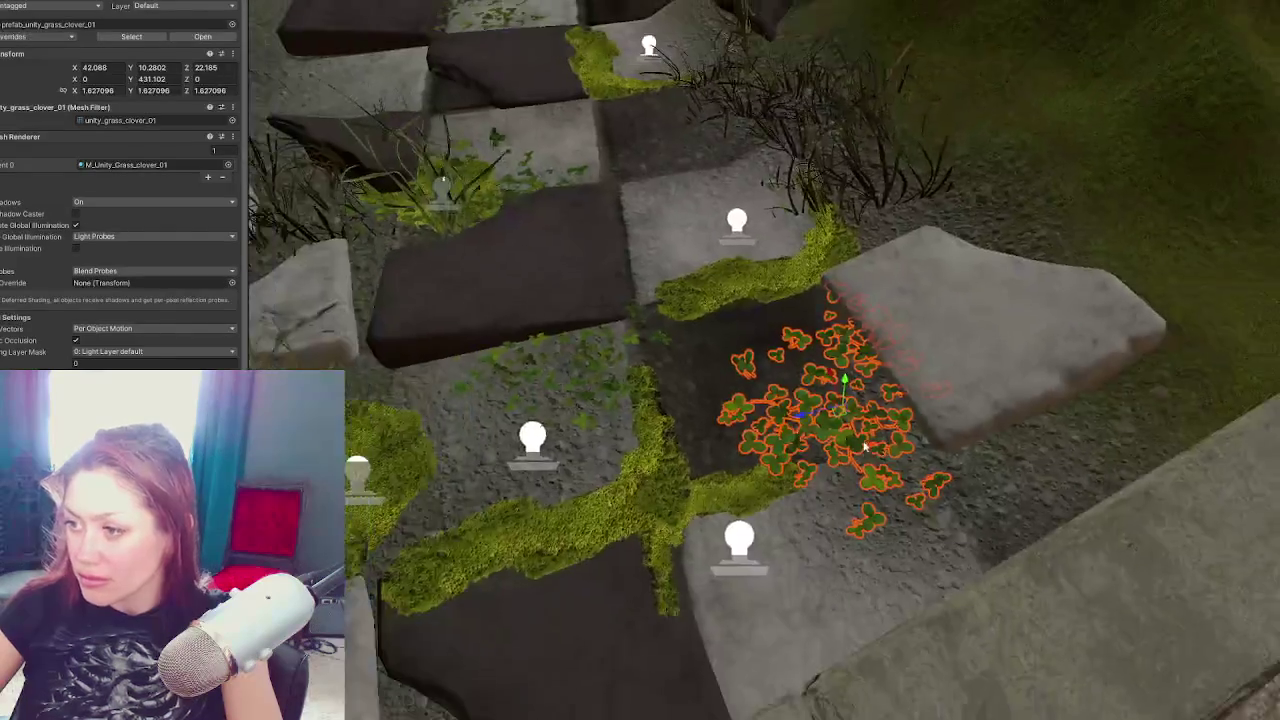
scroll(866, 452, "down", 2)
mouse_move(790, 400)
left_mouse_down()
mouse_move(512, 434)
mouse_move(559, 596)
mouse_move(605, 543)
left_mouse_up()
mouse_move(530, 570)
left_mouse_down()
mouse_move(617, 518)
mouse_move(603, 530)
mouse_move(648, 553)
mouse_move(640, 565)
mouse_move(750, 440)
mouse_move(895, 355)
left_mouse_up()
key("e")
key("w")
scroll(895, 355, "down", 5)
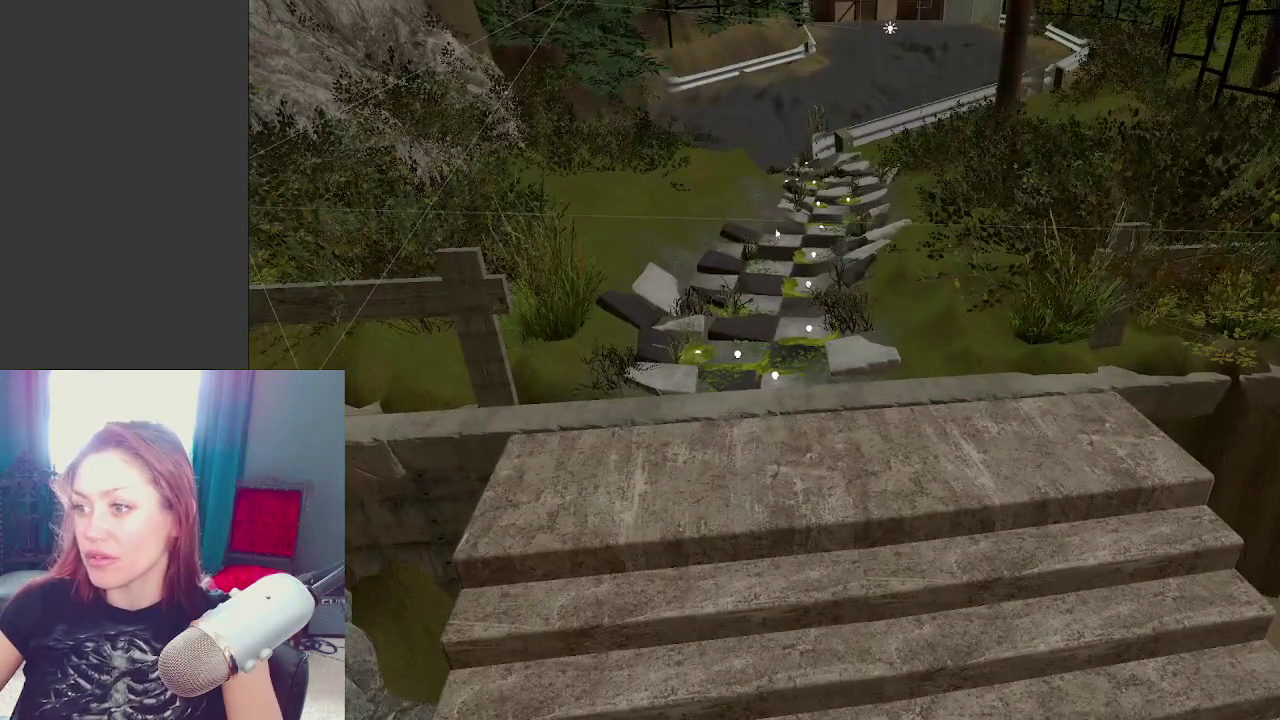
Turn the stone tile on the path's left edge slightly and shift it down a little
left_click(660, 288)
key("e")
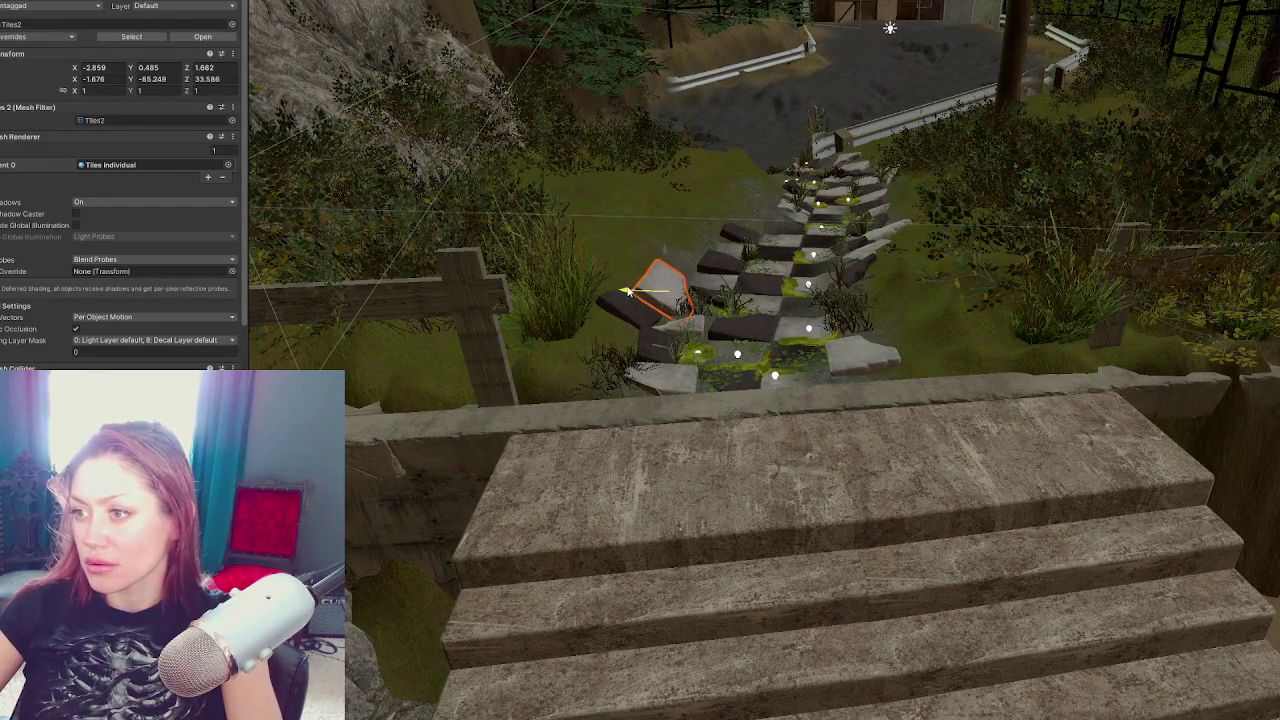
left_click_drag(665, 290, 686, 305)
key("w")
left_click_drag(671, 258, 671, 268)
Rotate the Tiles Corner White tile to a Y rotation of about -29.345
left_click(645, 320)
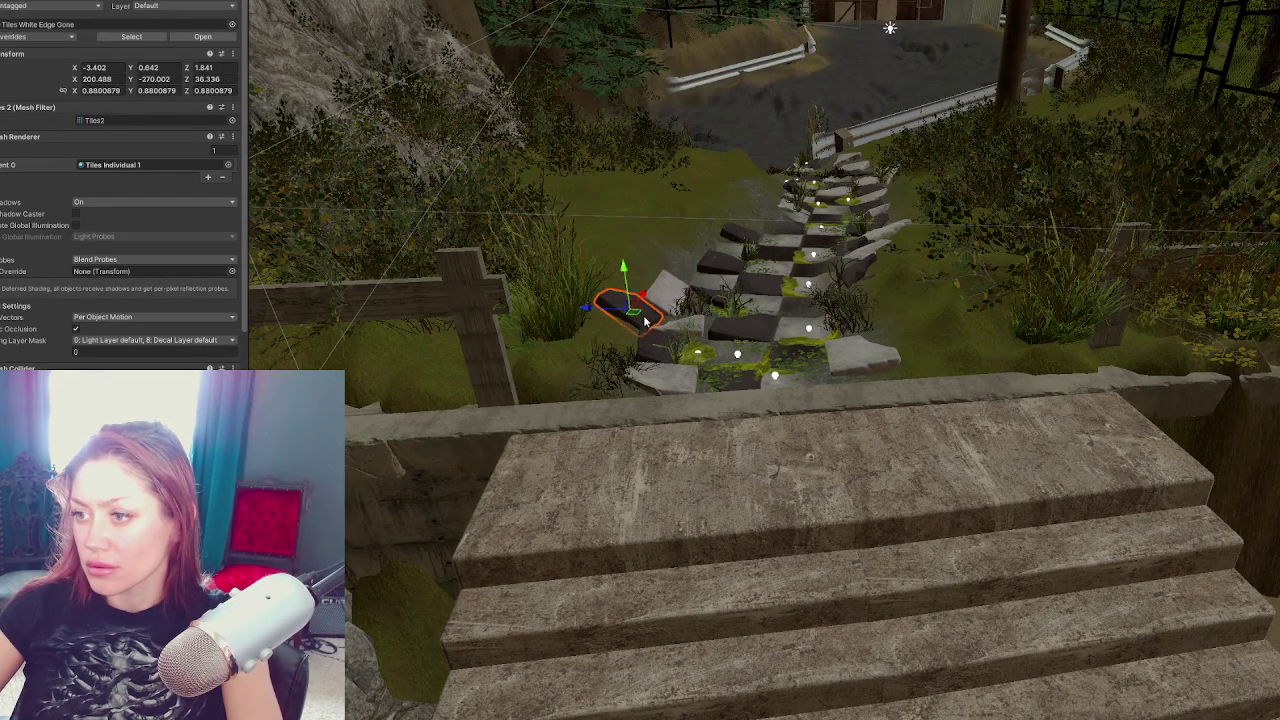
left_click(852, 281)
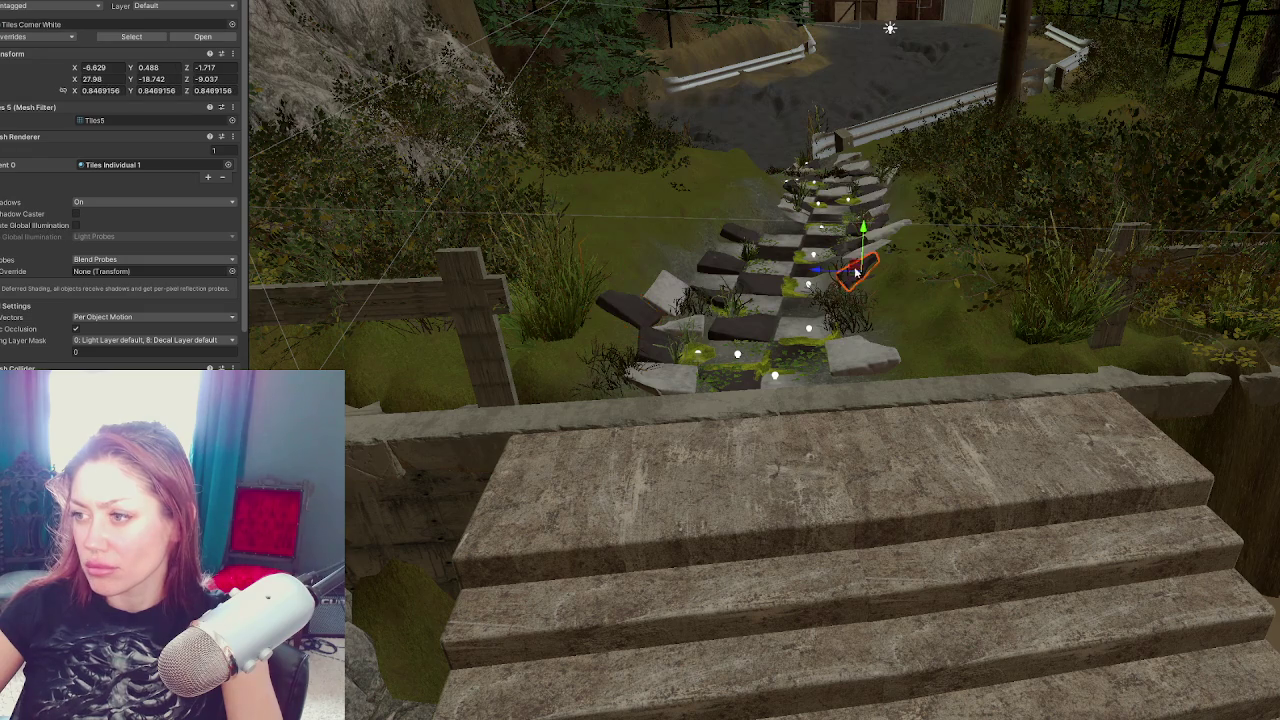
left_click(705, 258)
key("e")
mouse_move(705, 247)
left_mouse_down()
mouse_move(733, 285)
mouse_move(643, 281)
mouse_move(665, 268)
left_mouse_up()
key("w")
key("e")
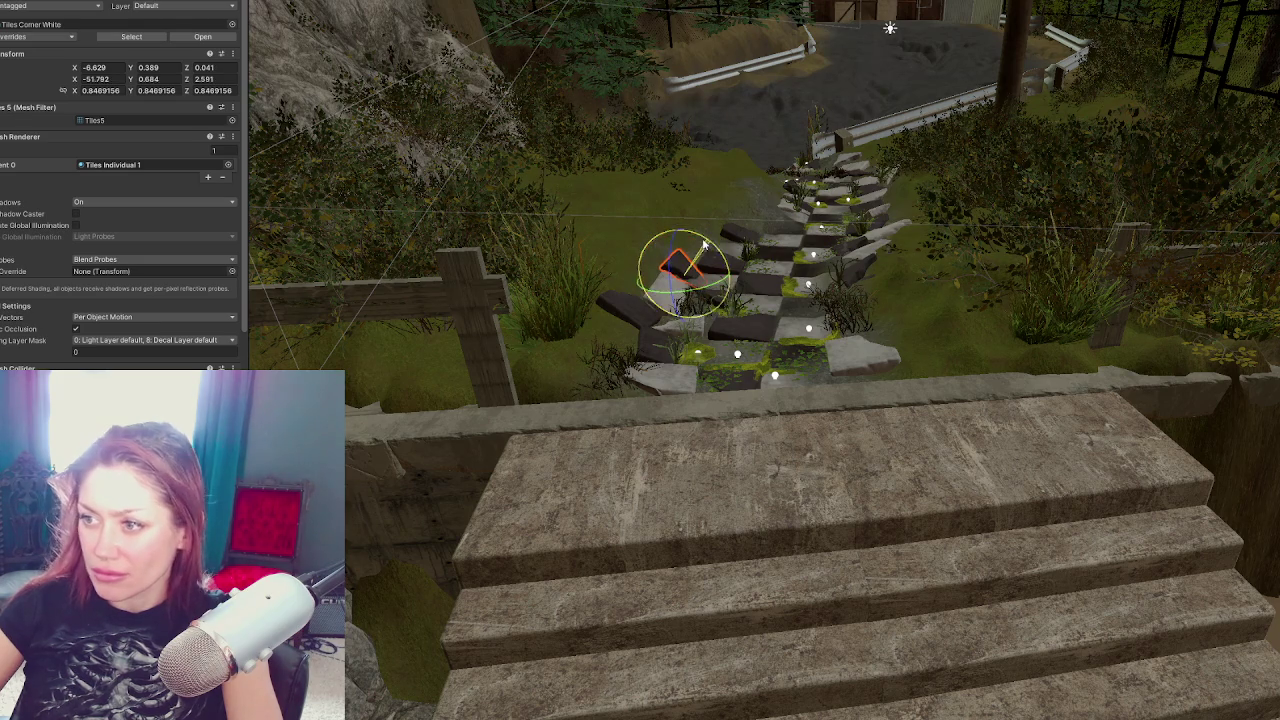
key("w")
key("e")
left_click_drag(674, 247, 679, 243)
key("w")
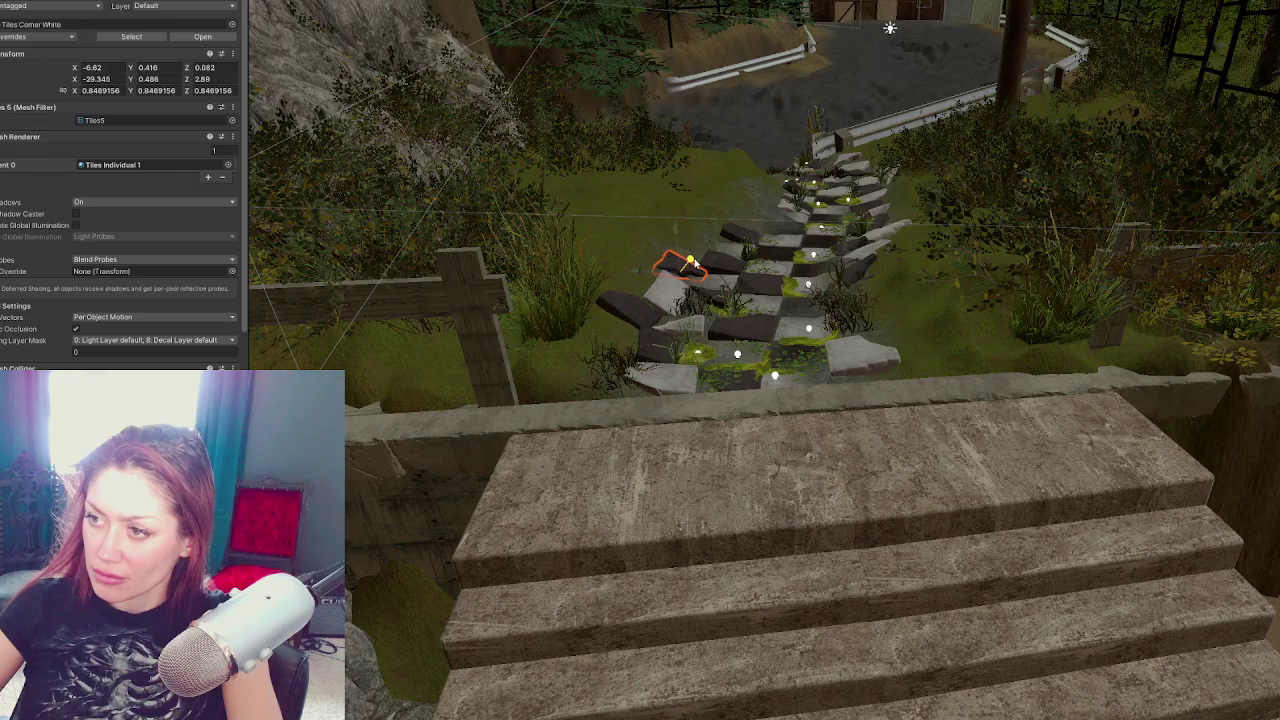
mouse_move(691, 261)
left_mouse_down()
mouse_move(600, 270)
mouse_move(884, 383)
mouse_move(730, 443)
left_mouse_up()
Move the small dark tile up the checkered path toward the stairs
left_click(866, 583)
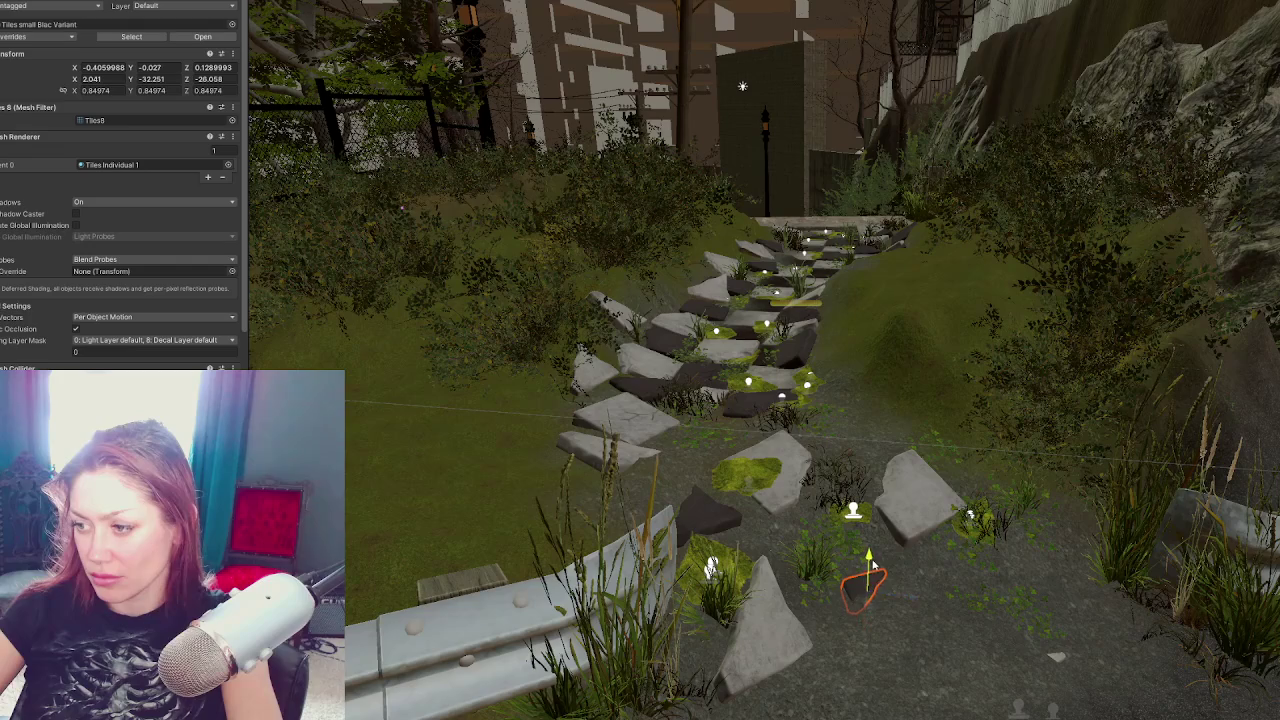
mouse_move(865, 625)
left_mouse_down()
mouse_move(937, 480)
mouse_move(707, 490)
mouse_move(686, 462)
mouse_move(704, 372)
mouse_move(685, 420)
mouse_move(421, 502)
mouse_move(668, 420)
left_mouse_up()
key("e")
key("w")
left_click(693, 450)
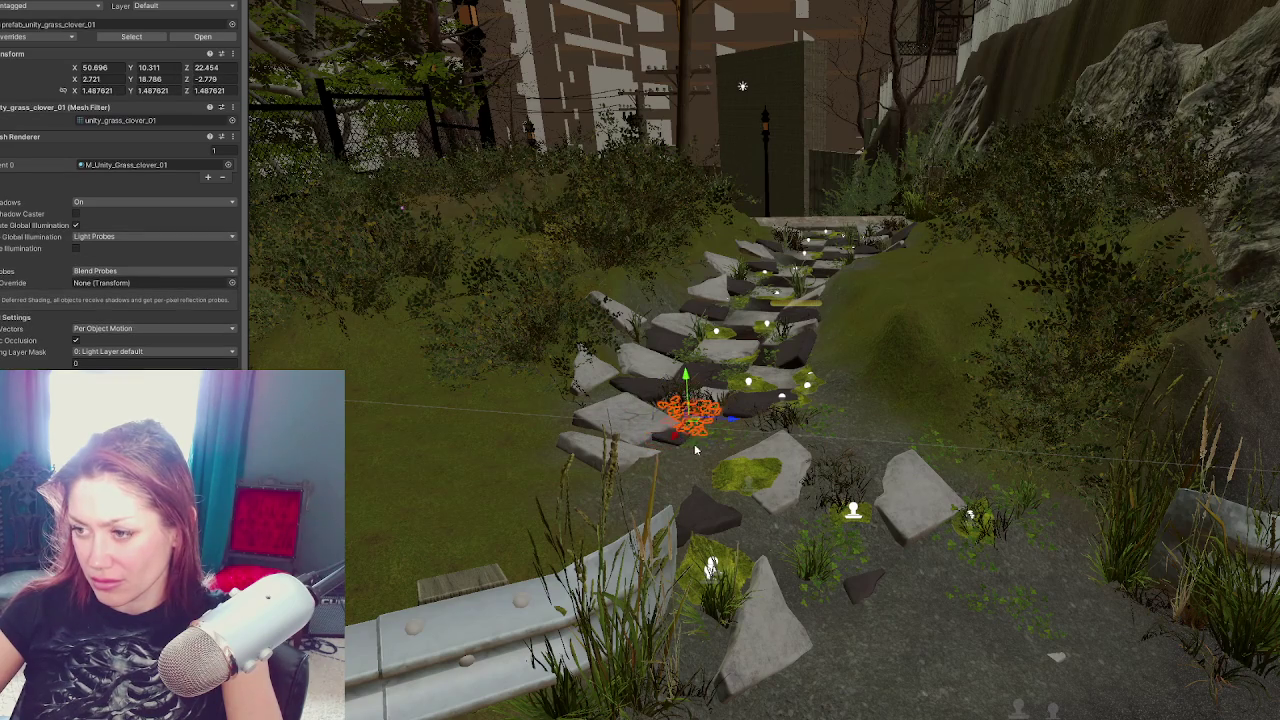
left_click(672, 447)
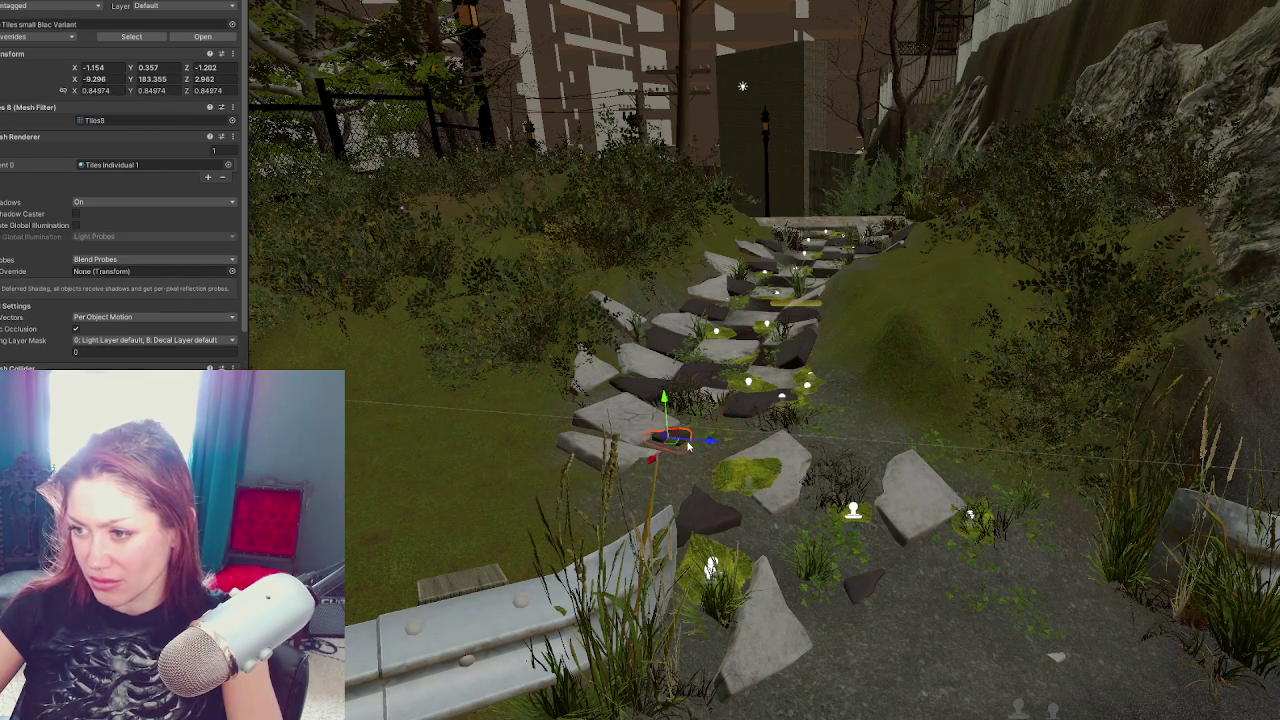
left_click_drag(671, 456, 861, 284)
key("f")
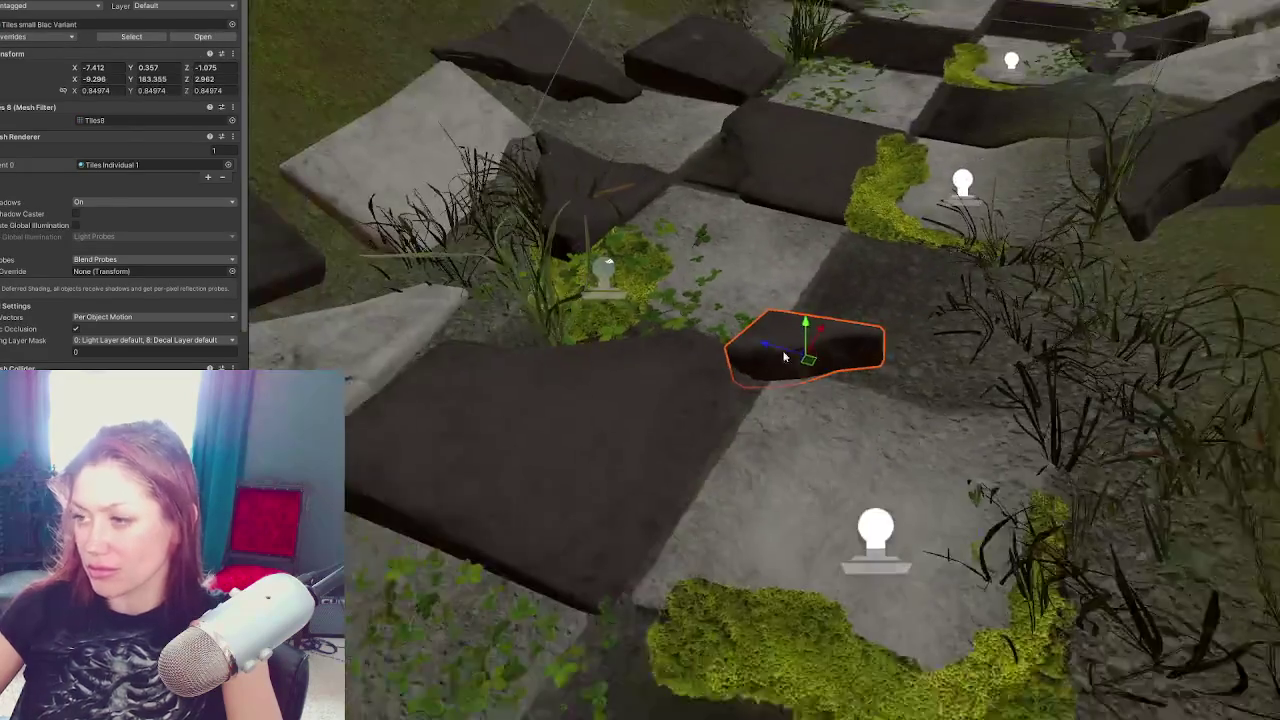
scroll(784, 357, "down", 5)
mouse_move(812, 377)
left_mouse_down()
mouse_move(772, 290)
mouse_move(797, 287)
mouse_move(798, 260)
left_mouse_up()
Rotate the small dark tile to a new angle on the path
key("e")
key("w")
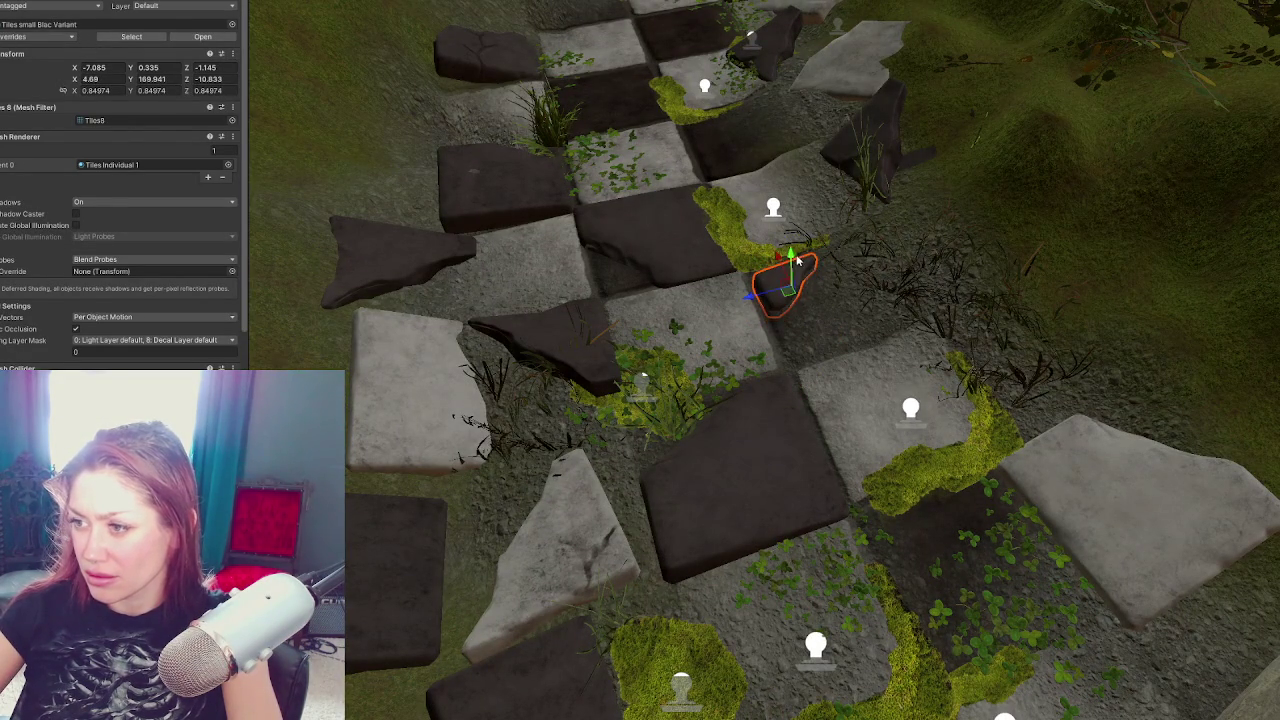
key("e")
mouse_move(799, 312)
left_mouse_down()
mouse_move(794, 300)
mouse_move(905, 565)
mouse_move(877, 522)
mouse_move(902, 530)
mouse_move(940, 498)
mouse_move(924, 489)
left_mouse_up()
key("w")
left_click(792, 297)
Move another tile toward the lower-right wall and enlarge it slightly
left_click(792, 297)
scroll(812, 338, "down", 2)
mouse_move(912, 543)
left_mouse_down()
mouse_move(970, 511)
mouse_move(1040, 607)
mouse_move(1025, 610)
mouse_move(986, 591)
mouse_move(1035, 583)
mouse_move(995, 592)
mouse_move(1040, 538)
mouse_move(1025, 545)
mouse_move(1012, 527)
mouse_move(1071, 568)
mouse_move(1050, 578)
mouse_move(1015, 556)
mouse_move(1031, 538)
left_mouse_up()
key("e")
key("e")
key("w")
left_click_drag(1022, 584, 1027, 522)
left_click_drag(1038, 566, 1022, 578)
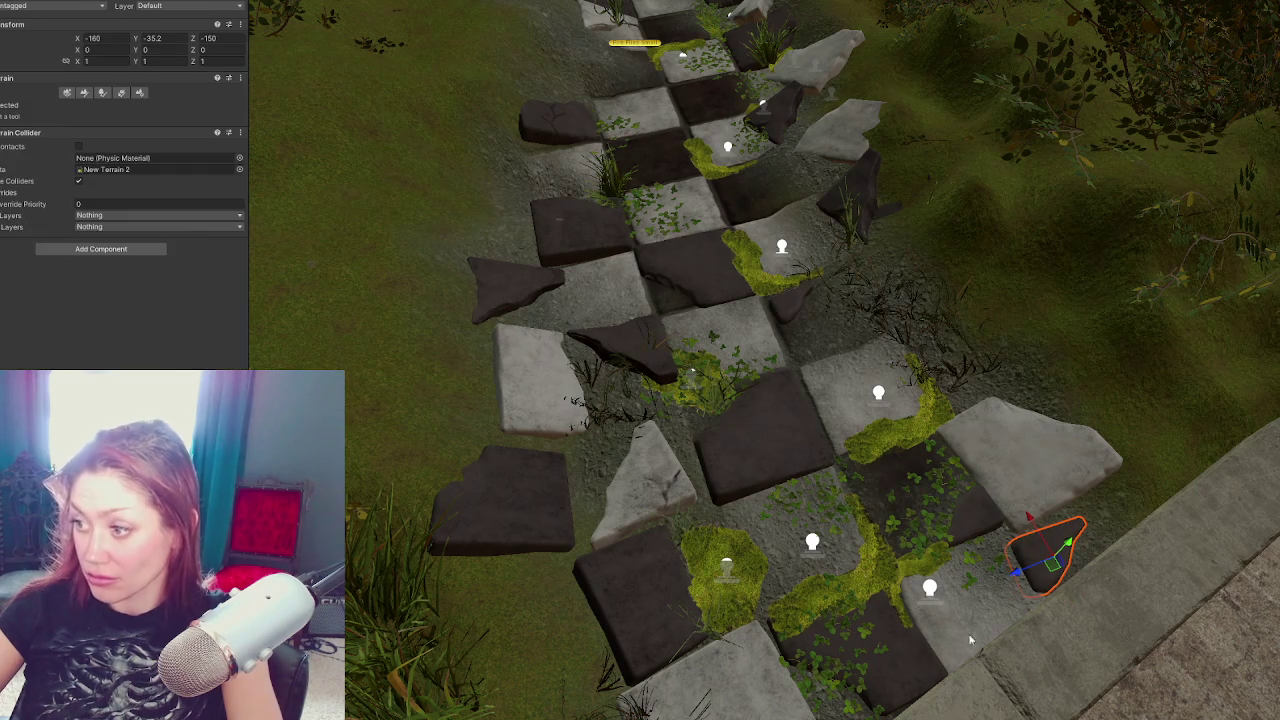
left_click(951, 636)
Rotate the Tiles White Edge Gone tile slightly, then inspect the Concrete_Stairs2 staircase
scroll(940, 560, "down", 3)
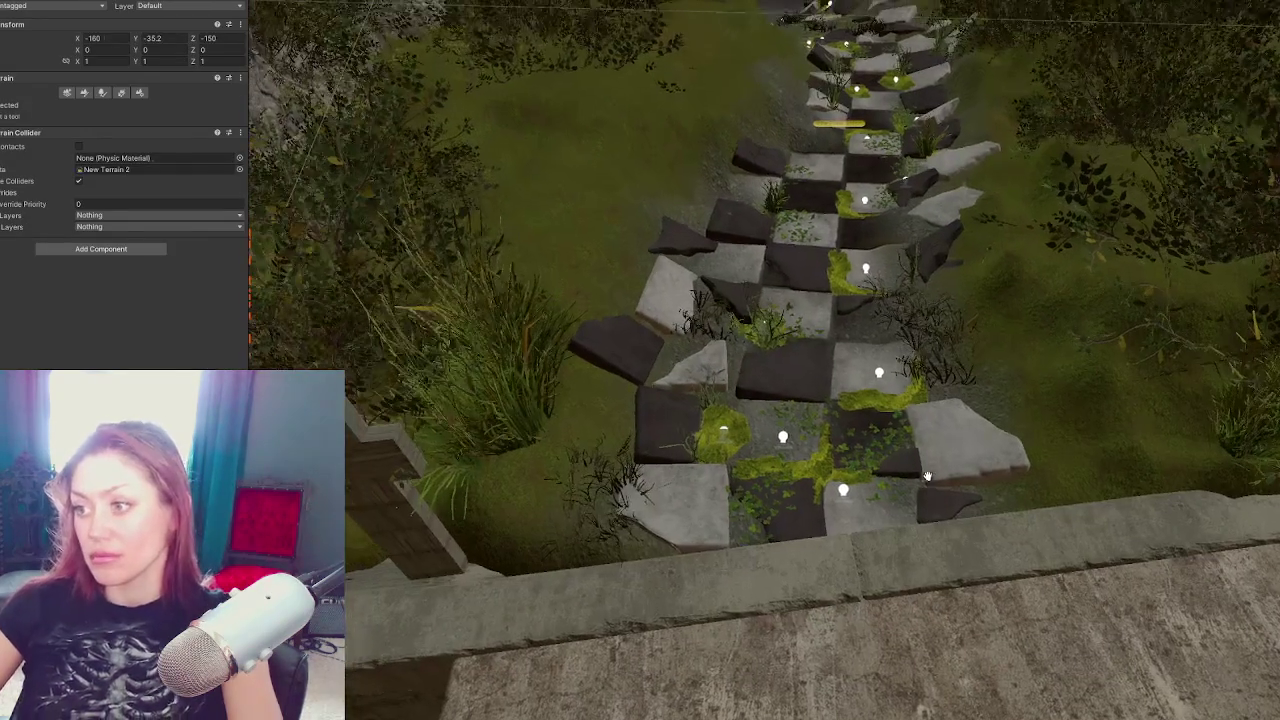
scroll(878, 511, "down", 2)
left_click(803, 481)
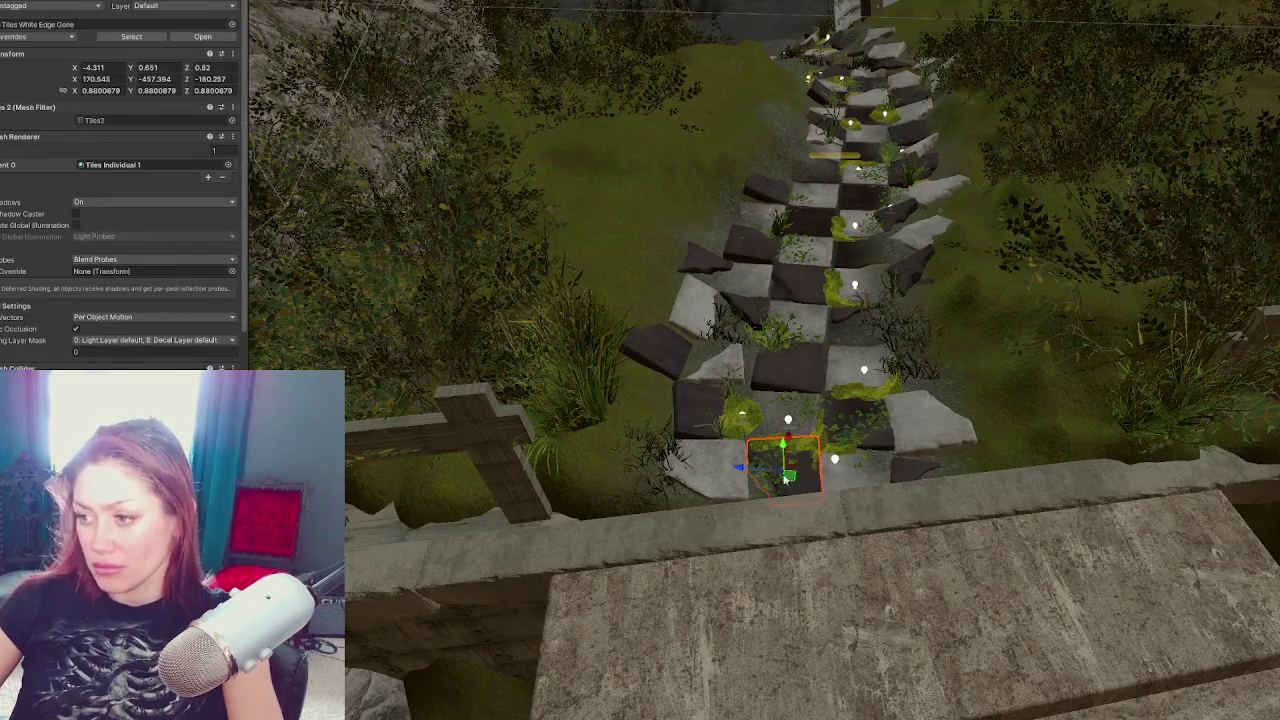
key("e")
left_click_drag(805, 512, 807, 516)
left_click(915, 475)
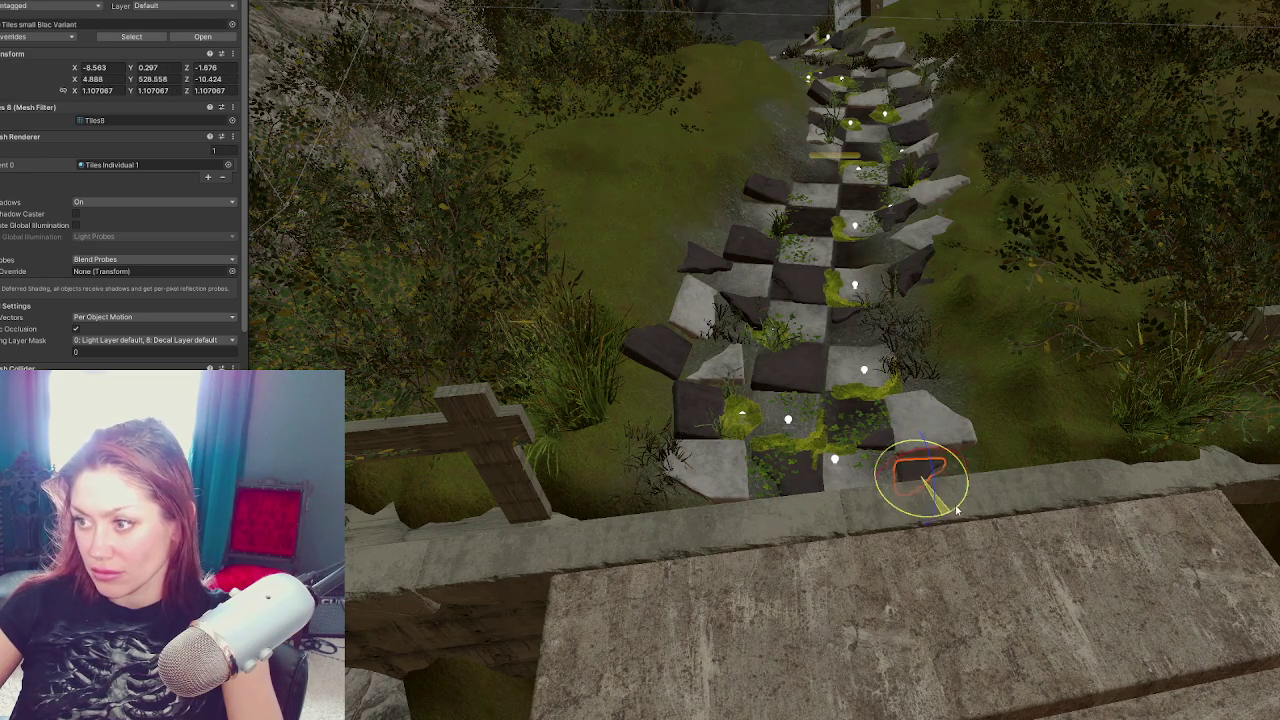
left_click(855, 592)
mouse_move(855, 584)
left_mouse_down()
mouse_move(560, 592)
mouse_move(815, 492)
mouse_move(757, 547)
mouse_move(874, 543)
mouse_move(876, 473)
mouse_move(820, 470)
mouse_move(820, 500)
left_mouse_up()
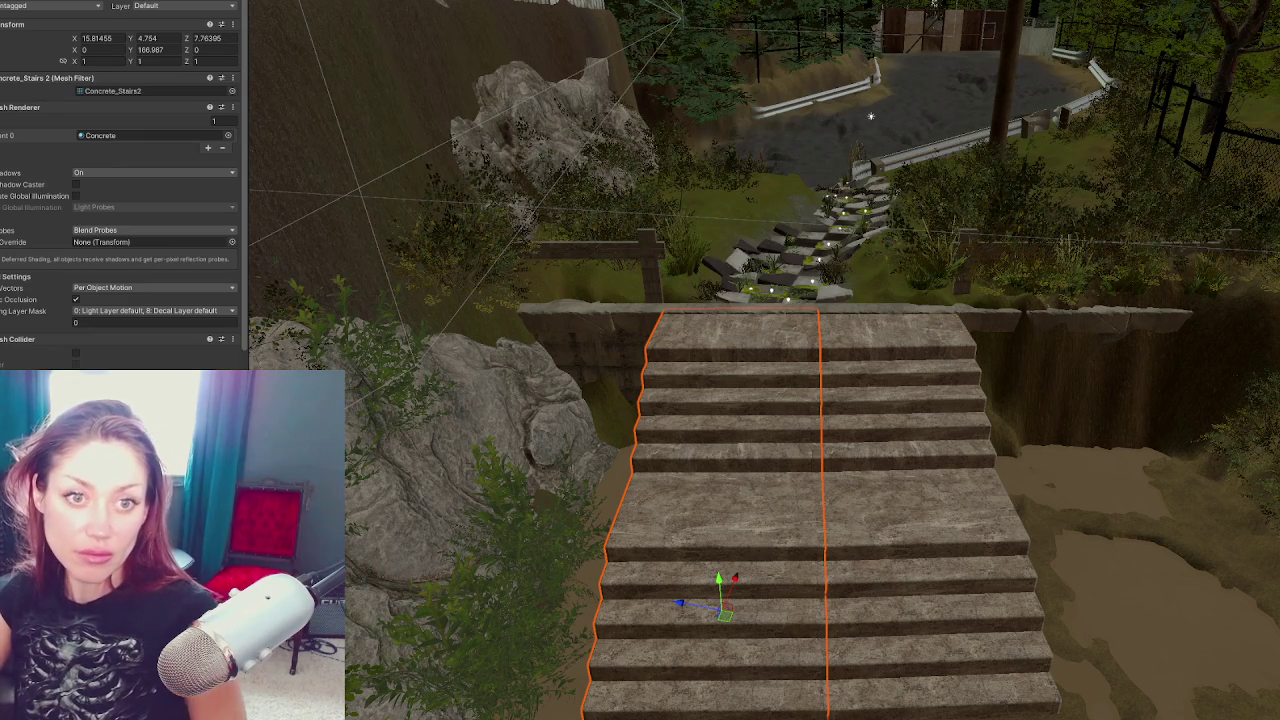
Orbit and fly the view over the path to see several stair flights
left_click(655, 283)
mouse_move(652, 327)
left_mouse_down()
mouse_move(560, 330)
mouse_move(719, 344)
left_mouse_up()
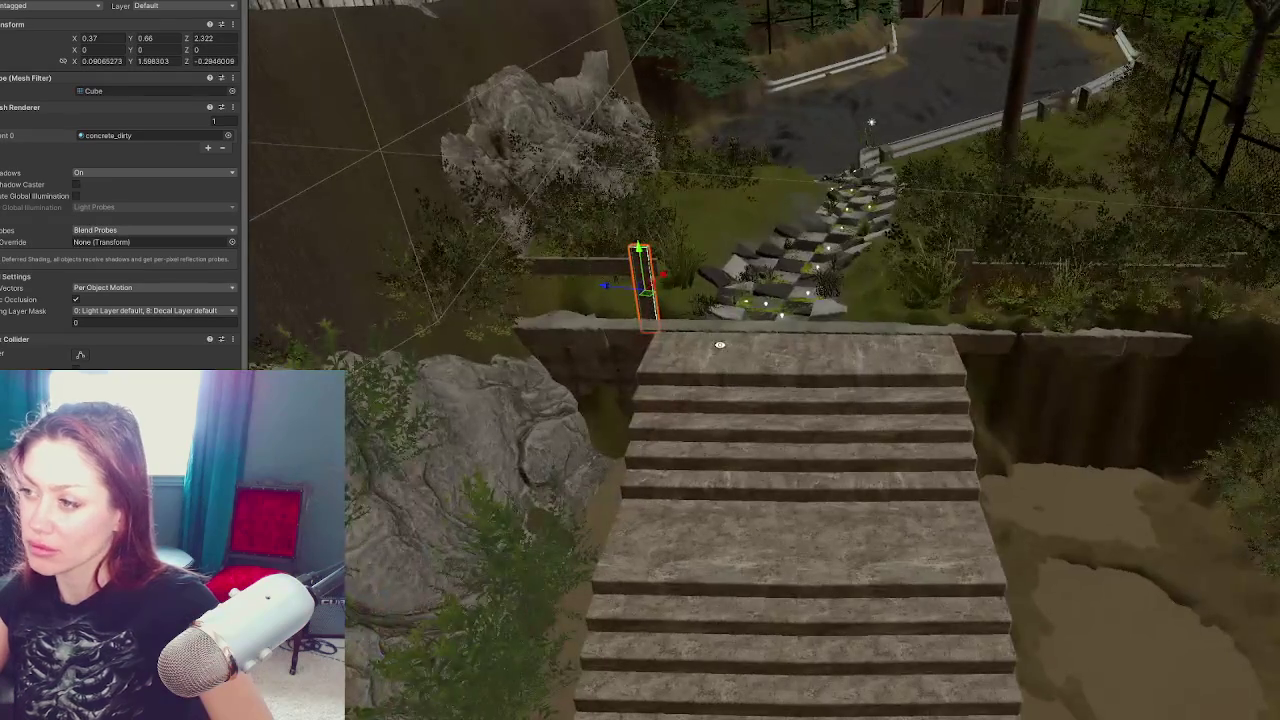
scroll(872, 366, "down", 10)
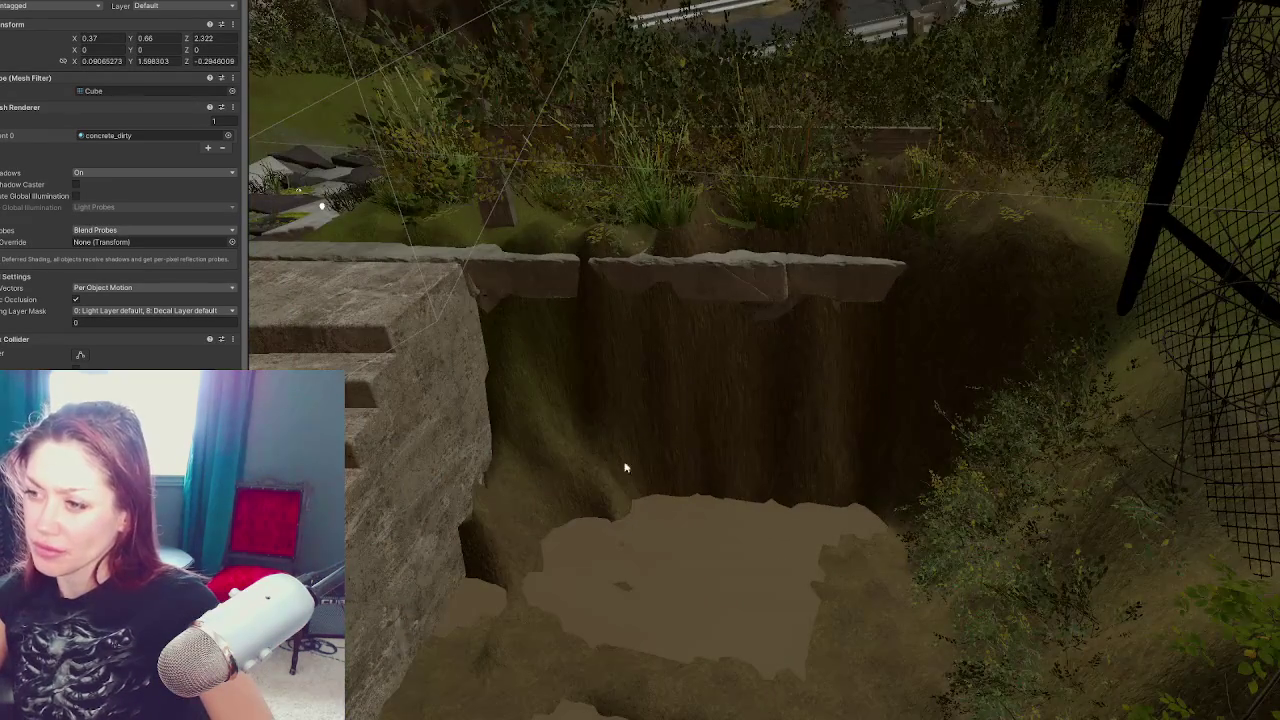
mouse_move(624, 468)
left_mouse_down()
mouse_move(837, 409)
mouse_move(911, 307)
left_mouse_up()
left_click(686, 300)
mouse_move(686, 300)
left_mouse_down()
mouse_move(647, 497)
mouse_move(1128, 466)
mouse_move(859, 440)
left_mouse_up()
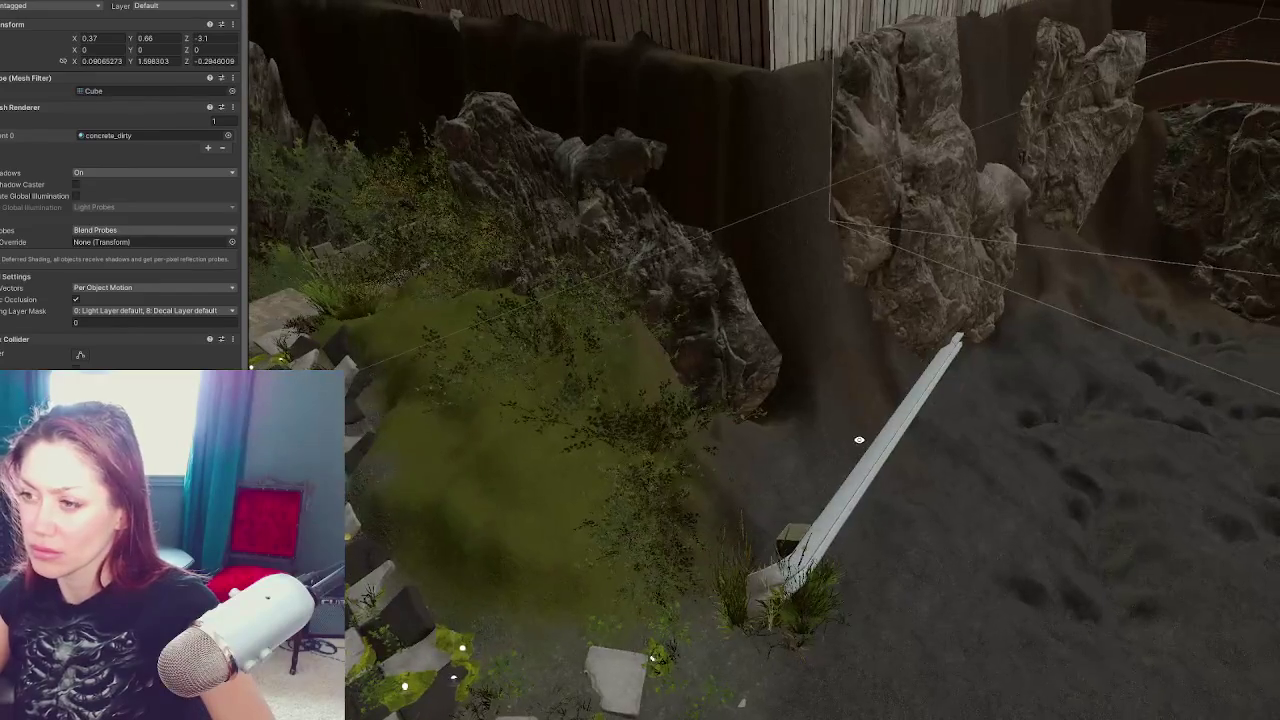
mouse_move(915, 198)
left_mouse_down()
mouse_move(776, 183)
mouse_move(772, 325)
left_mouse_up()
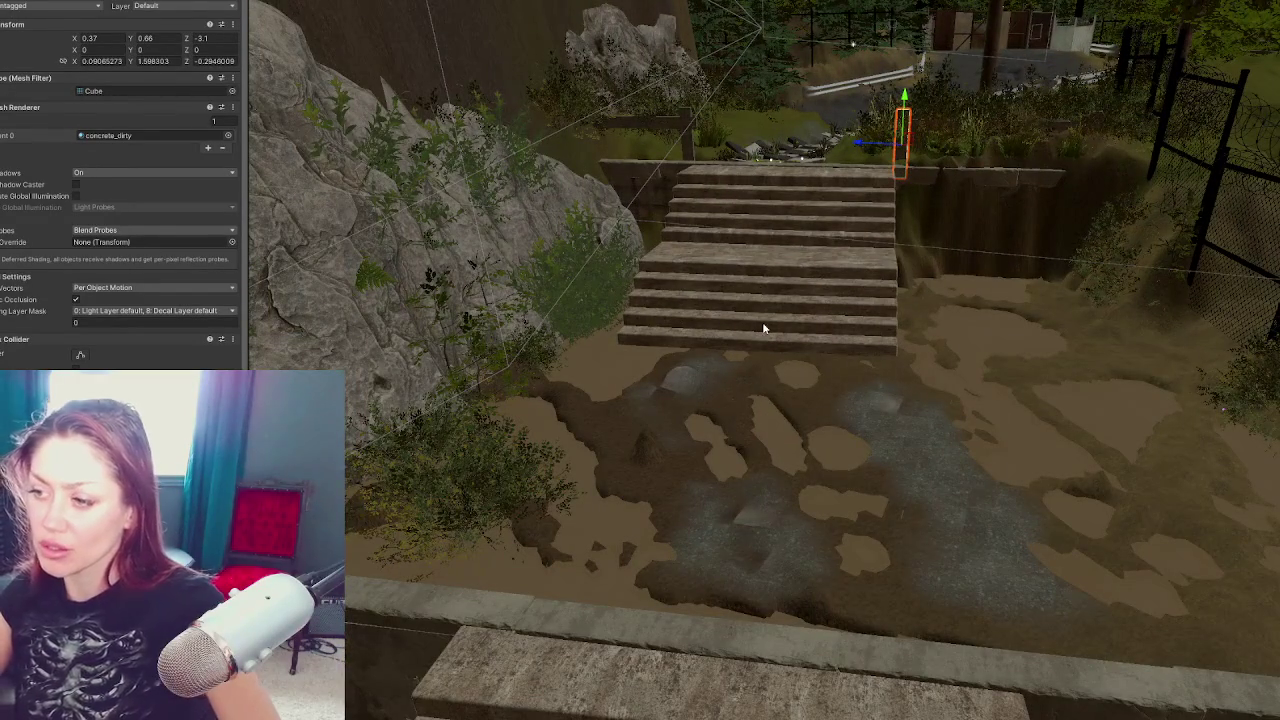
mouse_move(807, 521)
left_mouse_down()
mouse_move(826, 480)
mouse_move(817, 303)
mouse_move(877, 497)
mouse_move(869, 251)
mouse_move(792, 377)
mouse_move(907, 480)
mouse_move(871, 503)
mouse_move(843, 429)
mouse_move(788, 375)
left_mouse_up()
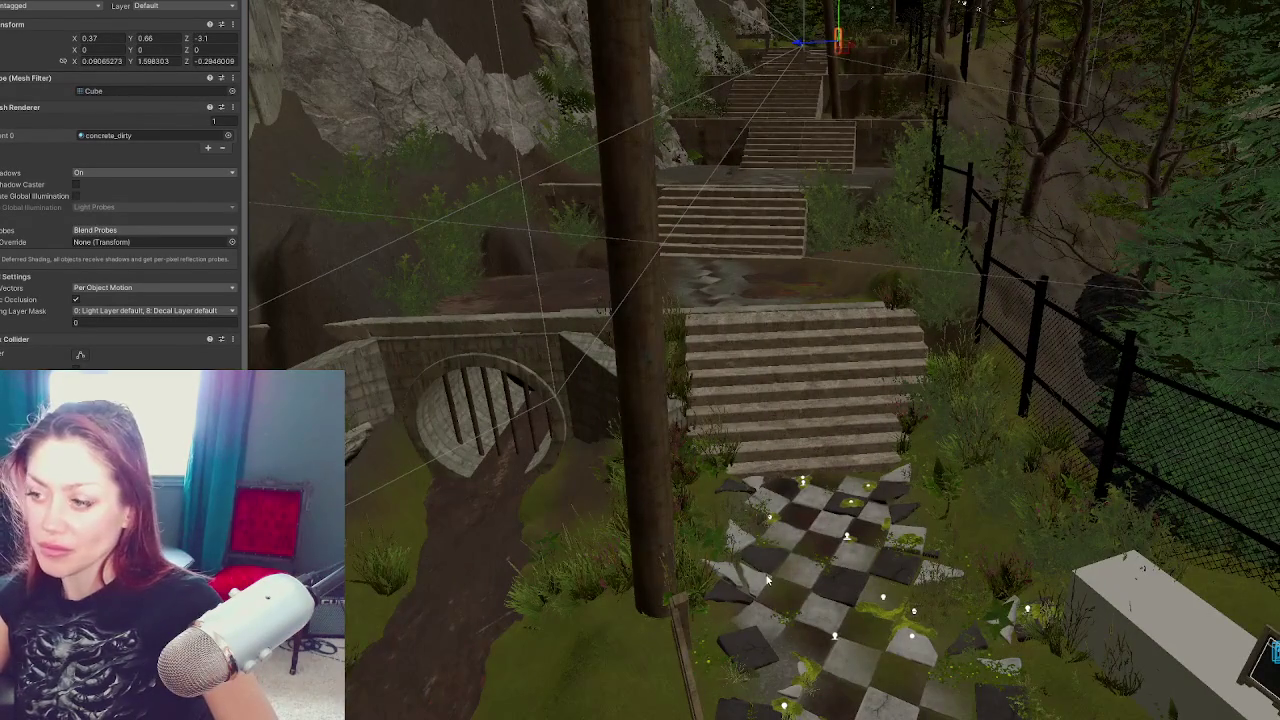
Widen the side panel to show the Hierarchy and fly down to the lower stairs
left_click(748, 641)
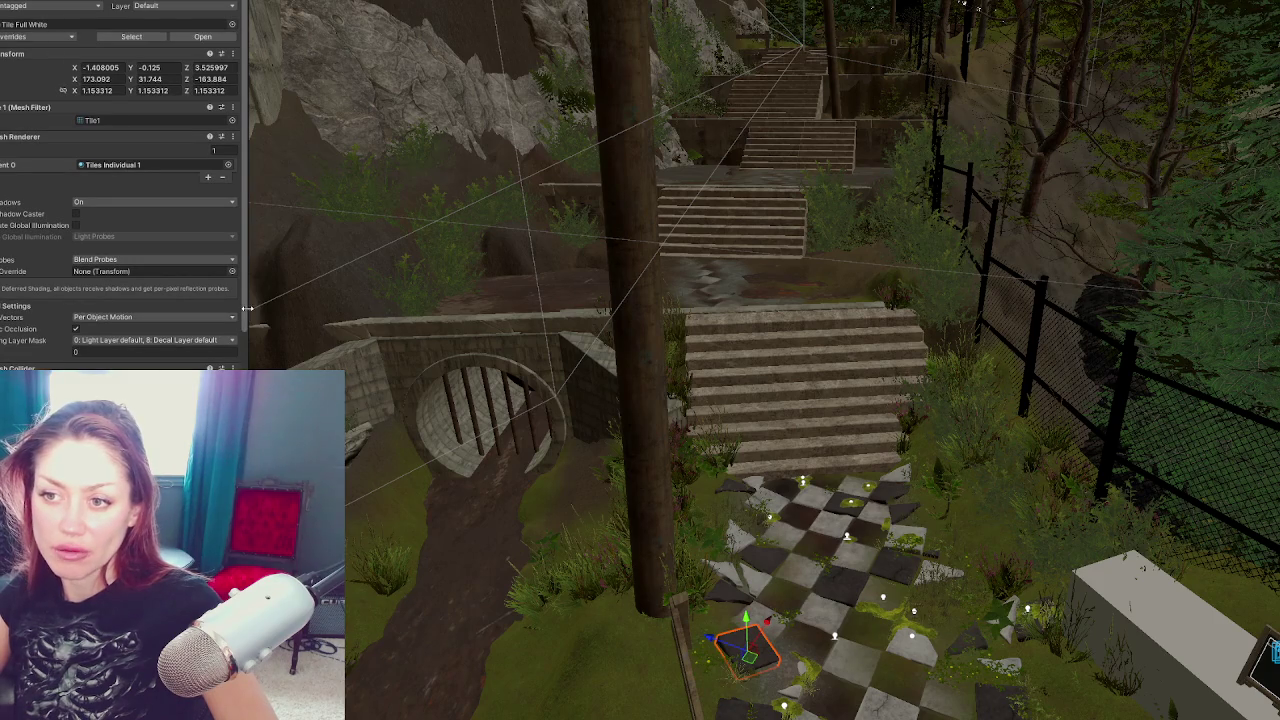
left_click_drag(5, 250, 110, 250)
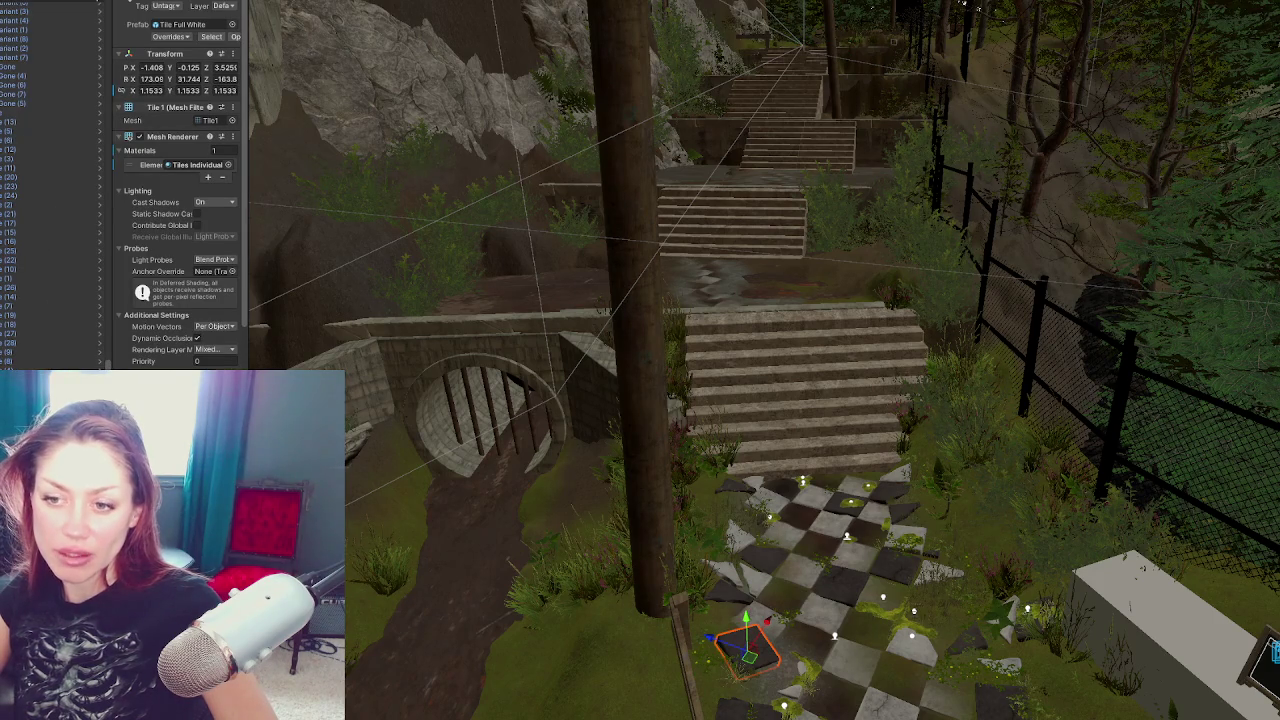
mouse_move(756, 268)
left_mouse_down()
mouse_move(714, 331)
mouse_move(743, 289)
mouse_move(735, 393)
left_mouse_up()
scroll(730, 336, "down", 5)
scroll(737, 366, "up", 5)
scroll(730, 344, "down", 5)
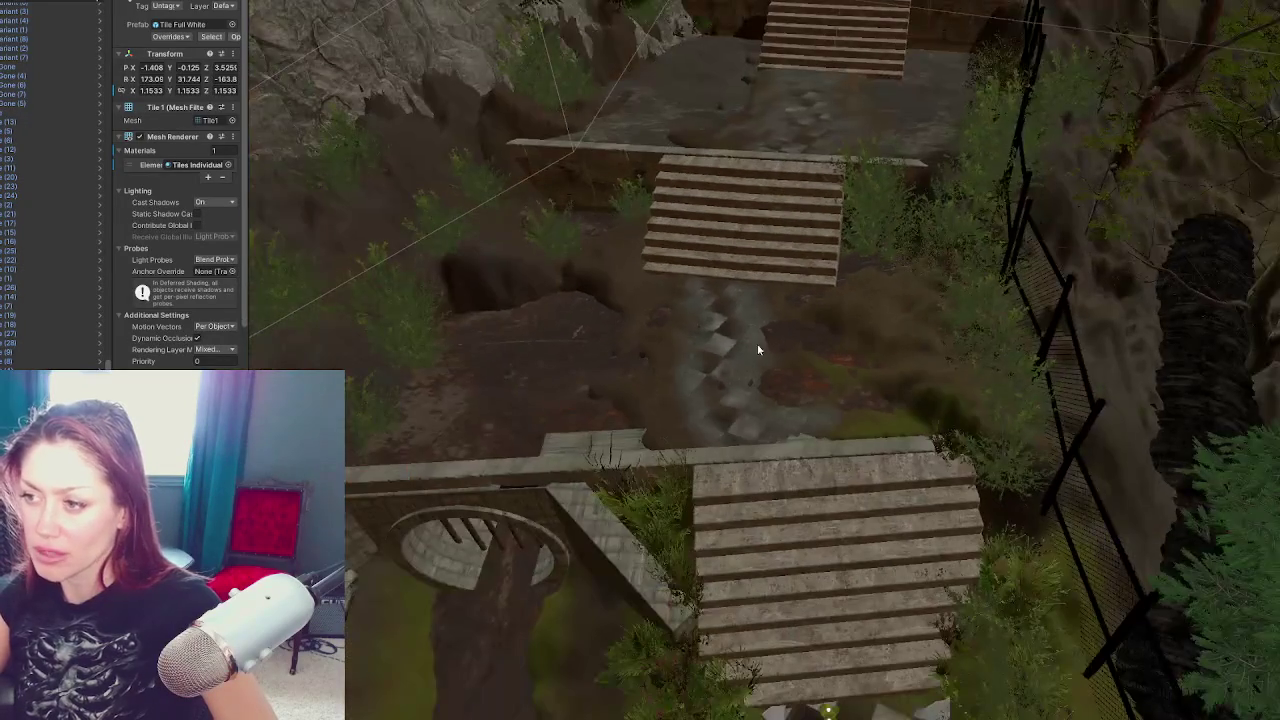
left_click(757, 343)
left_click(847, 326)
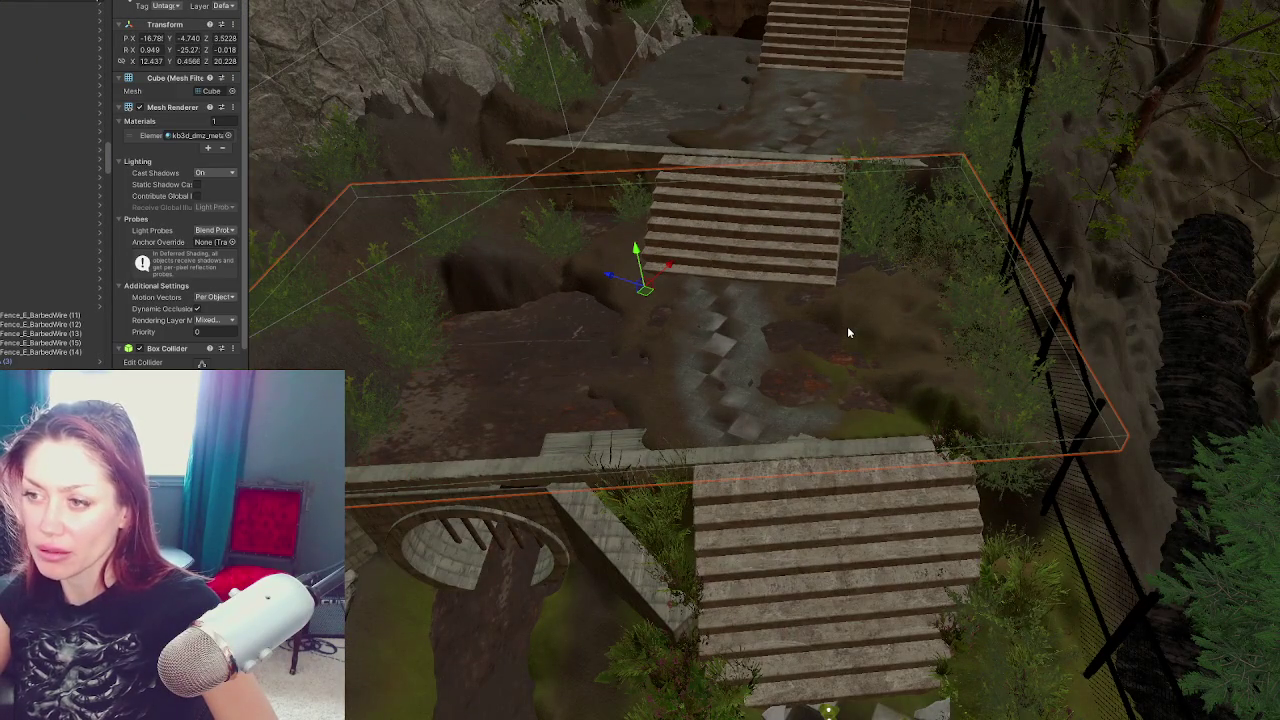
Select the terrain in Paint Texture mode and widen the Inspector panel
left_click(520, 254)
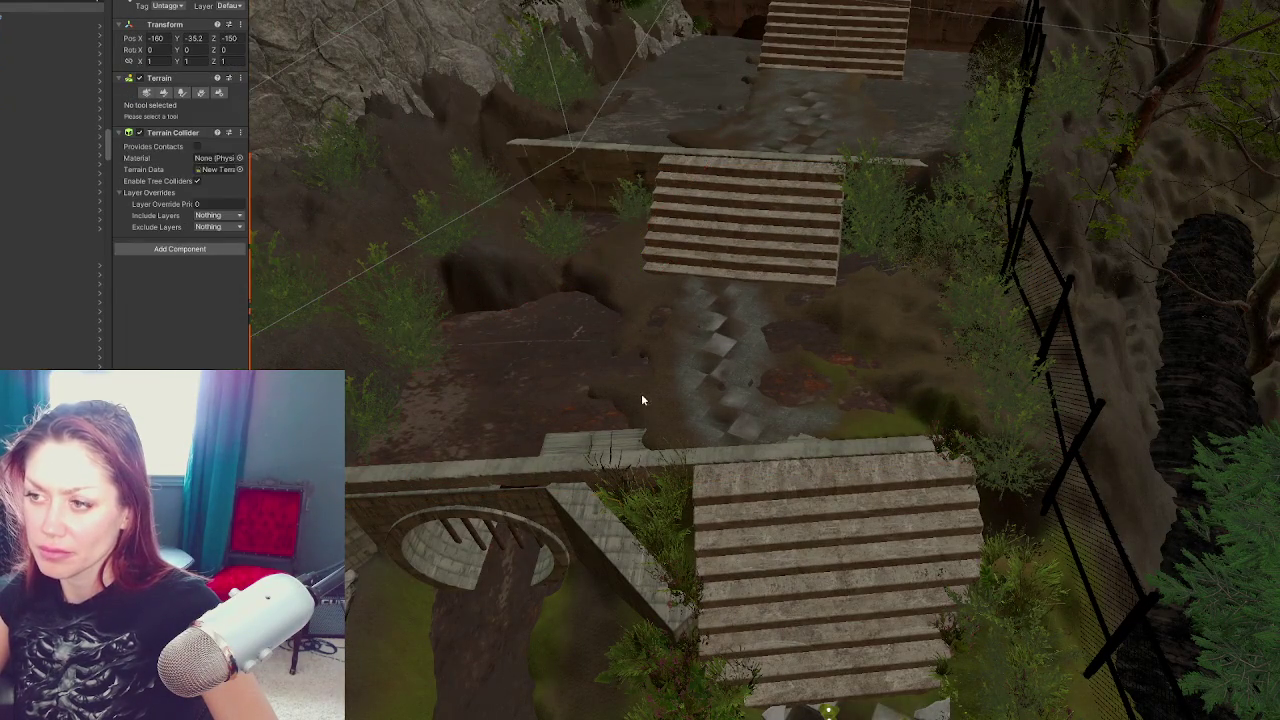
left_click(162, 94)
scroll(165, 200, "down", 10)
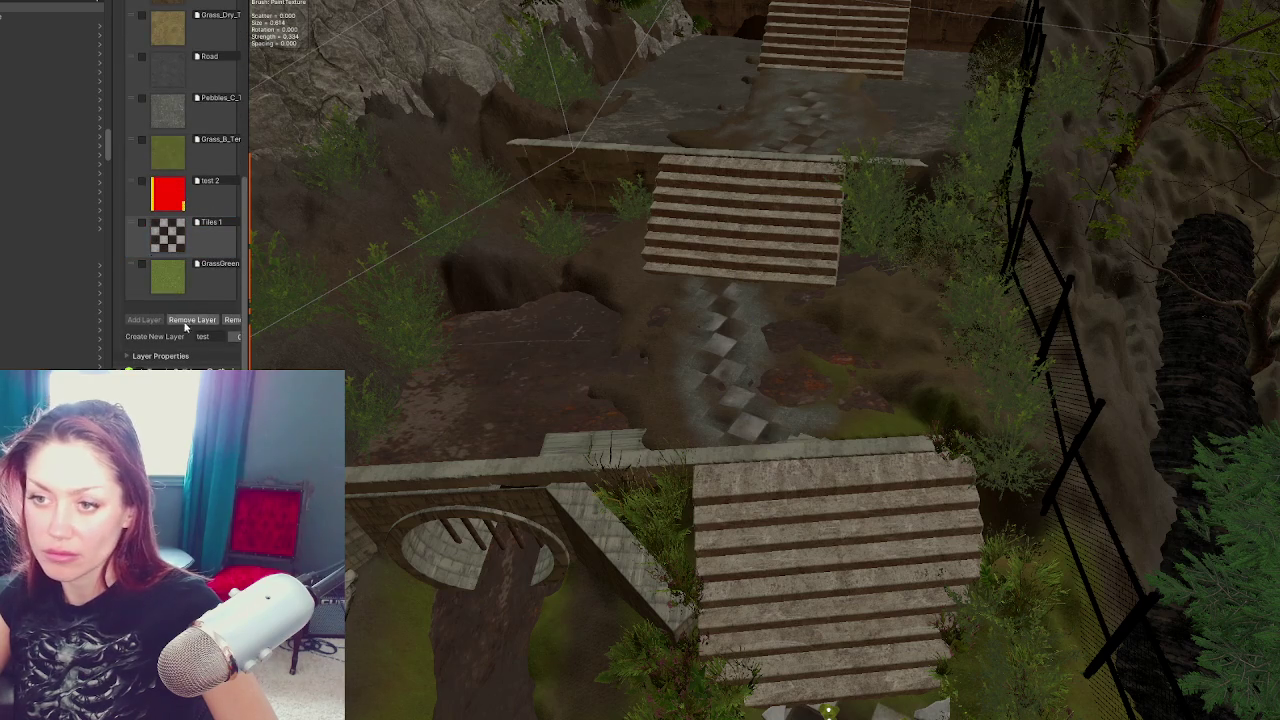
scroll(168, 307, "down", 2)
left_click_drag(248, 326, 410, 332)
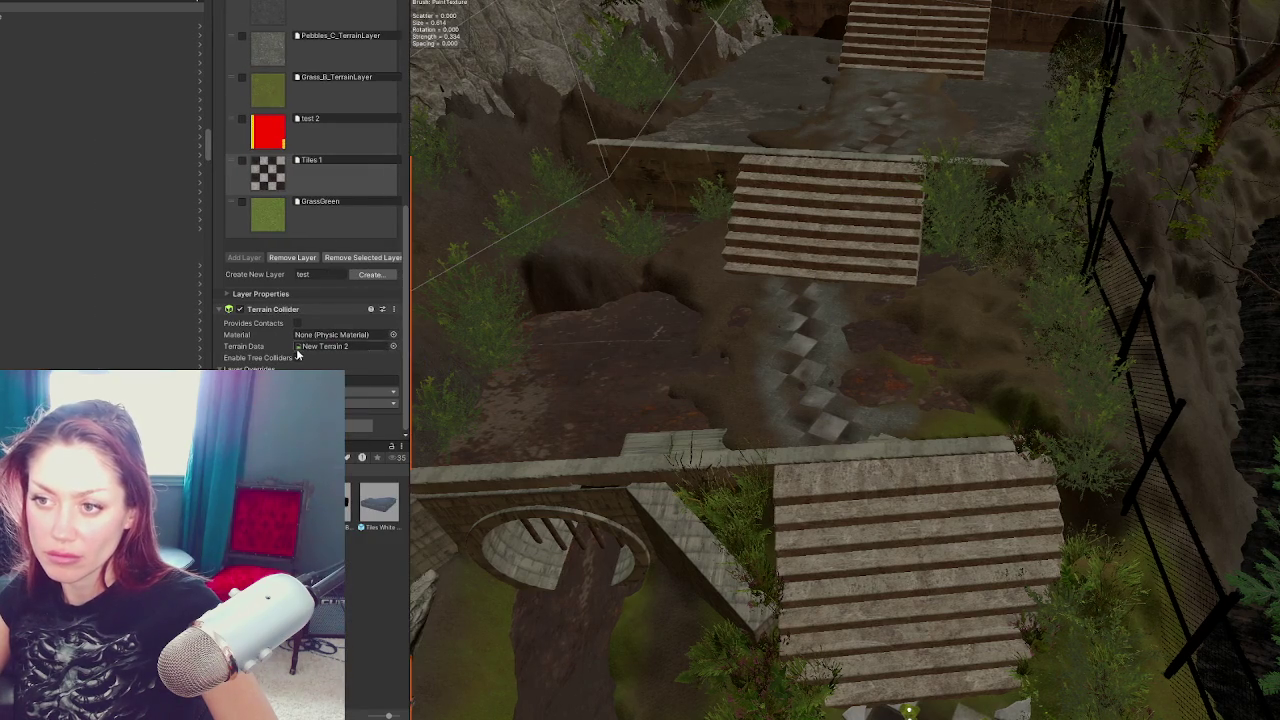
Remove the GrassGreen terrain layer, confirming the warning
left_click(310, 228)
left_click(292, 257)
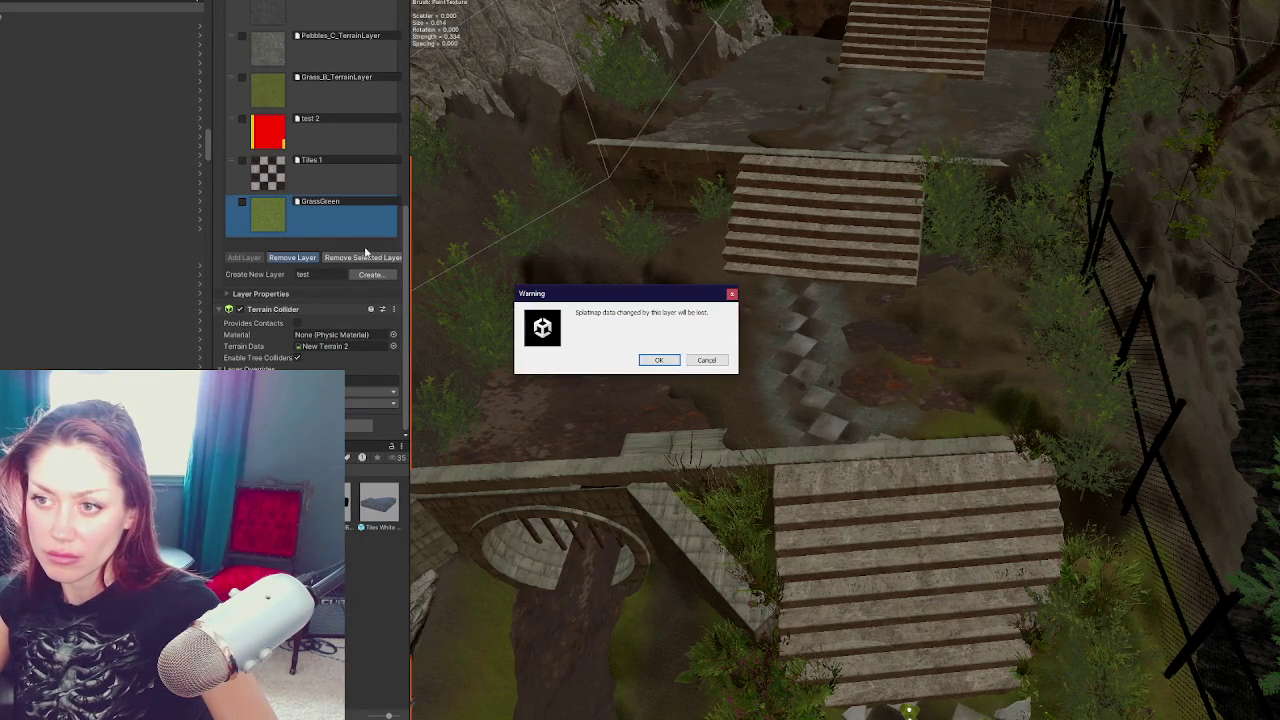
left_click(657, 361)
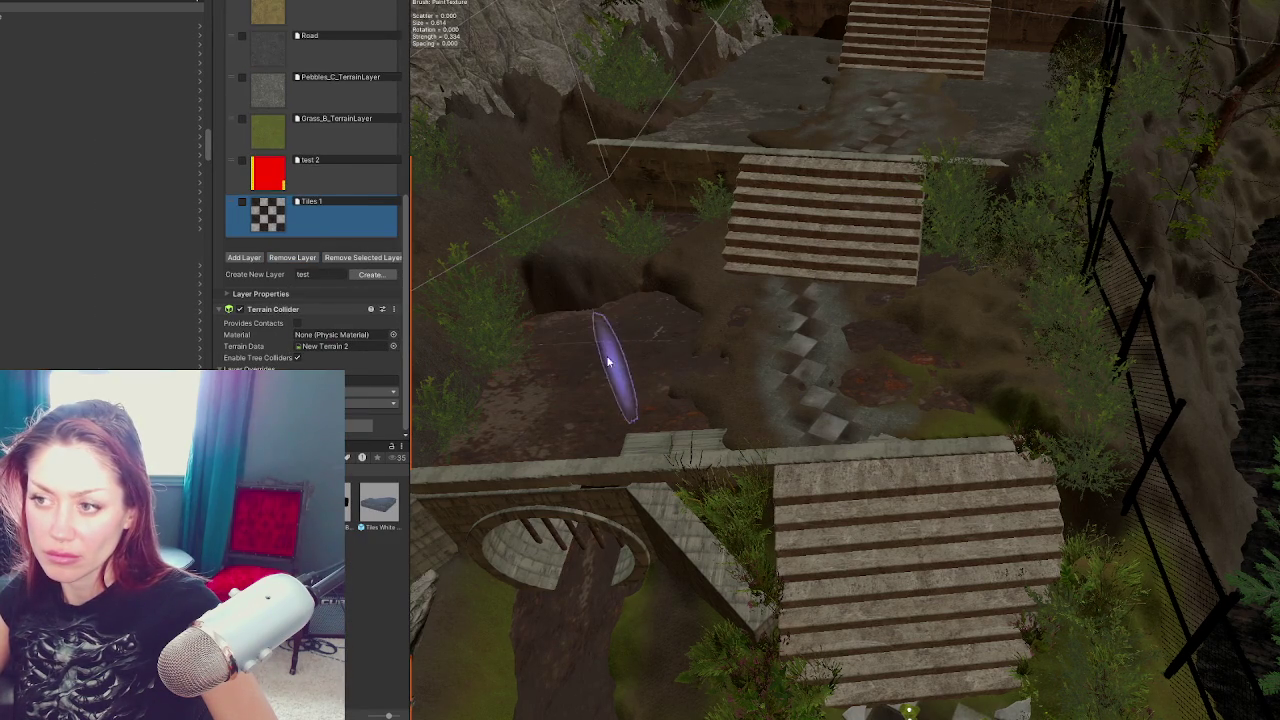
Also remove the layer below Tiles 1 and confirm
scroll(295, 259, "up", 3)
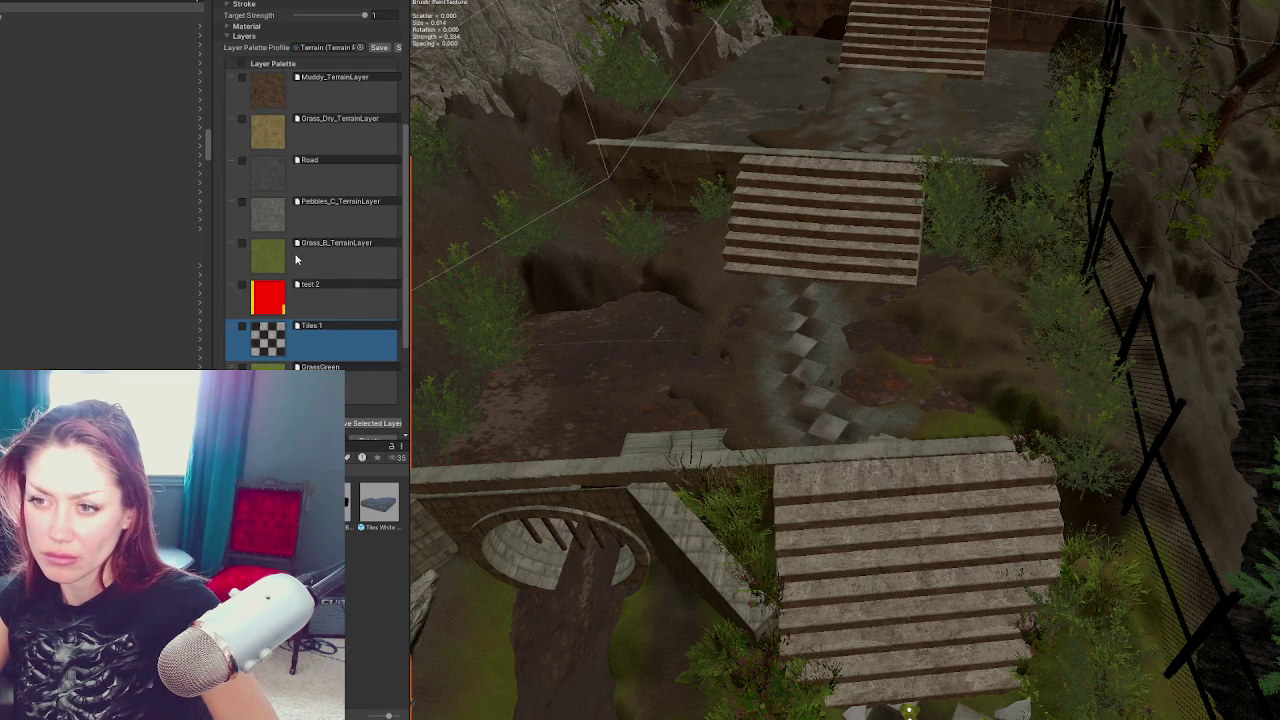
left_click(375, 423)
left_click(657, 361)
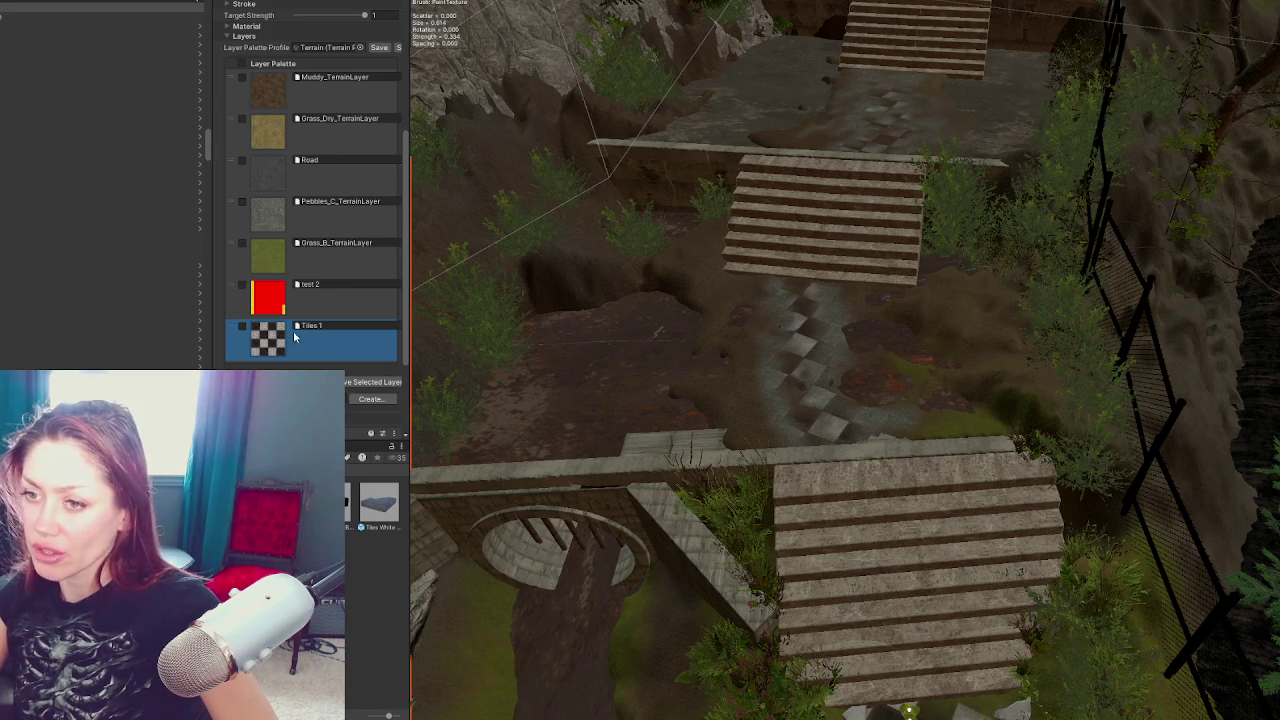
scroll(830, 372, "down", 10)
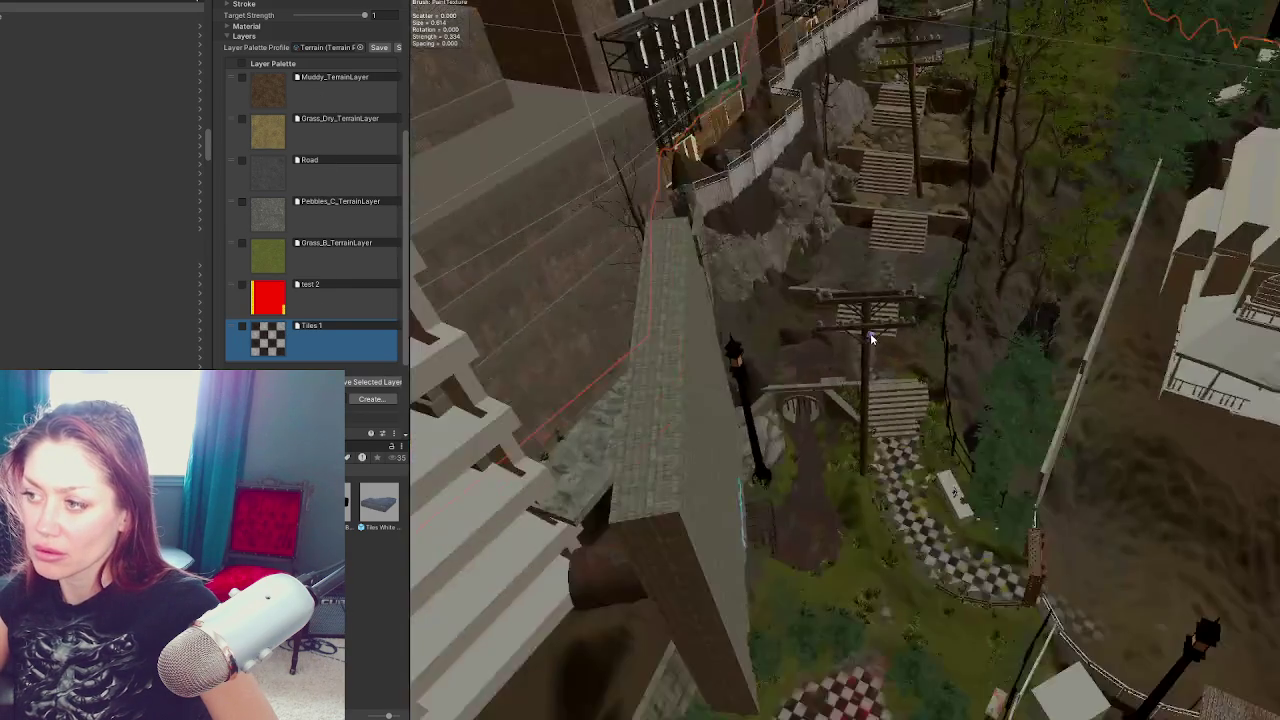
scroll(868, 342, "up", 10)
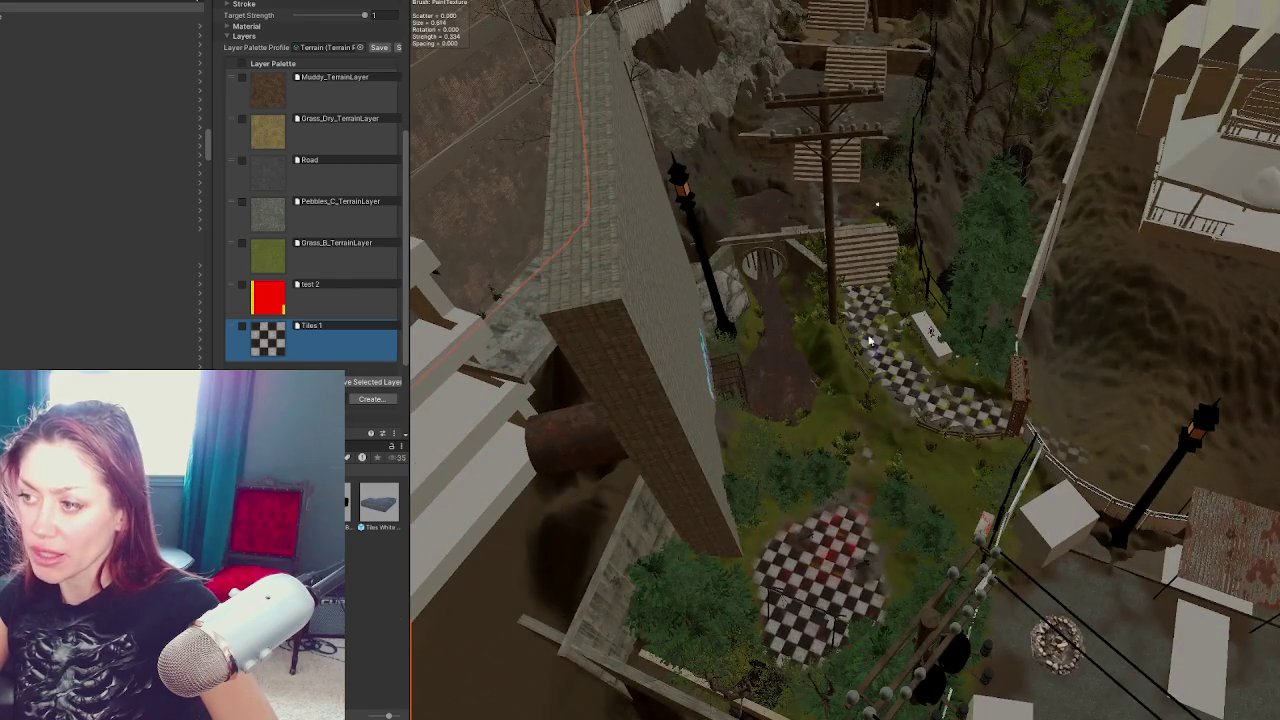
scroll(882, 390, "up", 10)
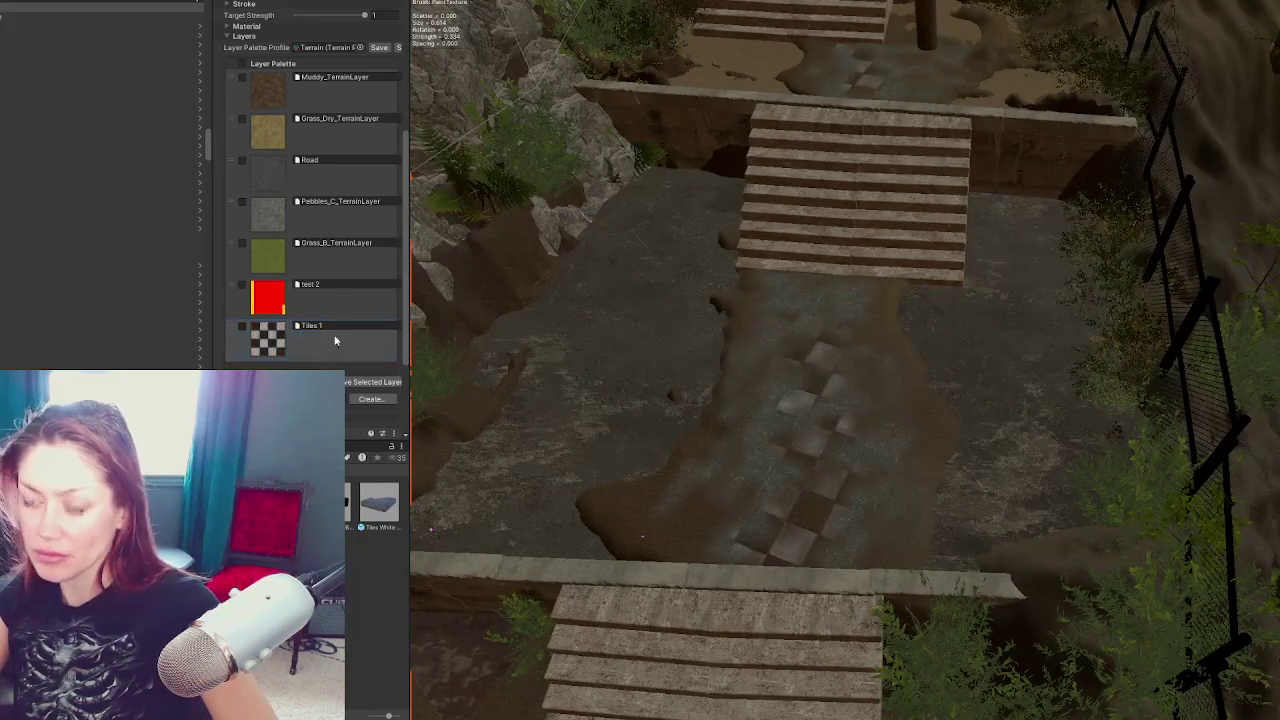
scroll(336, 368, "down", 3)
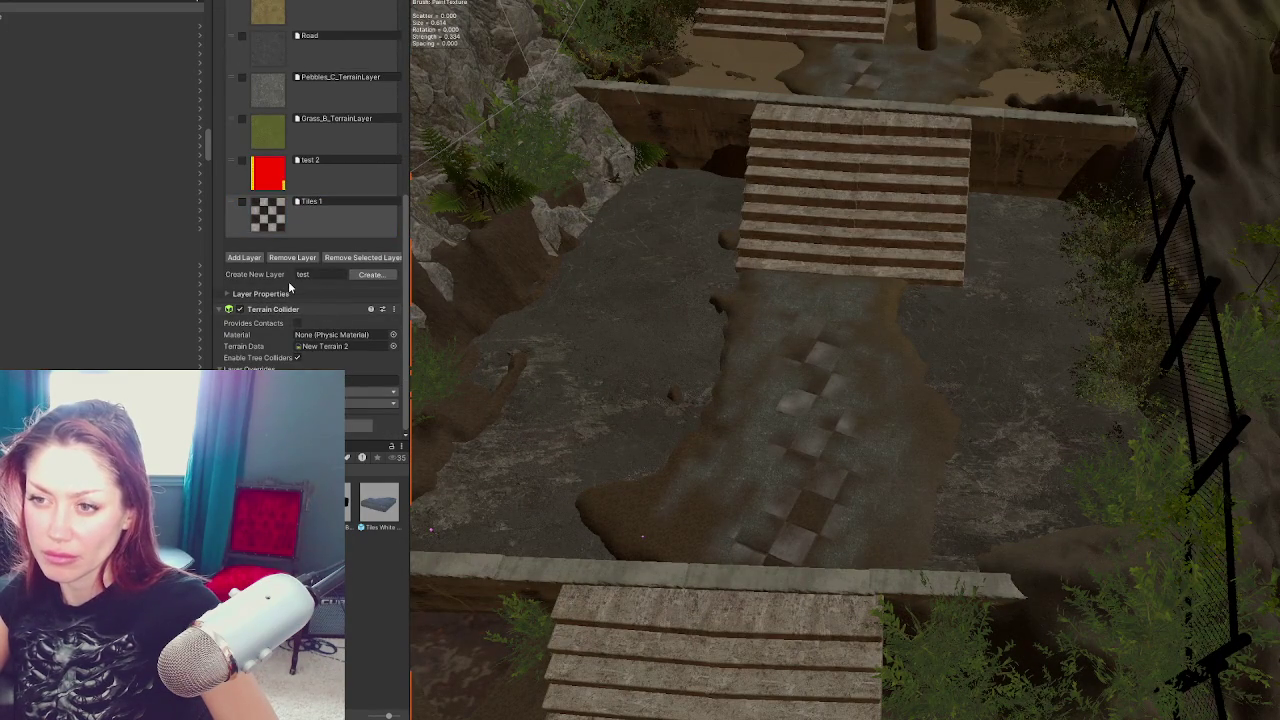
scroll(290, 288, "up", 10)
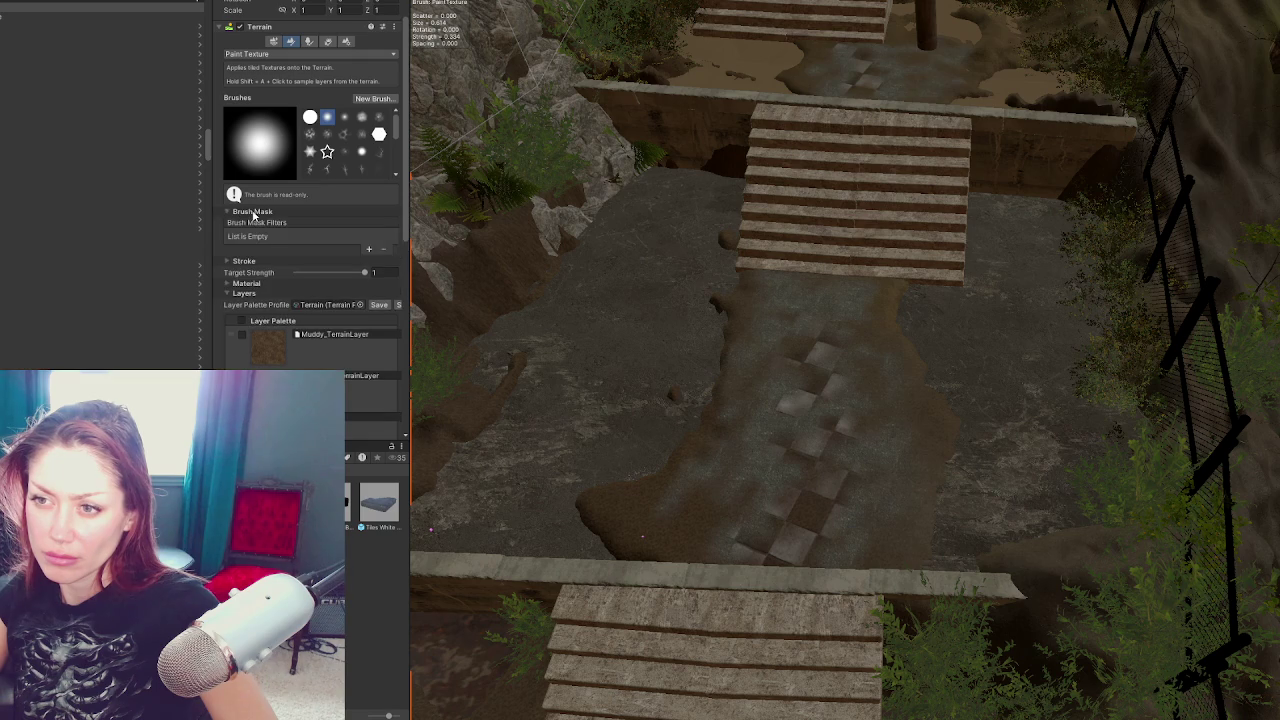
Paint the checkered tile texture along and beside the path
left_click(247, 221)
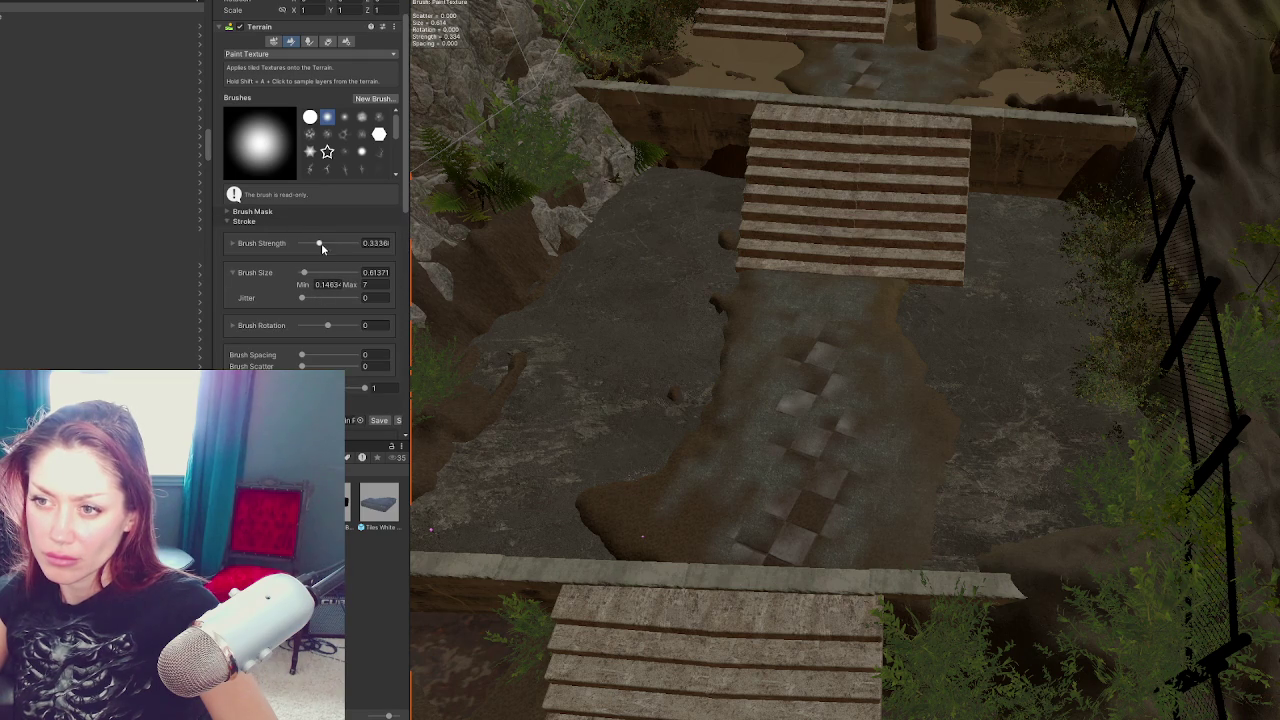
mouse_move(745, 398)
left_mouse_down()
mouse_move(814, 400)
mouse_move(837, 300)
mouse_move(808, 349)
mouse_move(820, 289)
mouse_move(786, 377)
mouse_move(846, 466)
mouse_move(829, 580)
left_mouse_up()
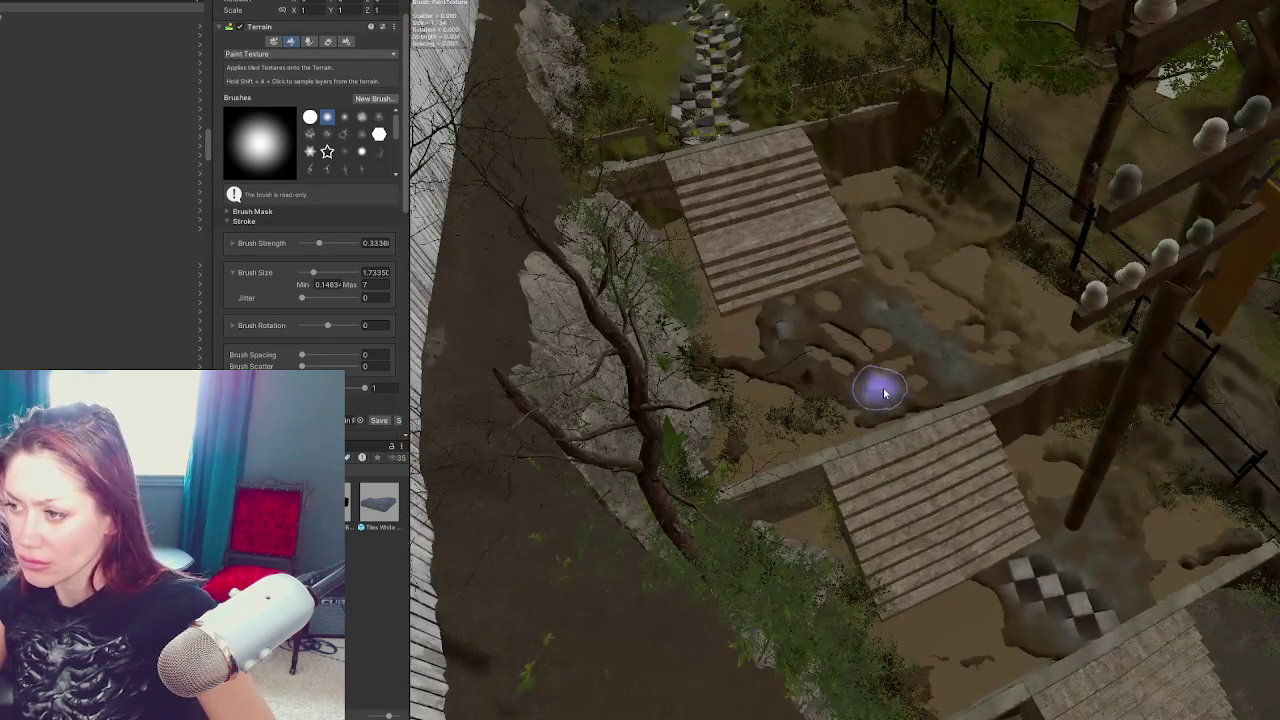
left_click_drag(883, 393, 980, 420)
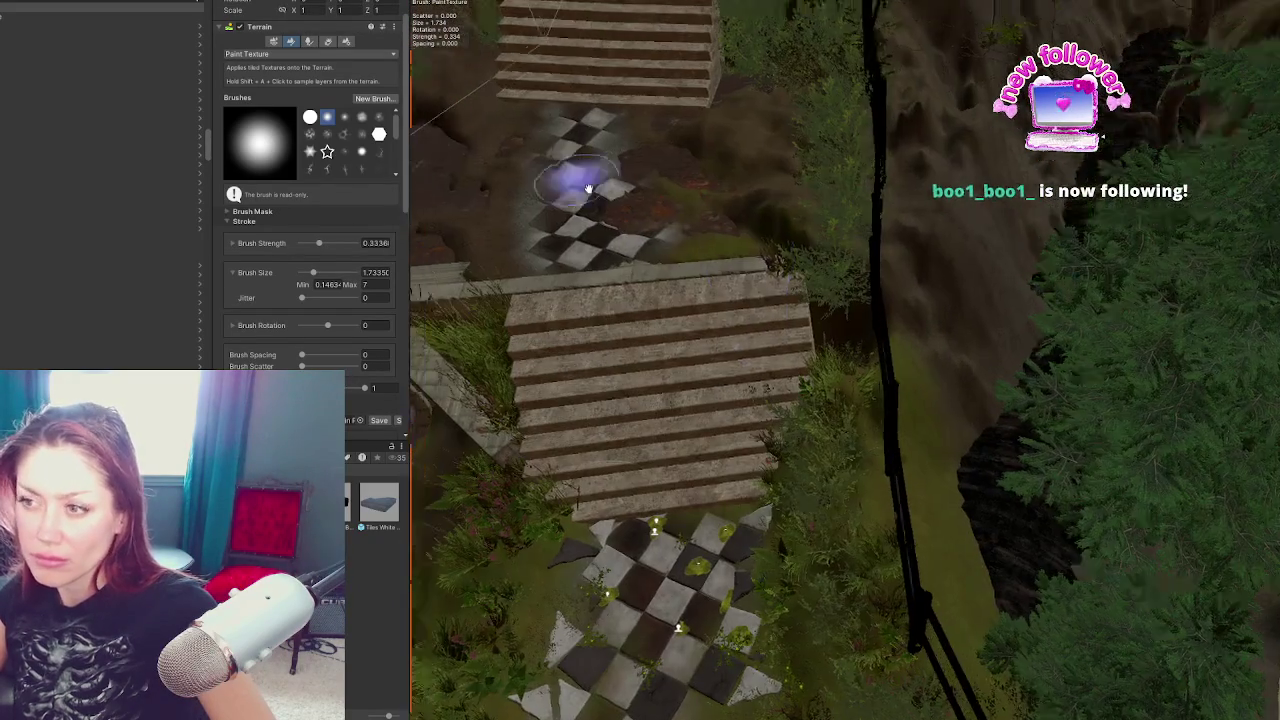
Change the terrain tool from Paint Texture to Set Height
scroll(324, 172, "down", 5)
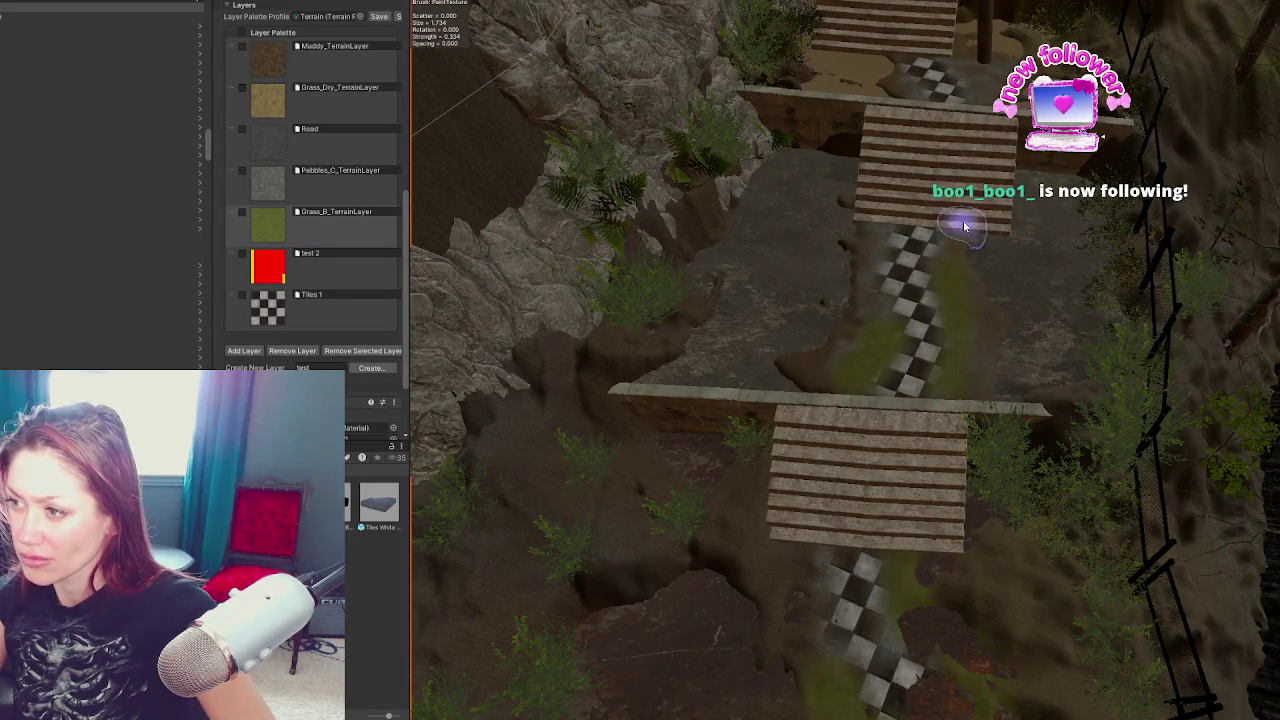
scroll(936, 210, "up", 3)
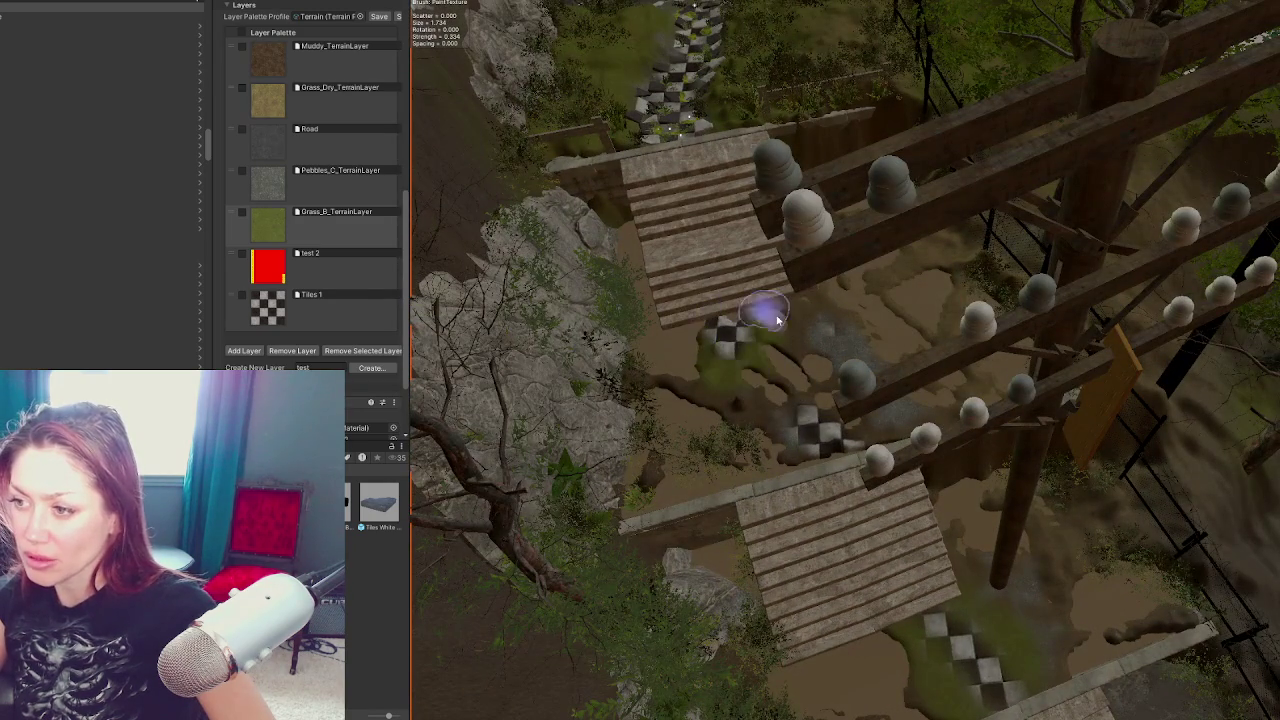
scroll(285, 95, "up", 10)
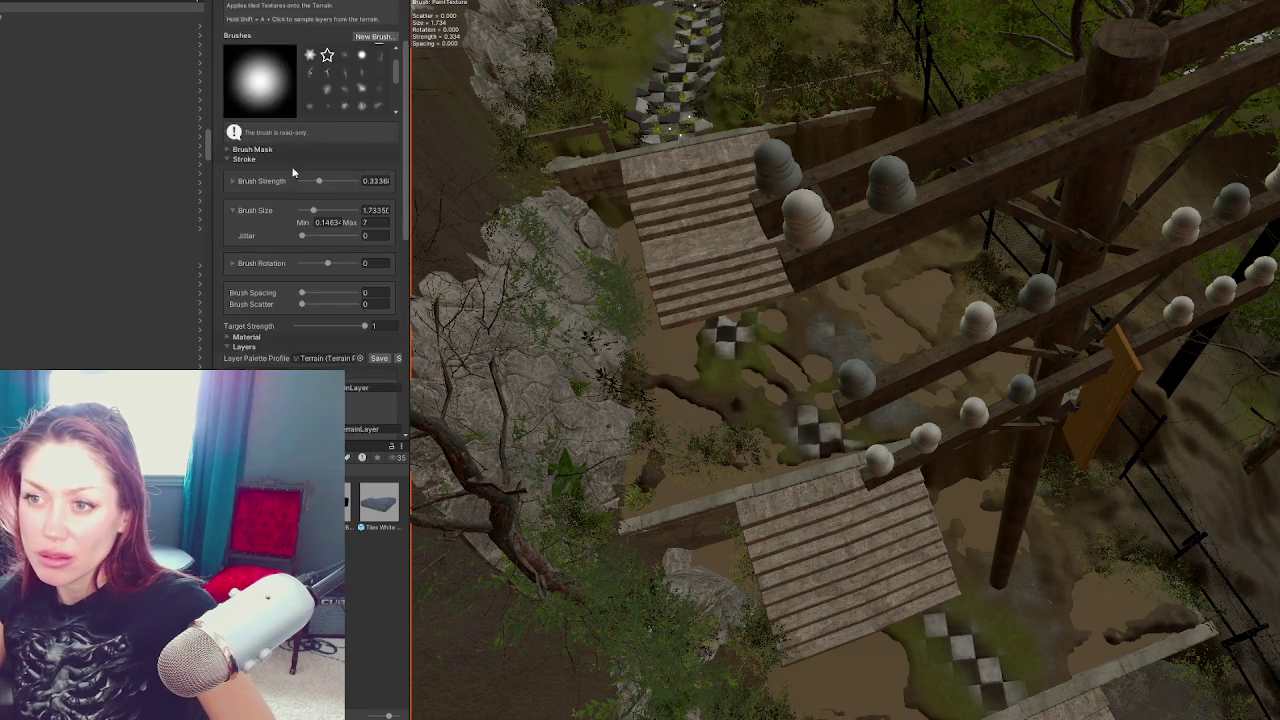
left_click(300, 104)
left_click(285, 160)
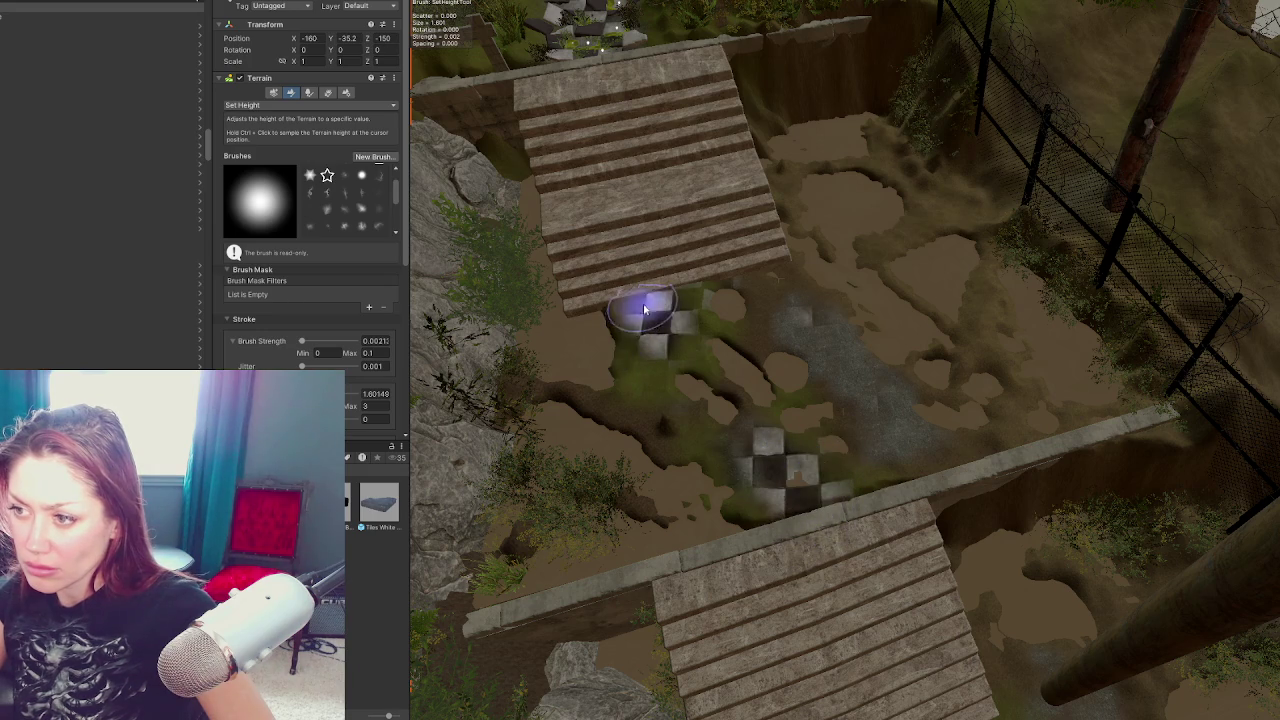
Switch the terrain tool back to Set Height and level the ground along the checker-tile path
mouse_move(725, 405)
left_mouse_down()
mouse_move(814, 537)
mouse_move(834, 234)
mouse_move(857, 271)
mouse_move(771, 286)
left_mouse_up()
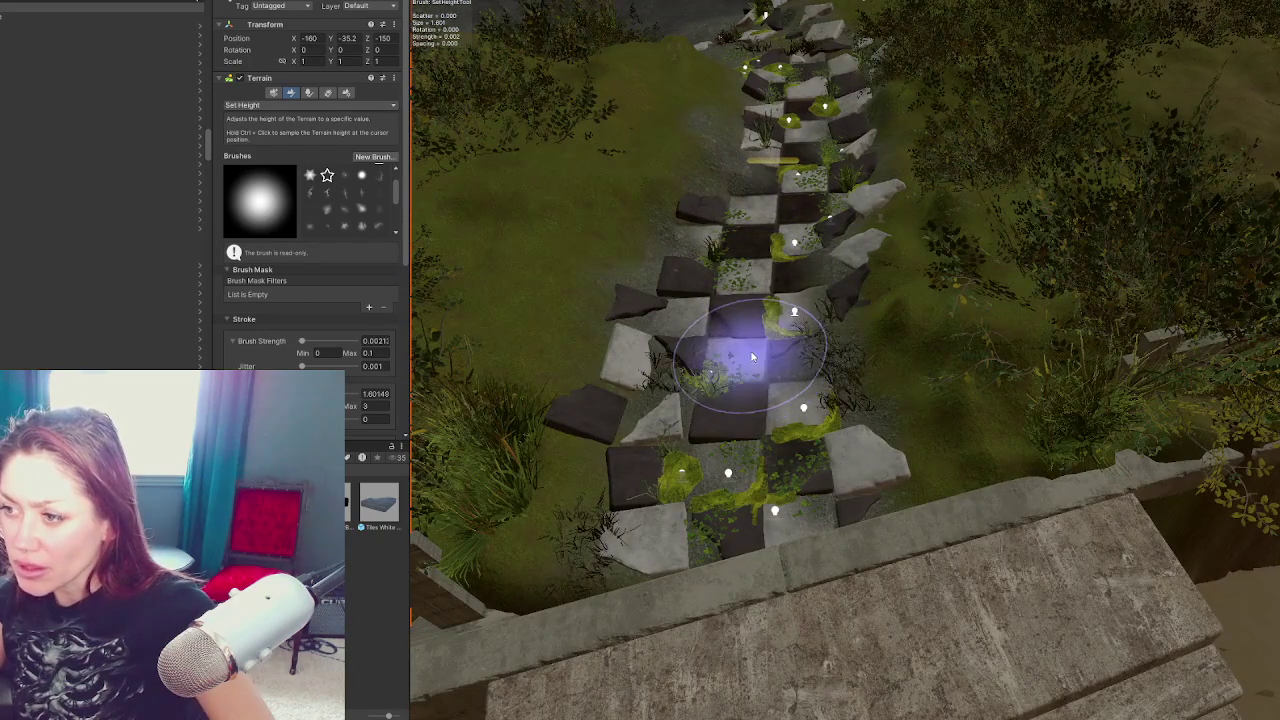
left_click(270, 105)
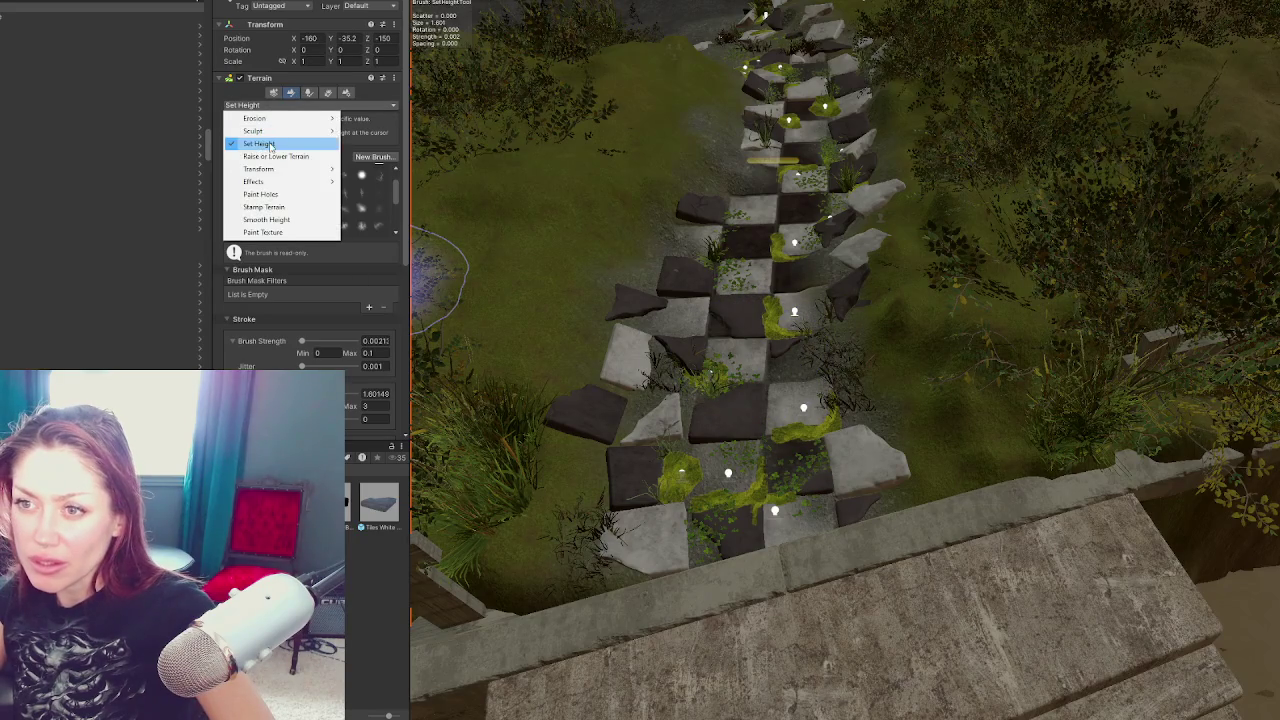
left_click(273, 157)
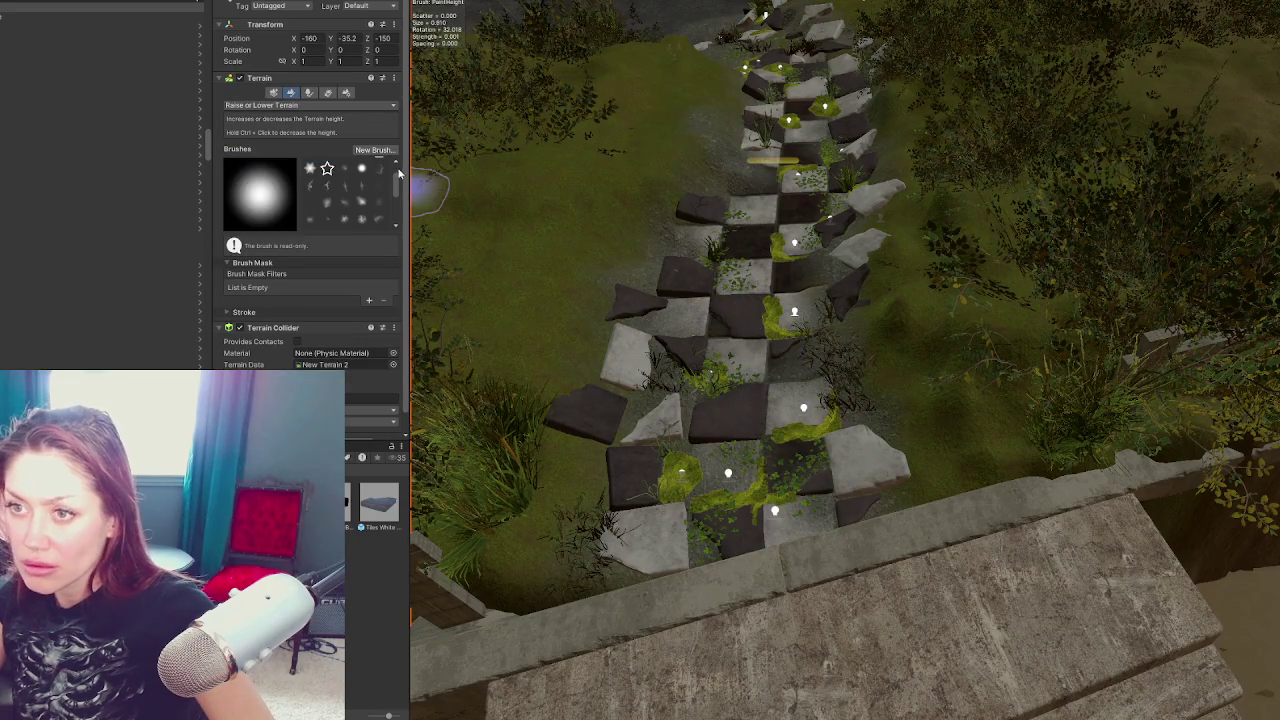
left_click(306, 105)
left_click(275, 146)
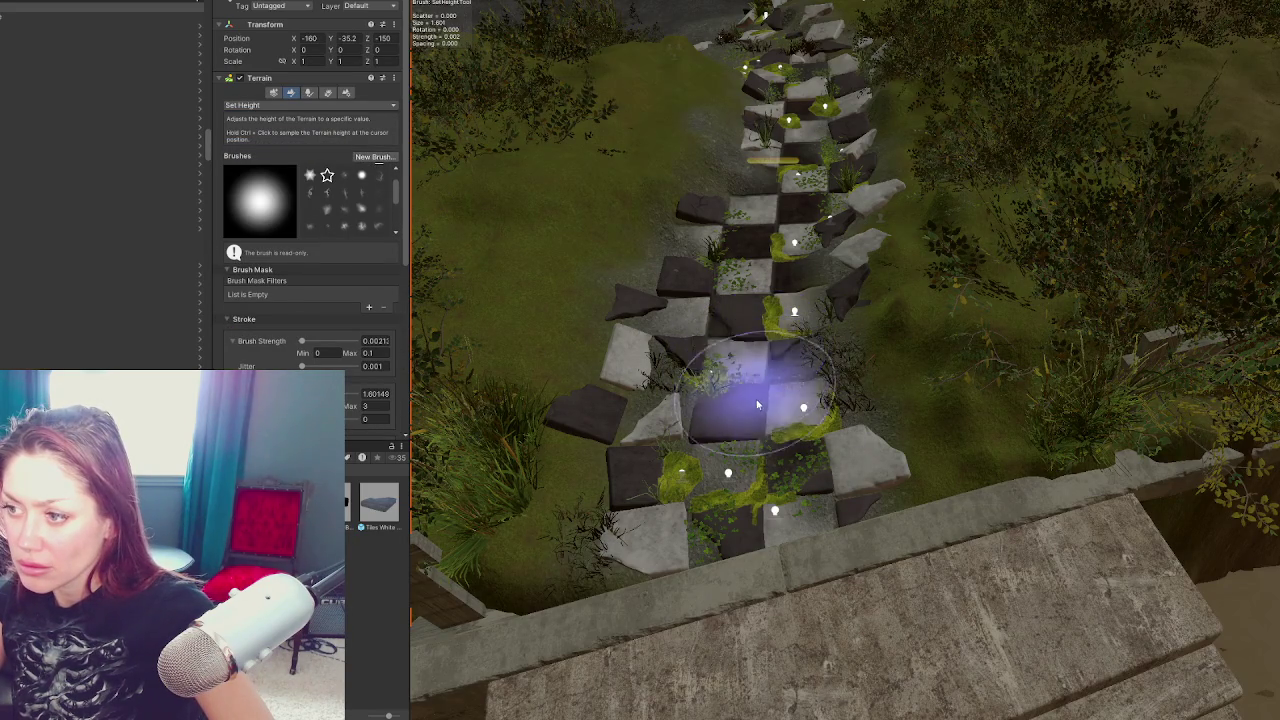
left_click_drag(757, 457, 762, 318)
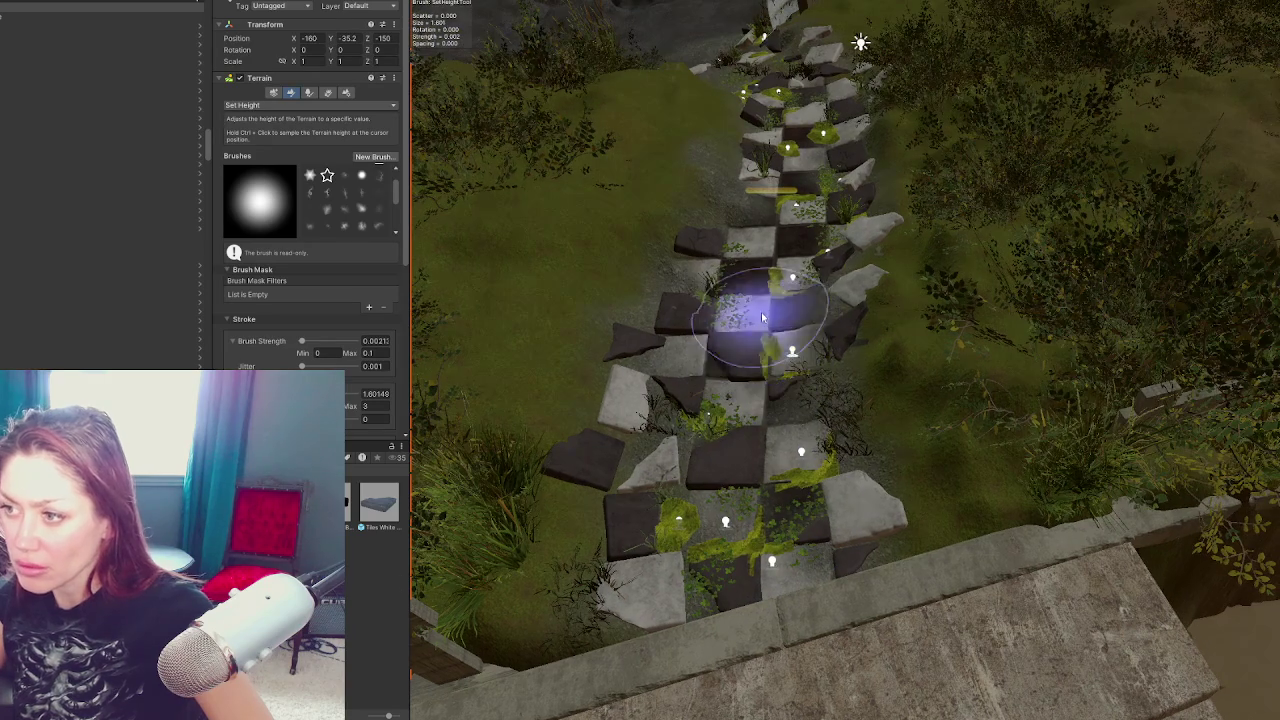
mouse_move(791, 229)
left_mouse_down()
mouse_move(810, 254)
mouse_move(822, 238)
left_mouse_up()
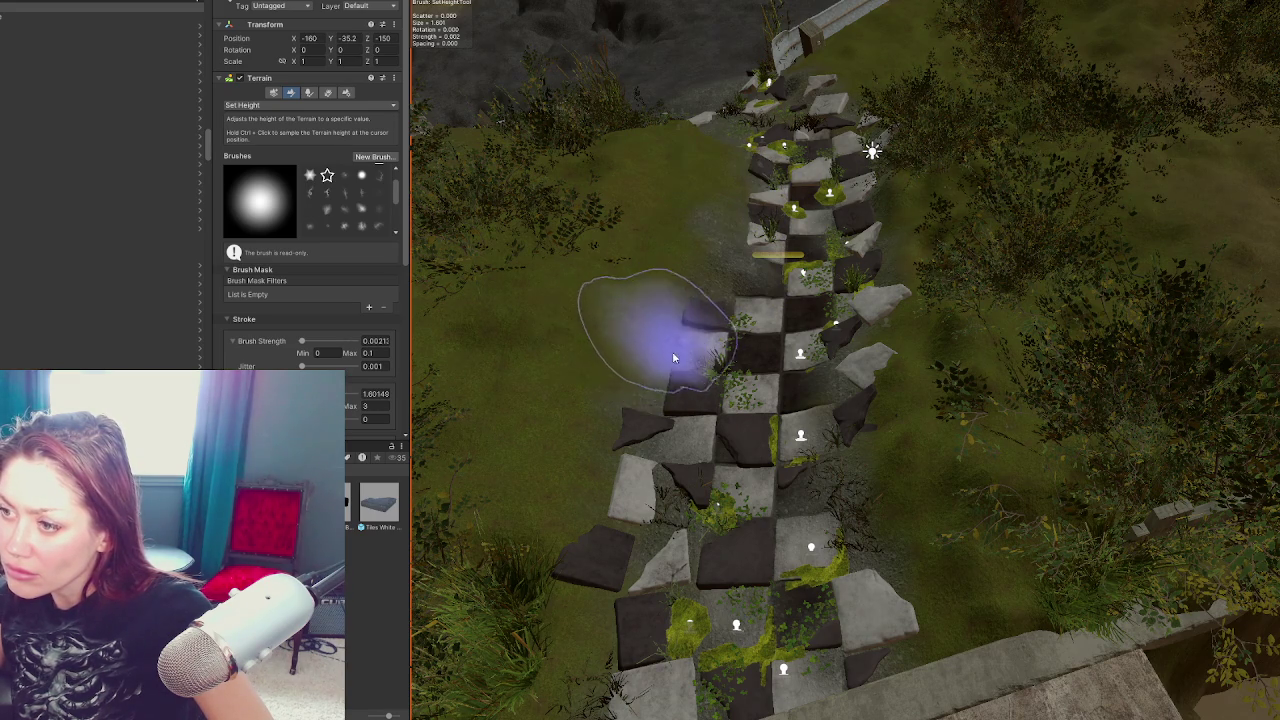
Set the ground height beside the stairs' lower end and flatten the raised dirt below the tiles
right_click(885, 414)
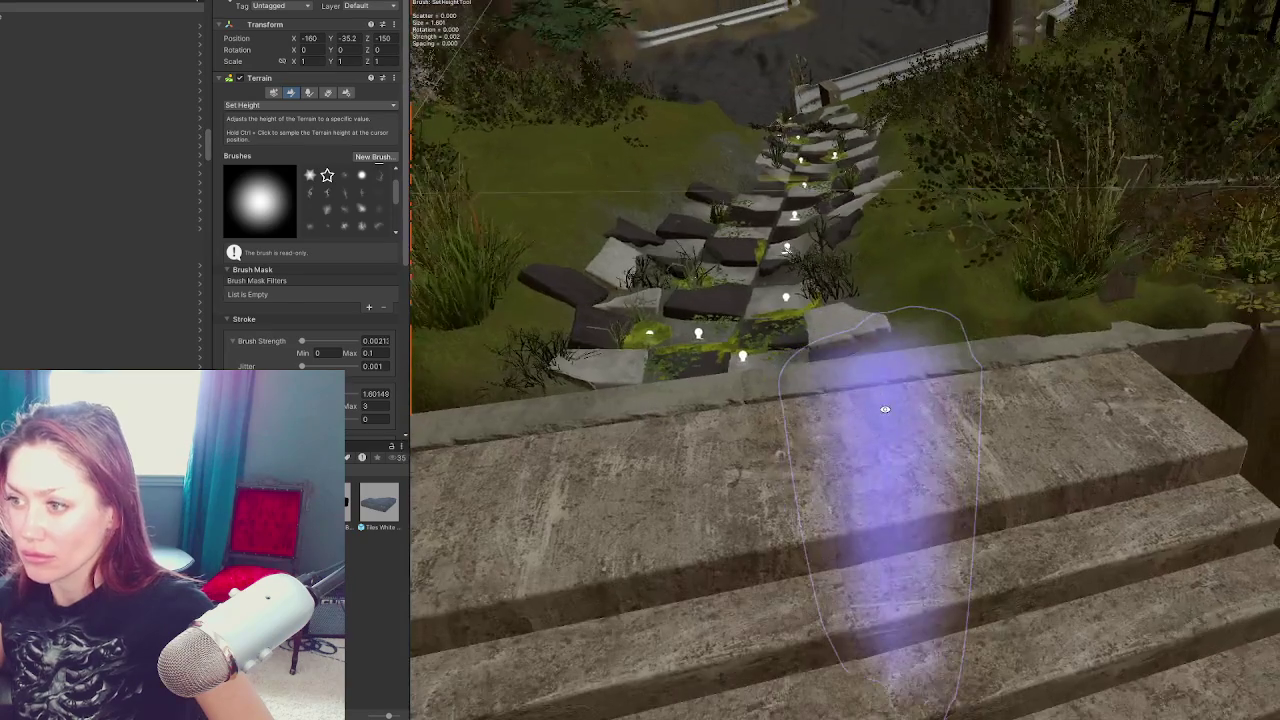
mouse_move(880, 386)
left_mouse_down()
mouse_move(923, 429)
mouse_move(851, 194)
mouse_move(857, 357)
left_mouse_up()
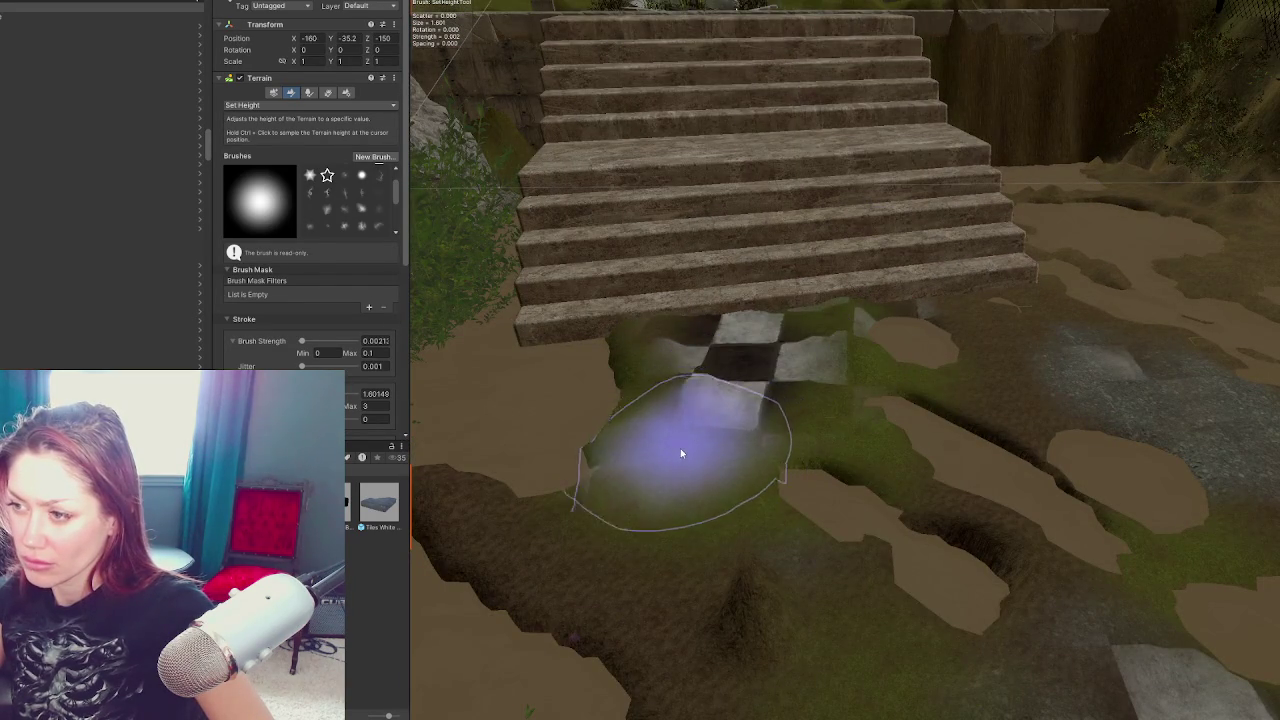
left_click_drag(686, 443, 866, 461)
scroll(800, 520, "down", 3)
mouse_move(789, 571)
left_mouse_down()
mouse_move(897, 520)
mouse_move(954, 455)
mouse_move(954, 350)
left_mouse_up()
mouse_move(900, 520)
left_mouse_down()
mouse_move(920, 520)
mouse_move(880, 528)
mouse_move(873, 507)
mouse_move(994, 603)
left_mouse_up()
scroll(994, 603, "down", 3)
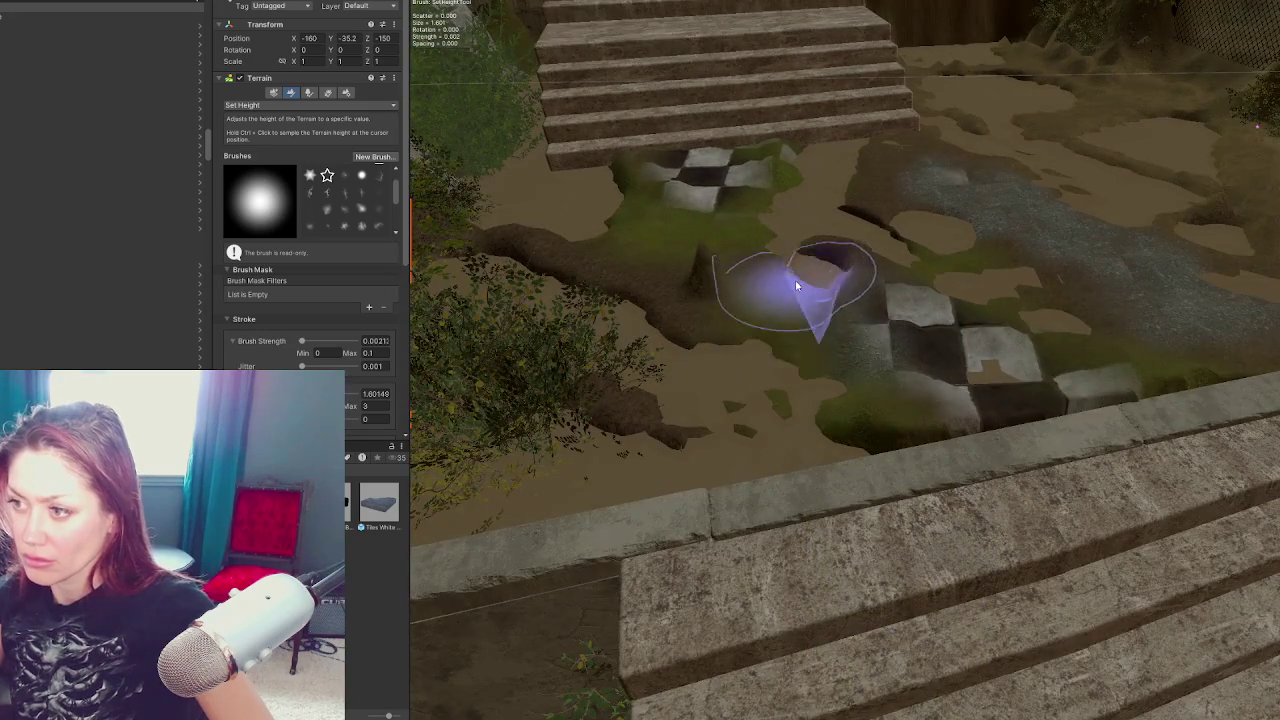
scroll(814, 286, "up", 3)
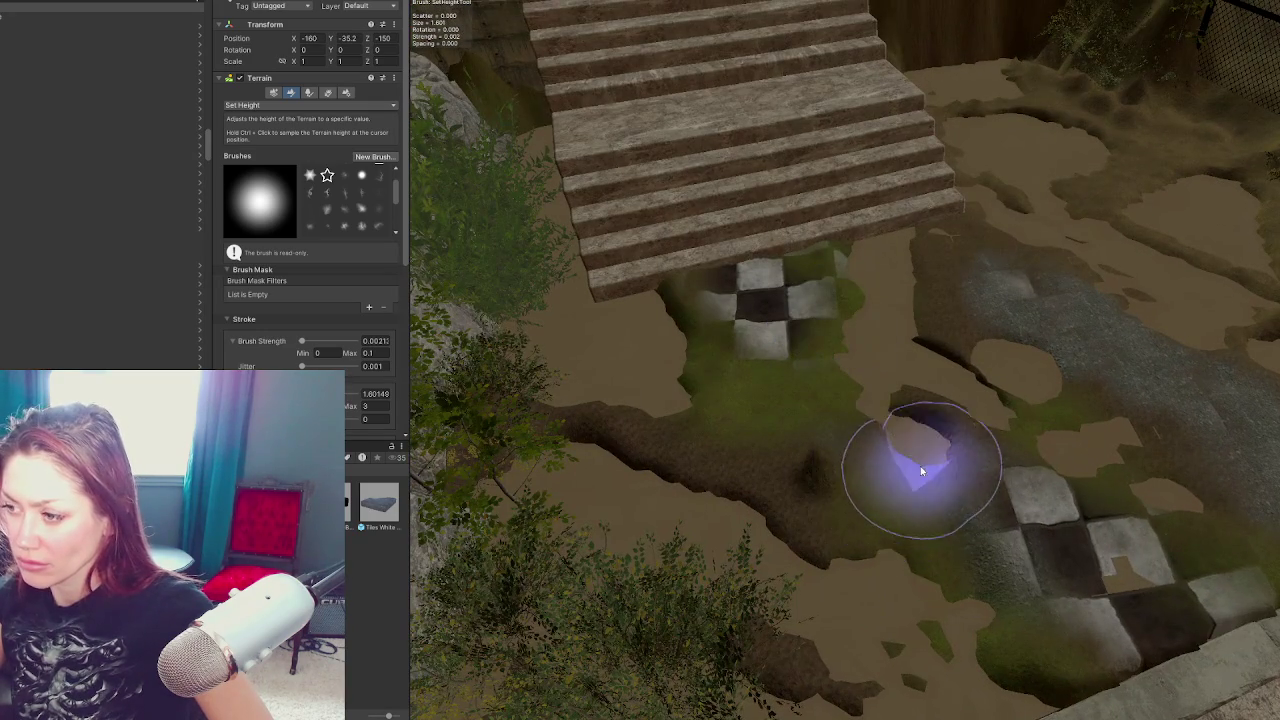
mouse_move(920, 466)
left_mouse_down()
mouse_move(829, 480)
mouse_move(909, 457)
mouse_move(909, 491)
mouse_move(907, 452)
mouse_move(857, 471)
left_mouse_up()
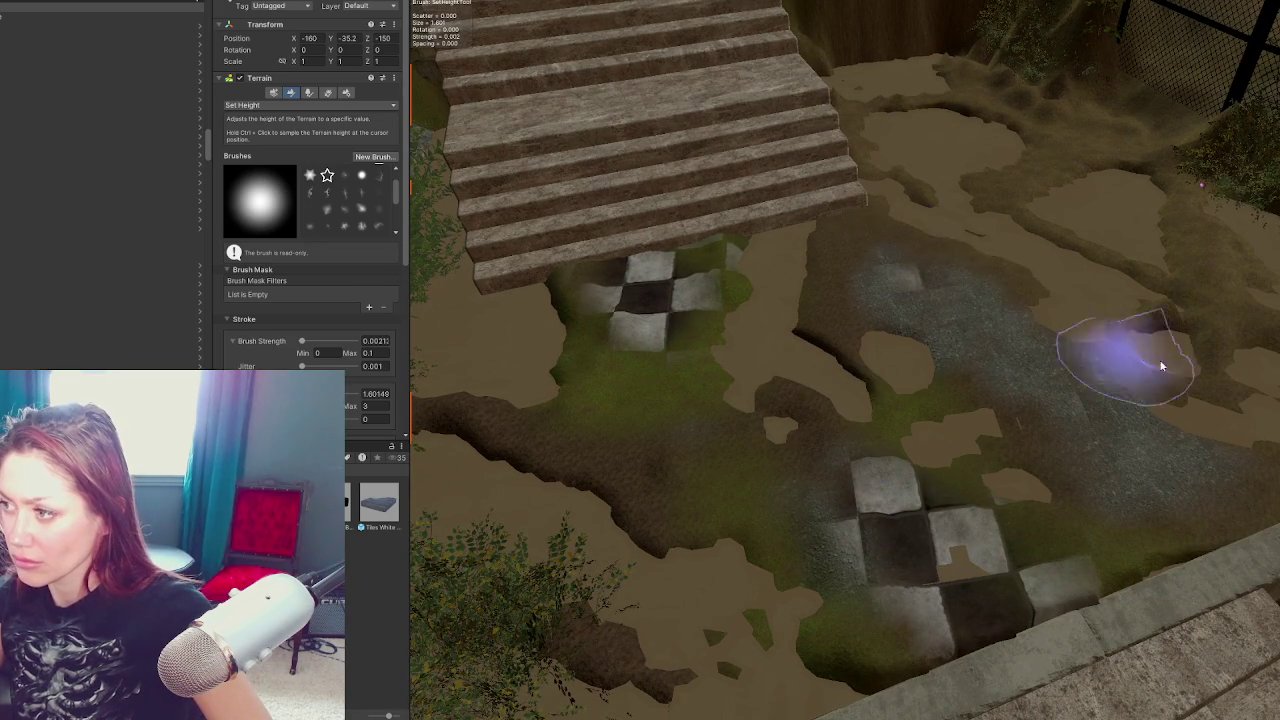
Level the terrain around the checker tiles and smooth the ground between the tile patches
left_click_drag(1254, 322, 1237, 366)
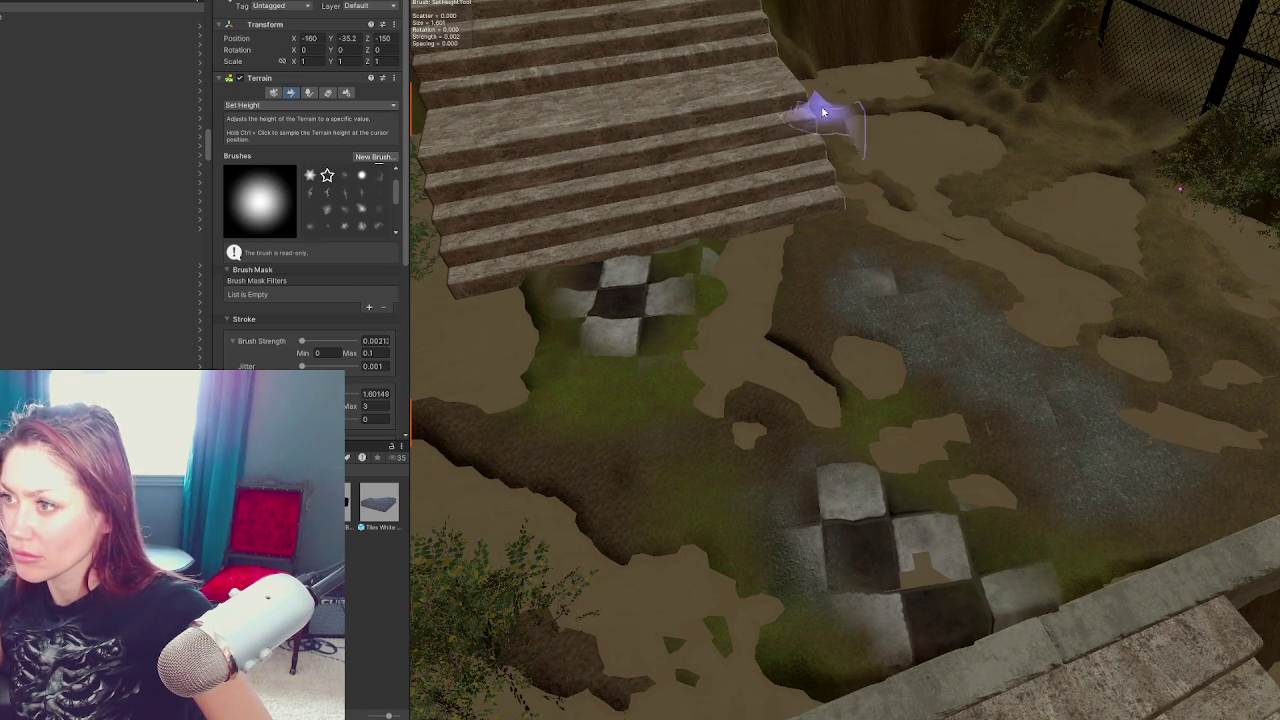
scroll(828, 130, "up", 3)
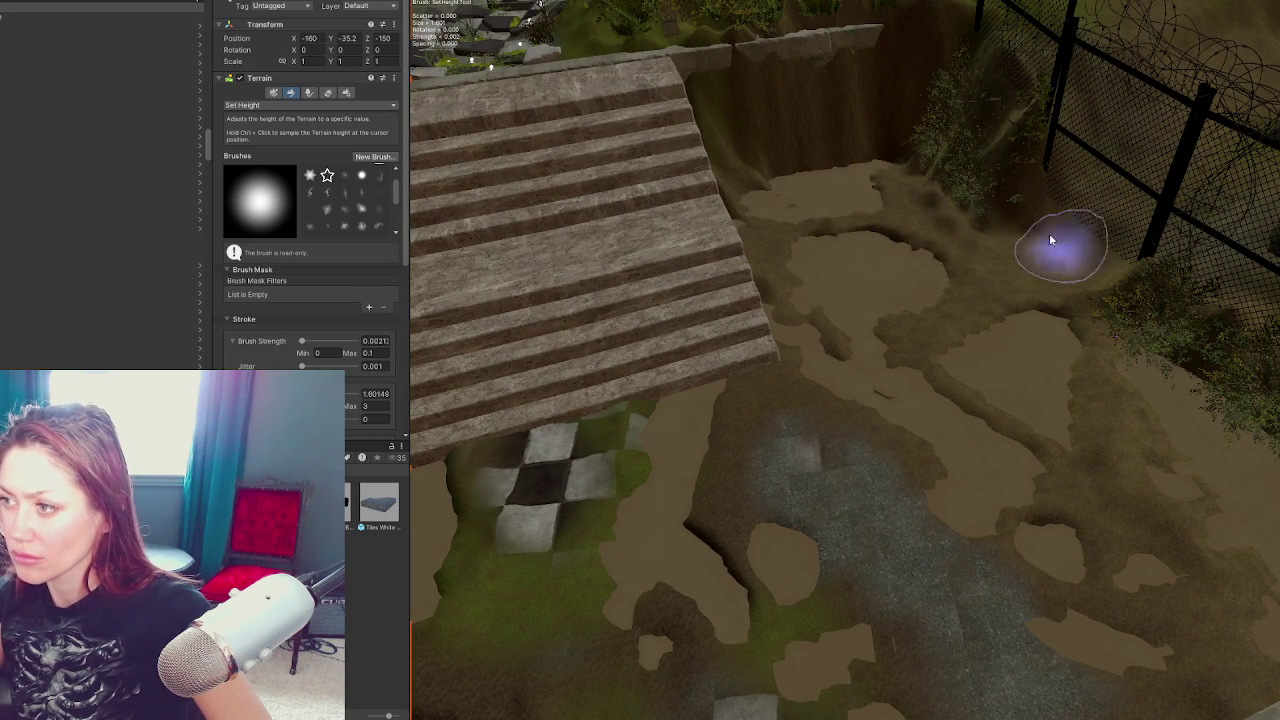
scroll(1190, 470, "down", 2)
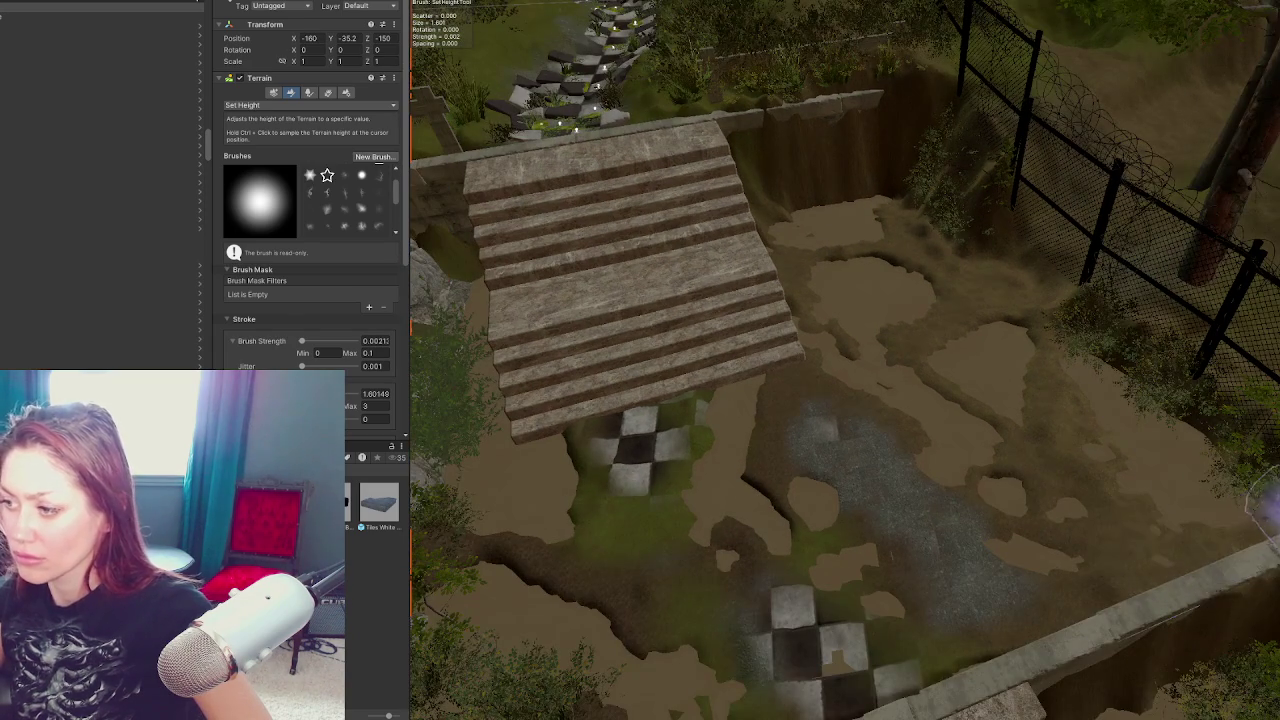
scroll(1133, 567, "up", 1)
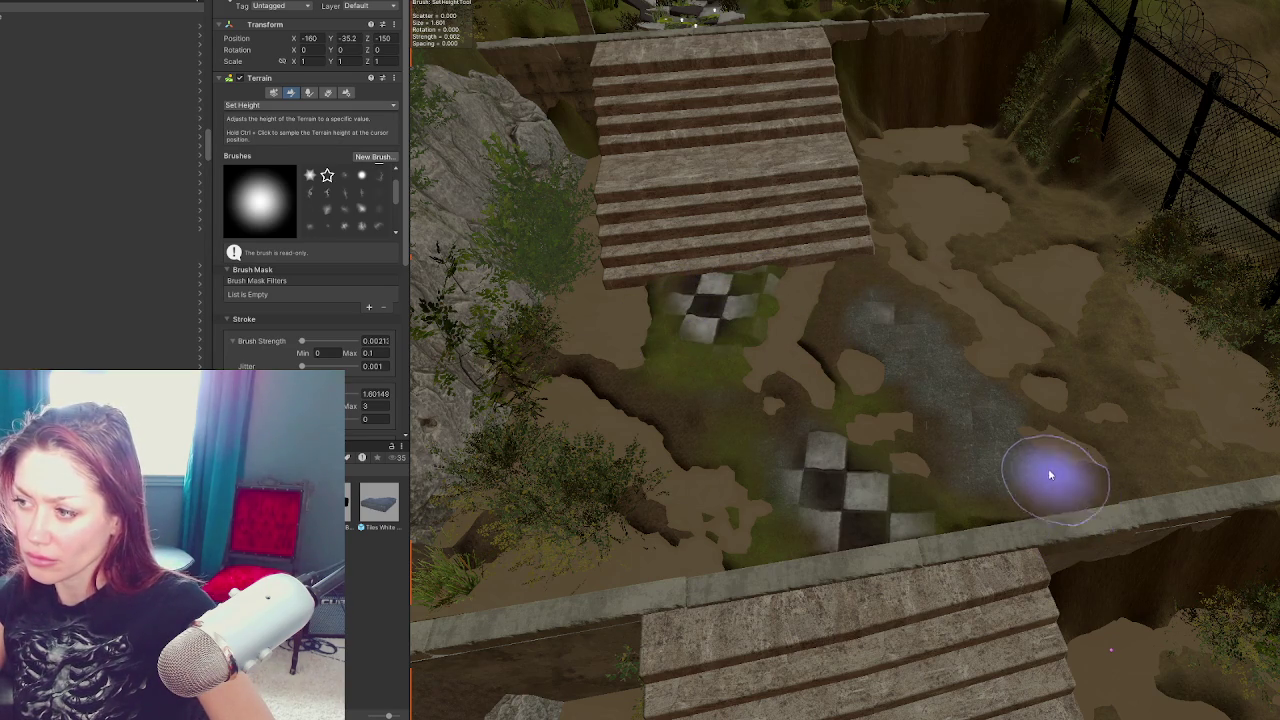
mouse_move(932, 375)
left_mouse_down()
mouse_move(980, 466)
mouse_move(903, 349)
mouse_move(789, 343)
mouse_move(937, 471)
mouse_move(1188, 531)
mouse_move(766, 400)
mouse_move(866, 408)
mouse_move(1000, 463)
mouse_move(908, 500)
mouse_move(971, 514)
mouse_move(937, 503)
mouse_move(862, 433)
mouse_move(820, 429)
mouse_move(799, 393)
left_mouse_up()
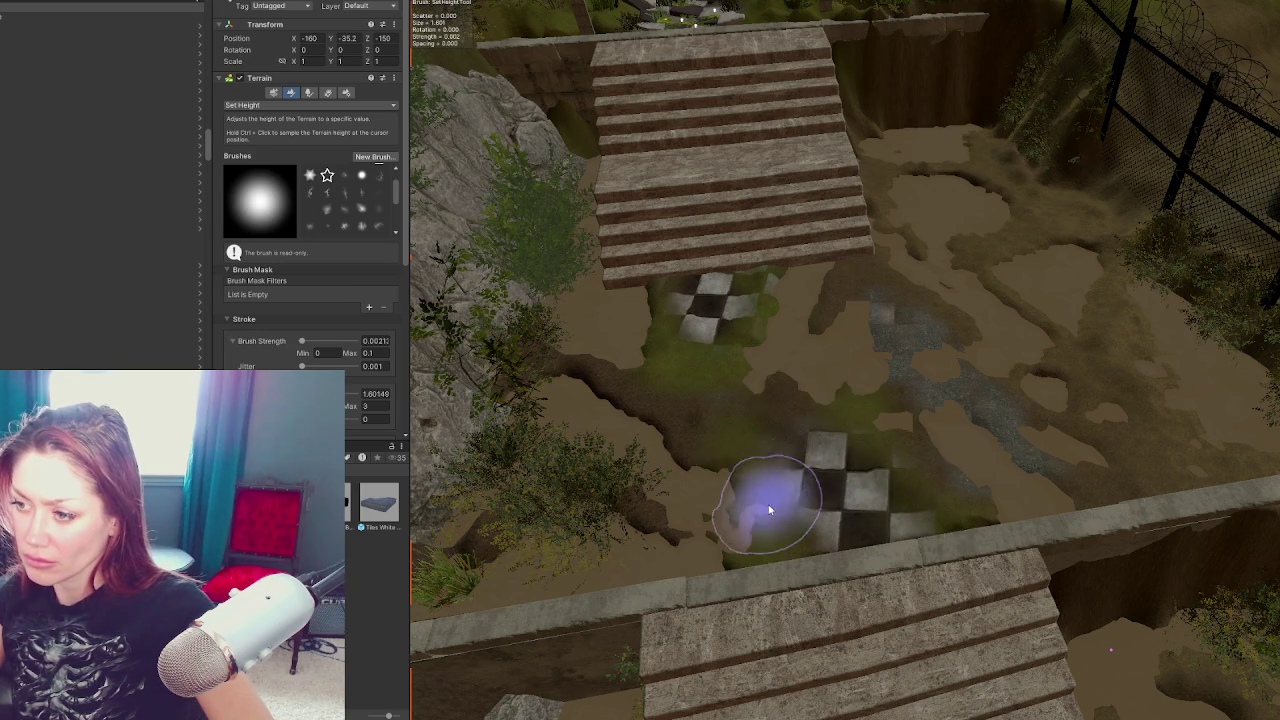
left_click_drag(757, 515, 730, 480)
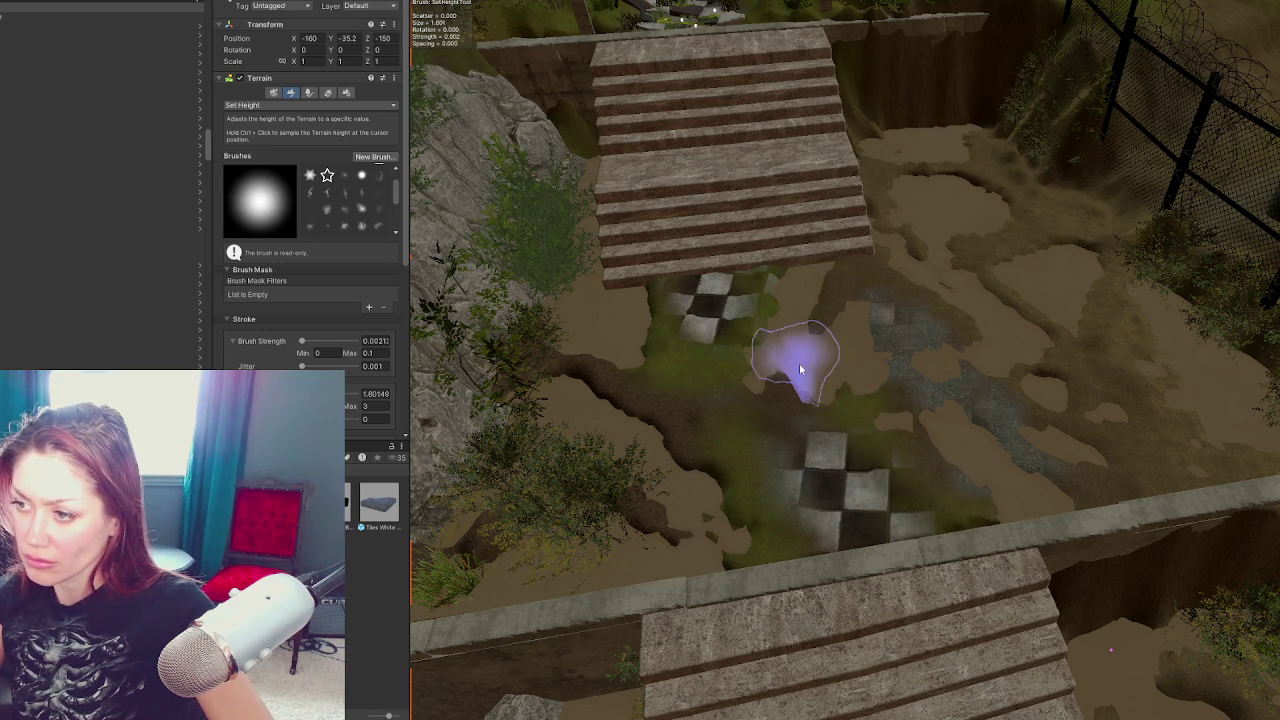
Level the grass edge beside the checkered patch between the two staircases
mouse_move(815, 398)
left_mouse_down()
mouse_move(900, 414)
mouse_move(701, 496)
mouse_move(763, 474)
left_mouse_up()
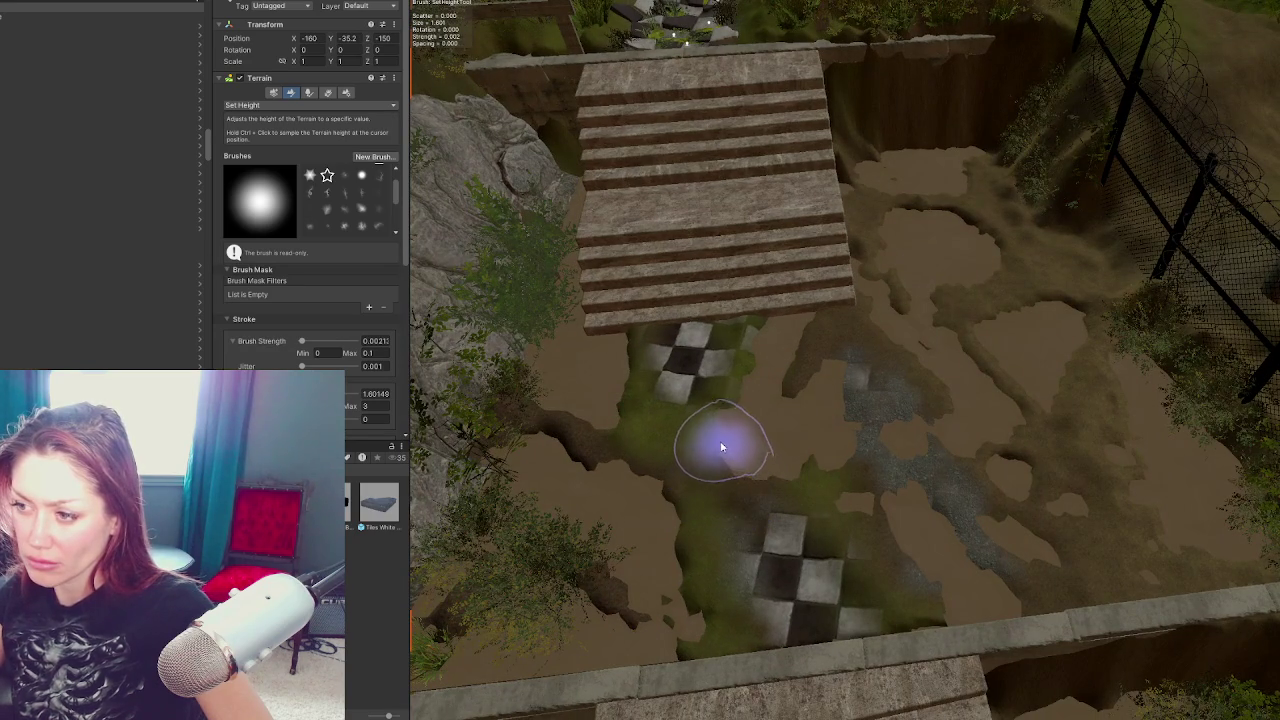
mouse_move(729, 448)
left_mouse_down()
mouse_move(909, 457)
mouse_move(909, 271)
mouse_move(889, 360)
mouse_move(661, 402)
left_mouse_up()
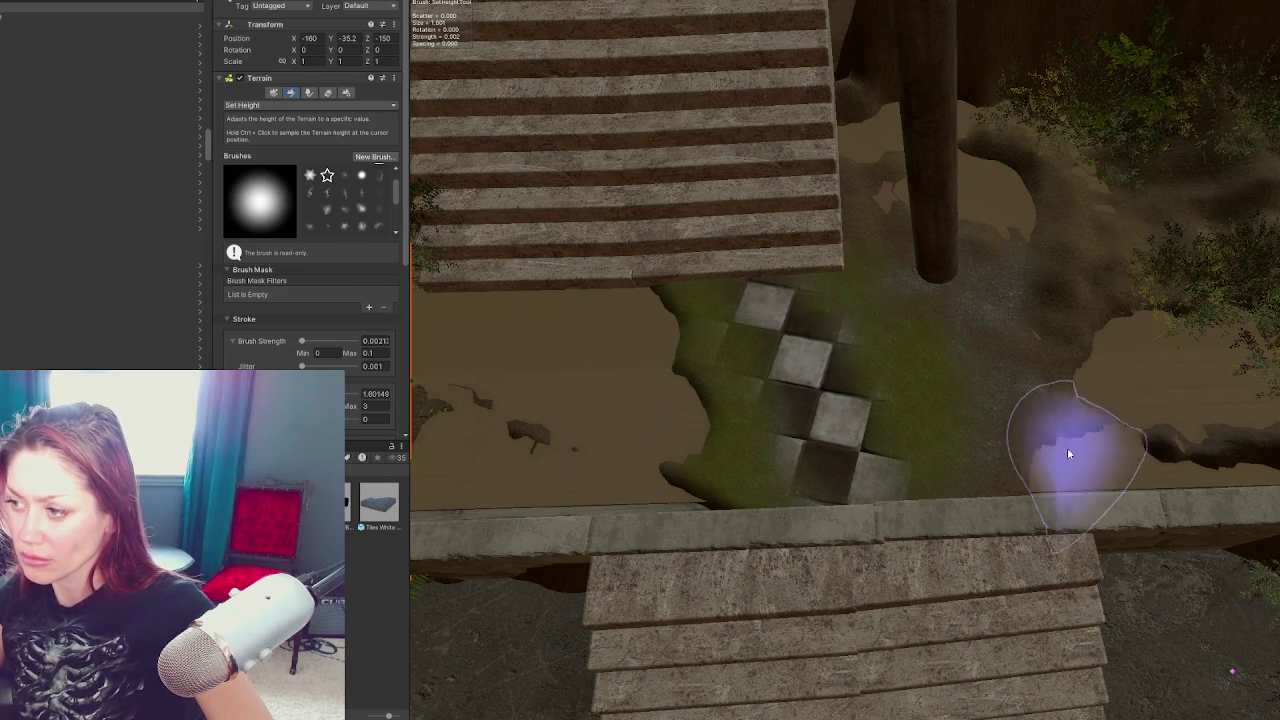
scroll(1086, 337, "up", 3)
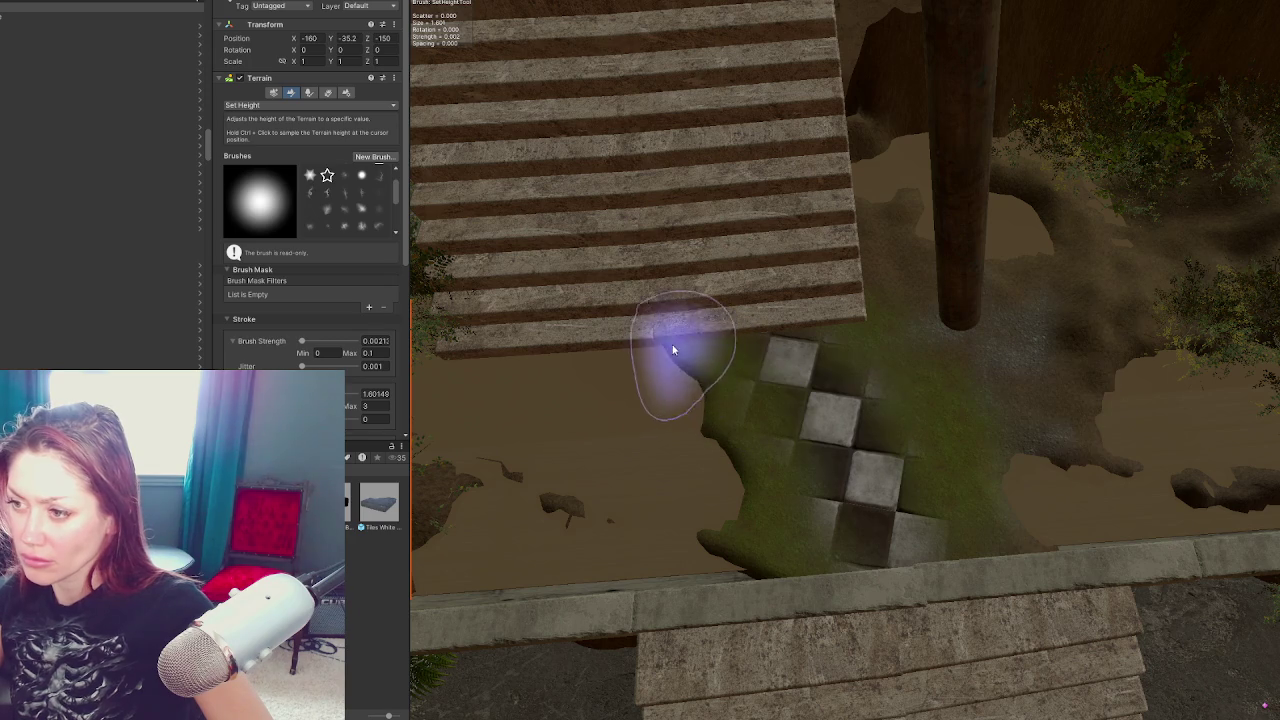
mouse_move(634, 343)
left_mouse_down()
mouse_move(717, 411)
mouse_move(761, 527)
left_mouse_up()
mouse_move(875, 577)
left_mouse_down()
mouse_move(880, 362)
mouse_move(957, 371)
left_mouse_up()
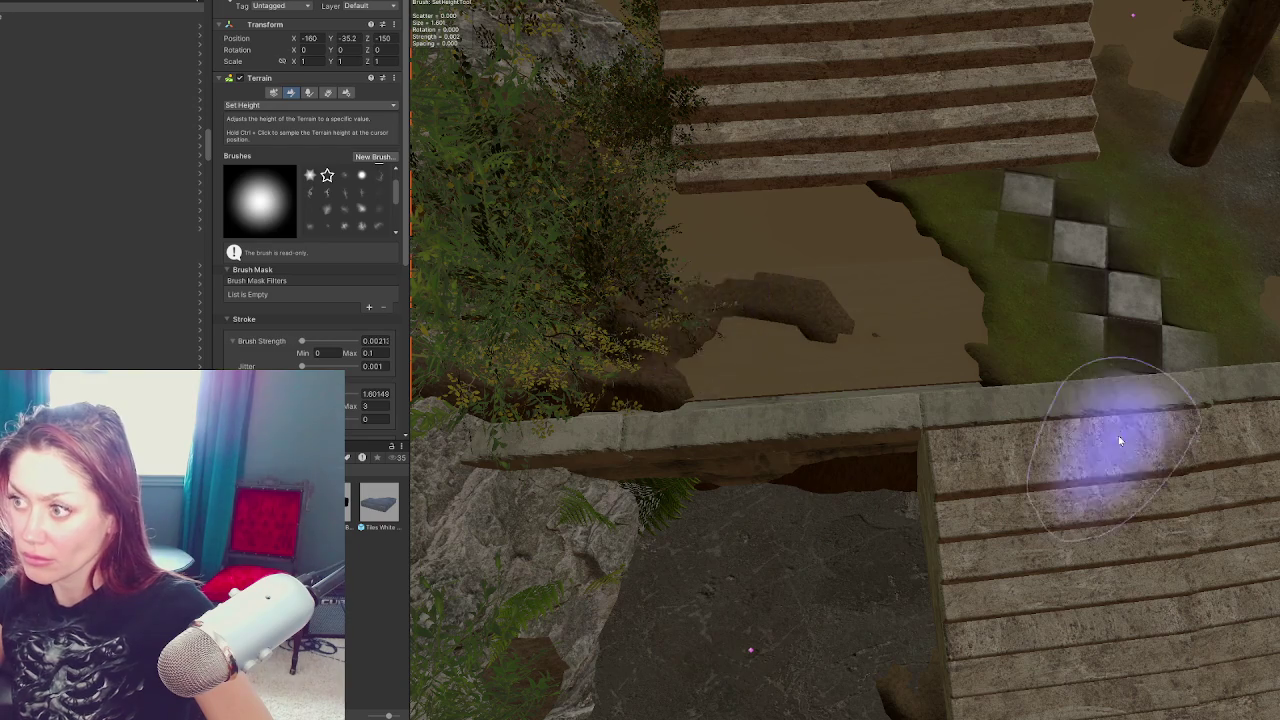
key("Up")
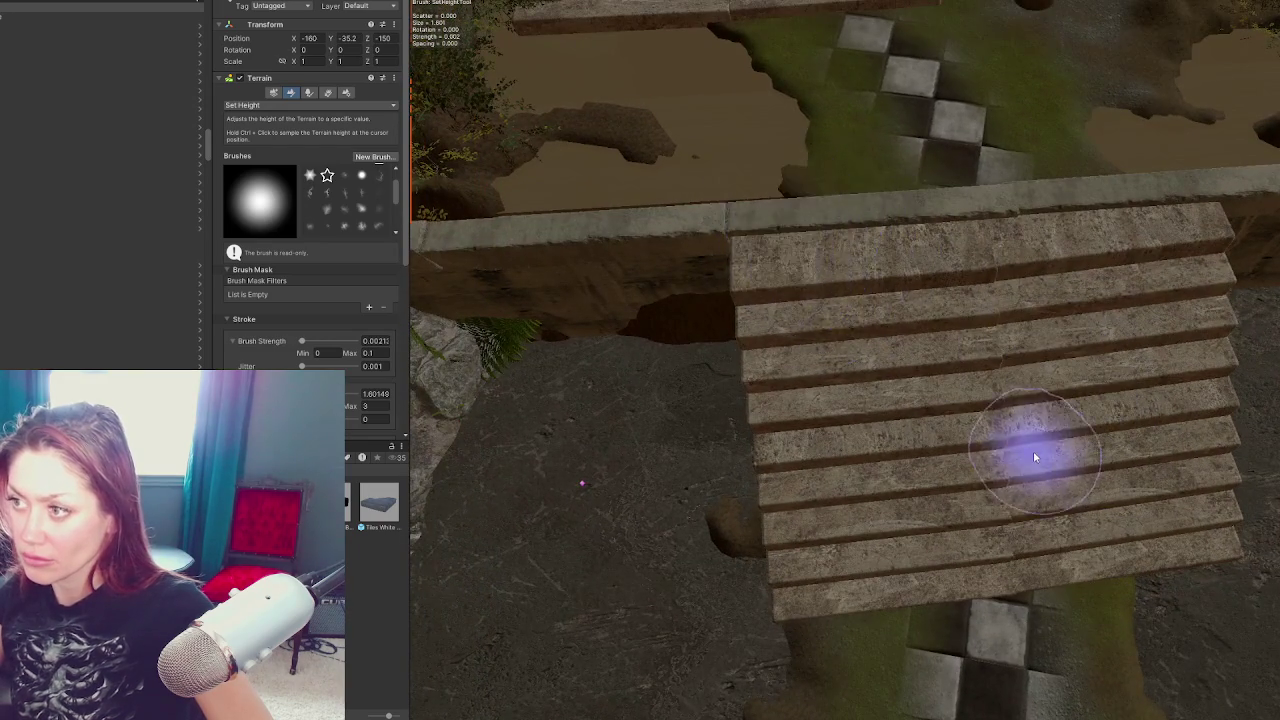
key("Down")
key("Down")
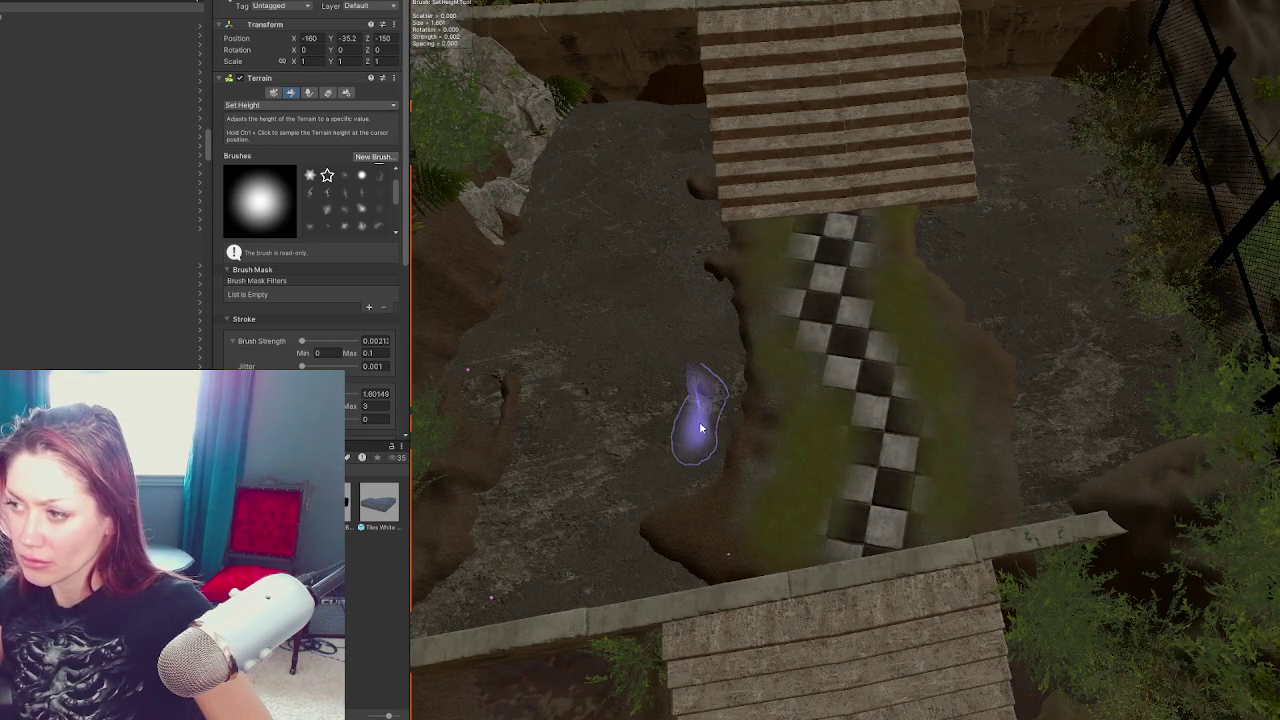
scroll(746, 452, "down", 5)
scroll(886, 409, "up", 3)
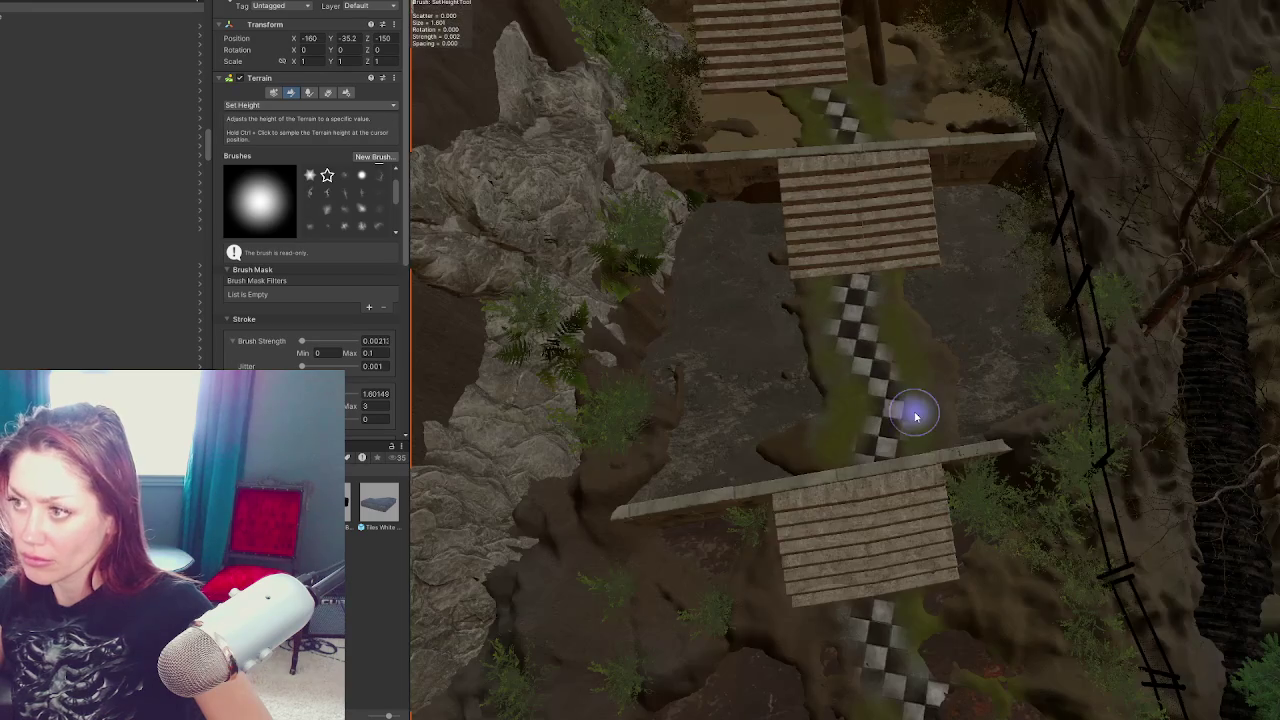
scroll(913, 415, "down", 3)
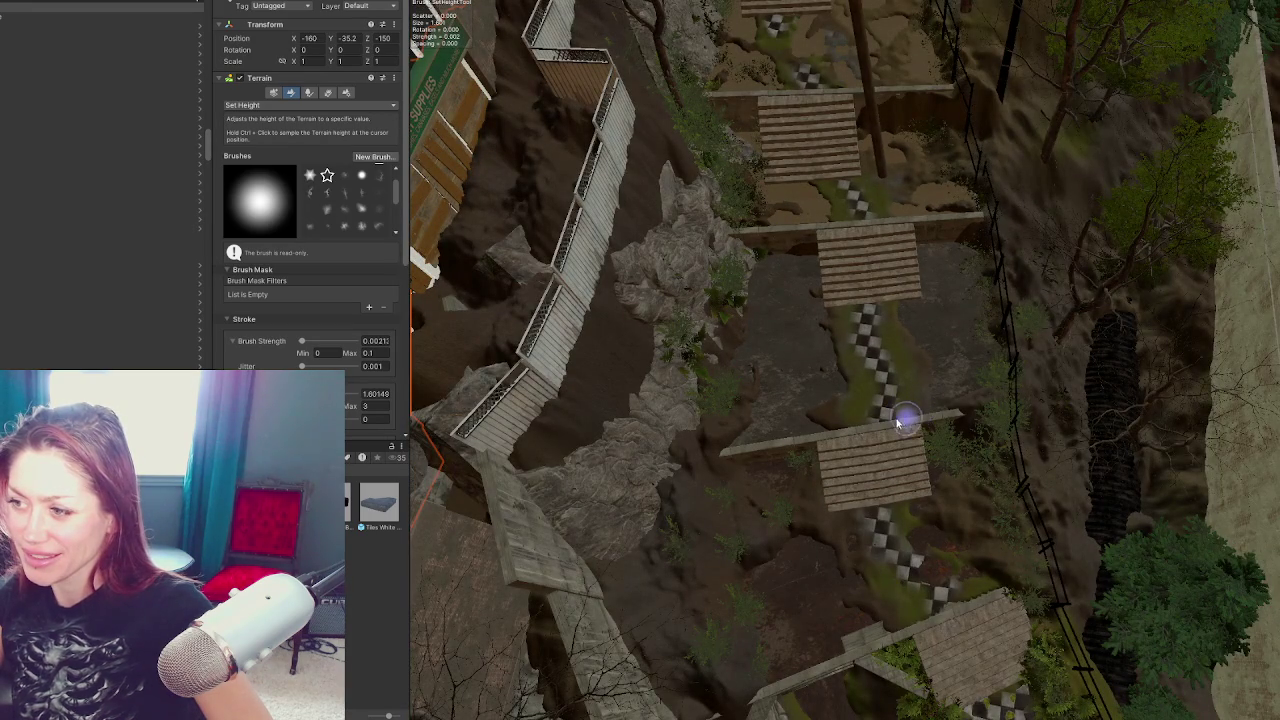
scroll(795, 555, "up", 5)
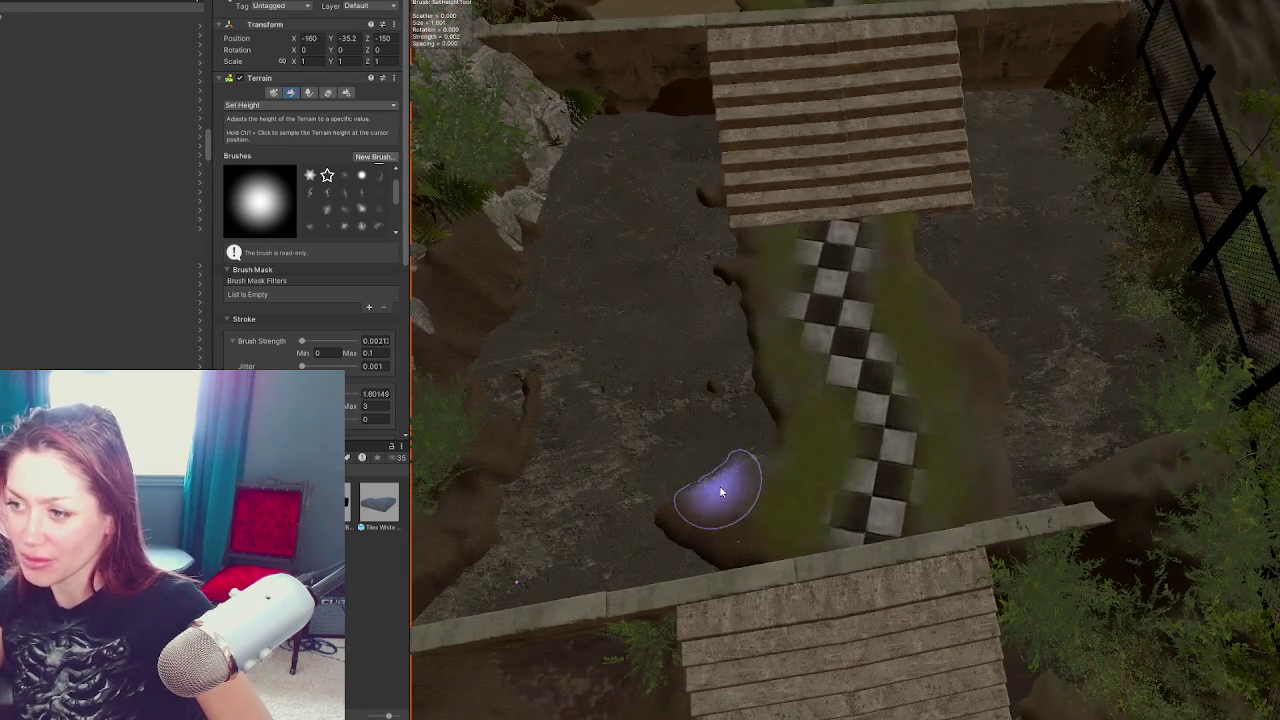
scroll(720, 490, "down", 5)
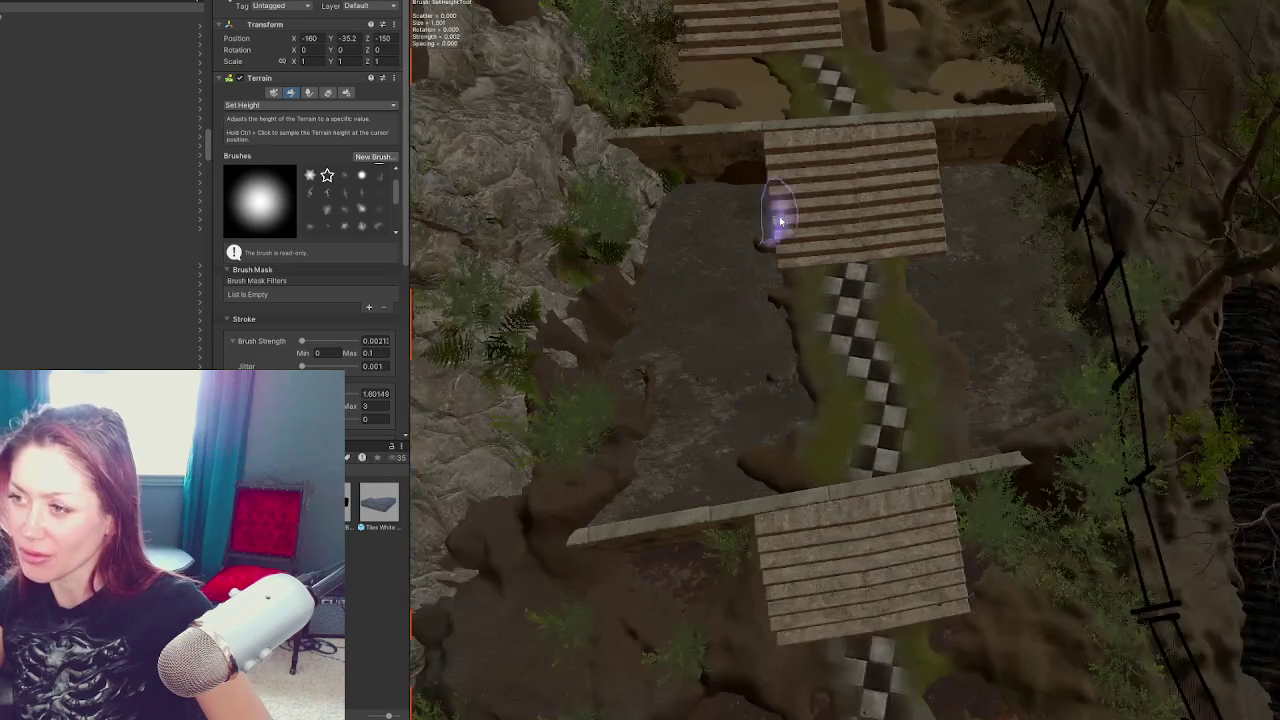
left_click(763, 160)
scroll(900, 329, "up", 5)
scroll(927, 405, "down", 5)
scroll(850, 400, "up", 5)
scroll(301, 262, "down", 2)
scroll(782, 356, "down", 3)
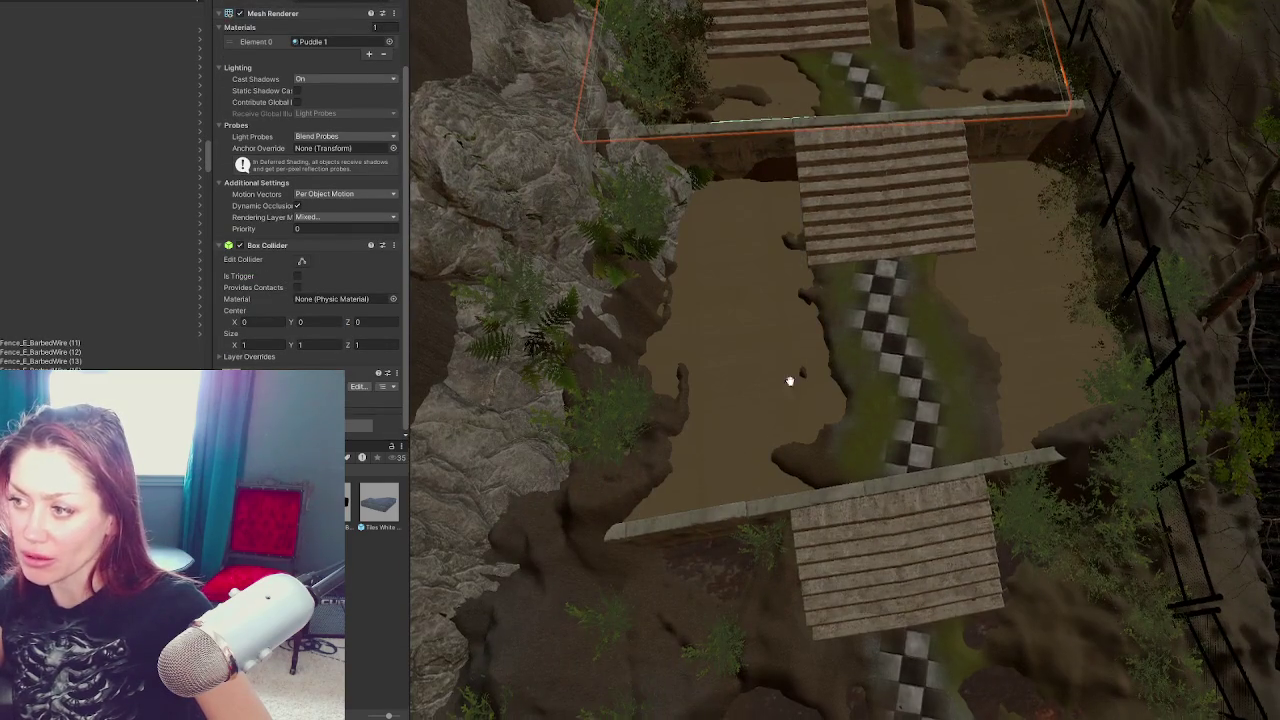
left_click_drag(789, 412, 760, 420)
left_click_drag(797, 524, 553, 418)
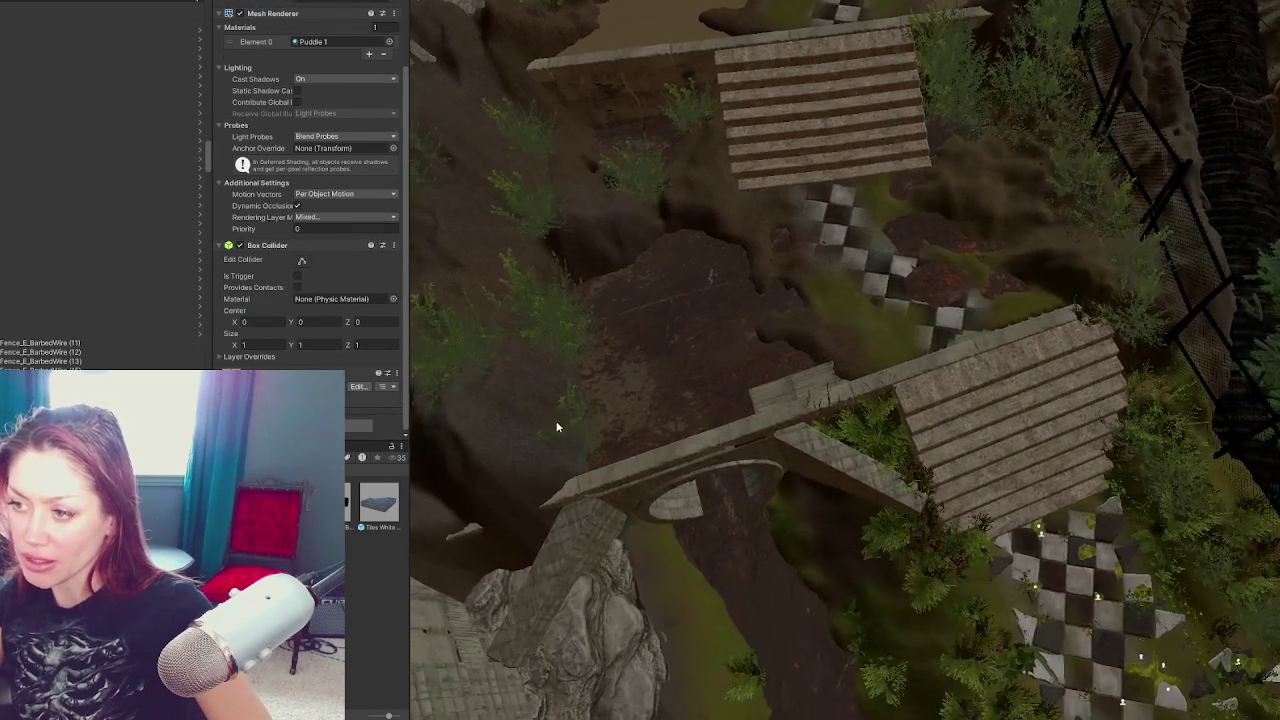
scroll(745, 400, "up", 3)
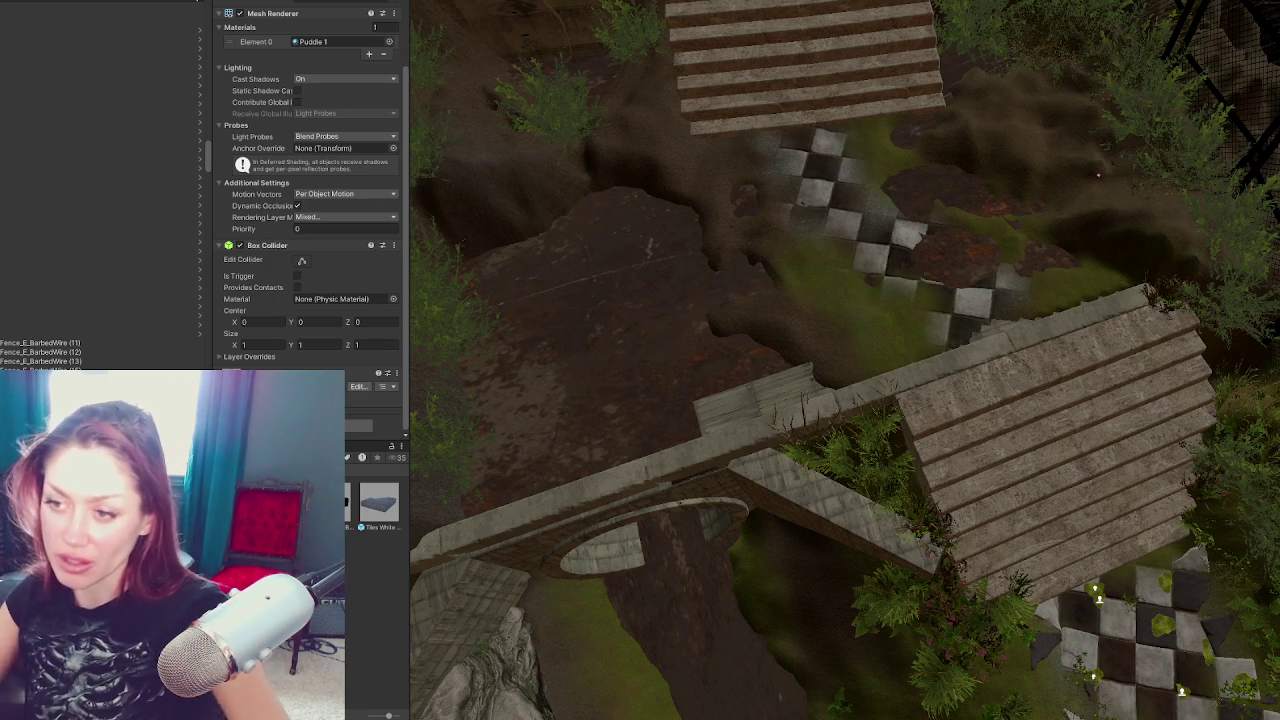
mouse_move(605, 370)
left_mouse_down()
mouse_move(1083, 237)
mouse_move(1004, 197)
mouse_move(808, 491)
mouse_move(866, 406)
mouse_move(694, 591)
mouse_move(705, 645)
mouse_move(717, 260)
left_mouse_up()
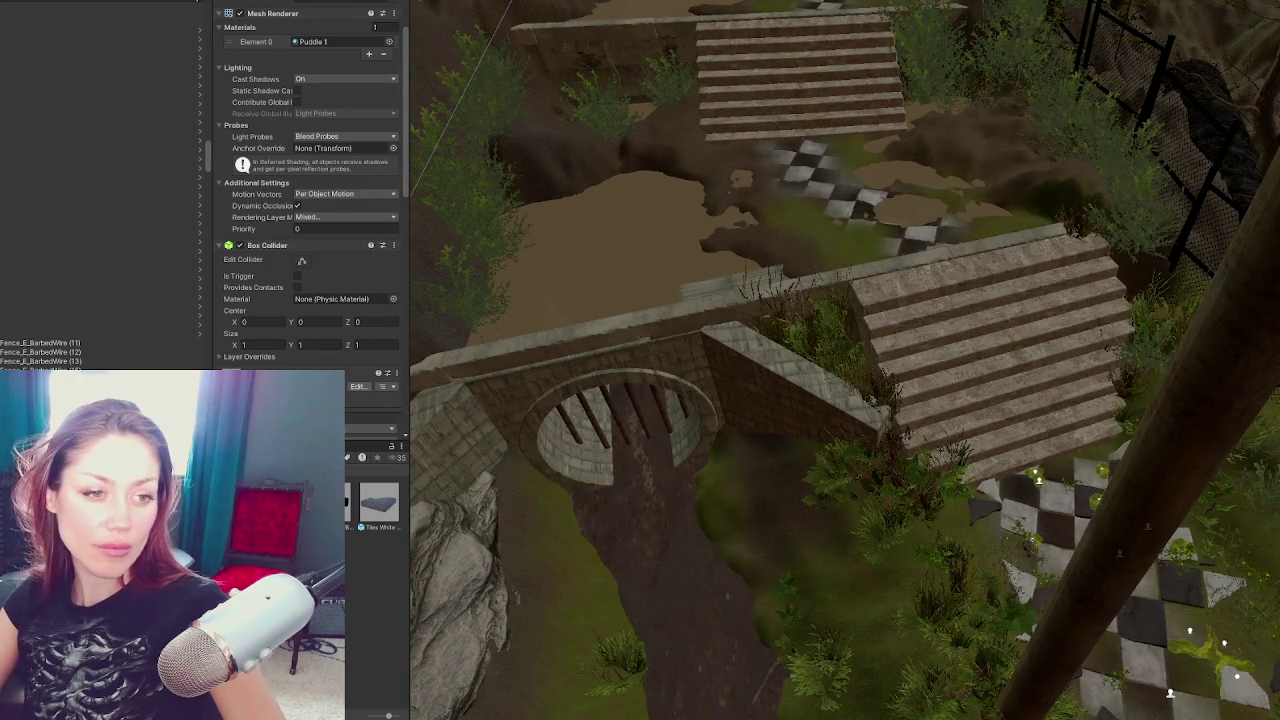
scroll(850, 350, "up", 10)
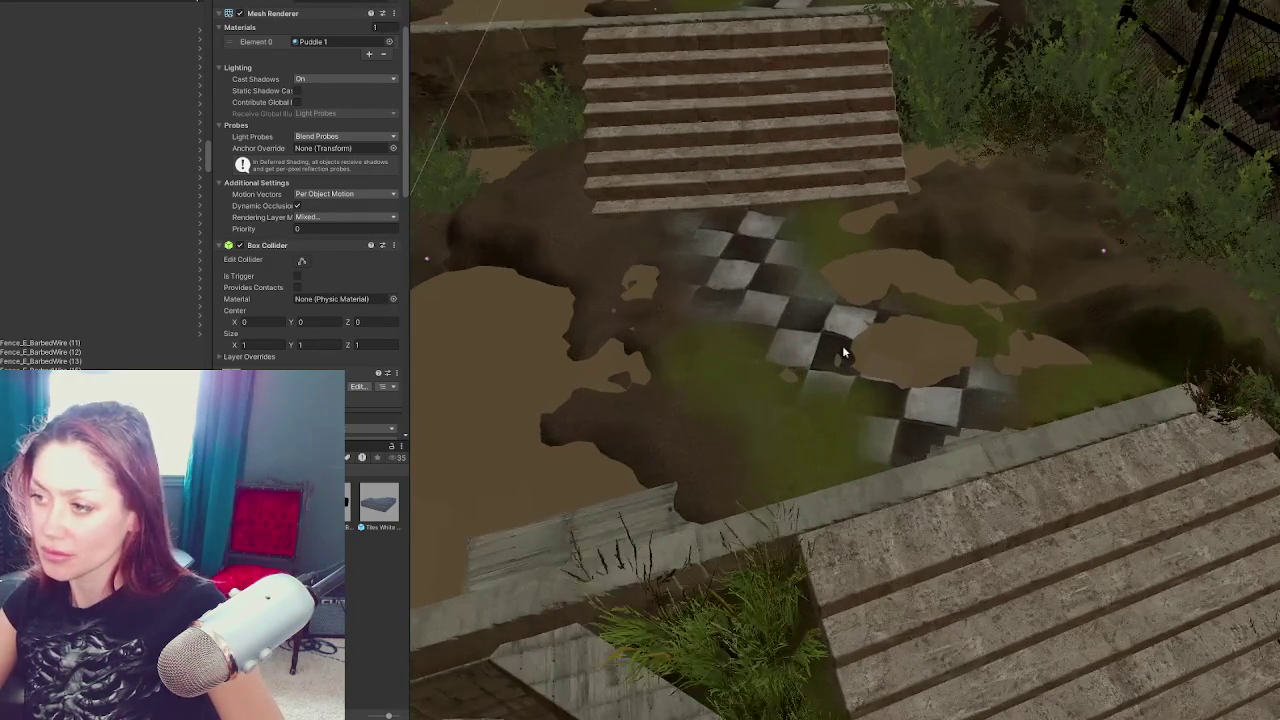
Select and inspect the puddle cube lying over the checkered path
left_click(808, 325)
left_click(743, 283)
scroll(743, 288, "down", 2)
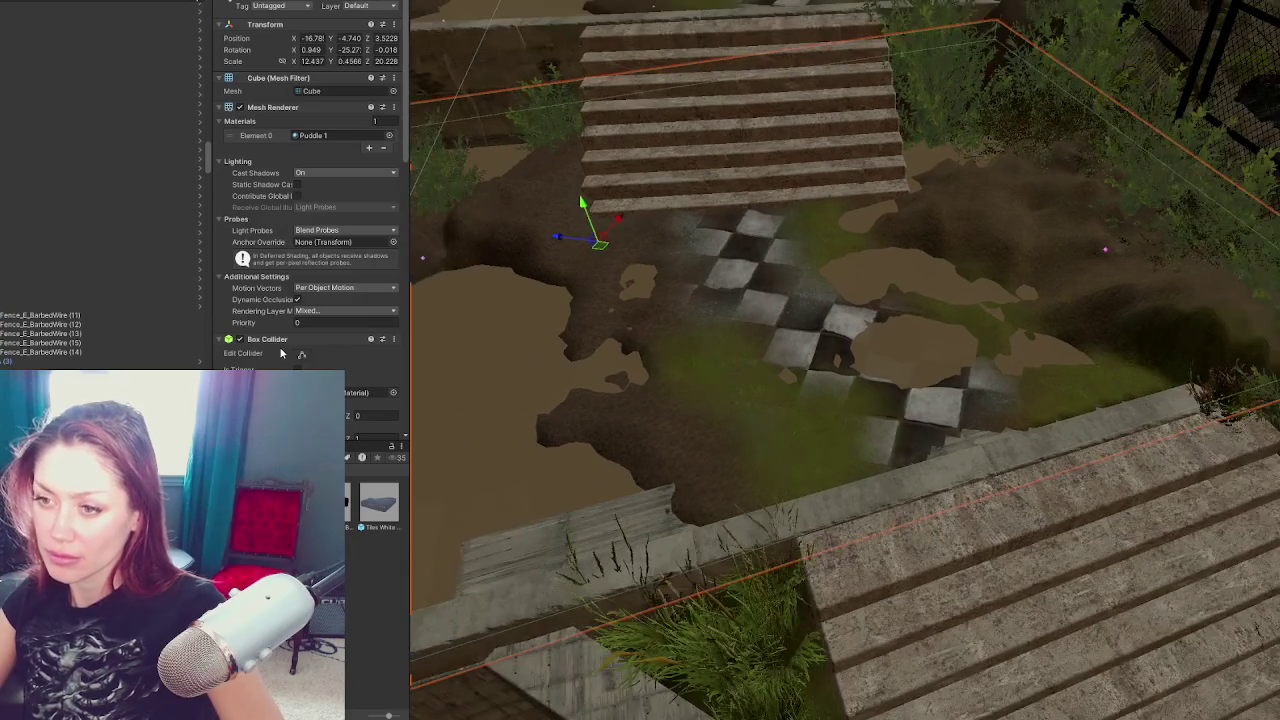
scroll(290, 340, "down", 5)
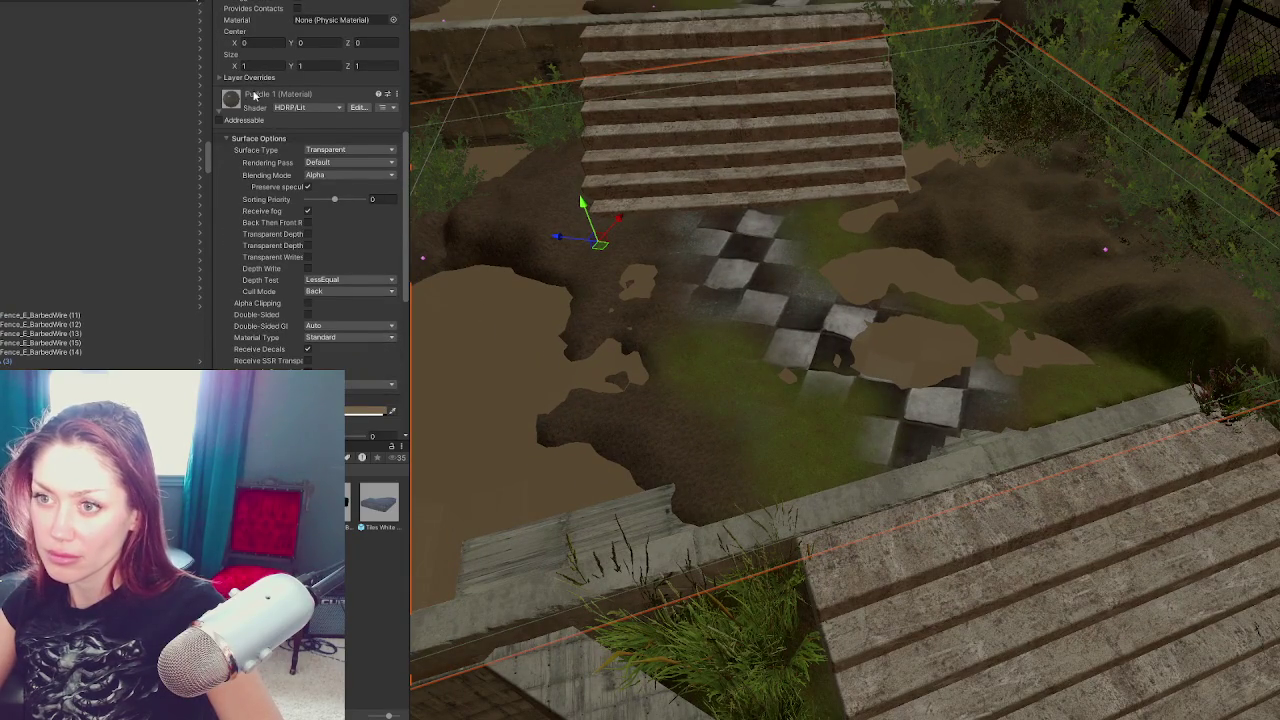
scroll(262, 105, "up", 5)
Reselect the Terrain and choose the Set Height tool, viewing the stair edge and barrier
left_click(708, 334)
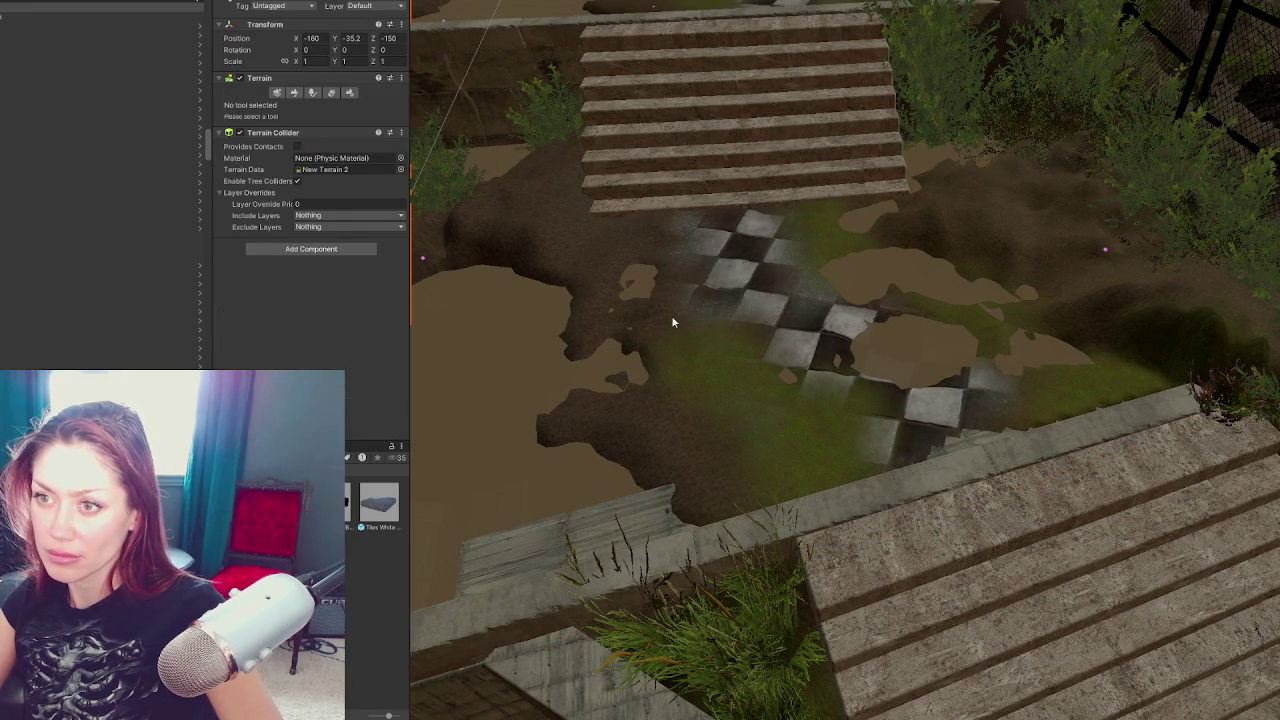
left_click(615, 320)
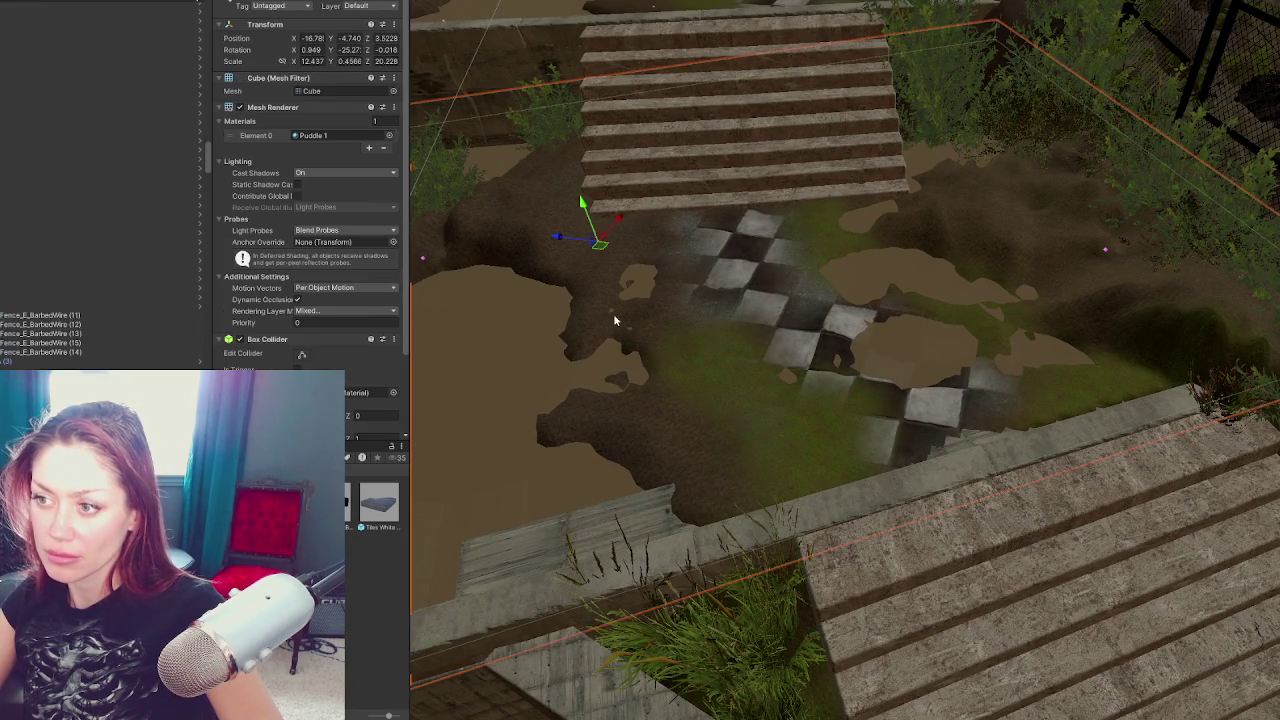
left_click(506, 225)
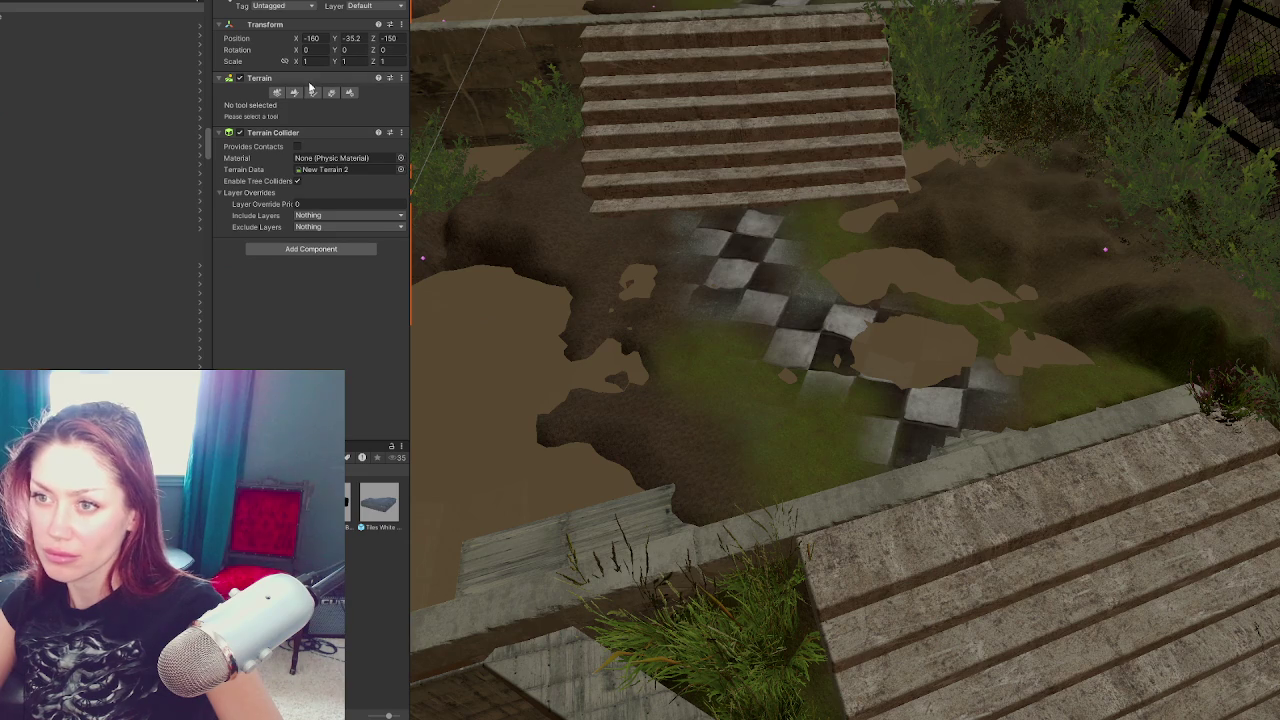
left_click(294, 92)
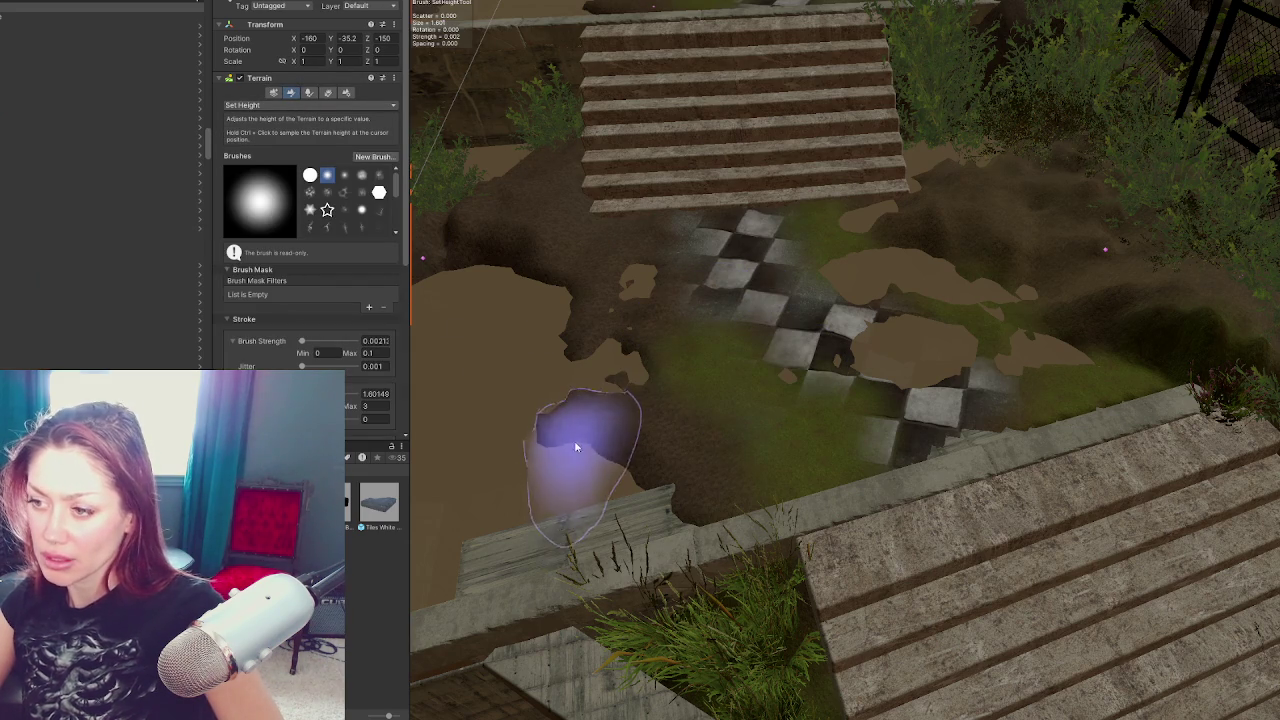
mouse_move(564, 540)
left_mouse_down()
mouse_move(863, 386)
mouse_move(771, 457)
left_mouse_up()
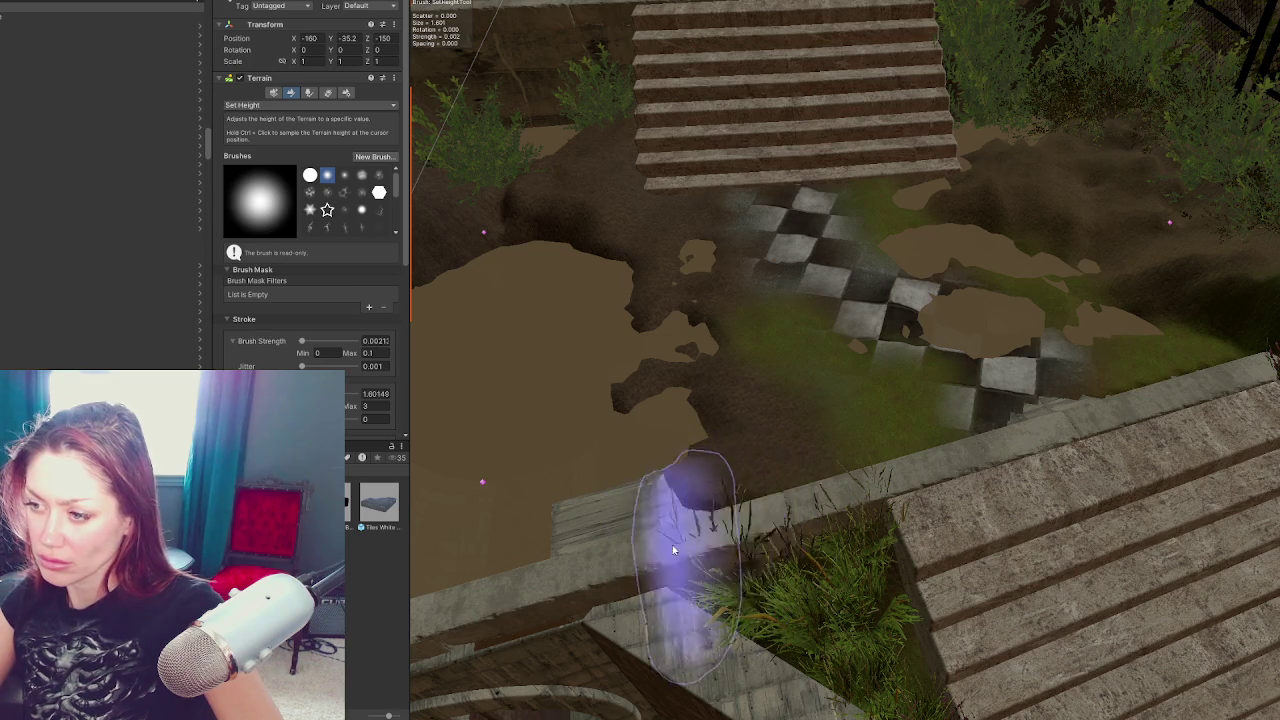
mouse_move(707, 440)
left_mouse_down()
mouse_move(966, 434)
mouse_move(771, 357)
left_mouse_up()
Lower the Barrier's Cube slightly along its Y axis
left_click(877, 366)
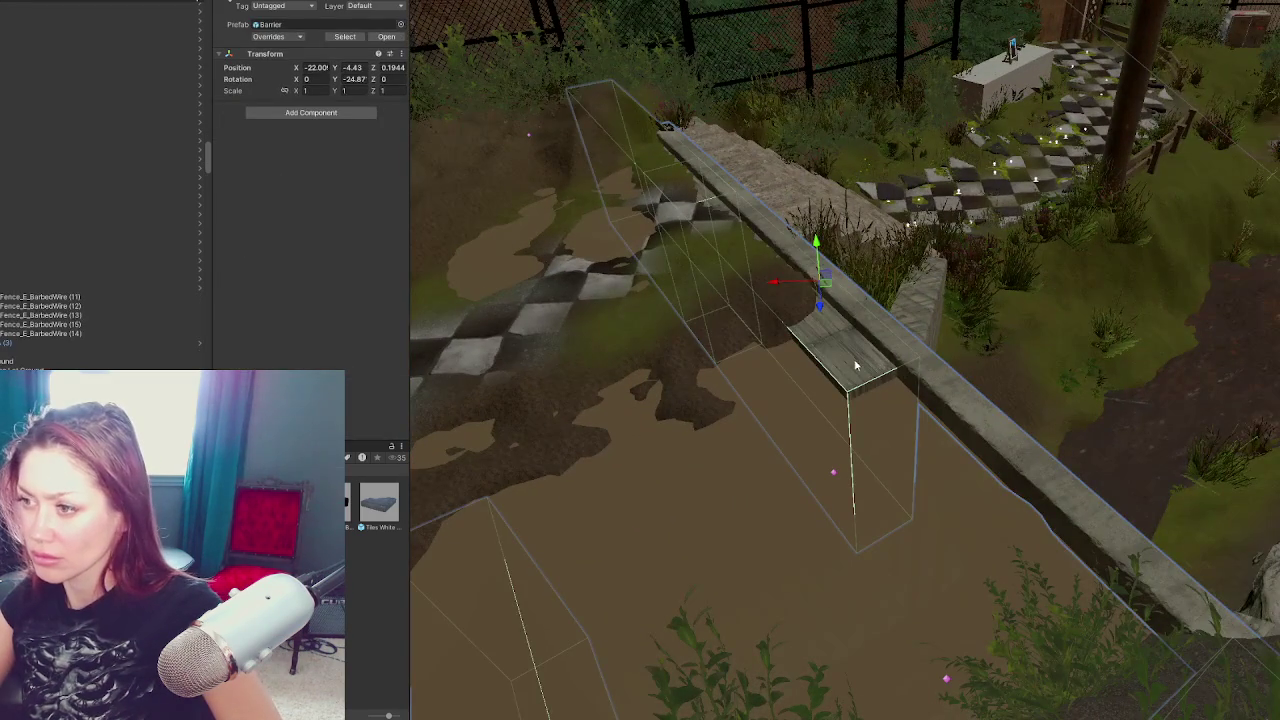
left_click(857, 366)
mouse_move(765, 300)
left_mouse_down()
mouse_move(740, 389)
mouse_move(573, 451)
left_mouse_up()
Select the Concrete_Block_B slab on the low wall and nudge it slightly along X
left_click(574, 450)
left_click(605, 434)
key("e")
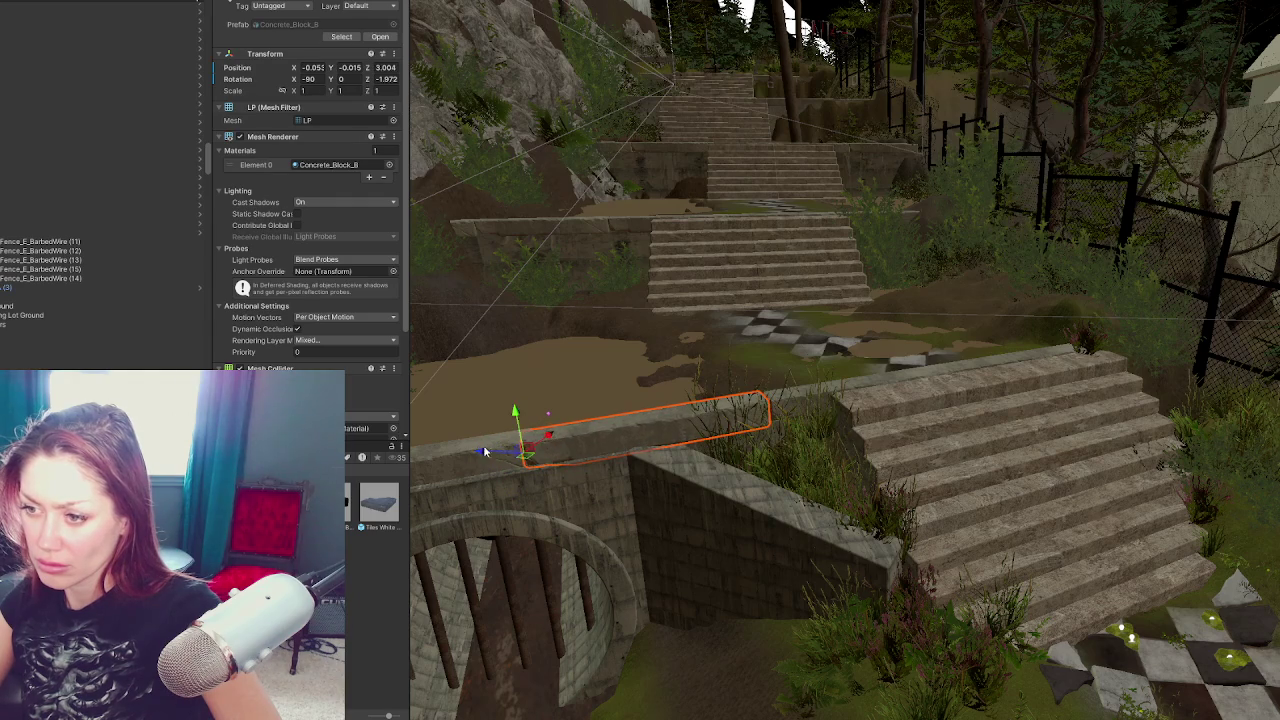
scroll(485, 453, "up", 3)
left_click(755, 495)
mouse_move(837, 514)
left_mouse_down()
mouse_move(880, 549)
mouse_move(751, 590)
left_mouse_up()
left_click(751, 589)
left_click_drag(849, 580, 1007, 626)
left_click_drag(627, 351, 628, 362)
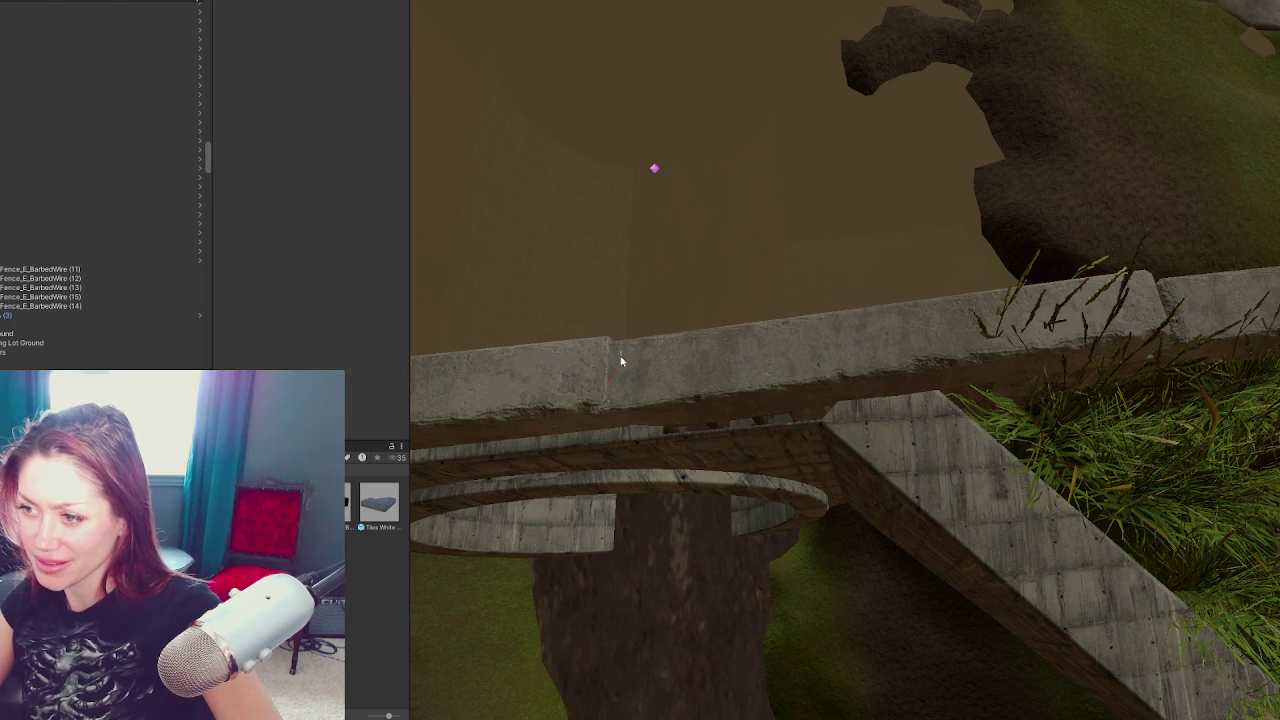
Slide and shift the concrete slab into line and tilt it to Z rotation 1.25
left_click(650, 371)
left_click(648, 369)
key("e")
mouse_move(568, 390)
left_mouse_down()
mouse_move(643, 366)
mouse_move(586, 386)
mouse_move(837, 360)
mouse_move(745, 450)
mouse_move(744, 392)
left_mouse_up()
left_click_drag(498, 390, 501, 396)
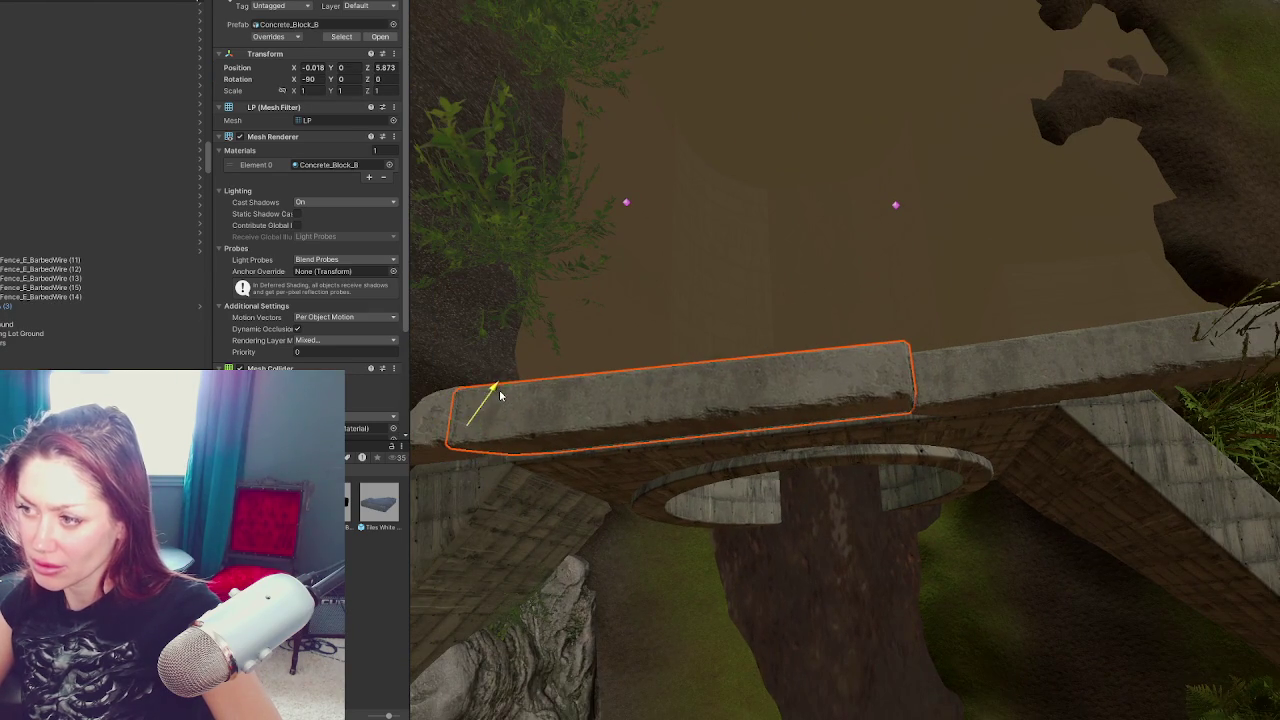
left_click_drag(502, 455, 505, 462)
scroll(693, 363, "up", 5)
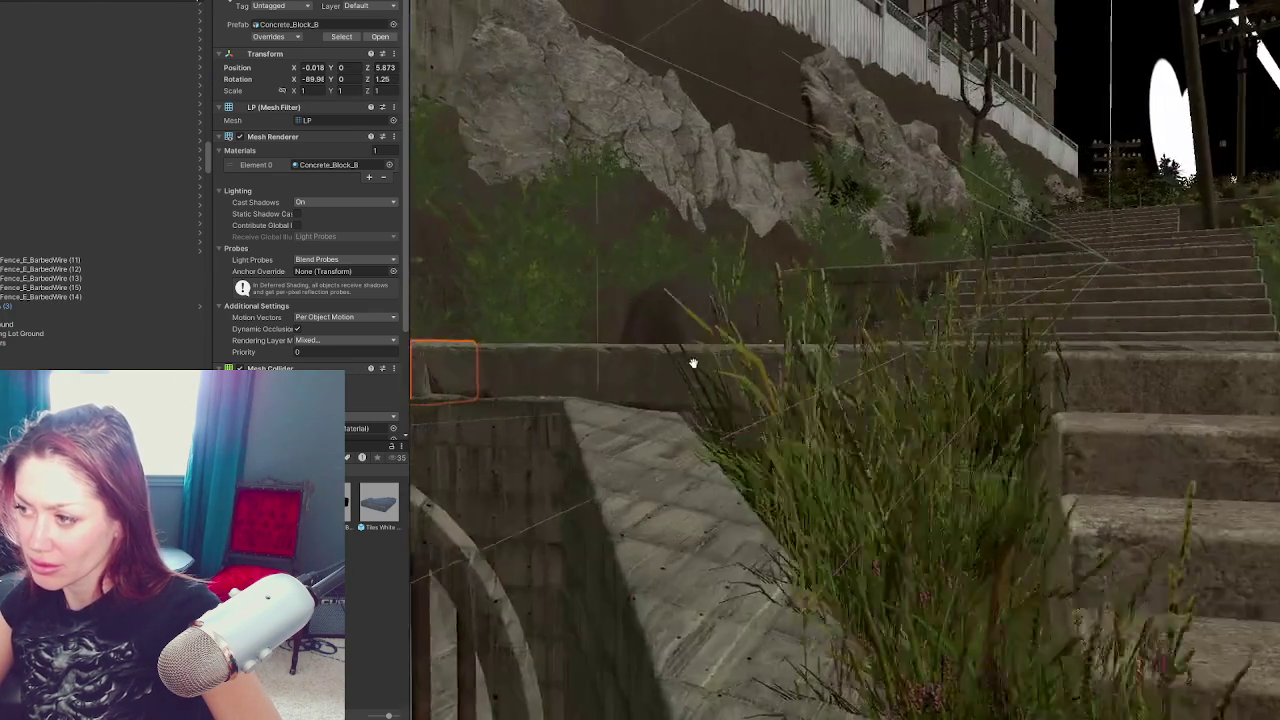
mouse_move(693, 363)
left_mouse_down()
mouse_move(886, 443)
mouse_move(874, 349)
mouse_move(834, 325)
mouse_move(1033, 462)
mouse_move(837, 366)
mouse_move(898, 321)
mouse_move(600, 378)
left_mouse_up()
left_click(1033, 462)
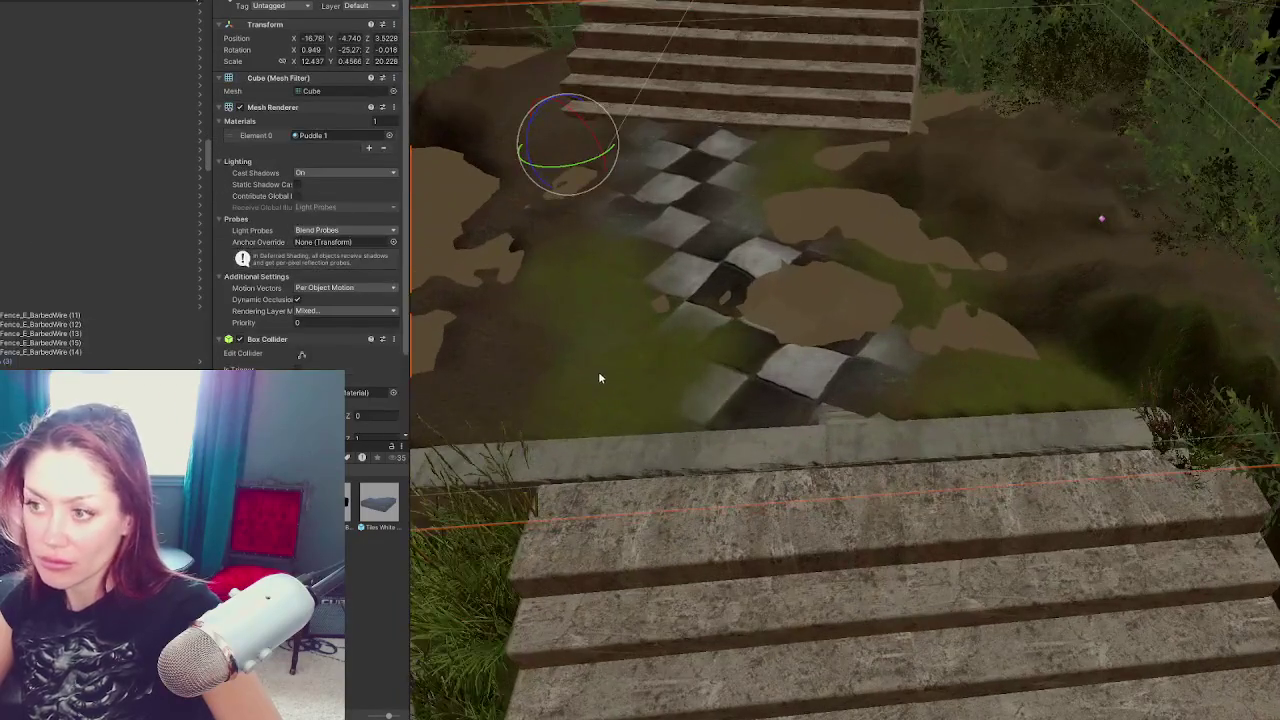
With Set Height, flatten the ground over the tiles, near the stair edge and the dark mound
left_click(1153, 327)
left_click(290, 92)
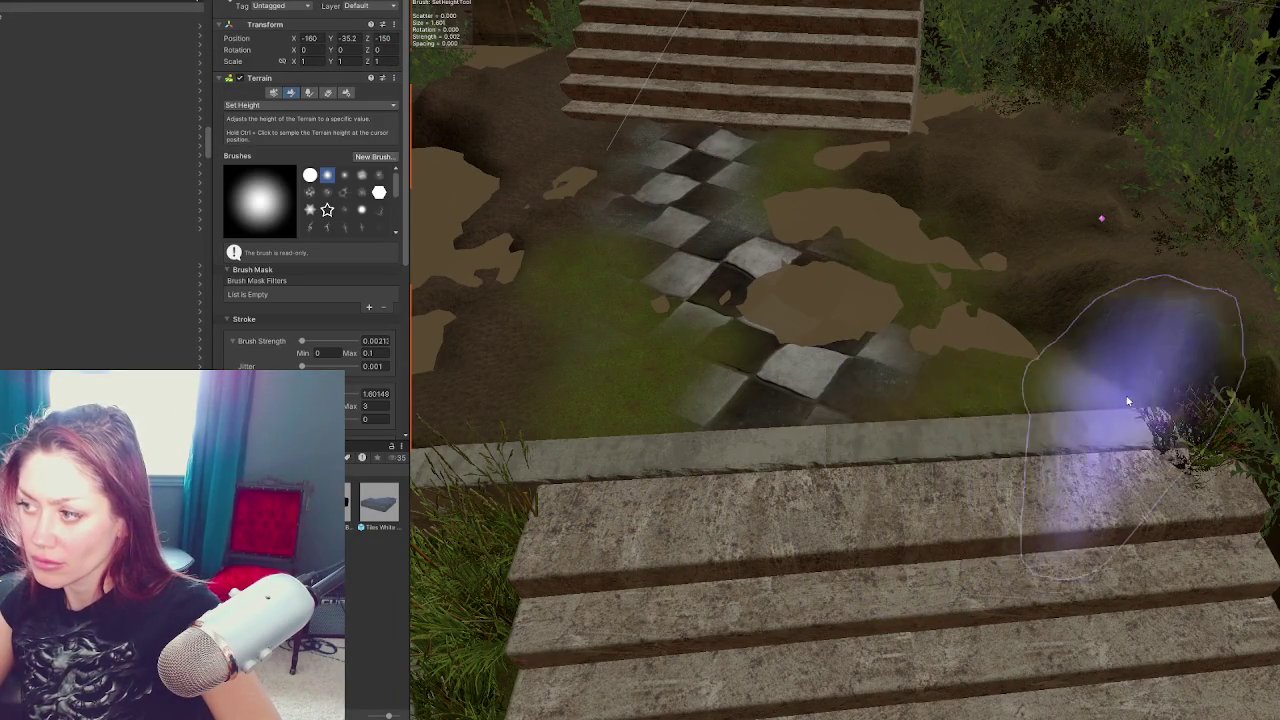
mouse_move(759, 348)
left_mouse_down()
mouse_move(766, 288)
mouse_move(814, 320)
mouse_move(725, 274)
mouse_move(685, 290)
mouse_move(663, 137)
mouse_move(749, 137)
mouse_move(823, 309)
mouse_move(672, 395)
left_mouse_up()
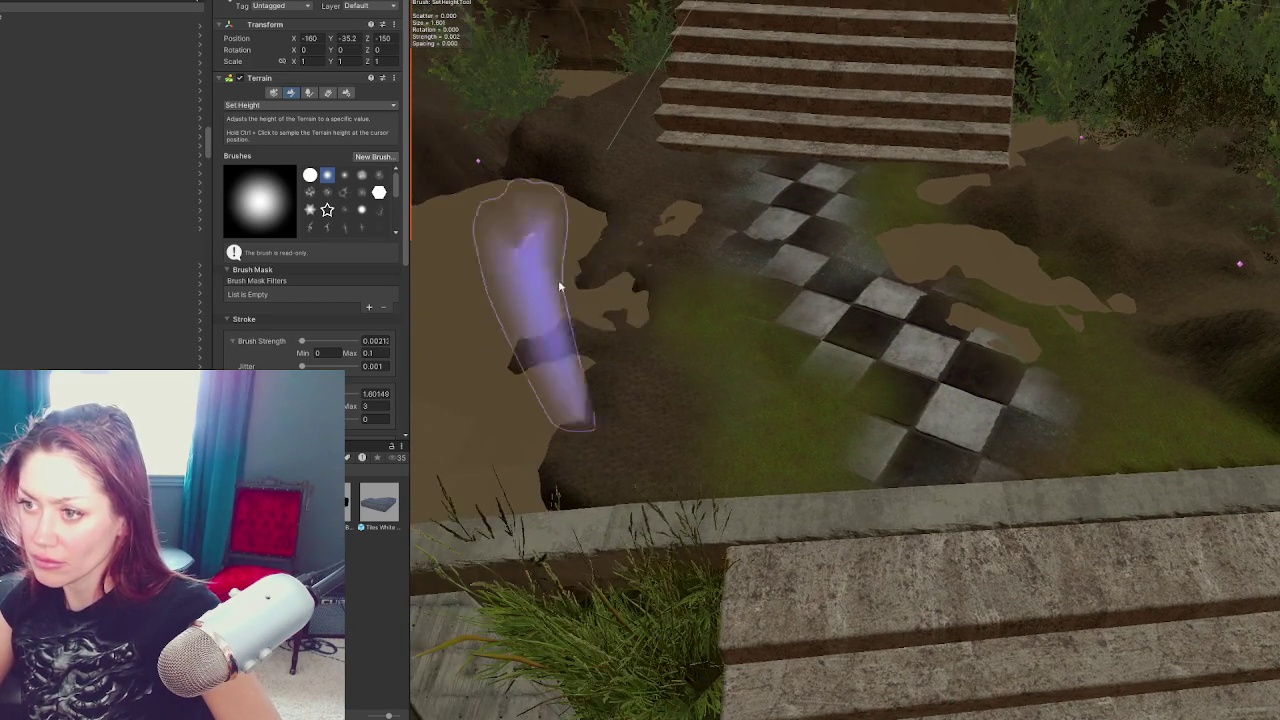
left_click_drag(700, 466, 609, 436)
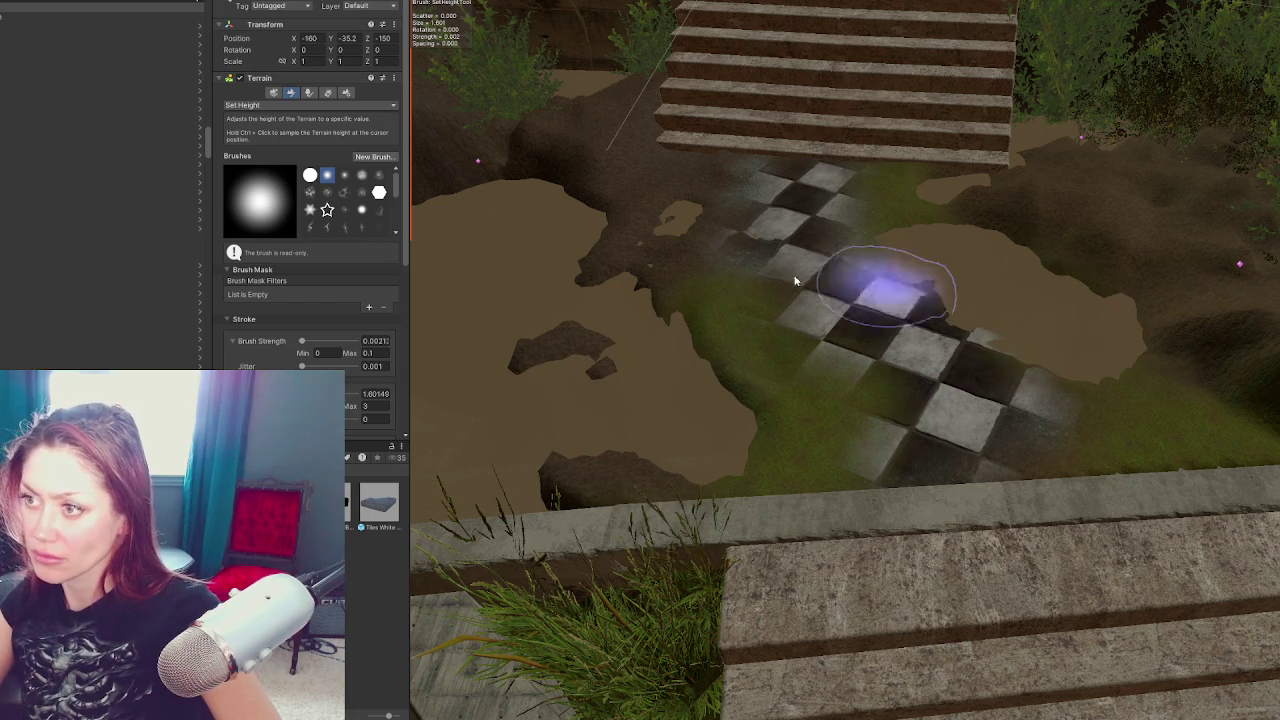
mouse_move(602, 264)
left_mouse_down()
mouse_move(766, 289)
mouse_move(694, 297)
mouse_move(820, 277)
mouse_move(685, 264)
mouse_move(714, 286)
mouse_move(671, 300)
mouse_move(655, 252)
left_mouse_up()
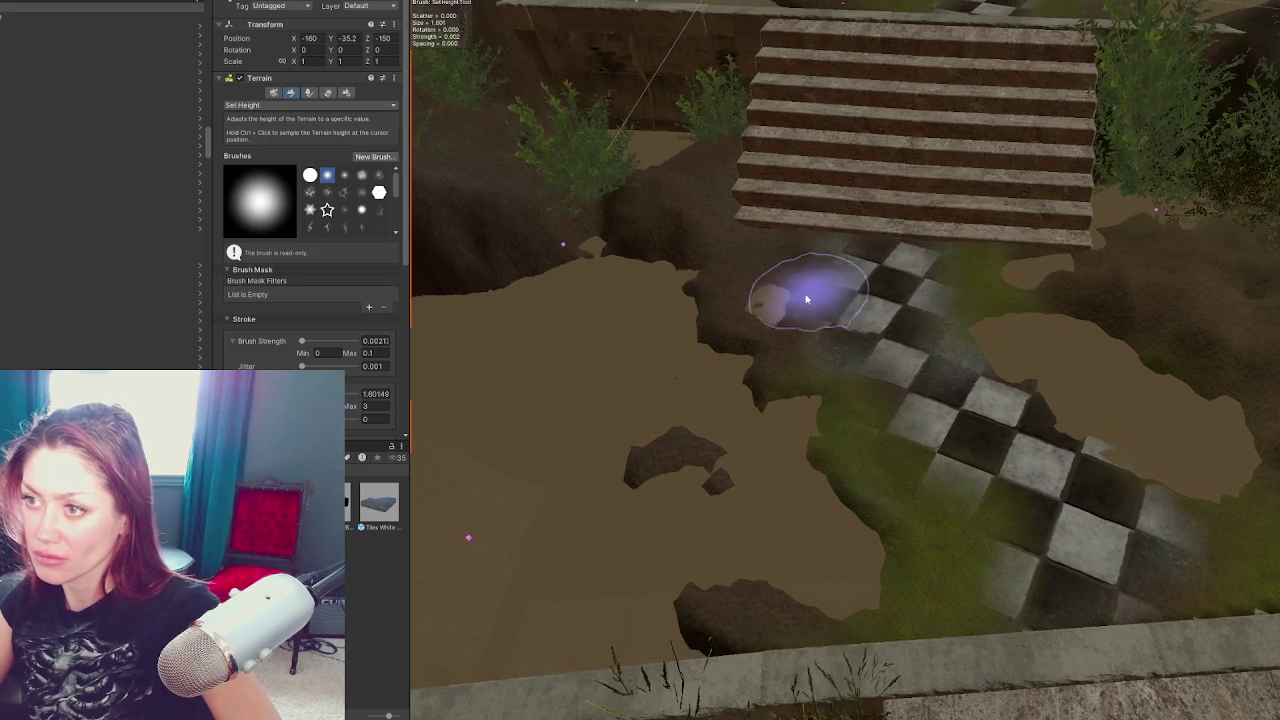
Orbit and fly the view around the wall to re-centre it on the checkered path
mouse_move(729, 257)
left_mouse_down()
mouse_move(814, 257)
mouse_move(757, 200)
left_mouse_up()
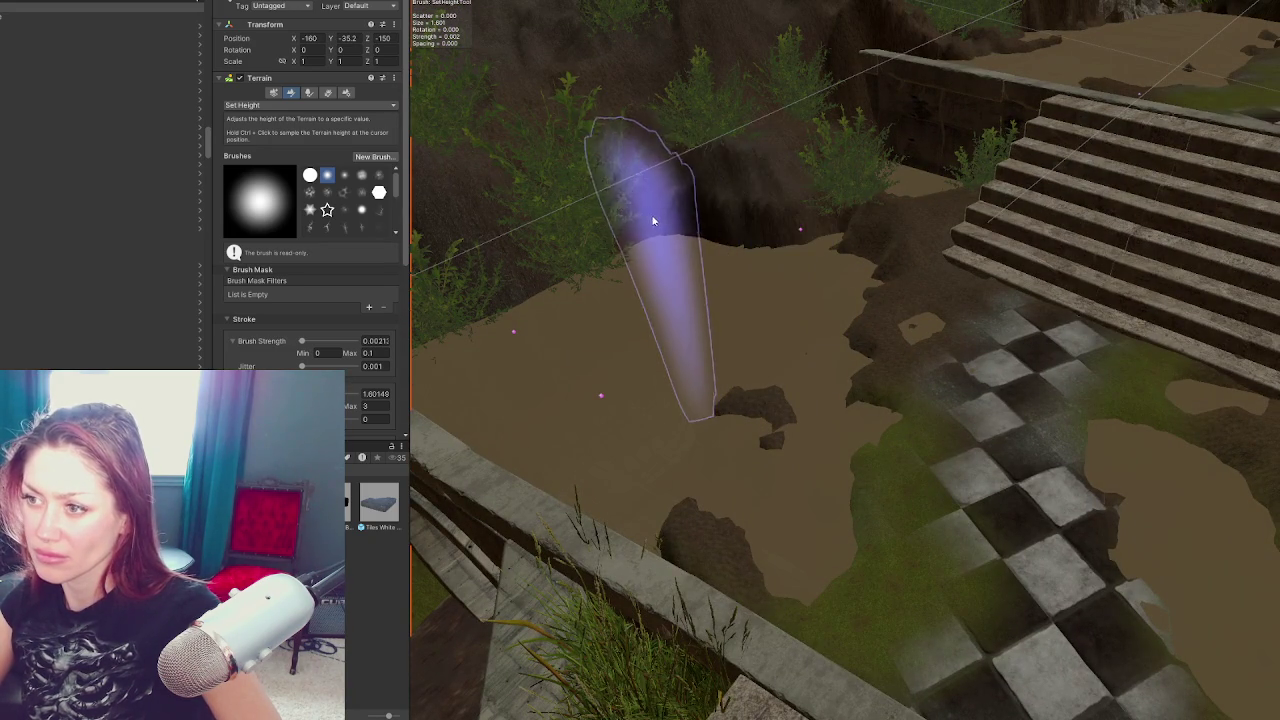
left_click_drag(657, 191, 733, 257)
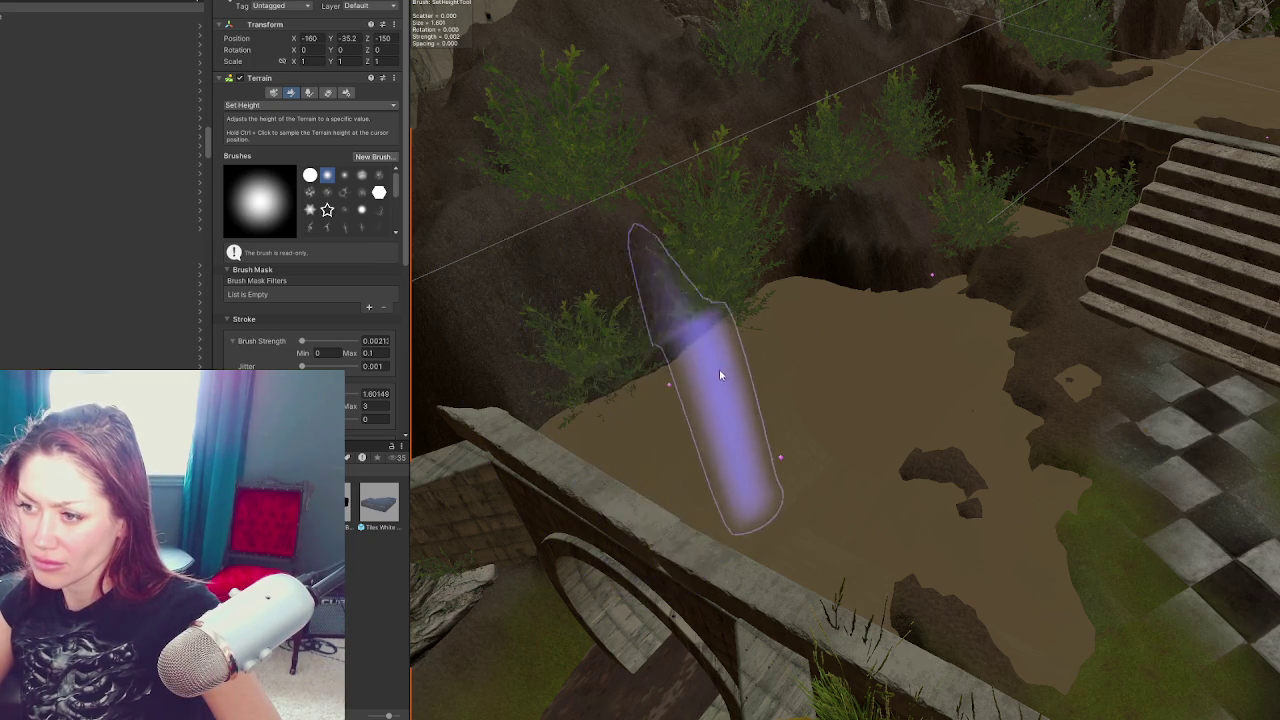
mouse_move(680, 400)
left_mouse_down()
mouse_move(778, 359)
mouse_move(633, 424)
left_mouse_up()
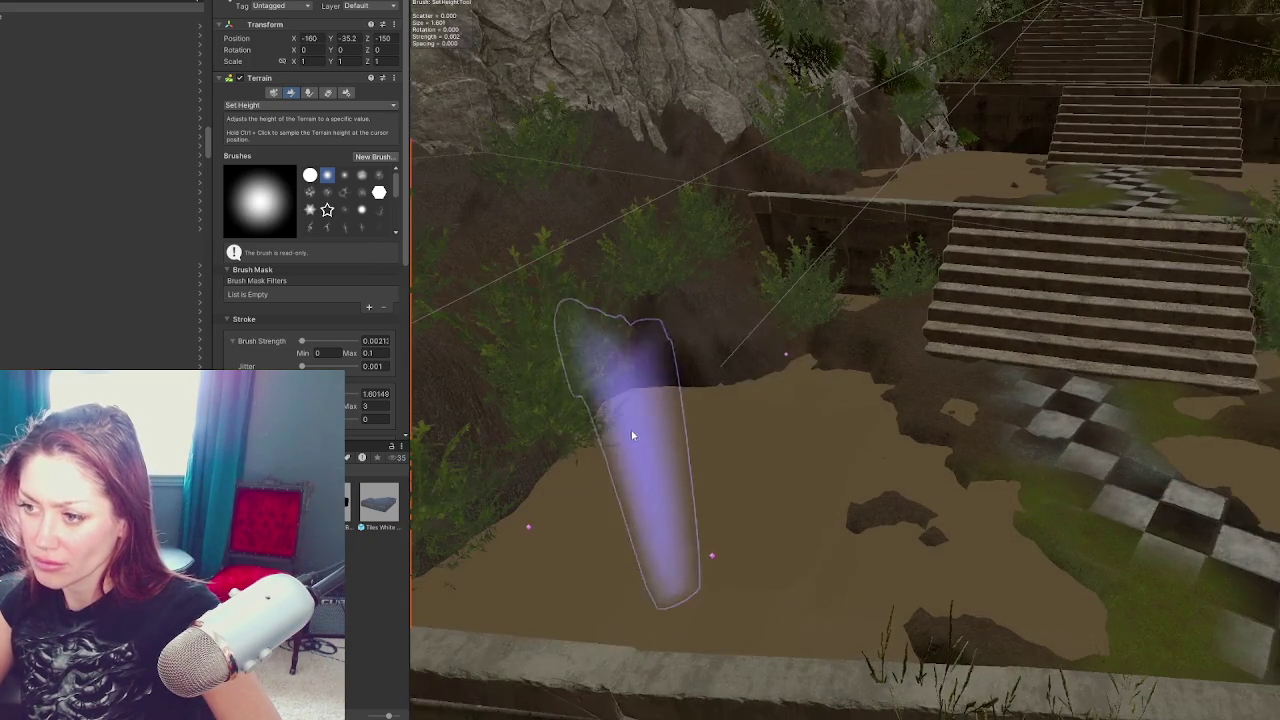
mouse_move(564, 552)
left_mouse_down()
mouse_move(841, 247)
mouse_move(886, 243)
mouse_move(909, 105)
left_mouse_up()
mouse_move(730, 540)
left_mouse_down()
mouse_move(829, 529)
mouse_move(894, 414)
mouse_move(657, 514)
mouse_move(755, 491)
mouse_move(757, 373)
left_mouse_up()
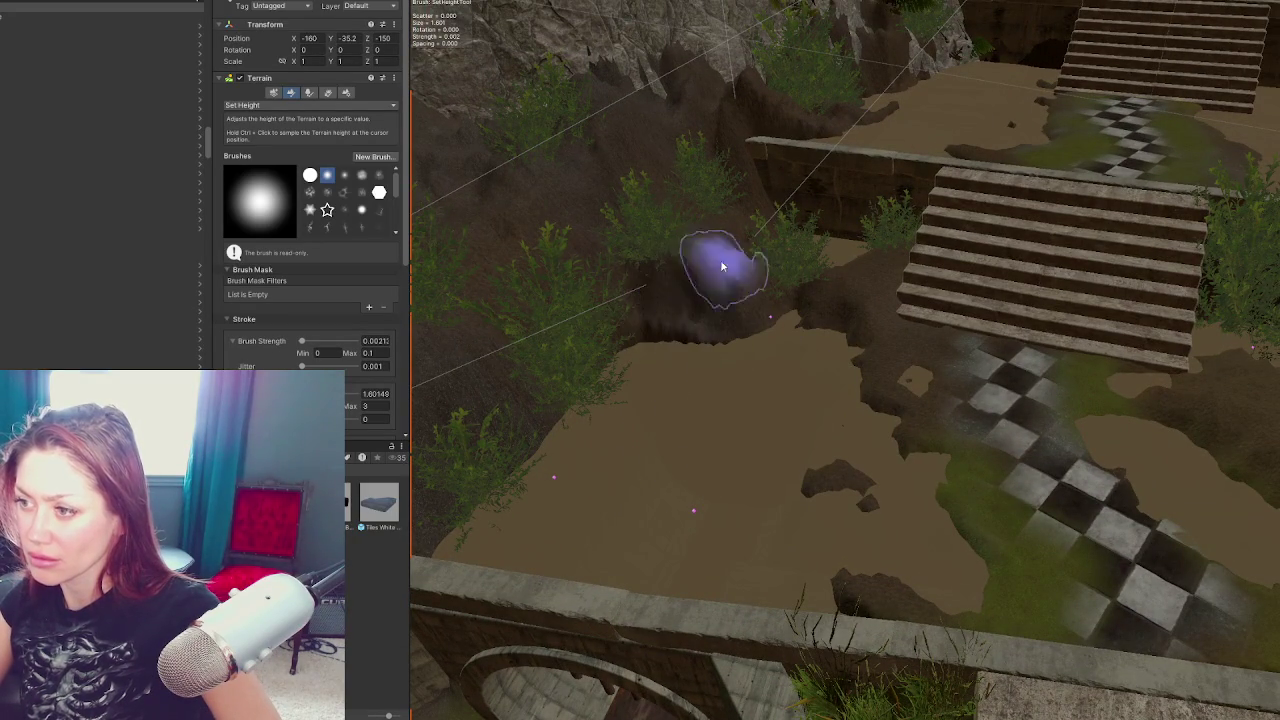
mouse_move(943, 414)
left_mouse_down()
mouse_move(868, 340)
mouse_move(800, 470)
left_mouse_up()
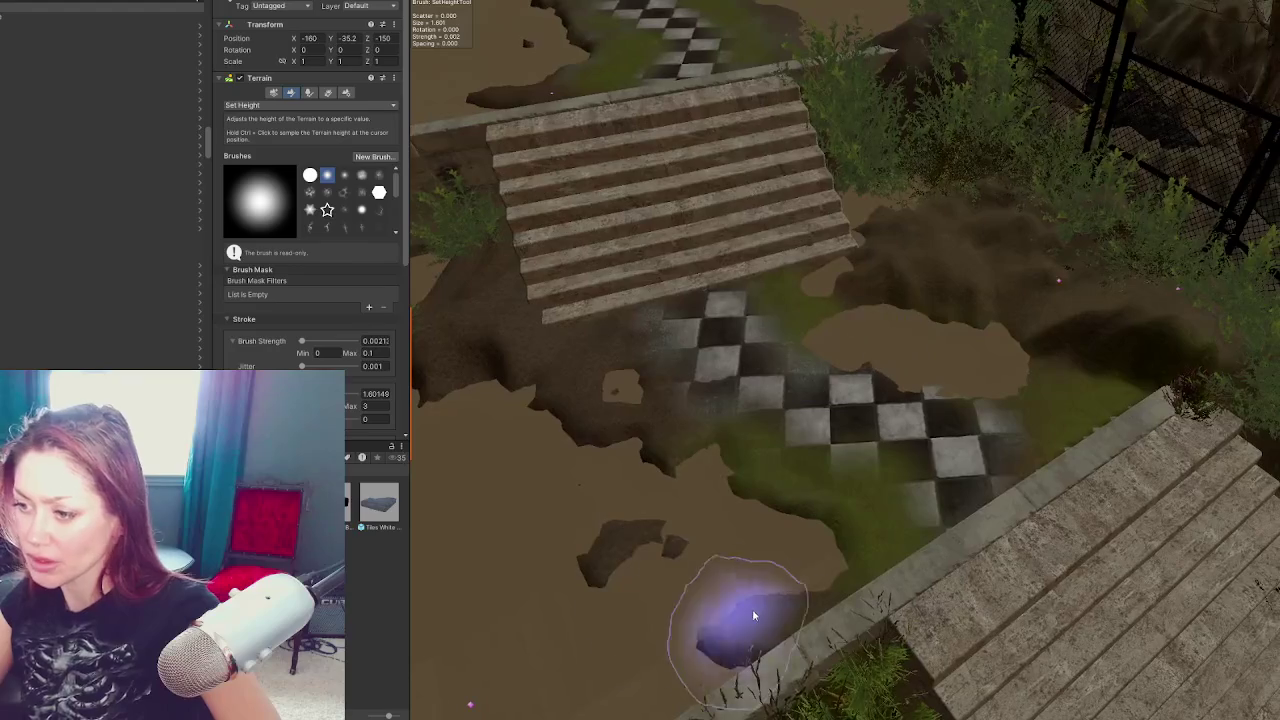
left_click_drag(510, 328, 594, 371)
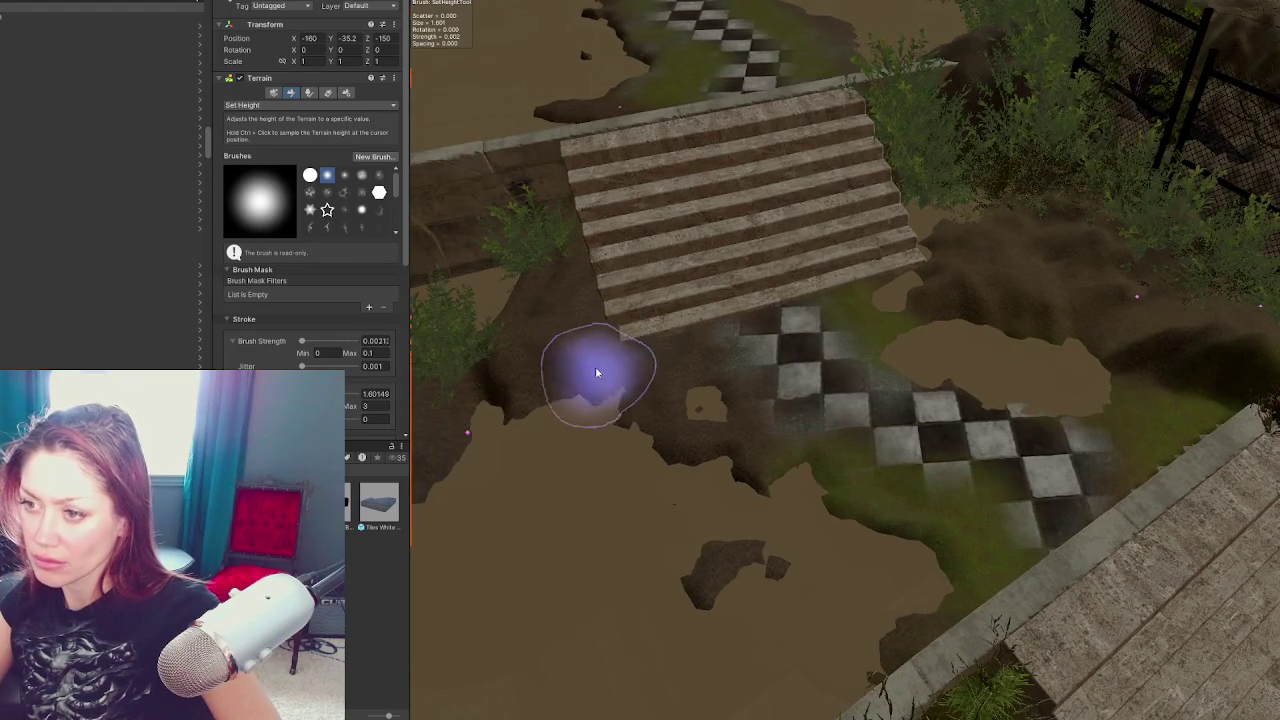
mouse_move(737, 371)
left_mouse_down()
mouse_move(672, 362)
mouse_move(800, 343)
mouse_move(870, 313)
left_mouse_up()
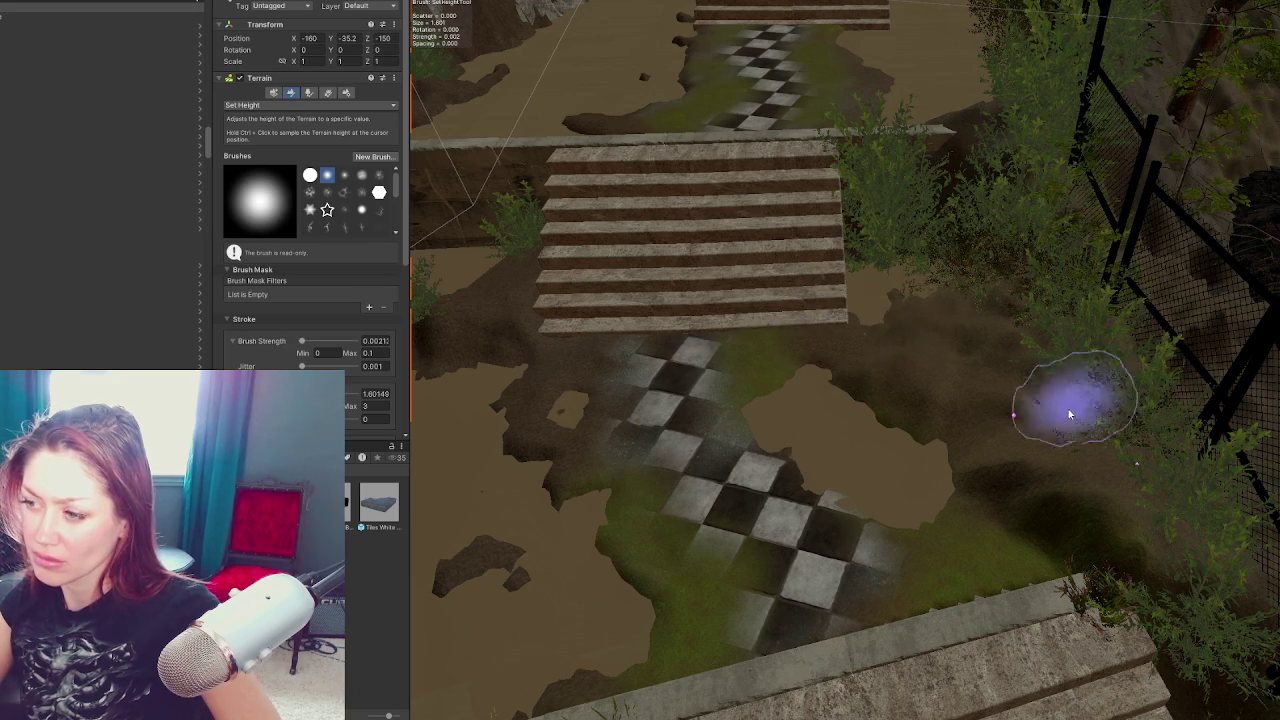
left_click_drag(871, 428, 920, 294)
Paint Grass_B over the lower tiles, left of the path, and dirt right of the stairs
left_click(287, 105)
left_click(283, 229)
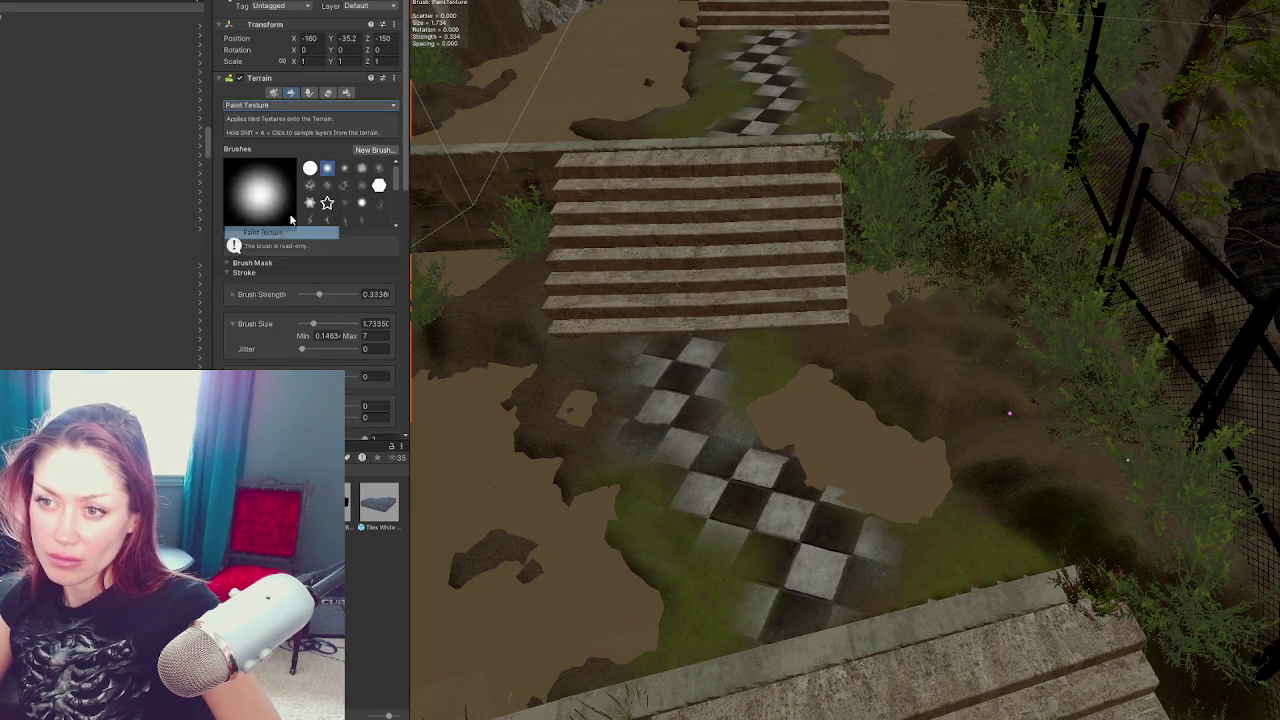
scroll(283, 229, "down", 8)
mouse_move(867, 582)
left_mouse_down()
mouse_move(846, 530)
mouse_move(755, 414)
left_mouse_up()
left_click_drag(625, 466, 598, 350)
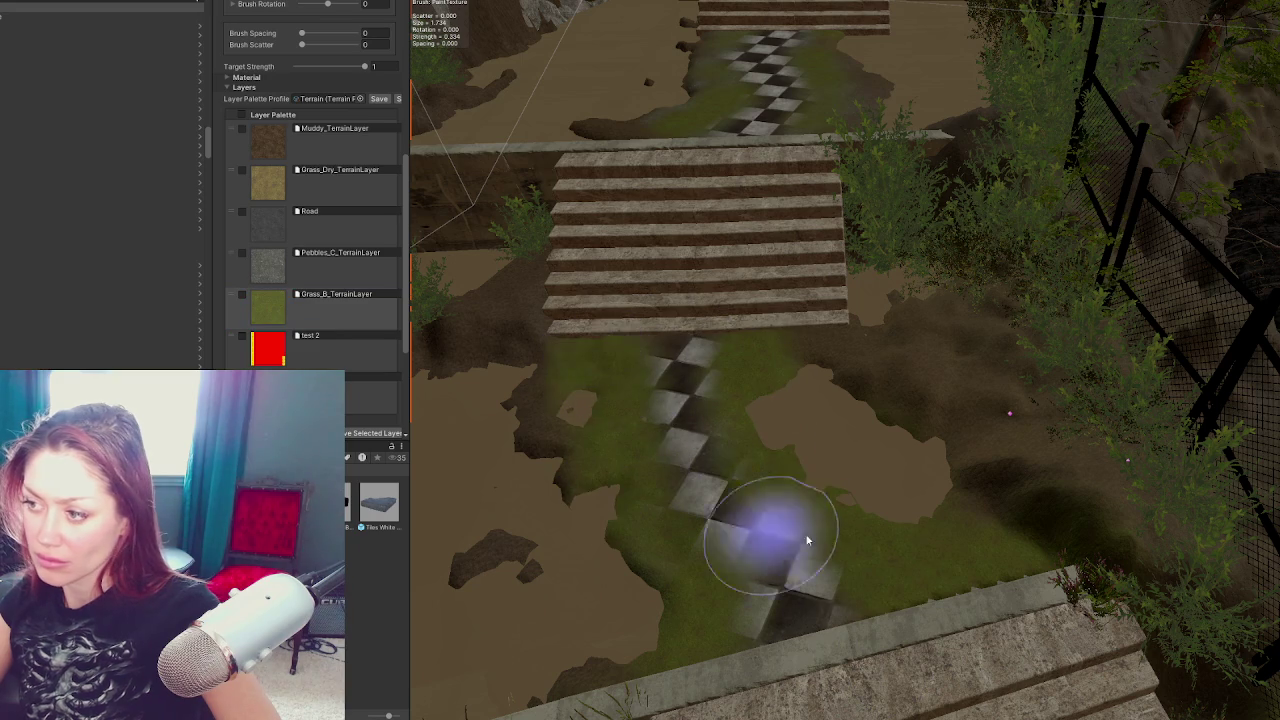
mouse_move(1104, 445)
left_mouse_down()
mouse_move(1057, 323)
mouse_move(946, 334)
mouse_move(1051, 434)
left_mouse_up()
scroll(510, 358, "down", 2)
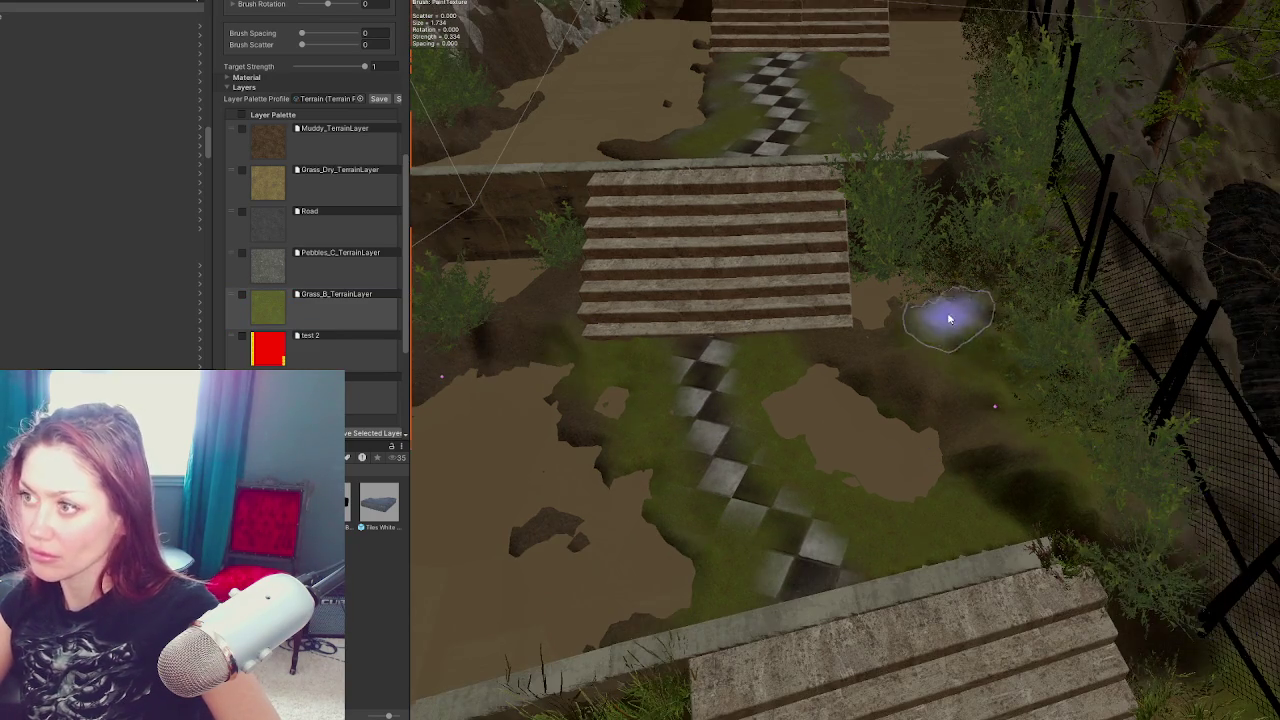
scroll(943, 314, "up", 1)
Paint checker tiles back over the grassy patch between the stair flights
mouse_move(733, 401)
left_mouse_down()
mouse_move(706, 363)
mouse_move(700, 429)
mouse_move(804, 510)
mouse_move(828, 551)
left_mouse_up()
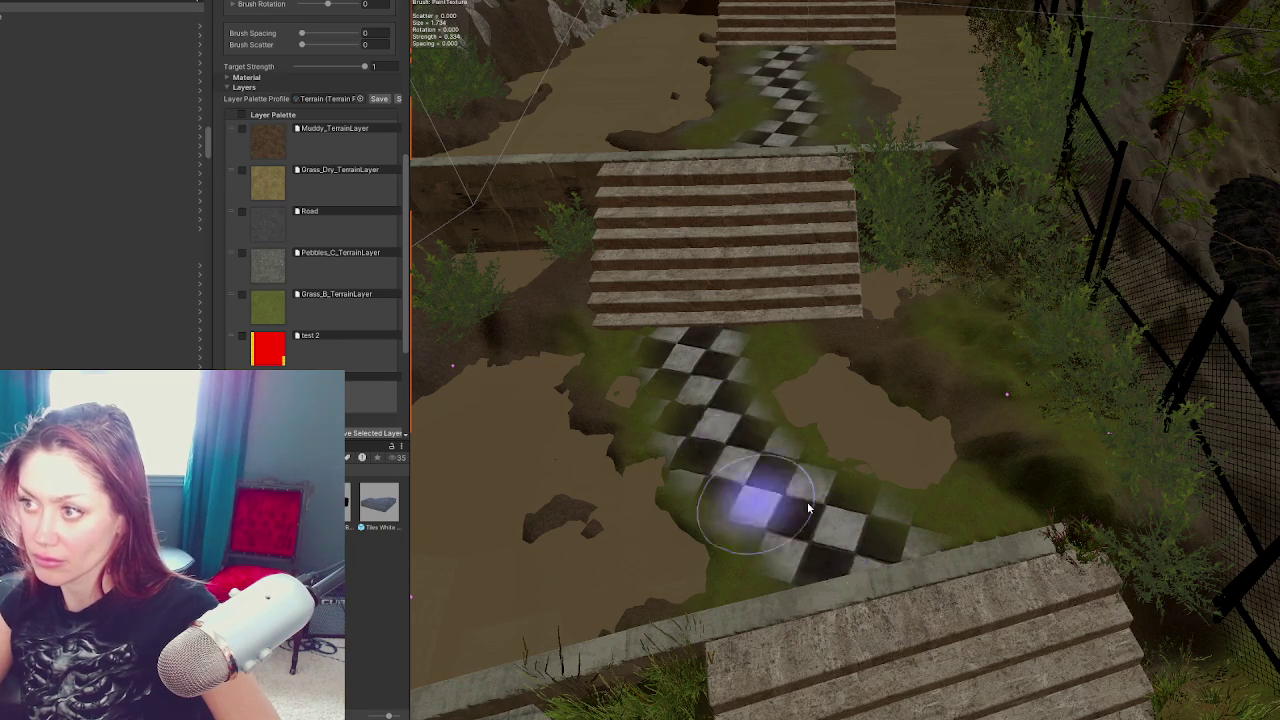
scroll(748, 508, "down", 5)
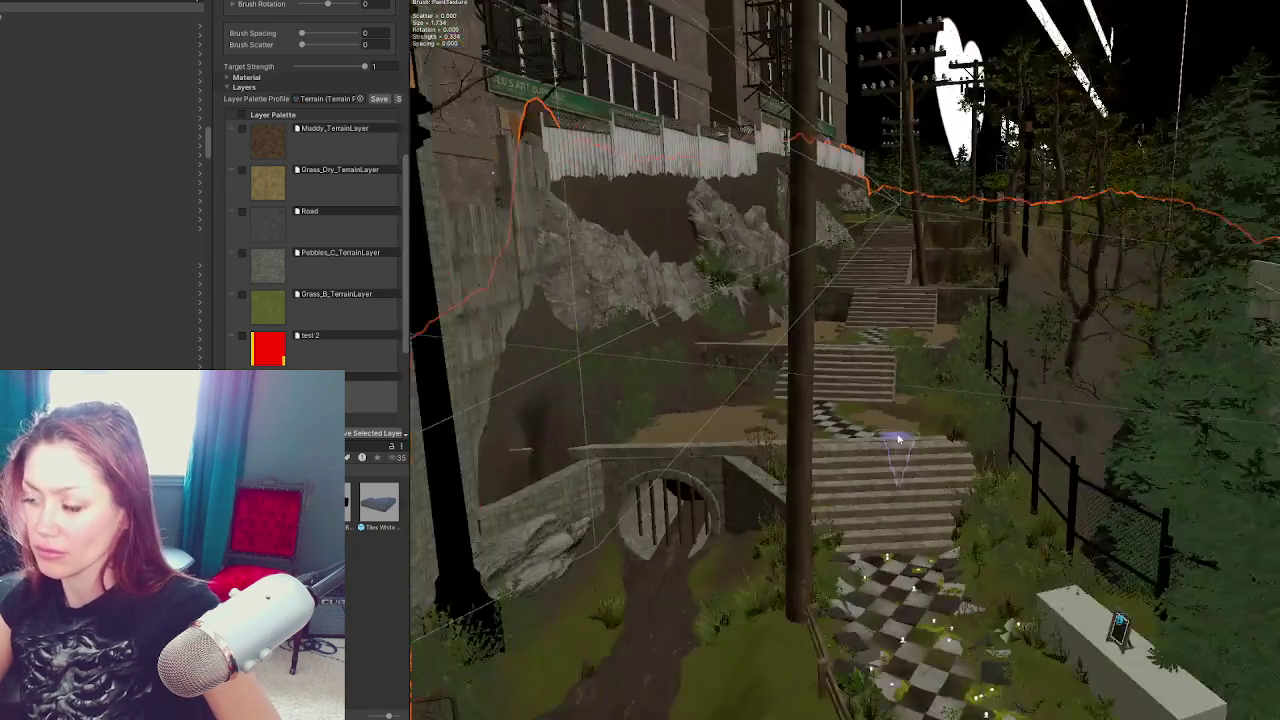
mouse_move(898, 438)
left_mouse_down()
mouse_move(860, 430)
mouse_move(900, 470)
mouse_move(978, 450)
mouse_move(889, 312)
mouse_move(836, 408)
left_mouse_up()
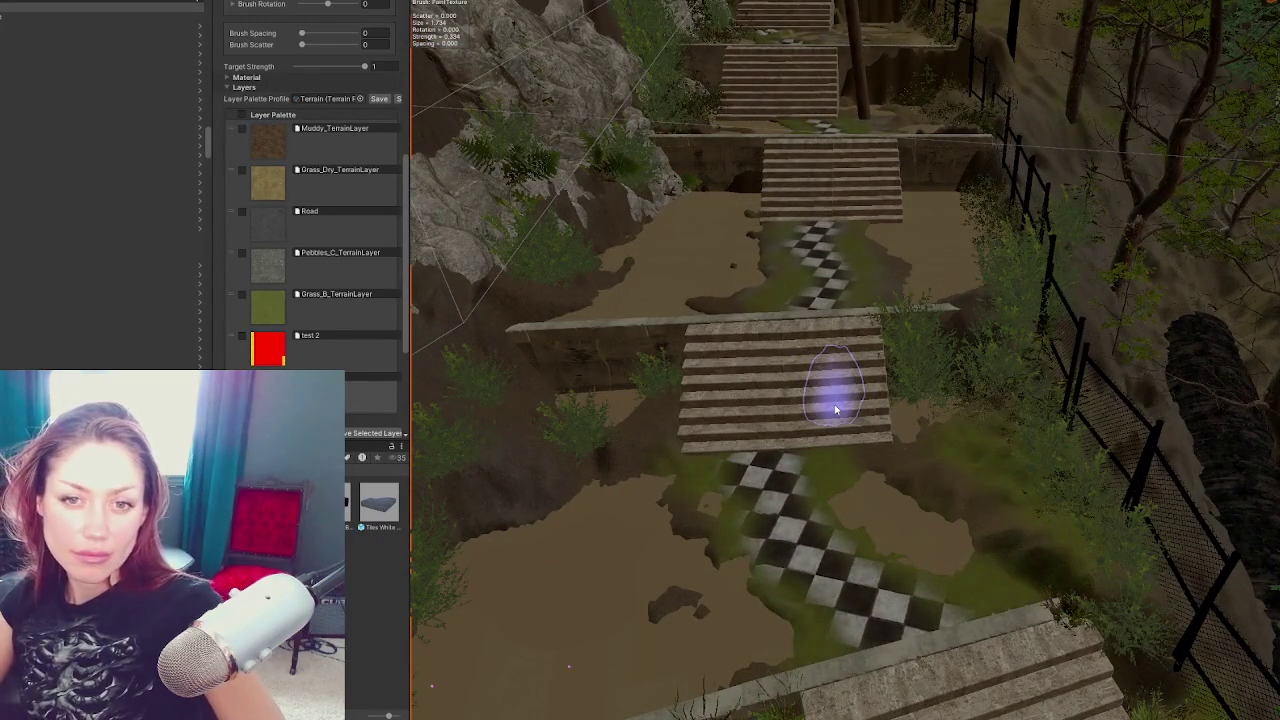
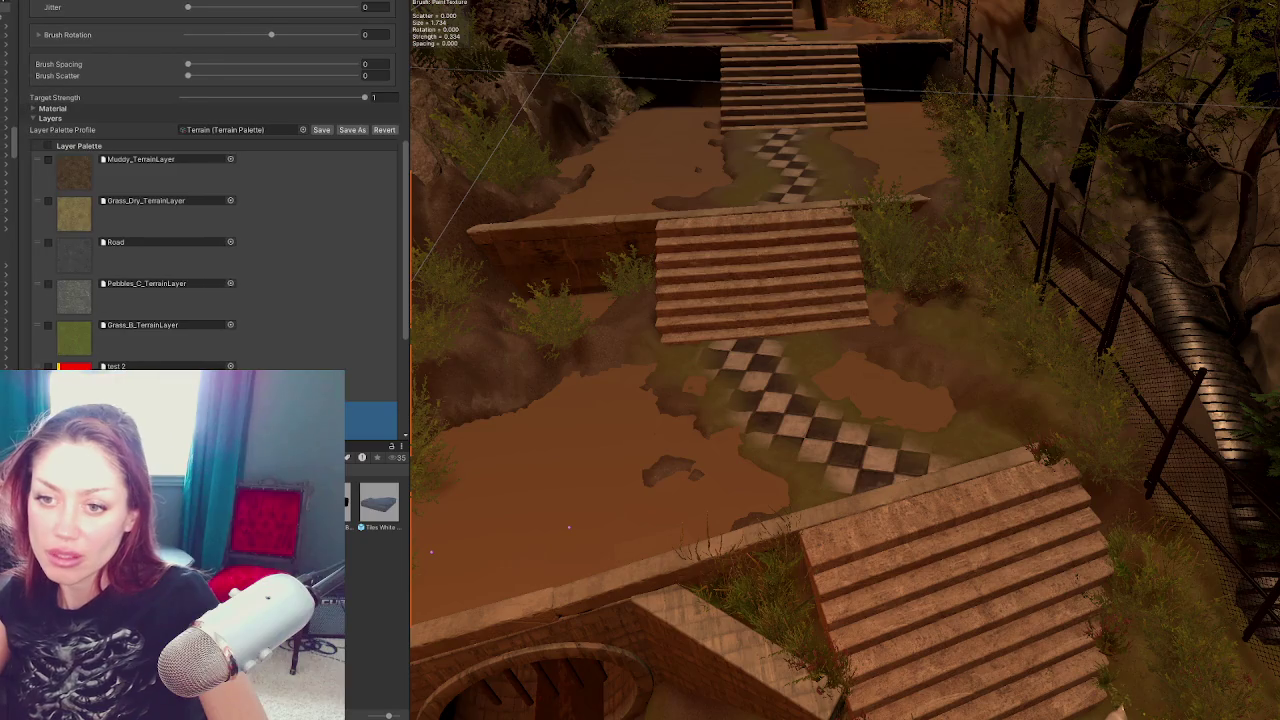
Widen the Scene view, leave the terrain tool, and reselect the terrain object
left_click_drag(408, 388, 168, 388)
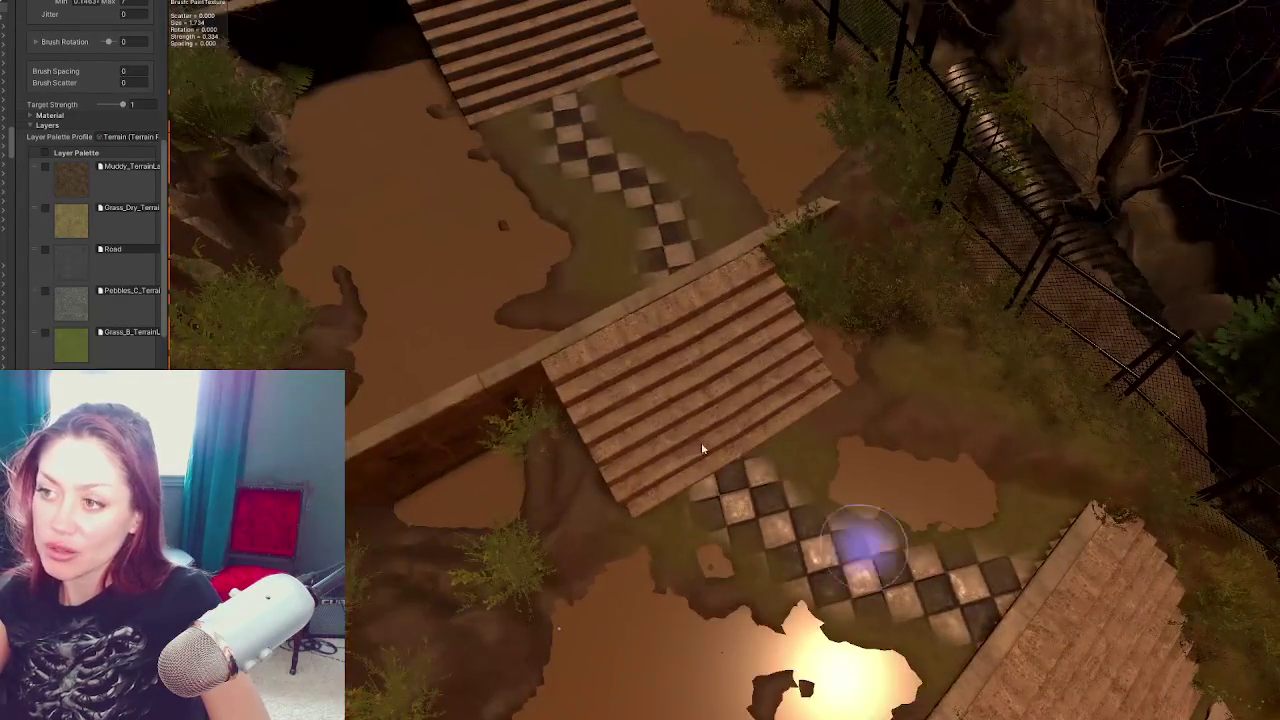
scroll(585, 18, "down", 10)
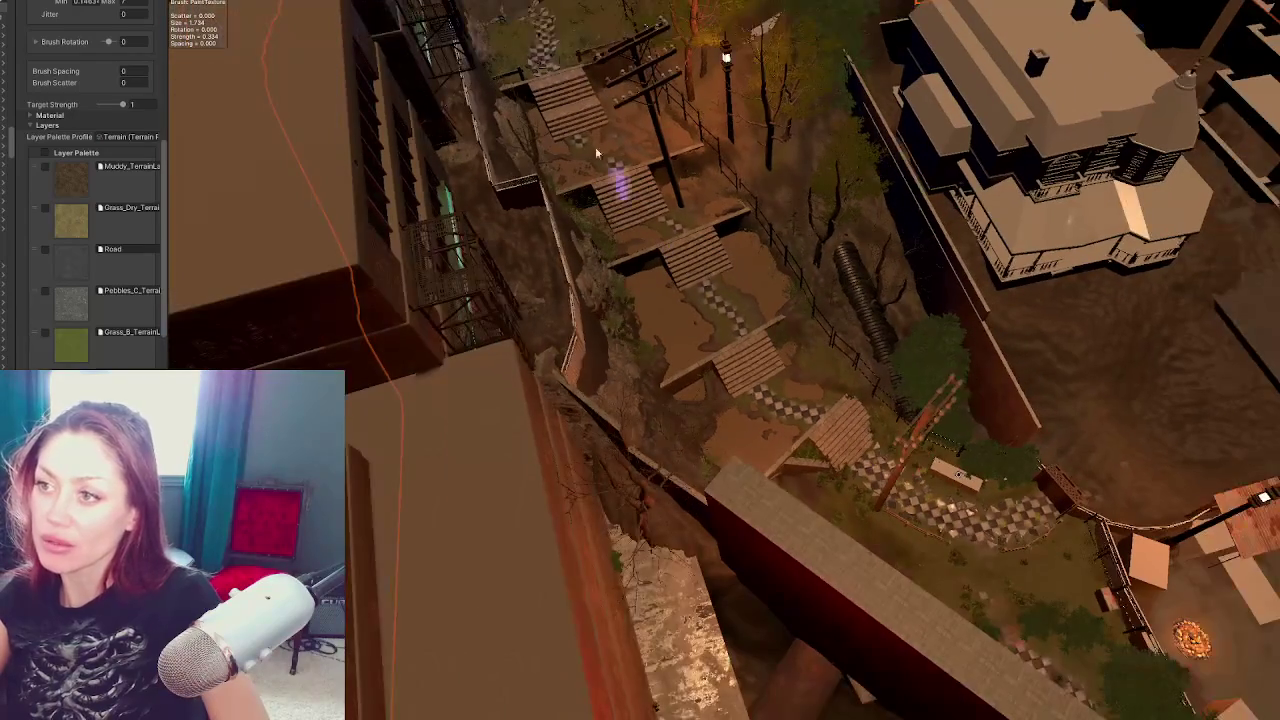
scroll(1010, 490, "up", 10)
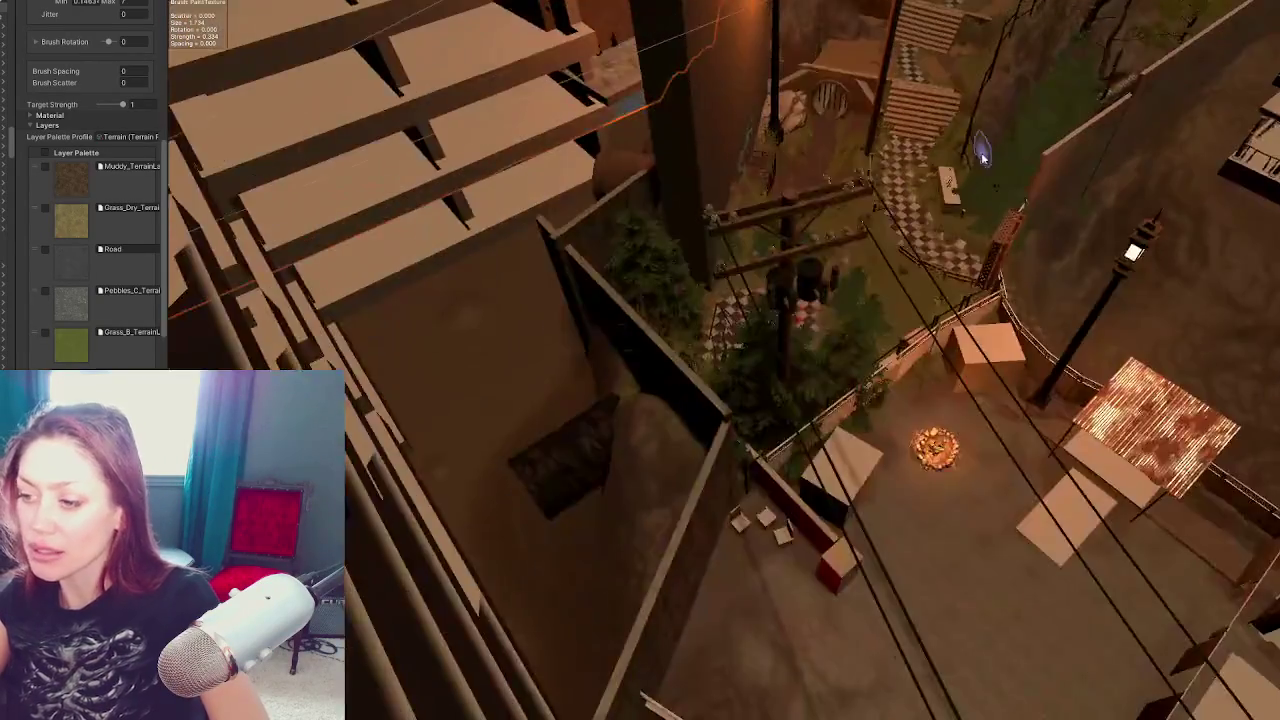
scroll(1056, 298, "down", 5)
scroll(908, 251, "up", 8)
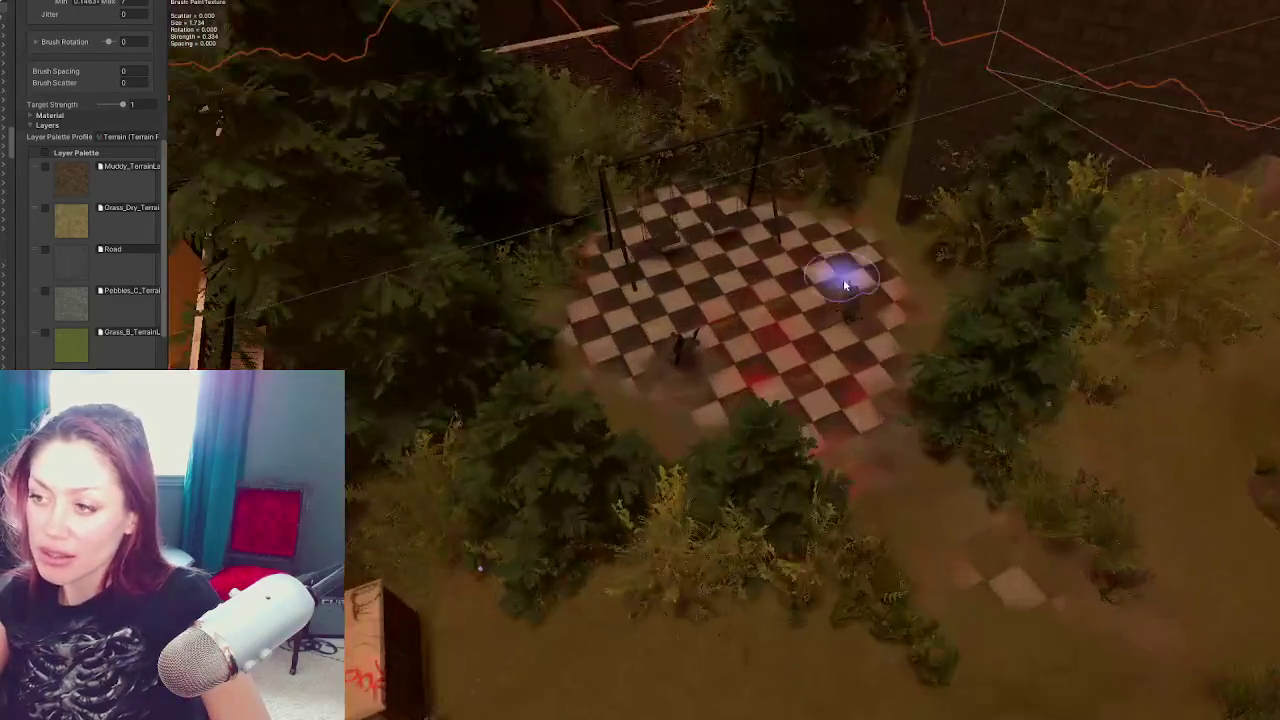
scroll(792, 340, "down", 4)
scroll(671, 343, "up", 3)
key("w")
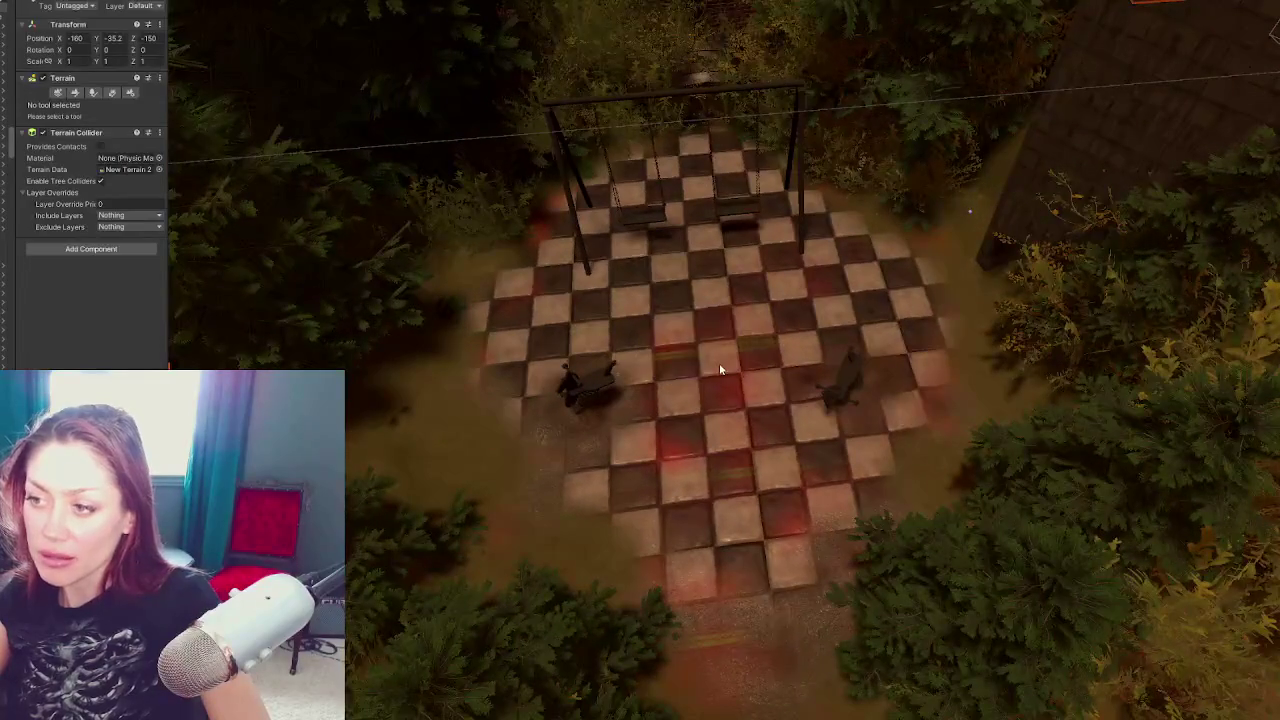
left_click(388, 463)
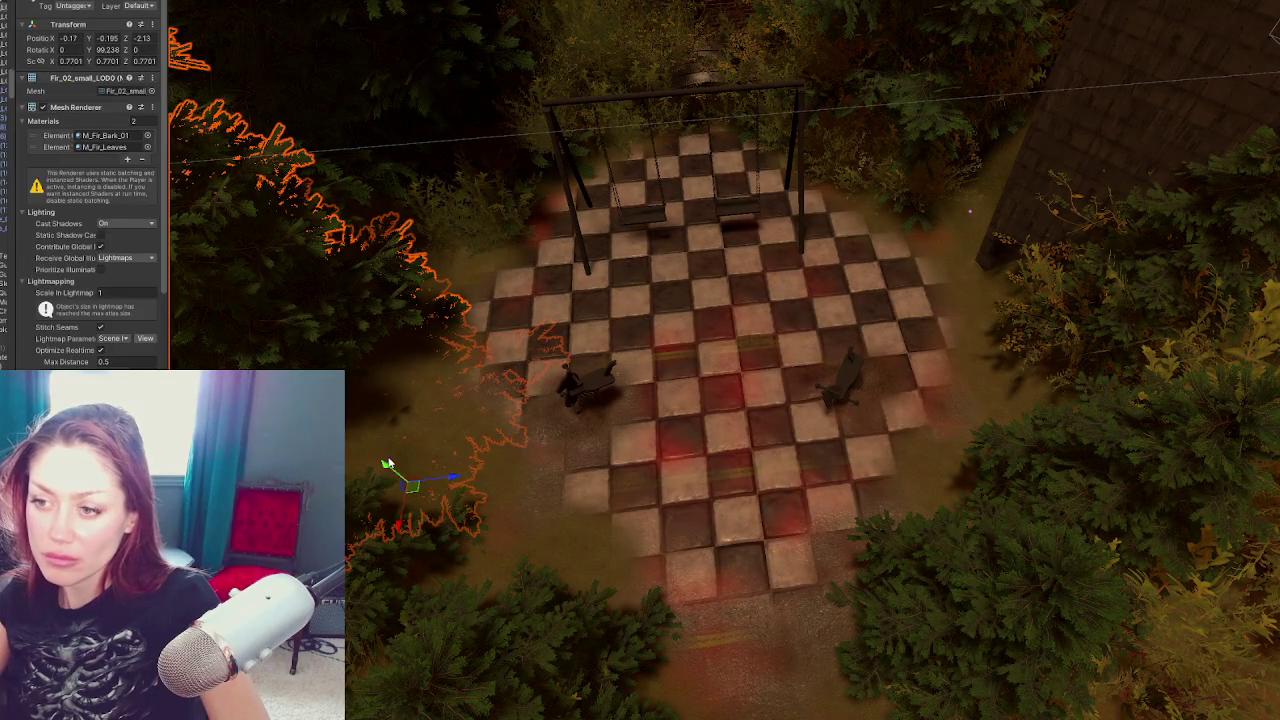
left_click(533, 511)
Brush the Tiles 1 checker texture over the red-tinted patches around the swings
left_click(75, 92)
scroll(92, 200, "down", 5)
mouse_move(775, 455)
left_mouse_down()
mouse_move(672, 443)
mouse_move(814, 329)
mouse_move(514, 286)
mouse_move(618, 197)
mouse_move(677, 580)
mouse_move(849, 363)
mouse_move(771, 371)
mouse_move(733, 170)
mouse_move(694, 129)
mouse_move(586, 491)
mouse_move(843, 429)
mouse_move(928, 362)
mouse_move(486, 354)
mouse_move(451, 271)
mouse_move(766, 120)
mouse_move(517, 196)
mouse_move(410, 440)
mouse_move(728, 553)
left_mouse_up()
scroll(766, 243, "down", 5)
Extend the Tiles 1 checker paint out to the playground's bushy edges
scroll(775, 315, "up", 3)
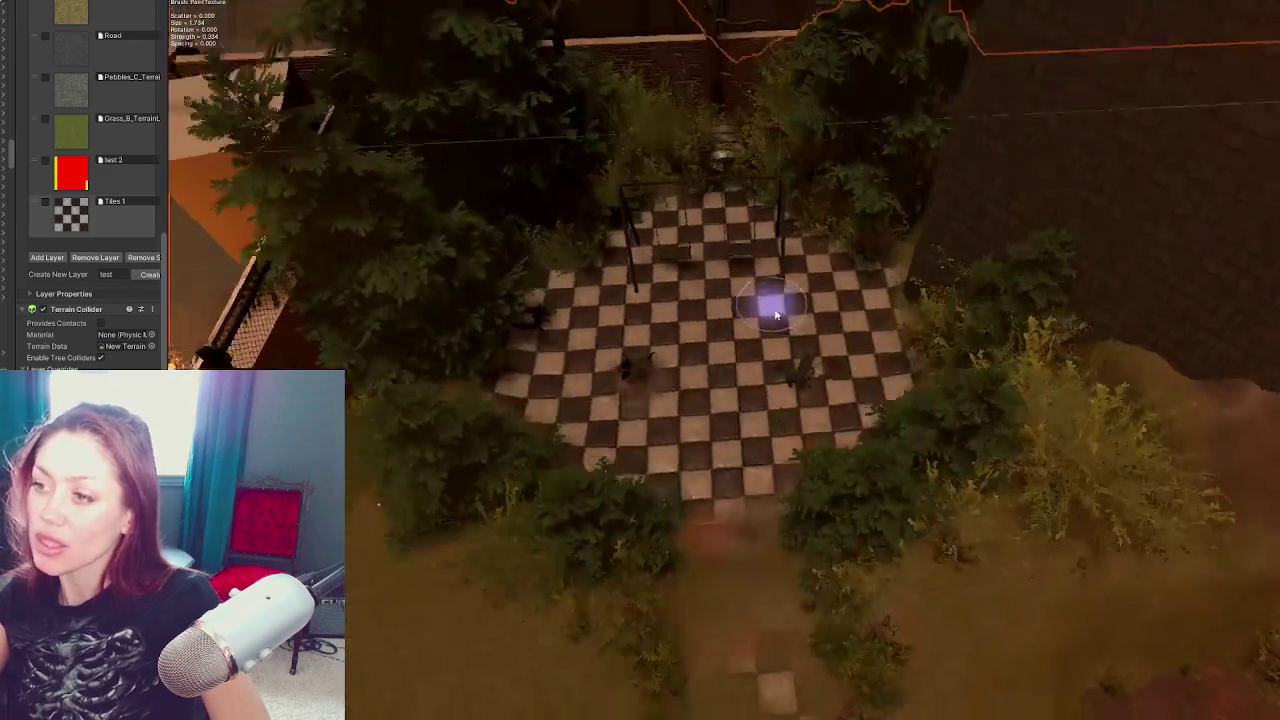
scroll(775, 315, "up", 3)
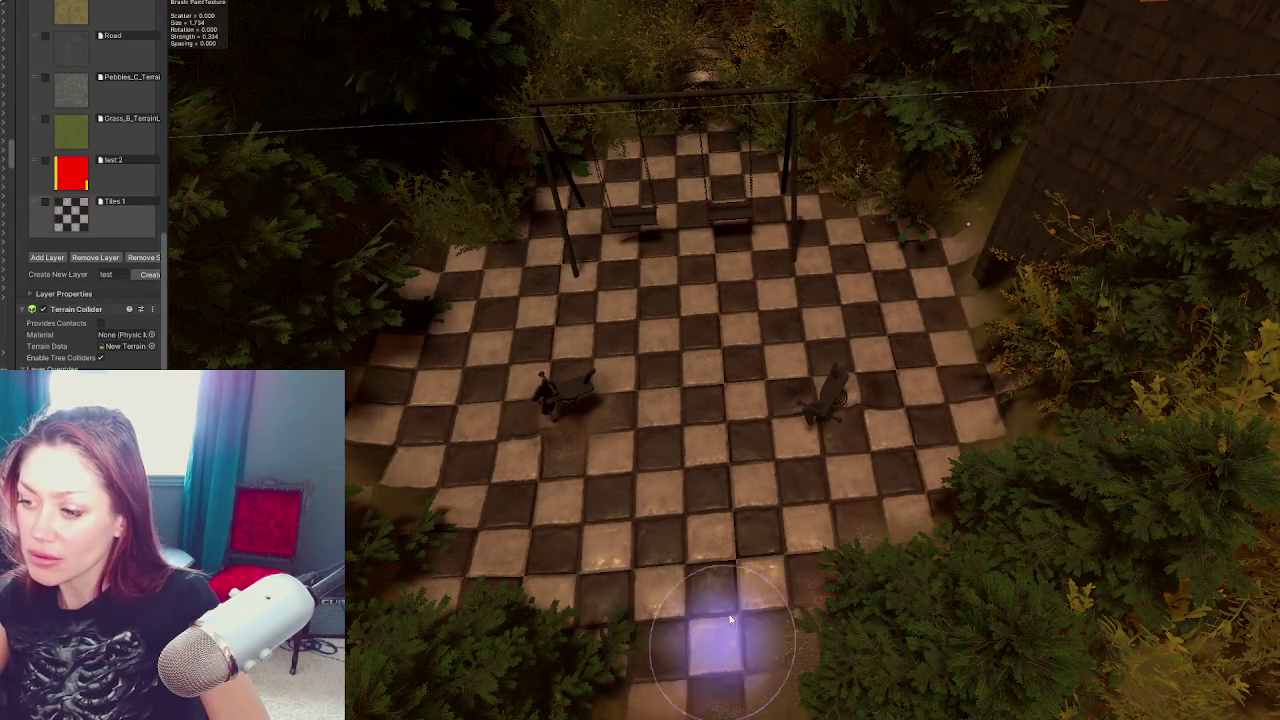
scroll(790, 520, "down", 3)
scroll(801, 499, "up", 3)
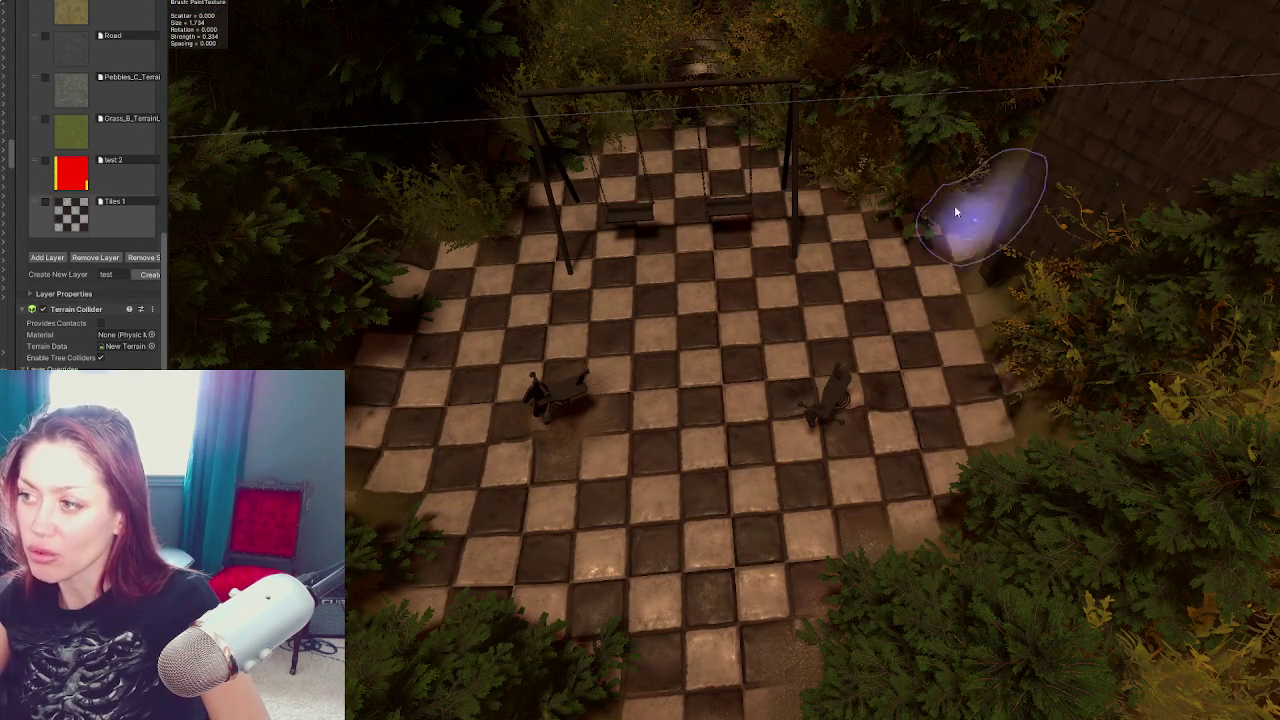
scroll(717, 511, "down", 3)
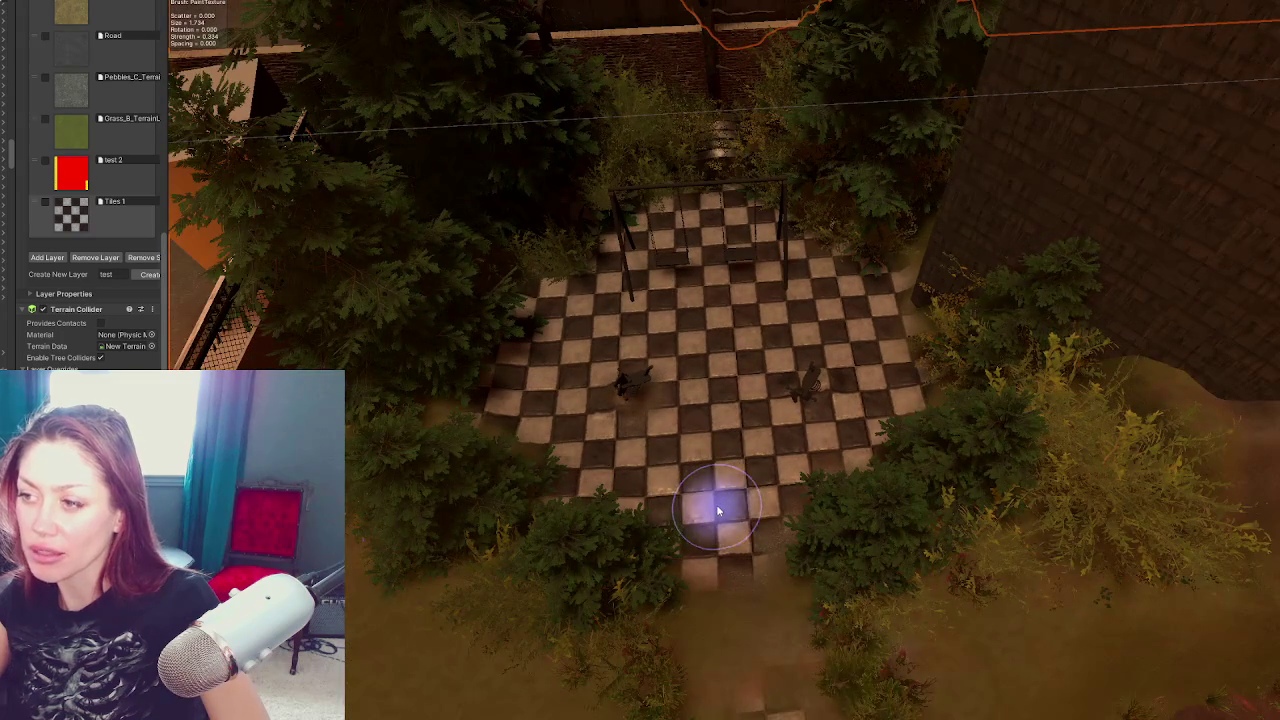
scroll(725, 508, "up", 3)
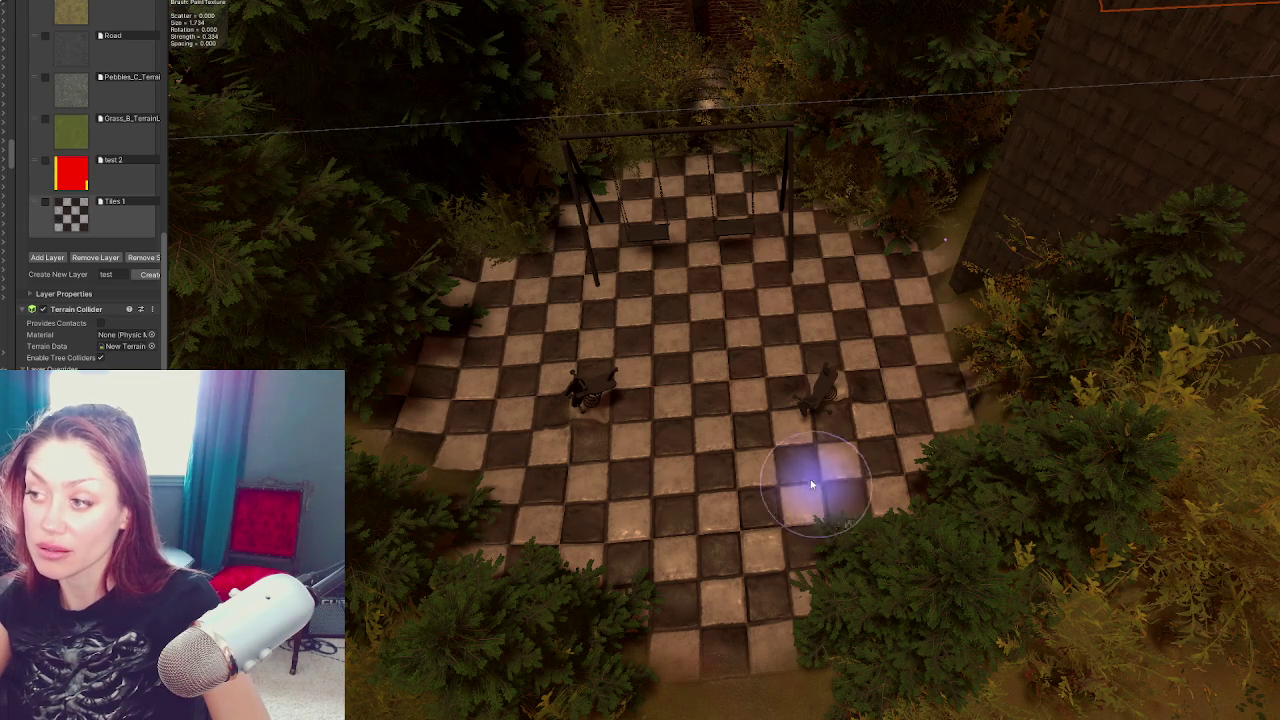
Move the view to the tunnel, stairs and broken tile path, and select a corner tile
mouse_move(800, 466)
left_mouse_down()
mouse_move(669, 343)
mouse_move(938, 305)
mouse_move(737, 286)
mouse_move(786, 300)
mouse_move(662, 269)
left_mouse_up()
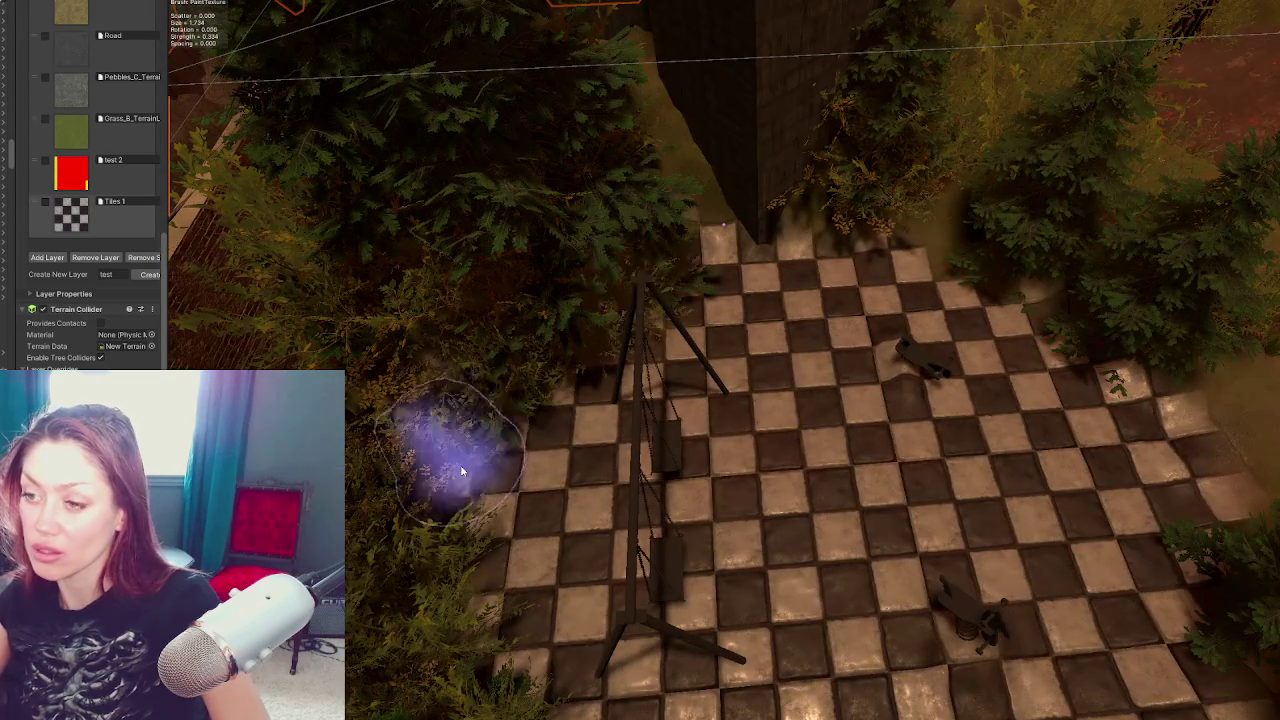
mouse_move(1086, 386)
left_mouse_down()
mouse_move(957, 443)
mouse_move(883, 261)
left_mouse_up()
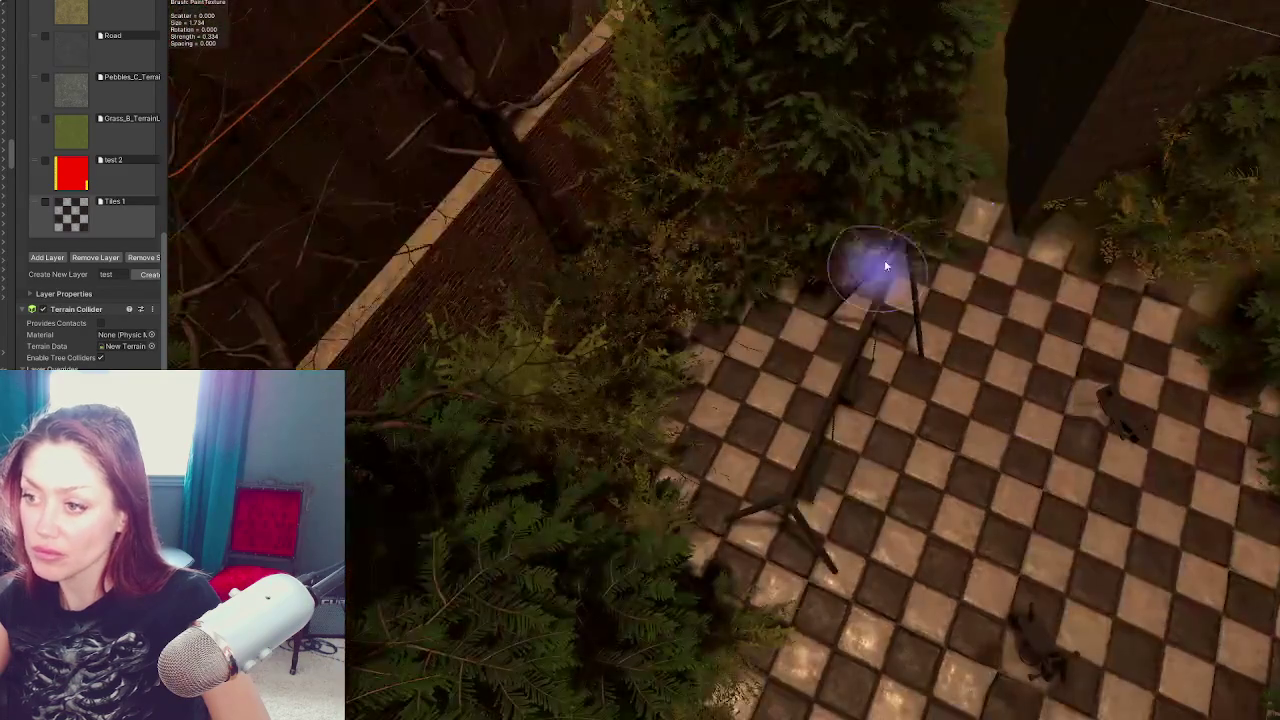
left_click_drag(657, 586, 757, 514)
mouse_move(443, 243)
left_mouse_down()
mouse_move(598, 510)
mouse_move(663, 457)
mouse_move(900, 429)
mouse_move(780, 414)
mouse_move(663, 373)
mouse_move(519, 266)
mouse_move(606, 266)
mouse_move(857, 206)
mouse_move(823, 291)
mouse_move(876, 295)
left_mouse_up()
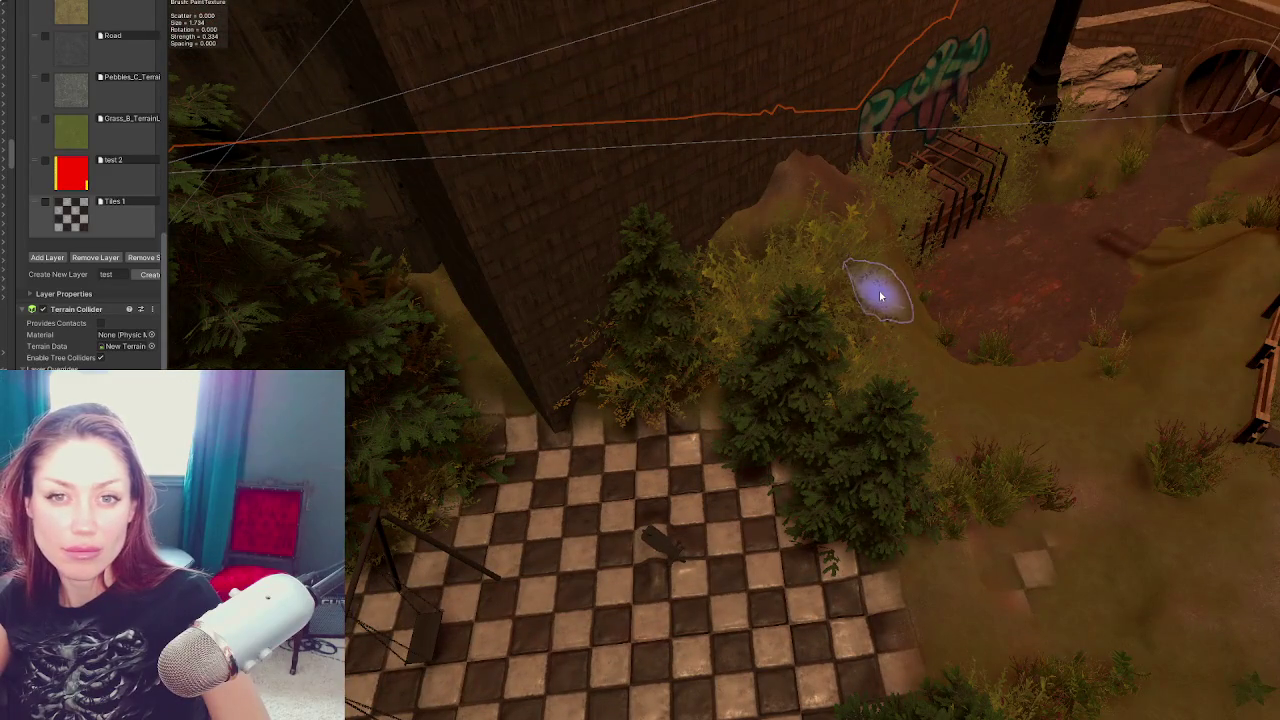
mouse_move(1051, 326)
left_mouse_down()
mouse_move(991, 371)
mouse_move(1063, 334)
mouse_move(971, 286)
mouse_move(1013, 319)
left_mouse_up()
mouse_move(880, 291)
left_mouse_down()
mouse_move(1006, 291)
mouse_move(814, 286)
mouse_move(897, 294)
mouse_move(943, 277)
mouse_move(857, 243)
left_mouse_up()
left_click(593, 572)
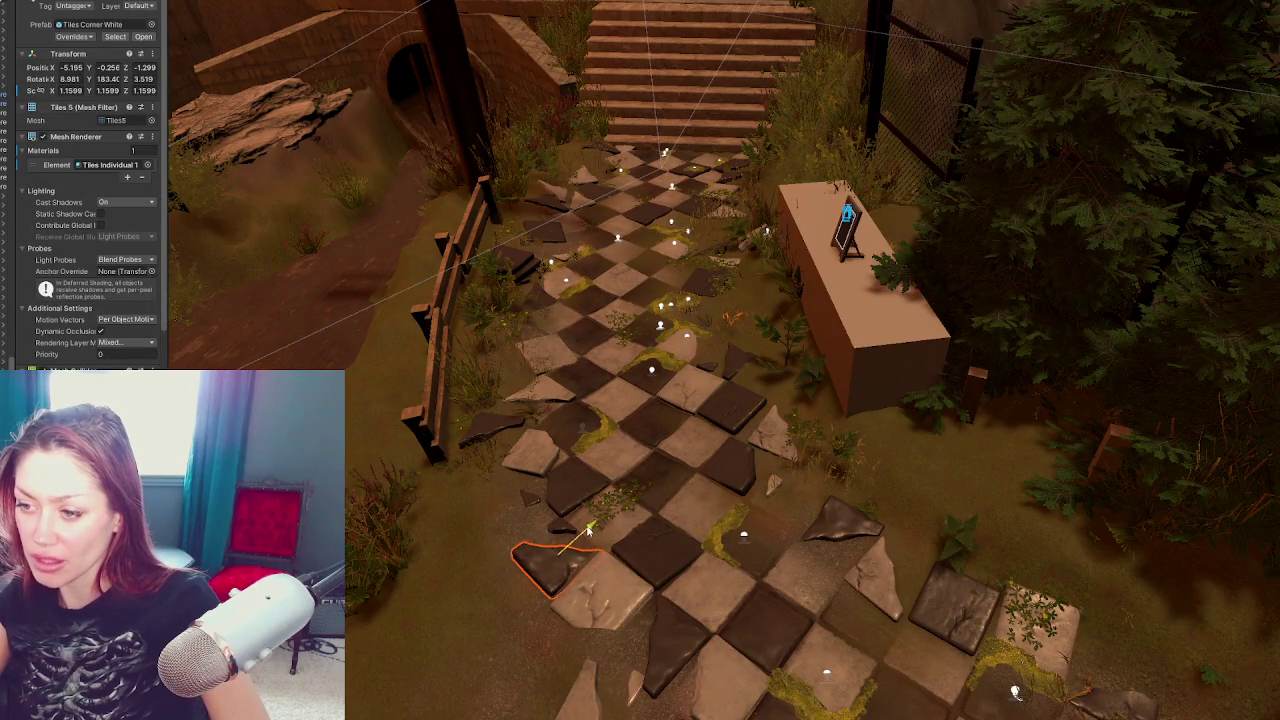
Rotate the Tiles Corner White piece to lie flatter, then return to the Move tool
left_click_drag(551, 547, 543, 541)
key("w")
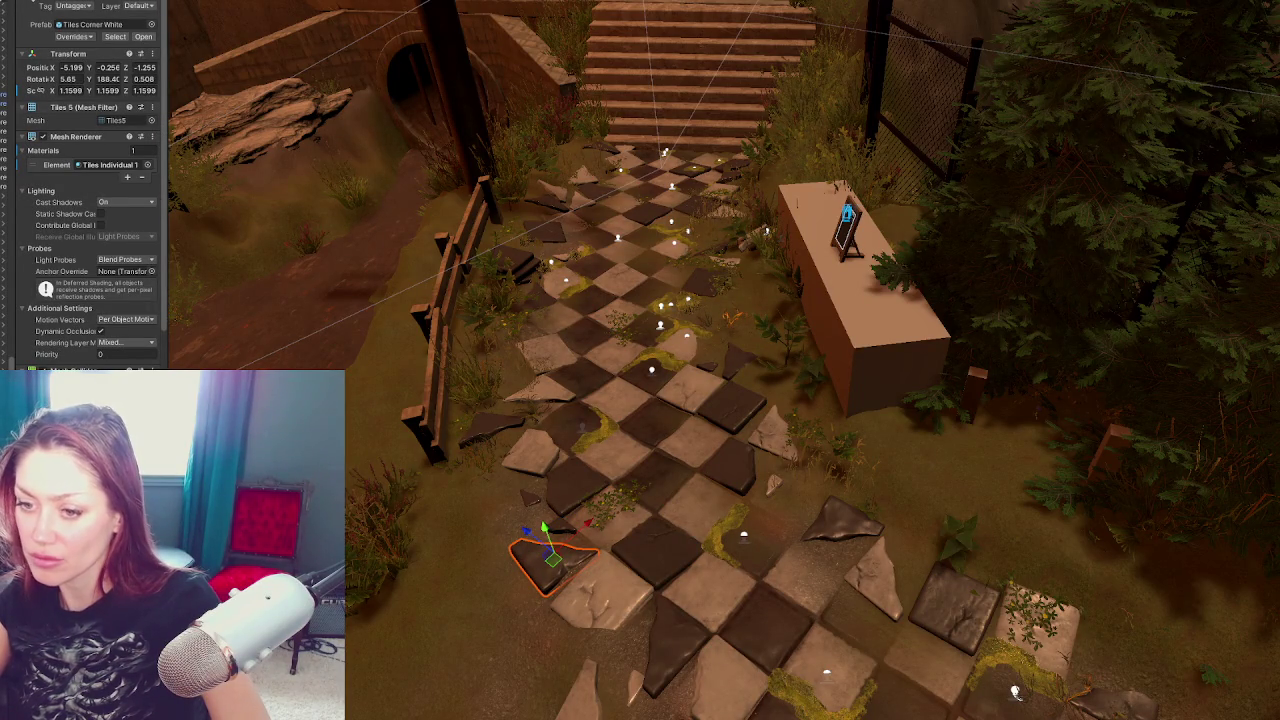
mouse_move(545, 480)
left_mouse_down()
mouse_move(723, 503)
mouse_move(747, 485)
mouse_move(640, 486)
mouse_move(700, 474)
mouse_move(631, 466)
mouse_move(751, 406)
mouse_move(774, 457)
mouse_move(990, 225)
mouse_move(1039, 234)
mouse_move(886, 265)
mouse_move(1233, 178)
left_mouse_up()
Fly down along the stairs and broken path to the fence, then select a grass bush
left_click_drag(475, 279, 763, 232)
mouse_move(345, 275)
left_mouse_down()
mouse_move(551, 243)
mouse_move(911, 87)
mouse_move(866, 263)
mouse_move(720, 363)
mouse_move(699, 126)
left_mouse_up()
left_click_drag(710, 410, 448, 250)
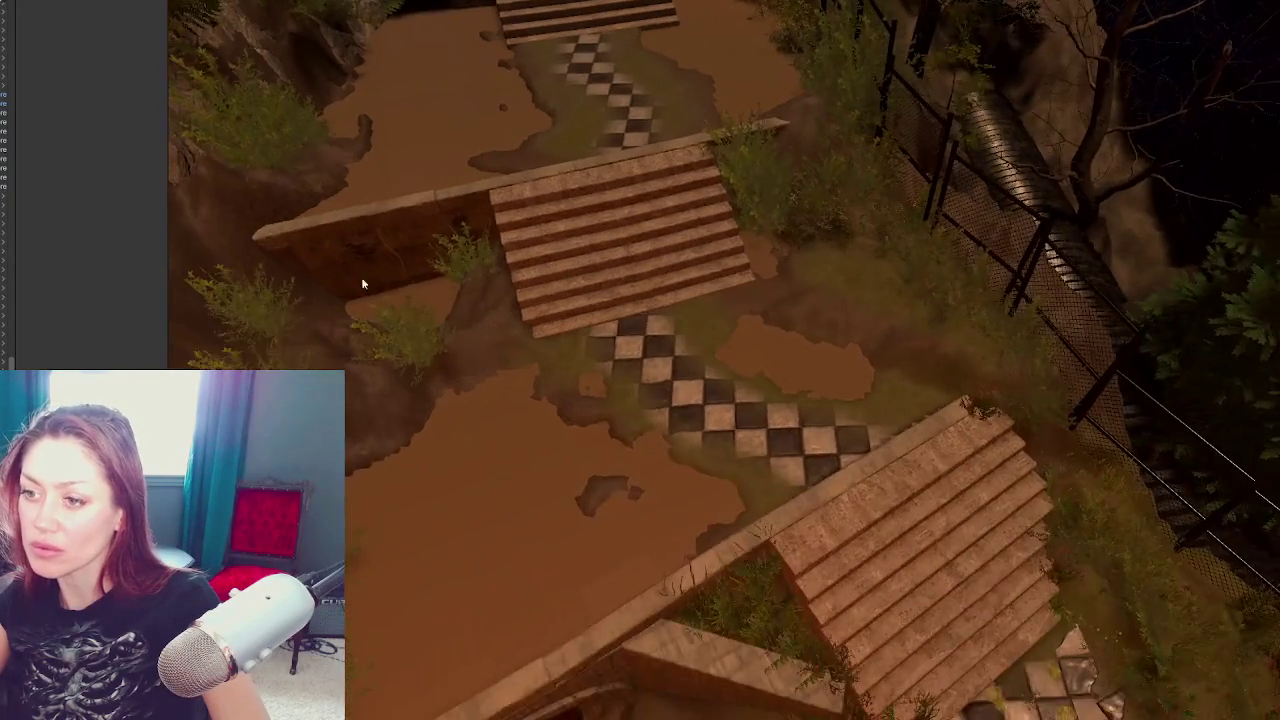
mouse_move(680, 503)
left_mouse_down()
mouse_move(654, 423)
mouse_move(617, 414)
mouse_move(704, 356)
mouse_move(845, 410)
mouse_move(681, 461)
left_mouse_up()
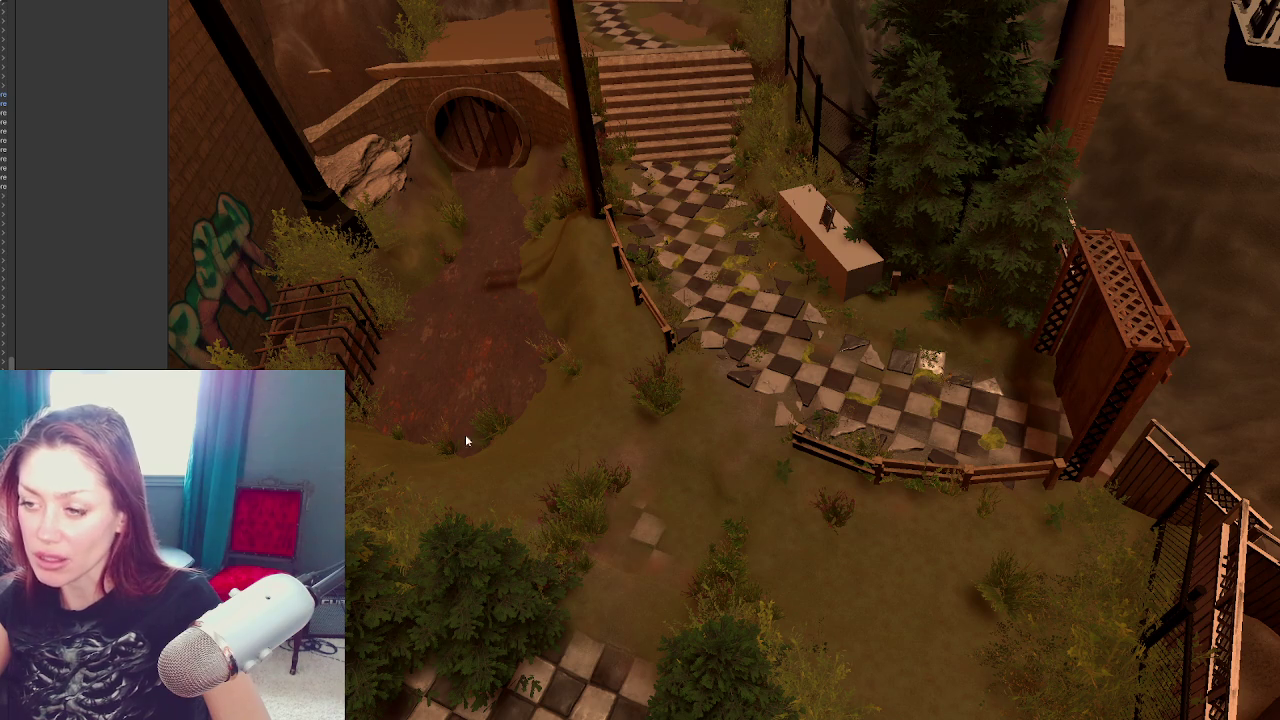
mouse_move(815, 523)
left_mouse_down()
mouse_move(700, 409)
mouse_move(861, 415)
mouse_move(808, 397)
mouse_move(842, 408)
left_mouse_up()
left_click_drag(737, 489, 808, 354)
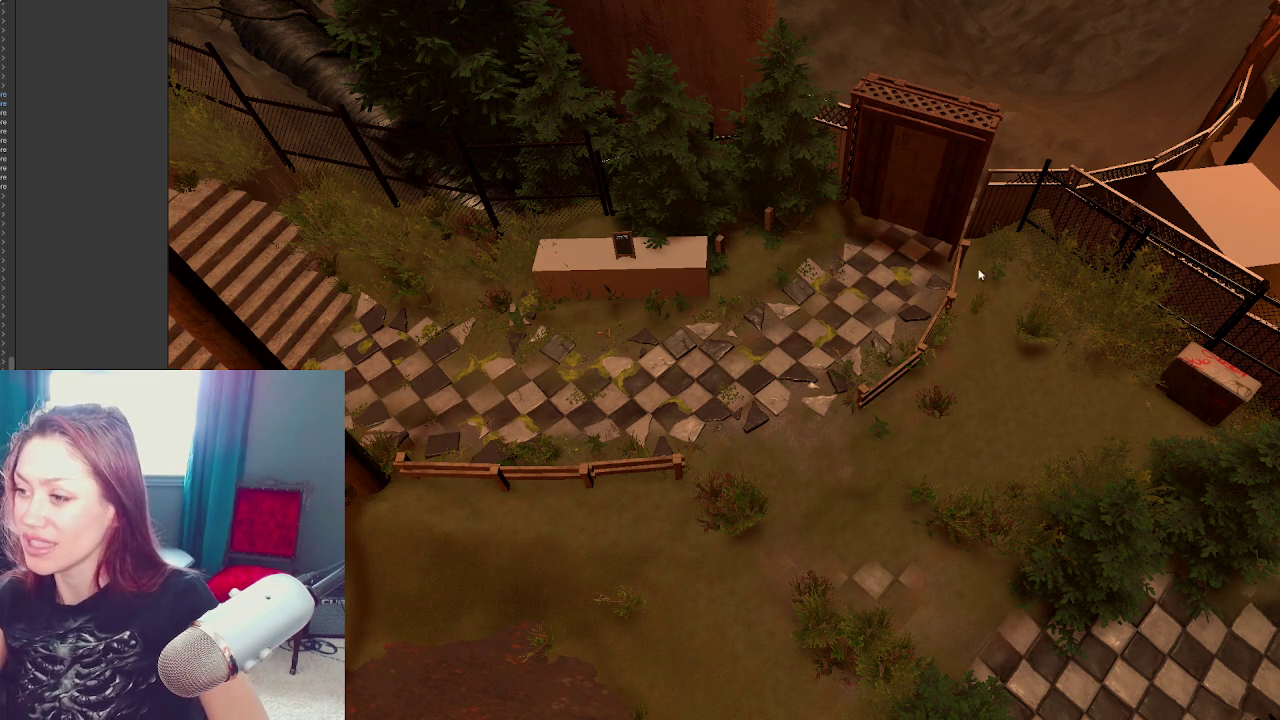
left_click(1038, 334)
Frame the grass bush and lower it to Y -0.458
key("f")
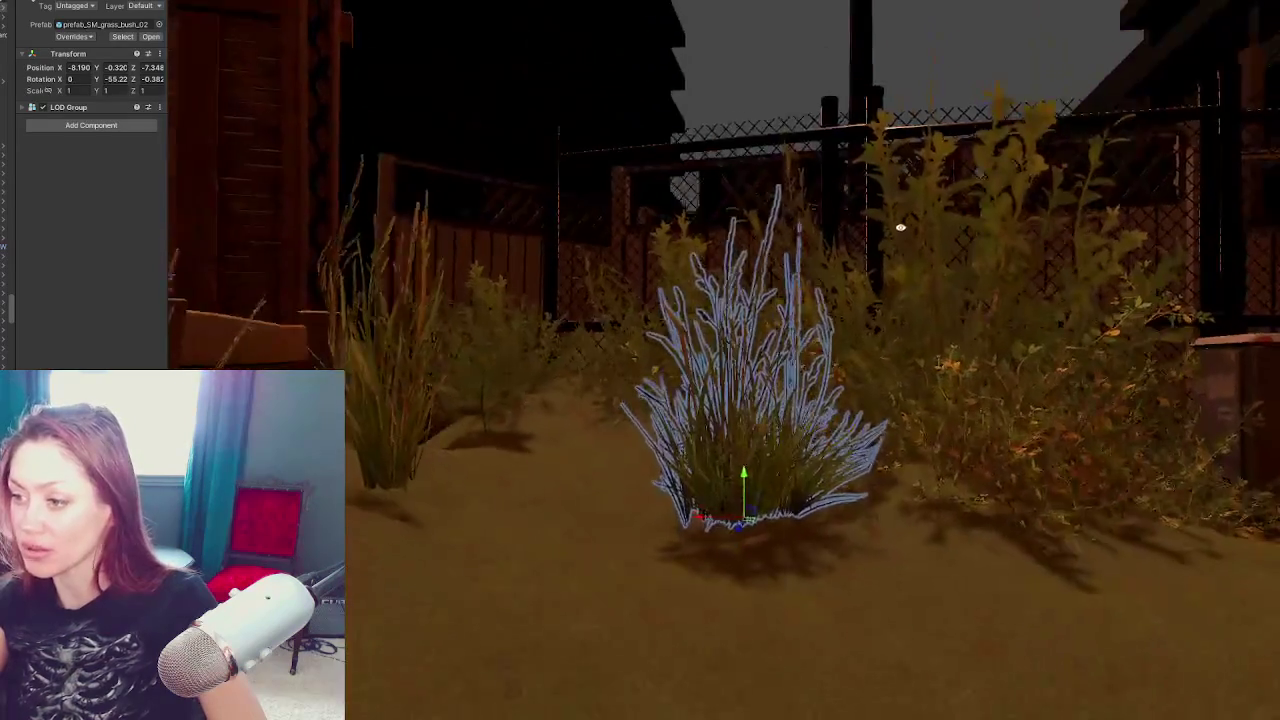
left_click_drag(748, 478, 748, 502)
scroll(472, 434, "down", 3)
mouse_move(472, 434)
left_mouse_down()
mouse_move(870, 355)
mouse_move(802, 375)
mouse_move(810, 303)
mouse_move(874, 337)
mouse_move(819, 354)
left_mouse_up()
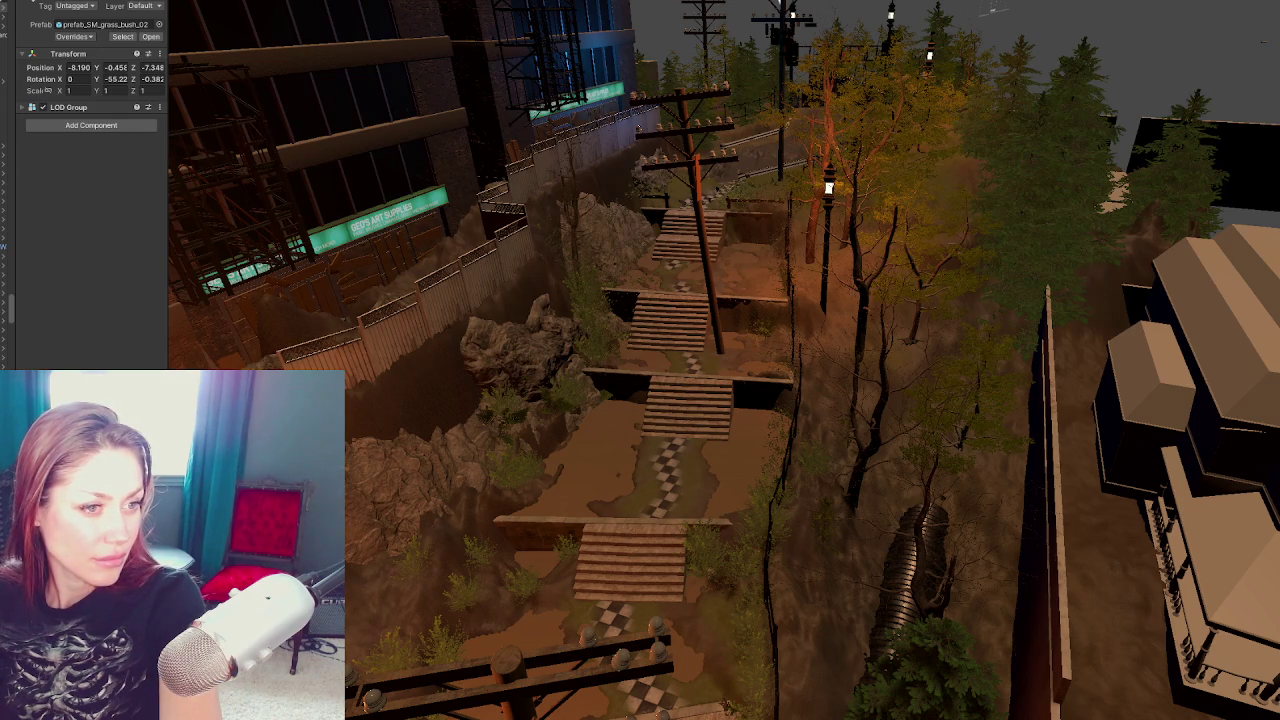
Swing the view toward the street lamp and widen the Scene view further
scroll(644, 330, "up", 2)
scroll(644, 330, "down", 5)
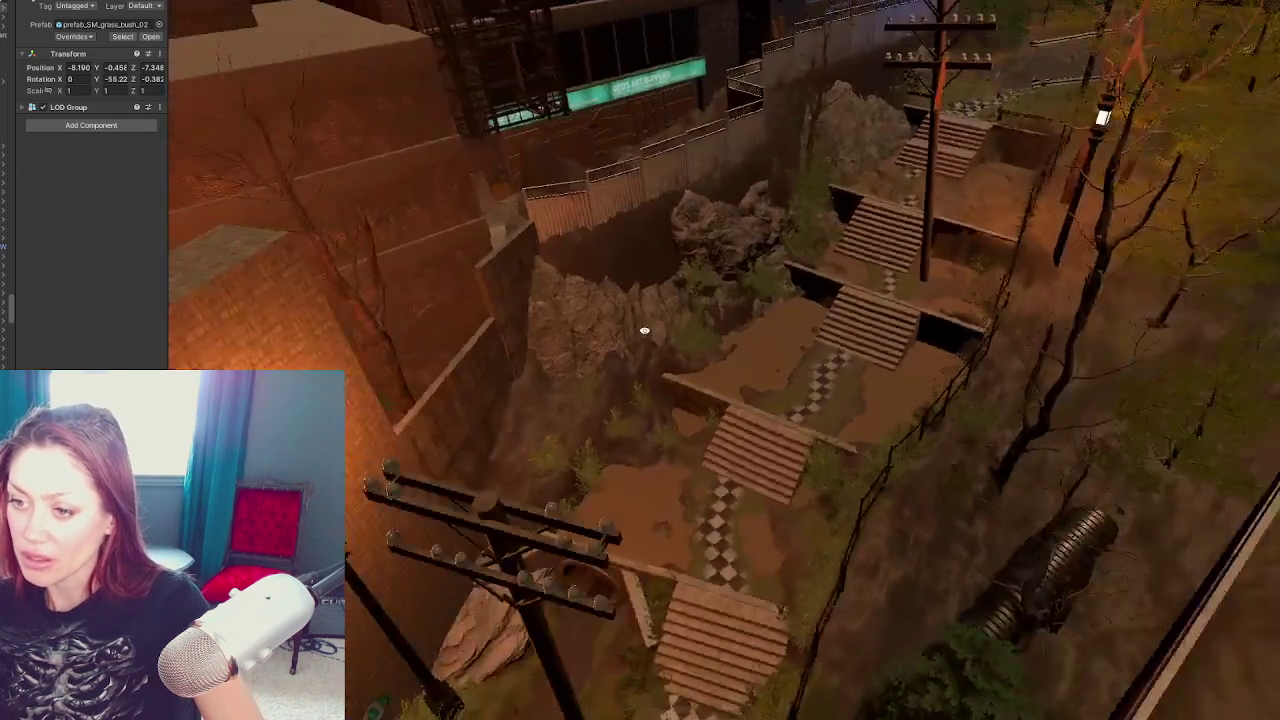
mouse_move(644, 330)
left_mouse_down()
mouse_move(653, 338)
mouse_move(570, 260)
mouse_move(660, 425)
mouse_move(675, 325)
mouse_move(718, 351)
left_mouse_up()
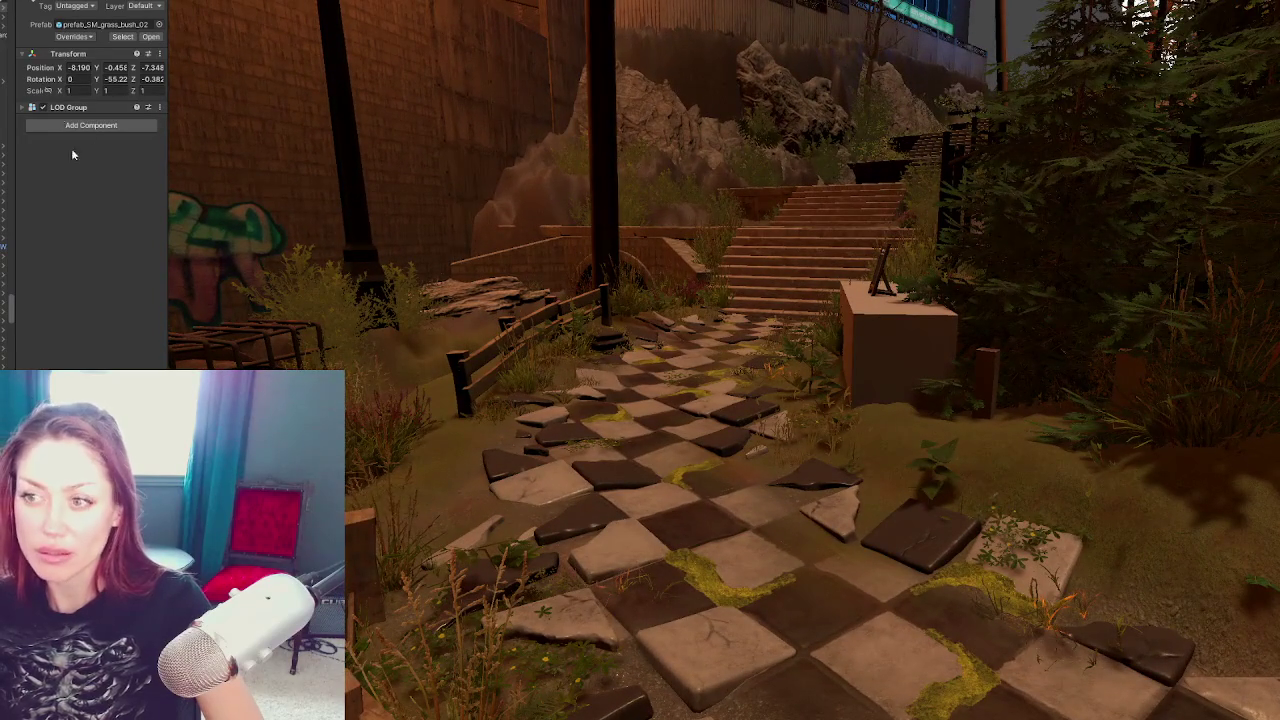
left_click_drag(168, 155, 91, 260)
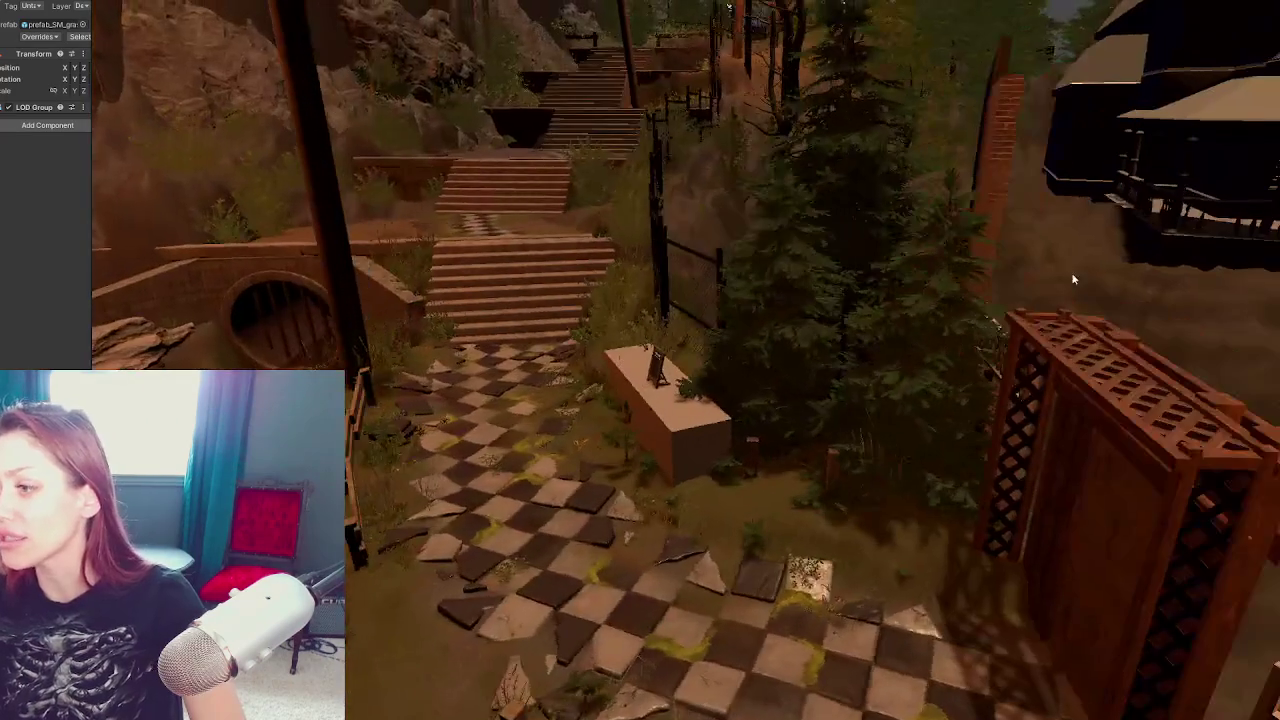
Frame the fir tree behind the fence next to the bench, then remove it
left_click(739, 263)
key("f")
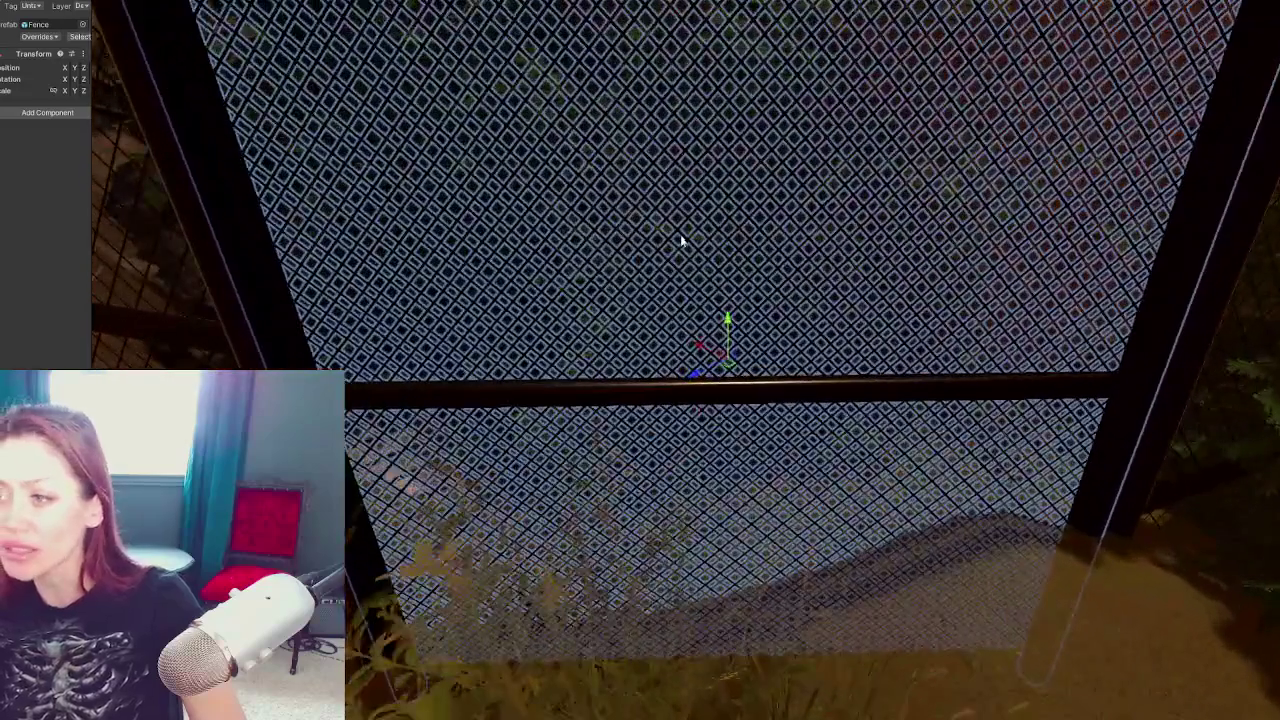
left_click(680, 240)
key("f")
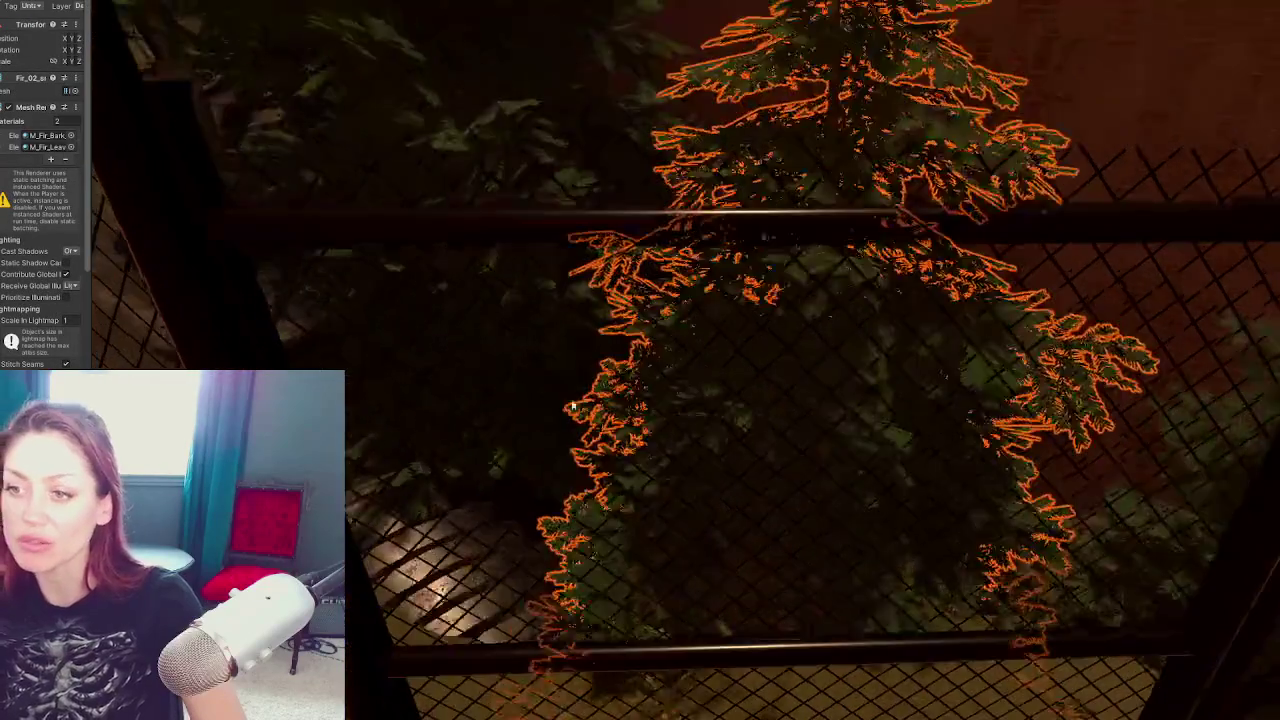
mouse_move(495, 228)
left_mouse_down()
mouse_move(507, 165)
mouse_move(616, 129)
mouse_move(764, 187)
mouse_move(849, 95)
mouse_move(847, 143)
mouse_move(700, 200)
mouse_move(631, 221)
mouse_move(580, 181)
mouse_move(685, 377)
mouse_move(772, 344)
mouse_move(858, 354)
mouse_move(912, 174)
mouse_move(916, 290)
left_mouse_up()
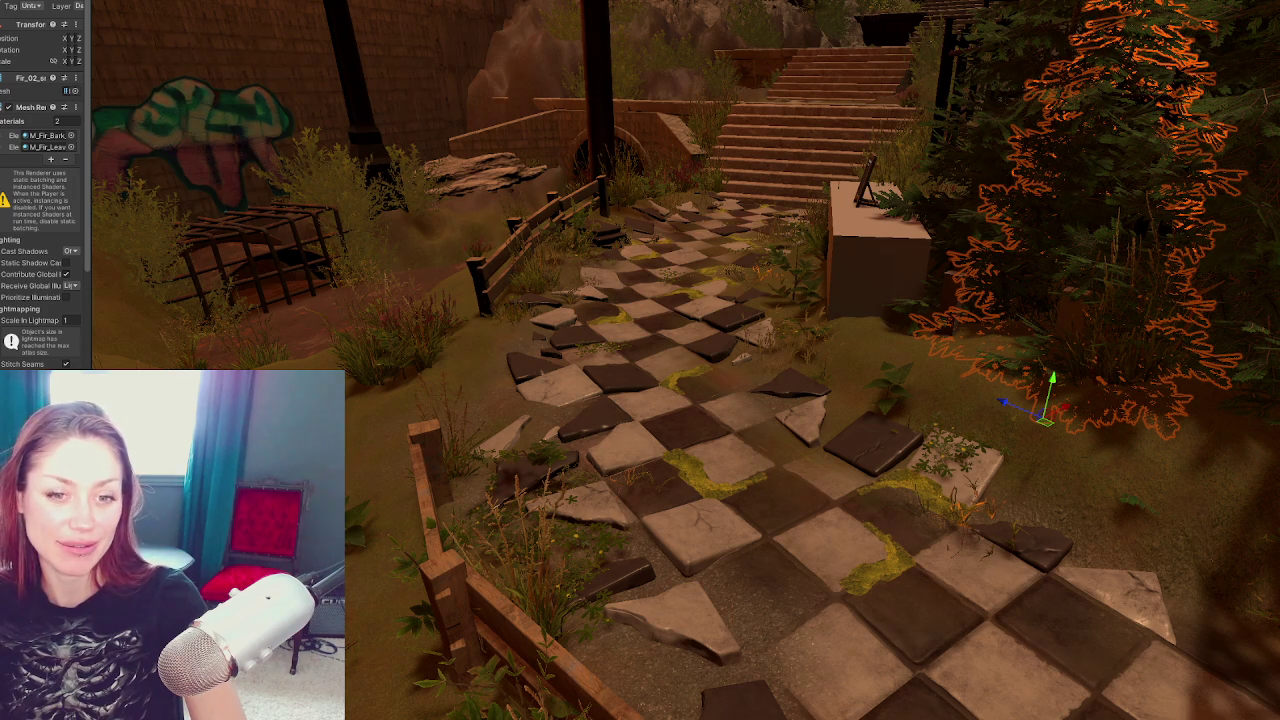
key("ctrl+z")
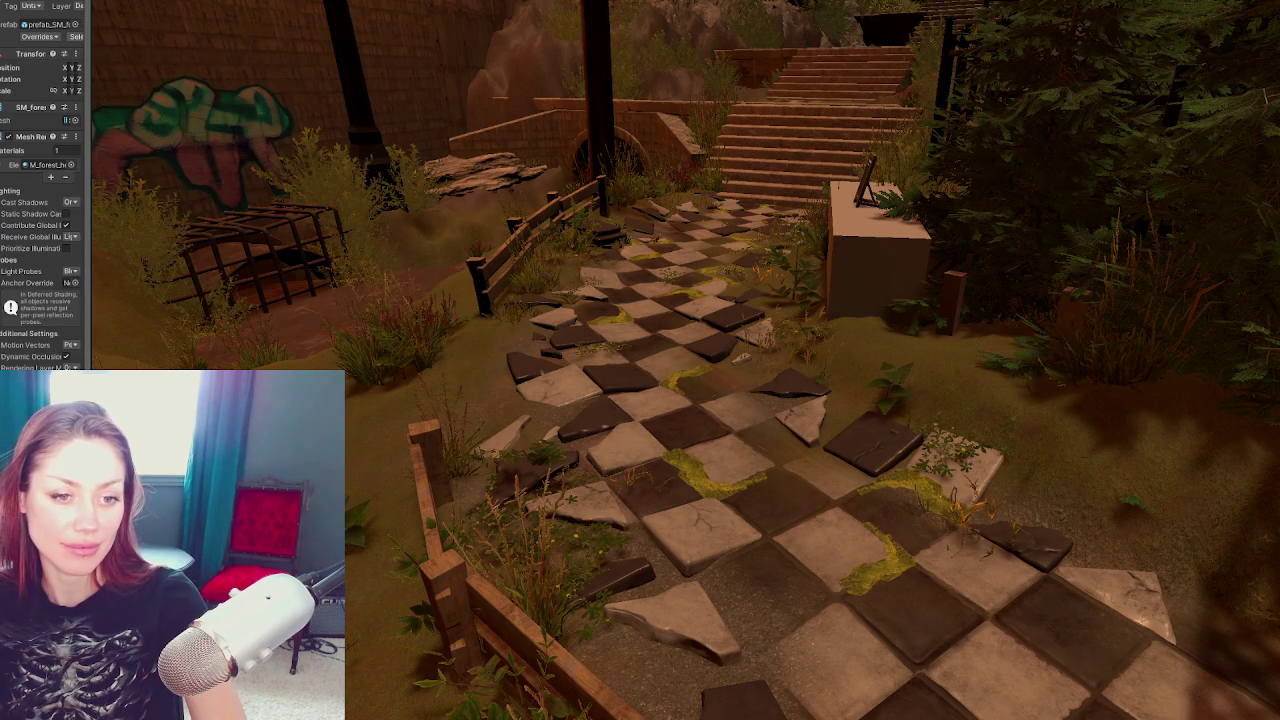
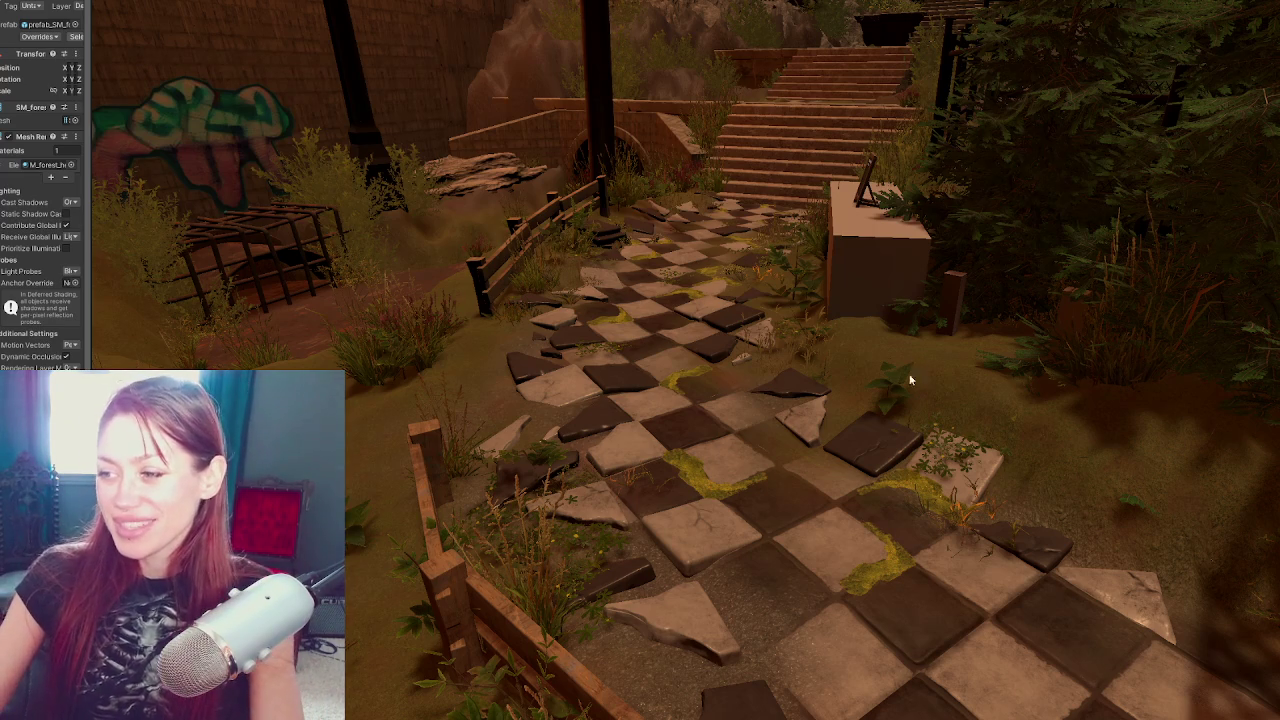
Look down over the path and select several checker tiles and corner pieces in turn
left_click(924, 485)
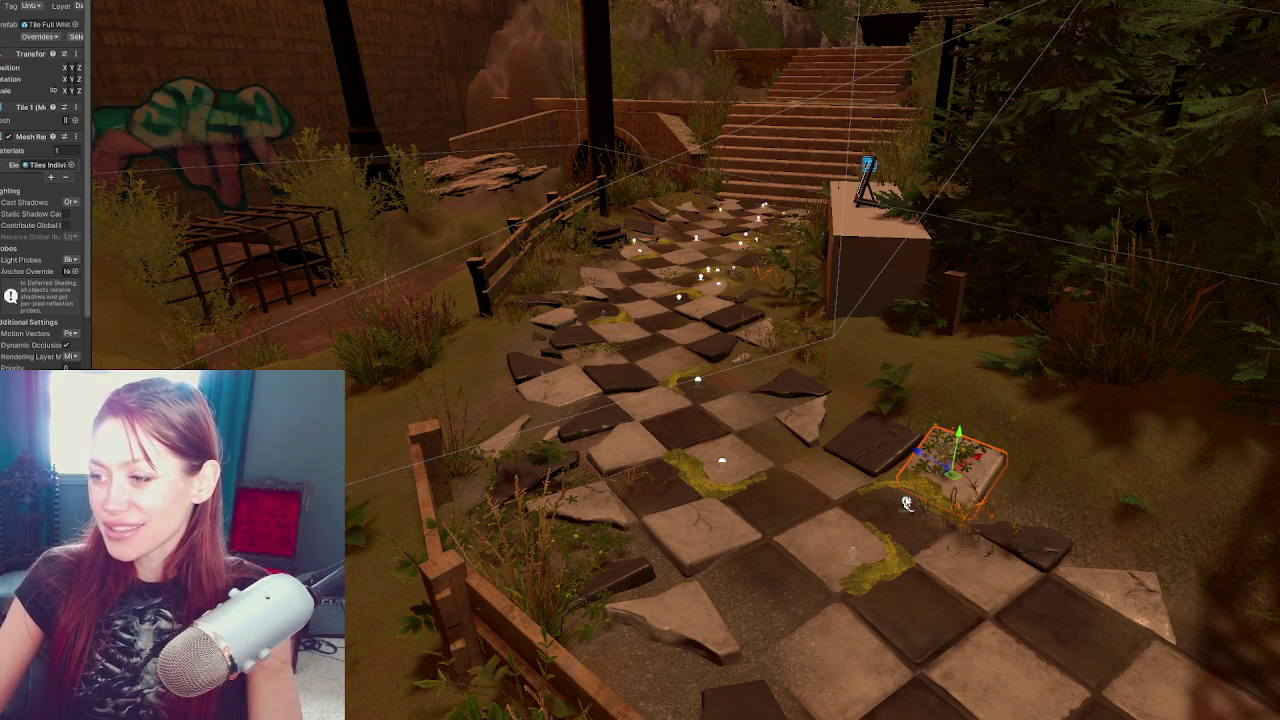
left_click(908, 500)
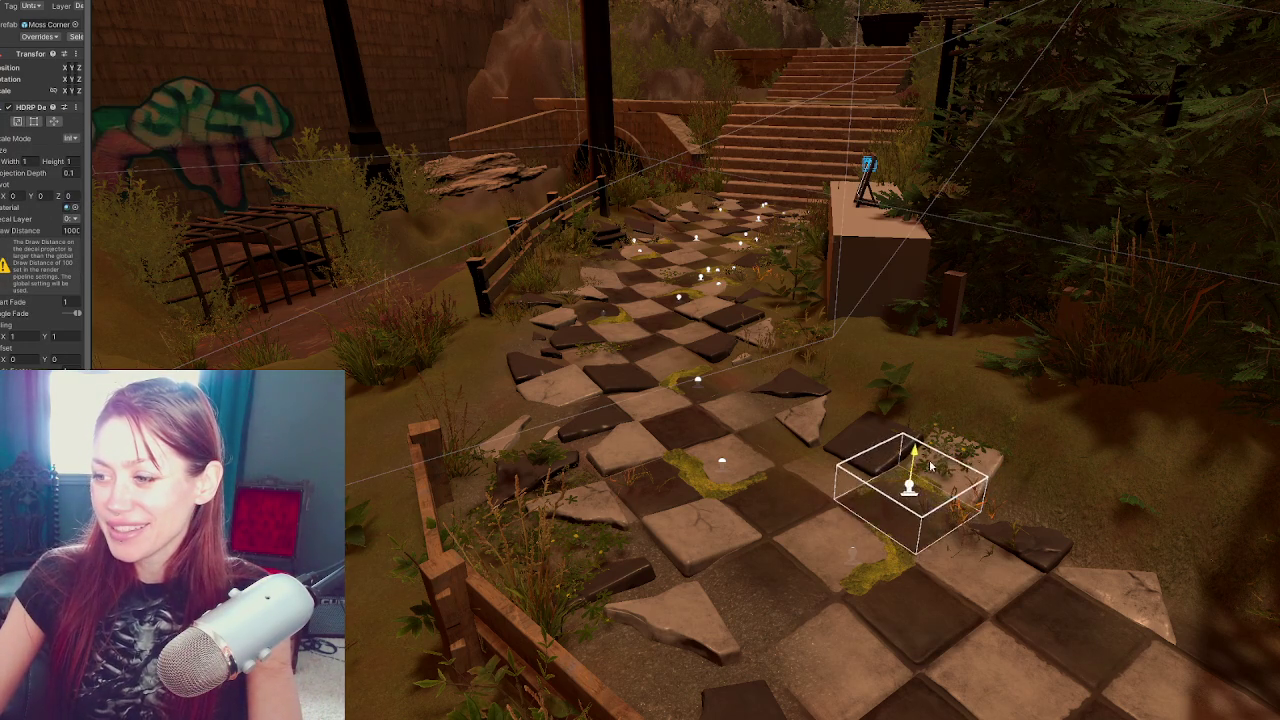
mouse_move(948, 462)
left_mouse_down()
mouse_move(738, 400)
mouse_move(711, 536)
left_mouse_up()
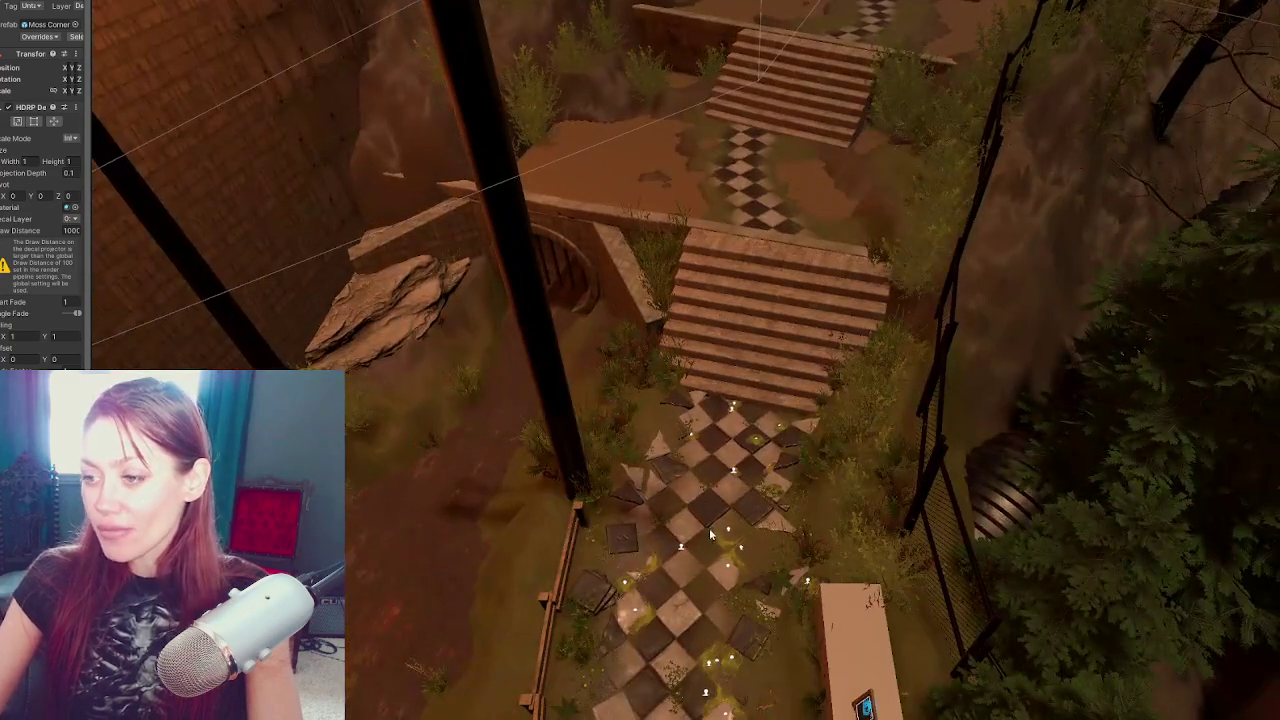
left_click(659, 474)
scroll(743, 496, "up", 5)
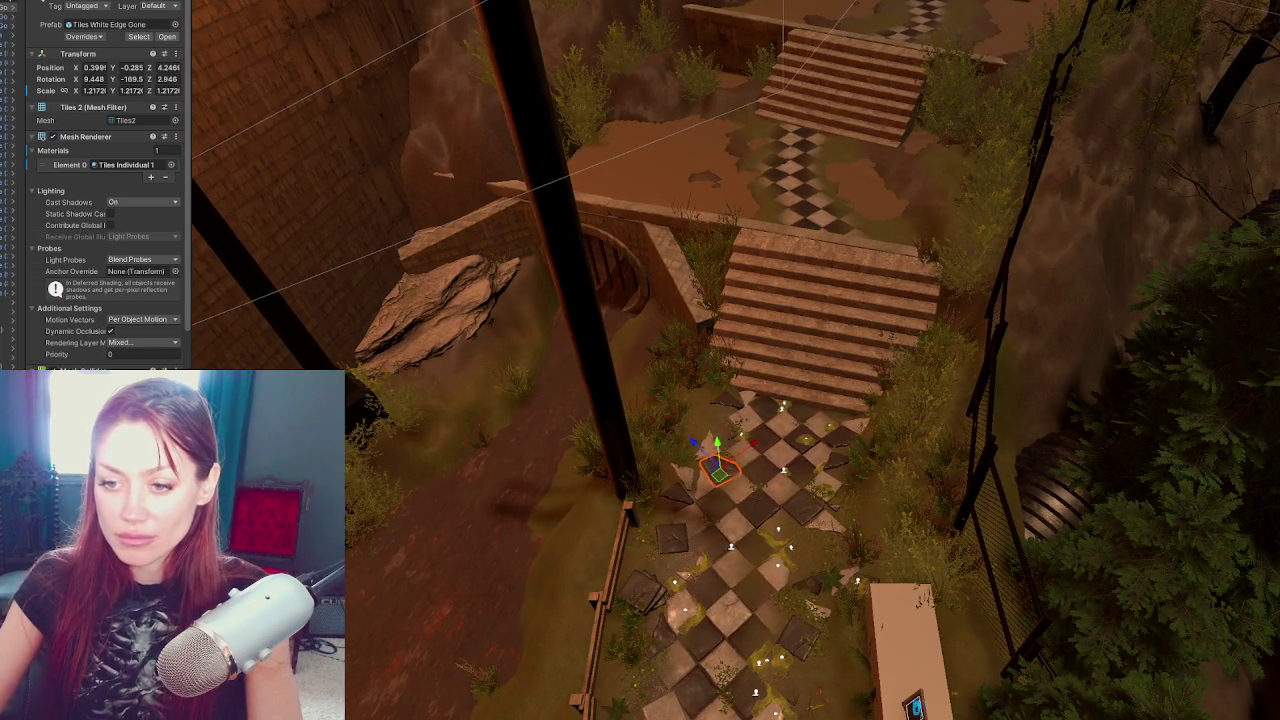
scroll(743, 496, "up", 5)
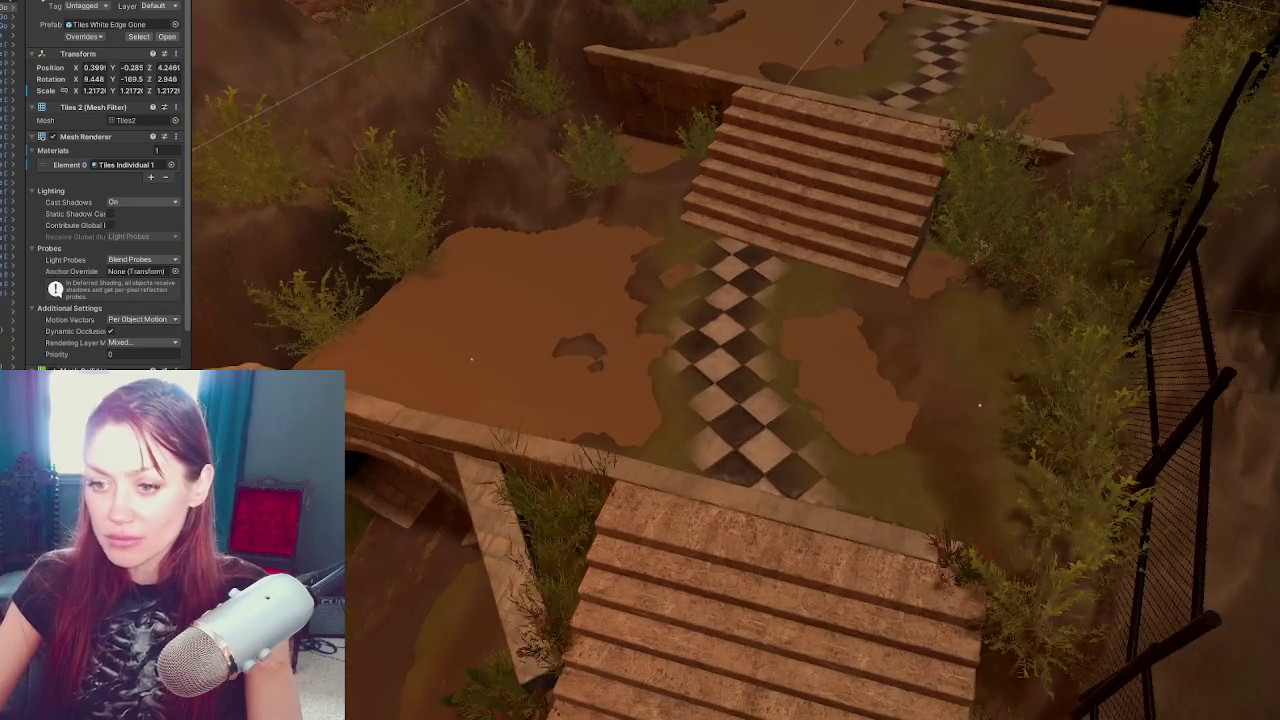
left_click(698, 370)
left_click(737, 312)
left_click(746, 344)
left_click(768, 396)
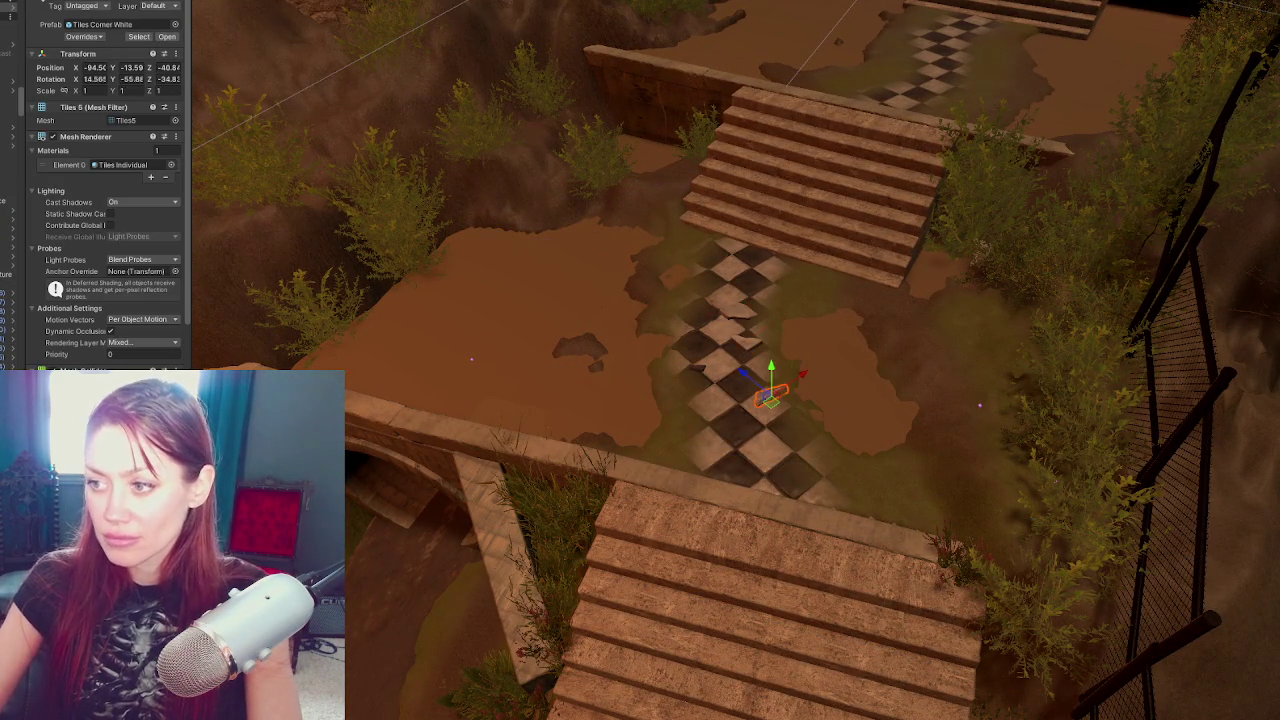
left_click(677, 312)
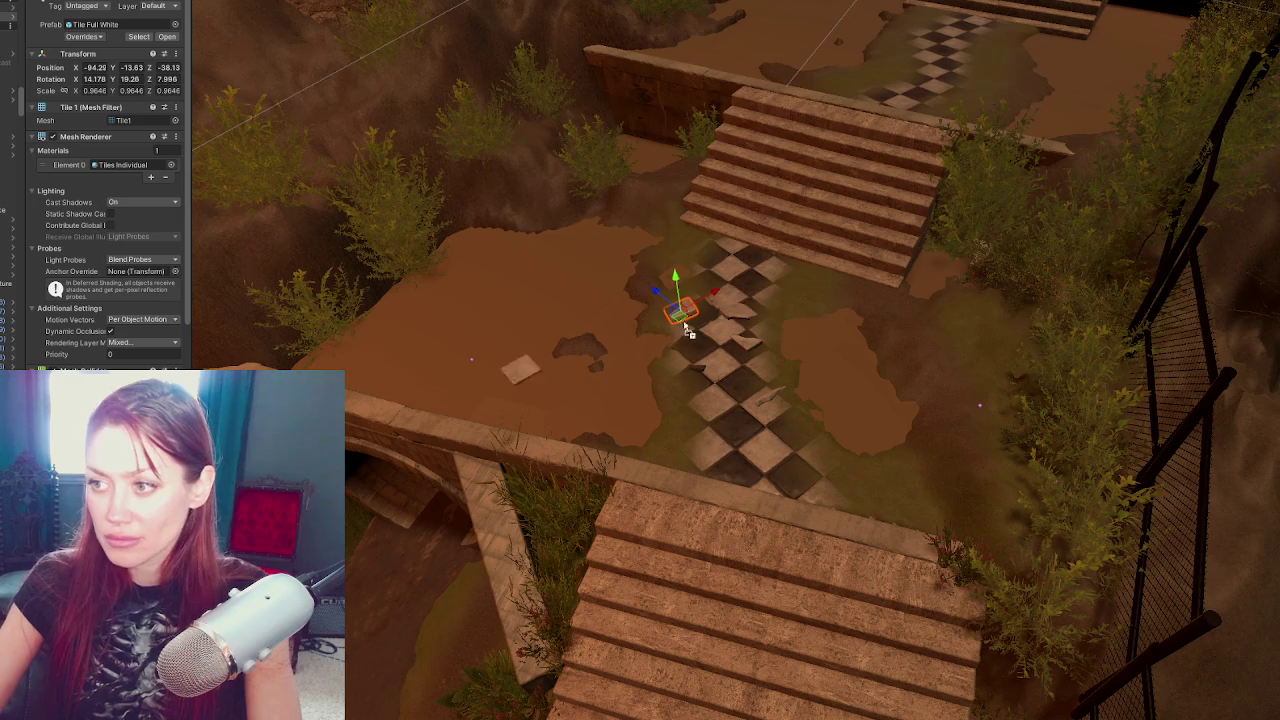
Frame Tile Full 2 and scale it up slightly
left_click(772, 308)
key("f")
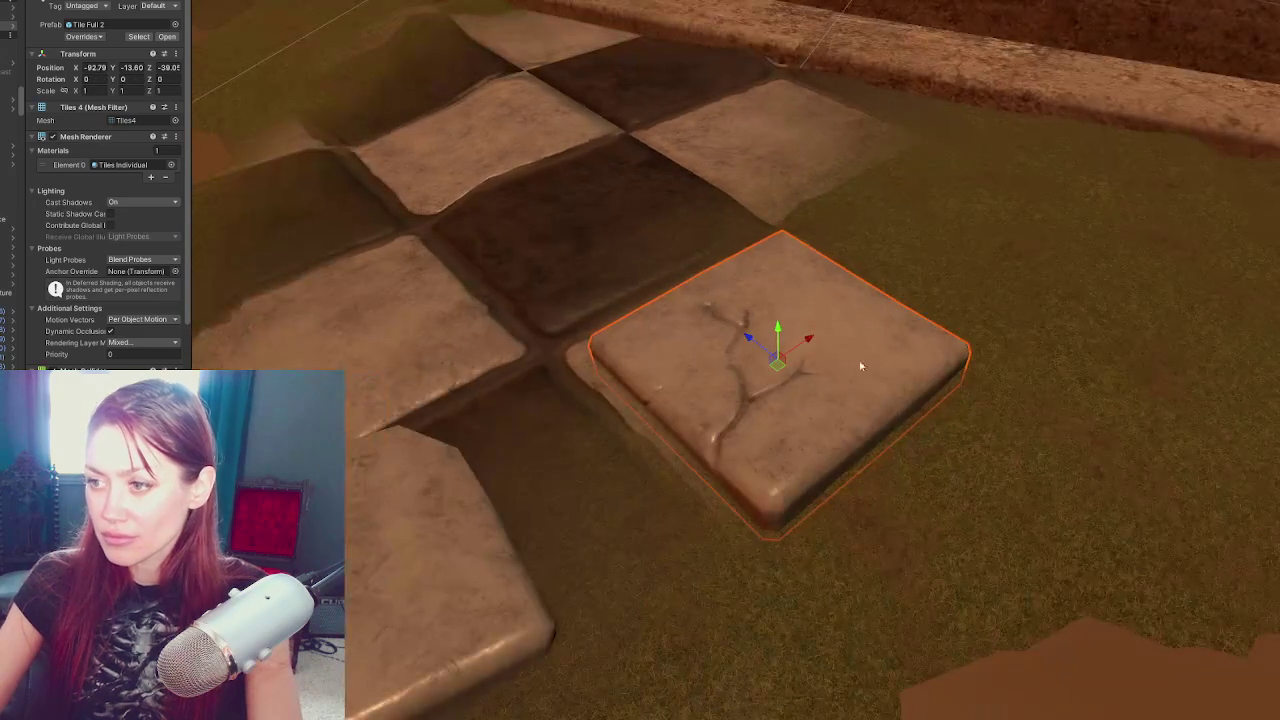
mouse_move(758, 372)
left_mouse_down()
mouse_move(803, 349)
mouse_move(871, 429)
mouse_move(856, 421)
left_mouse_up()
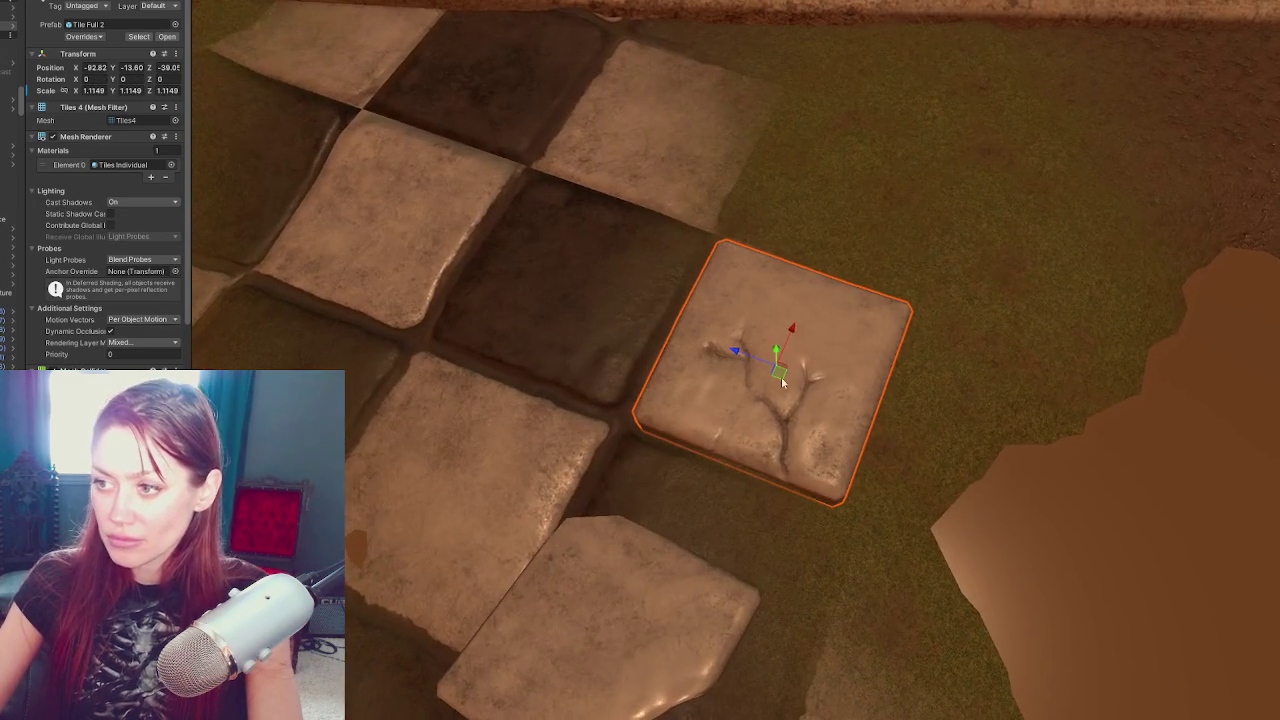
mouse_move(730, 354)
left_mouse_down()
mouse_move(800, 377)
mouse_move(770, 240)
mouse_move(833, 213)
mouse_move(618, 343)
mouse_move(429, 394)
mouse_move(450, 384)
left_mouse_up()
Turn Tile Full 2 around and move it to a new spot along the path
key("e")
key("w")
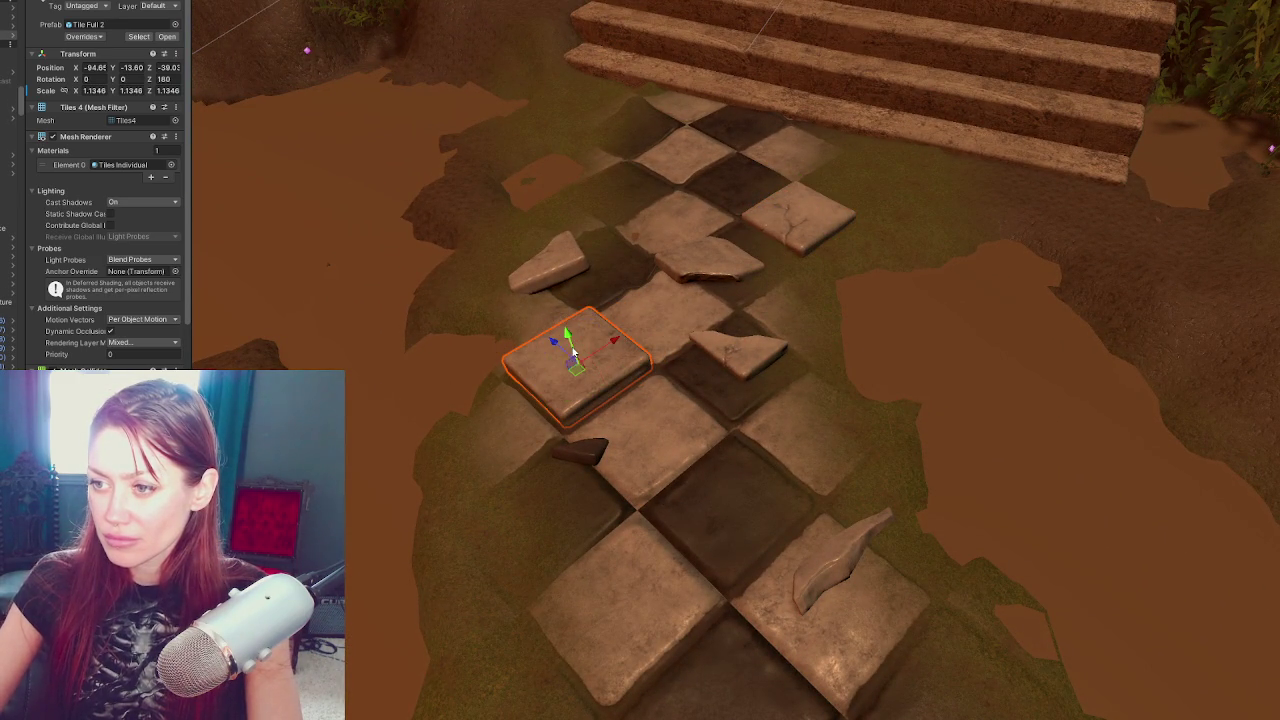
left_click_drag(615, 346, 611, 348)
left_click_drag(769, 435, 722, 304)
mouse_move(570, 235)
left_mouse_down()
mouse_move(577, 267)
mouse_move(759, 399)
left_mouse_up()
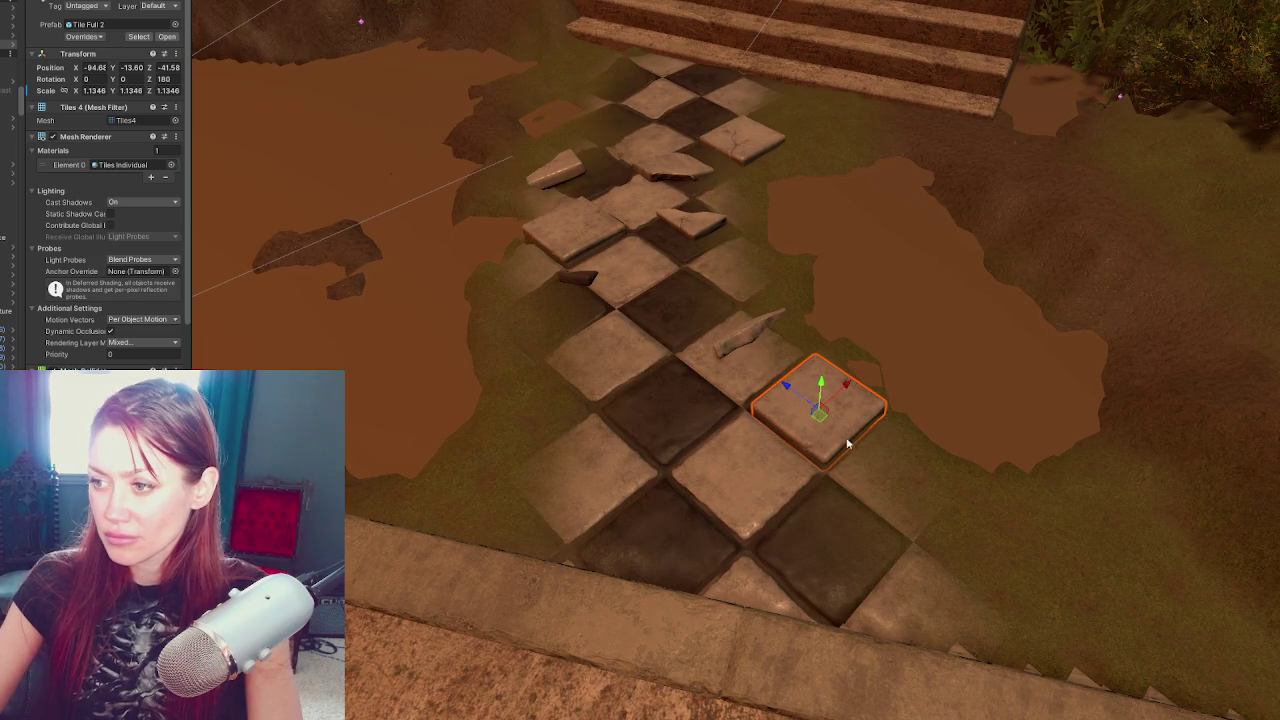
mouse_move(829, 452)
left_mouse_down()
mouse_move(680, 441)
mouse_move(847, 381)
left_mouse_up()
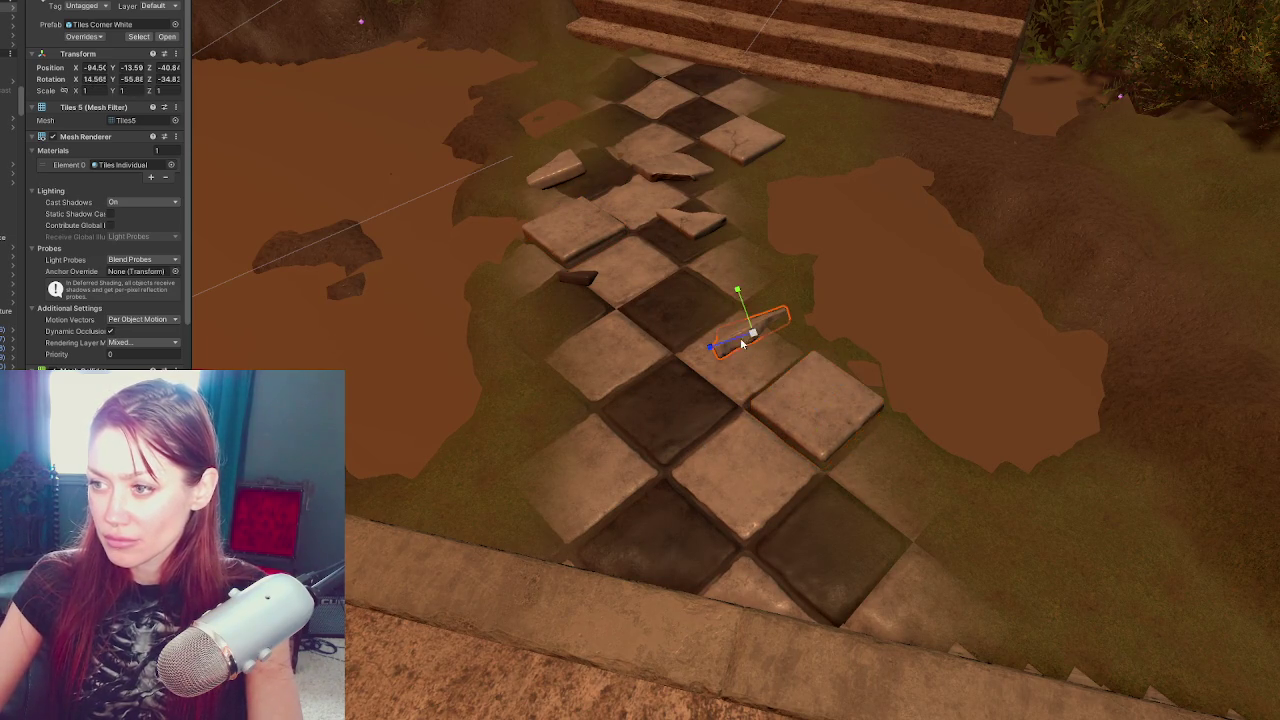
Tilt the Tiles Corner White shard and slide it, turned around, beside the path's right edge
mouse_move(740, 347)
left_mouse_down()
mouse_move(779, 334)
mouse_move(700, 390)
mouse_move(657, 402)
mouse_move(680, 390)
left_mouse_up()
key("w")
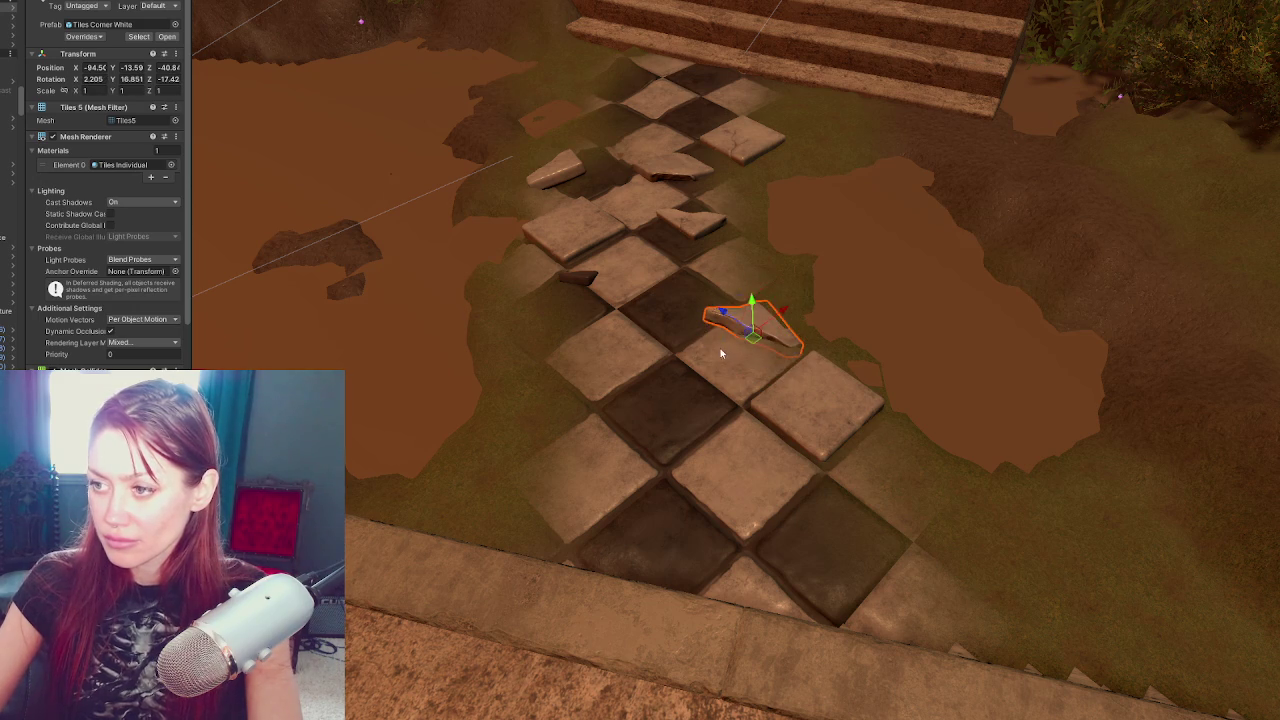
mouse_move(783, 316)
left_mouse_down()
mouse_move(799, 312)
mouse_move(623, 354)
mouse_move(548, 326)
mouse_move(815, 338)
left_mouse_up()
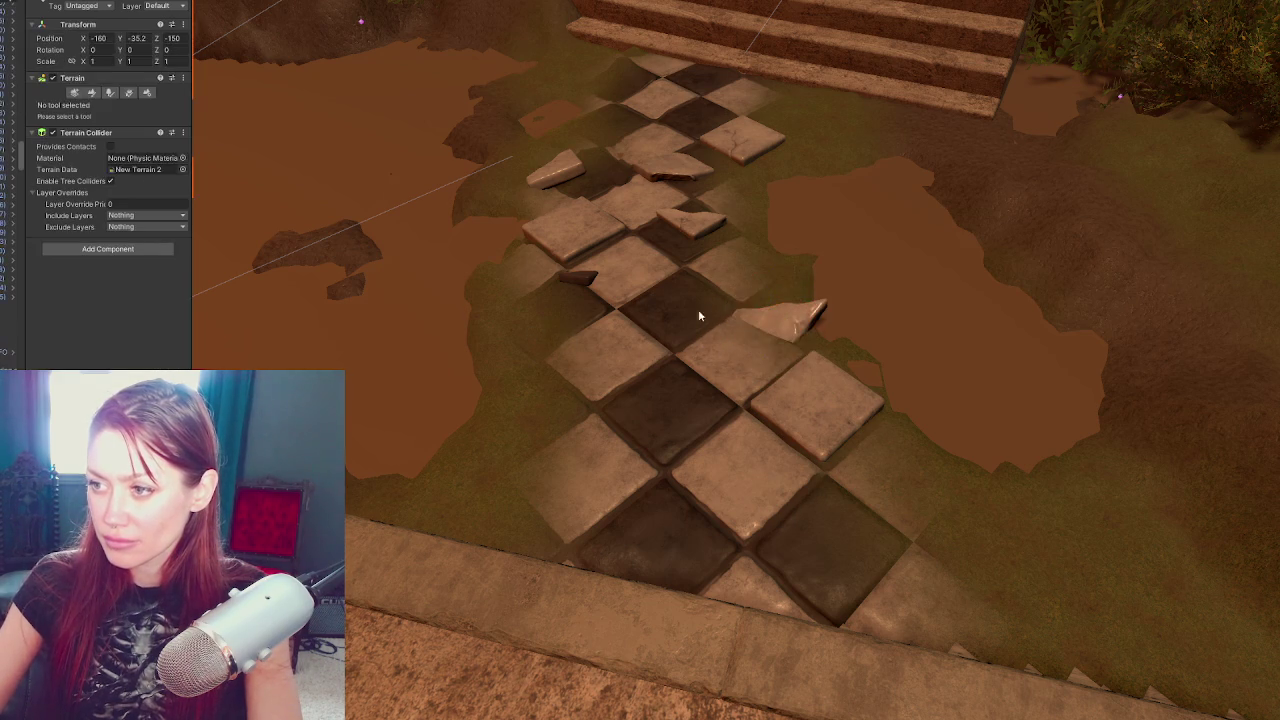
key("w")
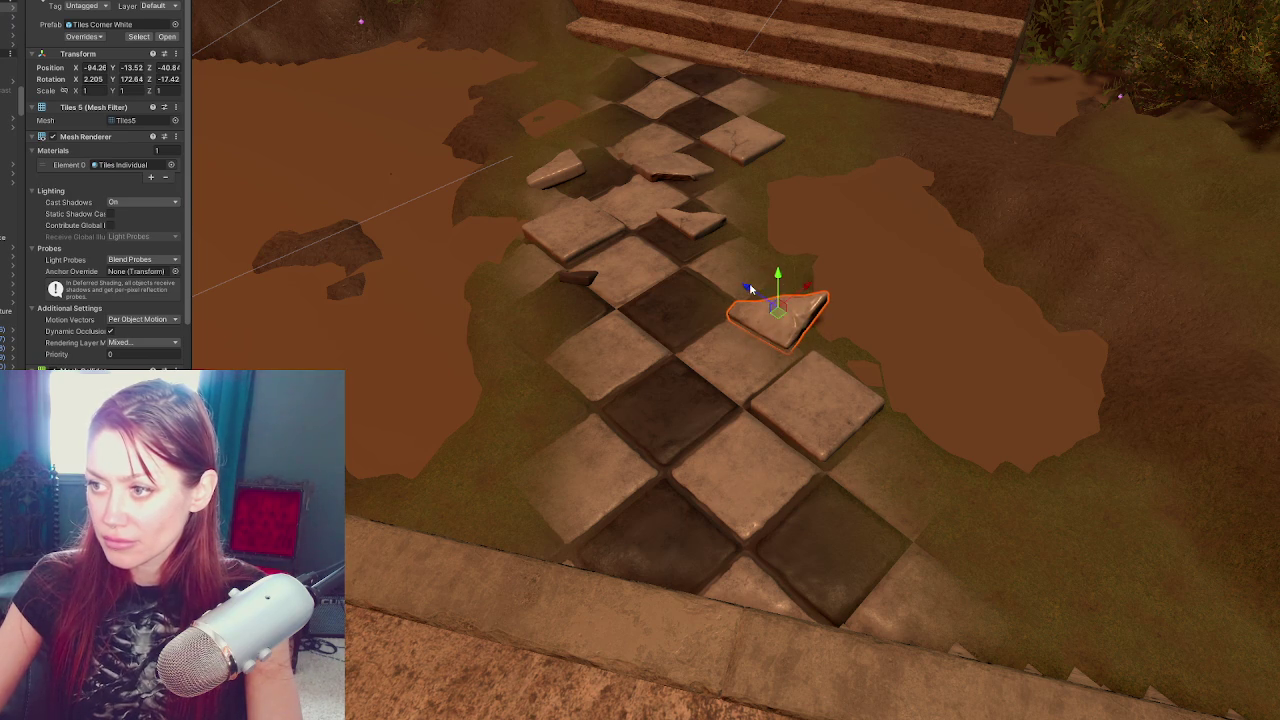
left_click_drag(766, 298, 757, 292)
mouse_move(810, 341)
left_mouse_down()
mouse_move(790, 350)
mouse_move(787, 306)
left_mouse_up()
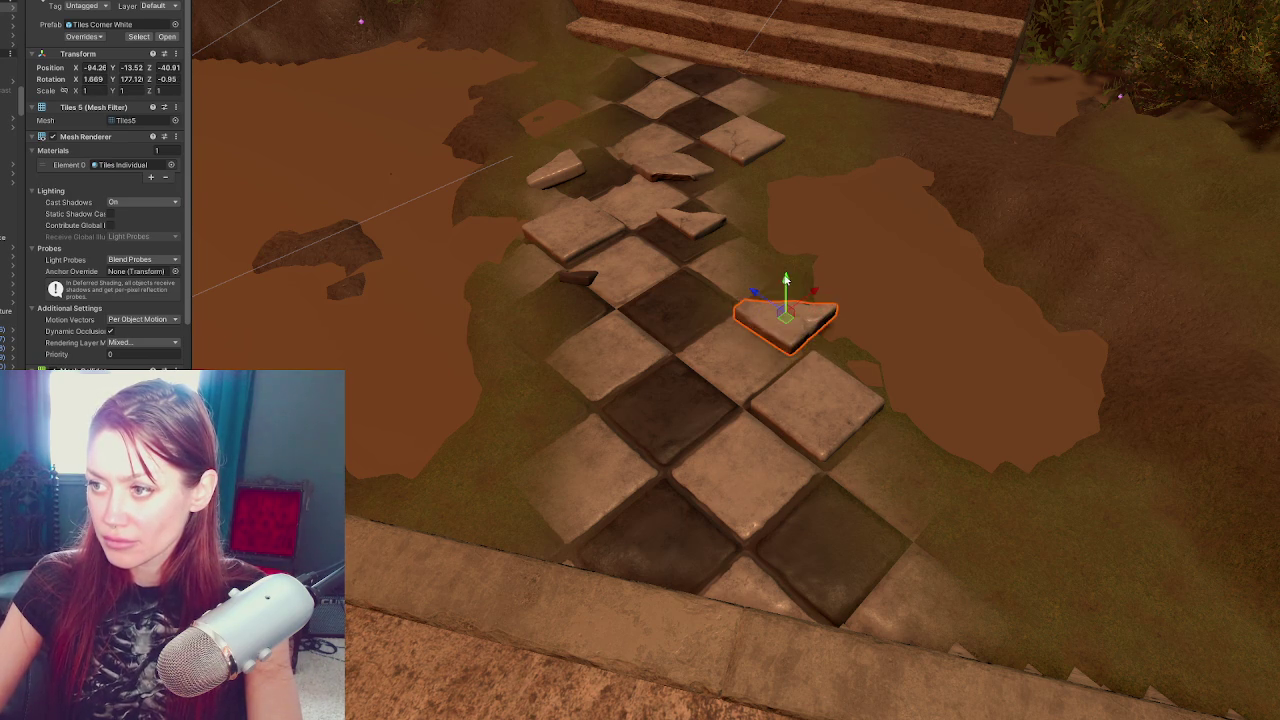
left_click(663, 392)
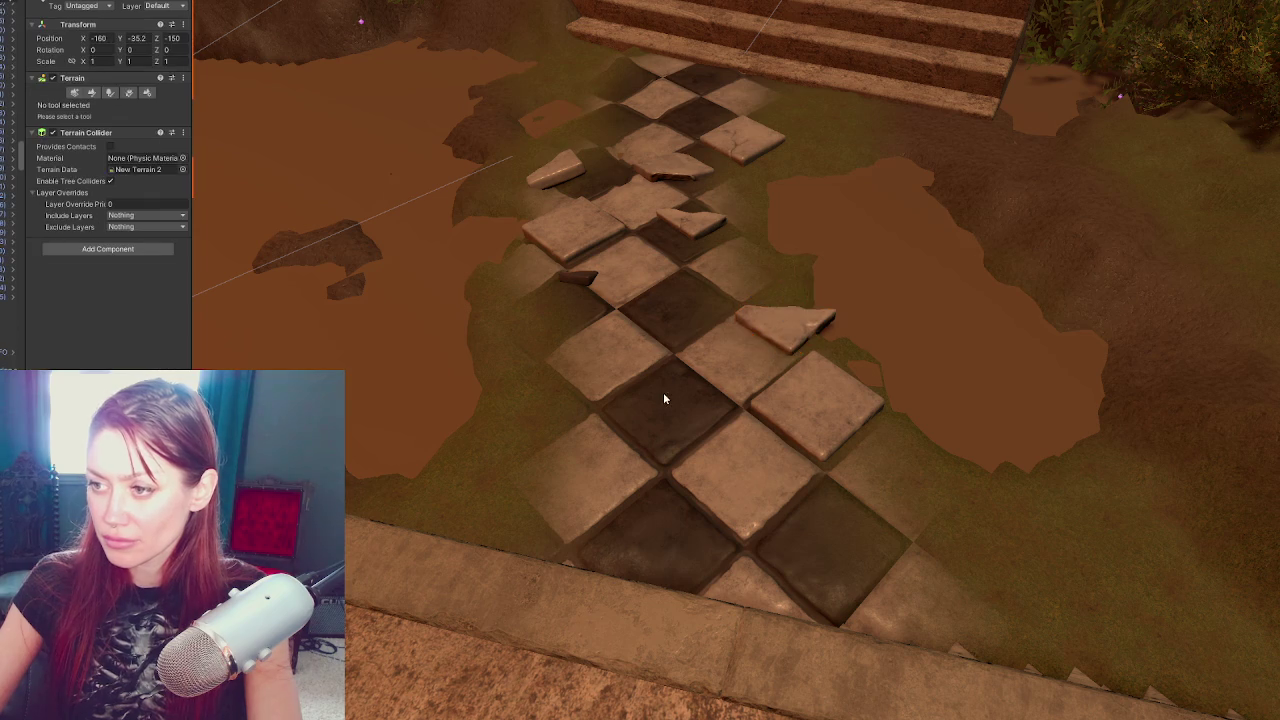
Switch the terrain to the Raise or Lower Terrain tool and expand the Stroke settings
scroll(694, 366, "down", 5)
scroll(711, 334, "up", 3)
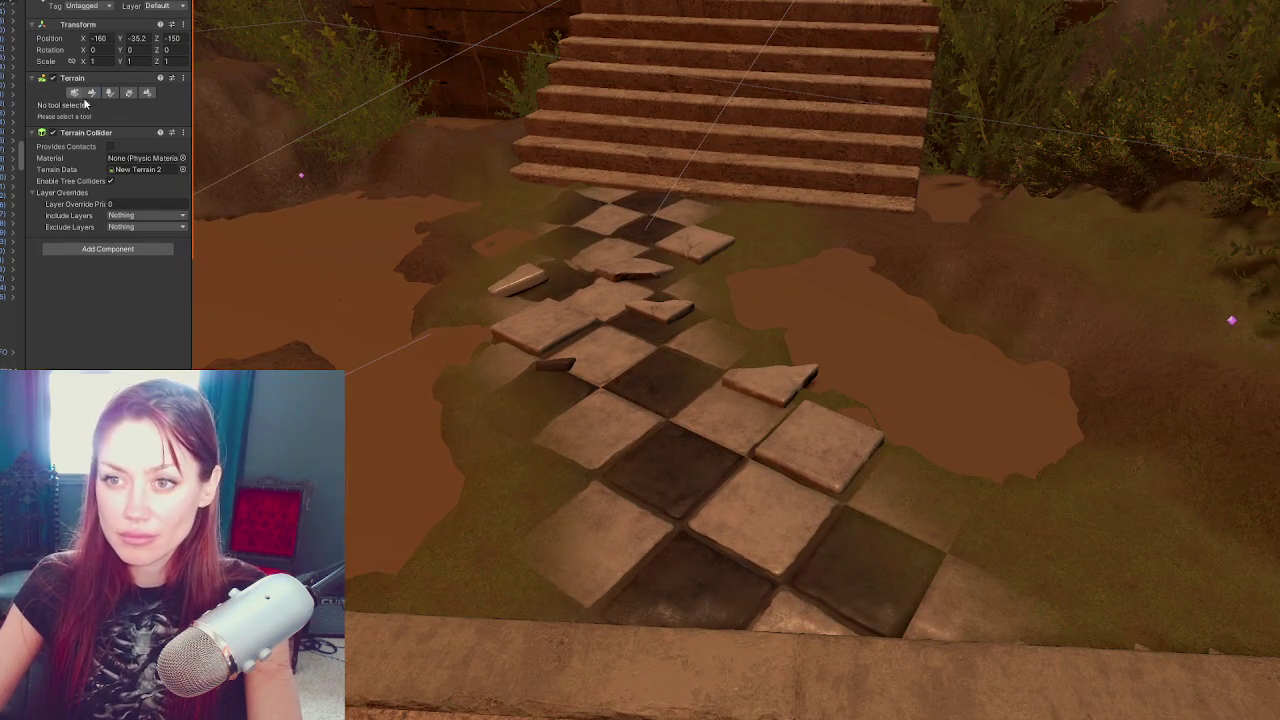
left_click(90, 93)
left_click(78, 106)
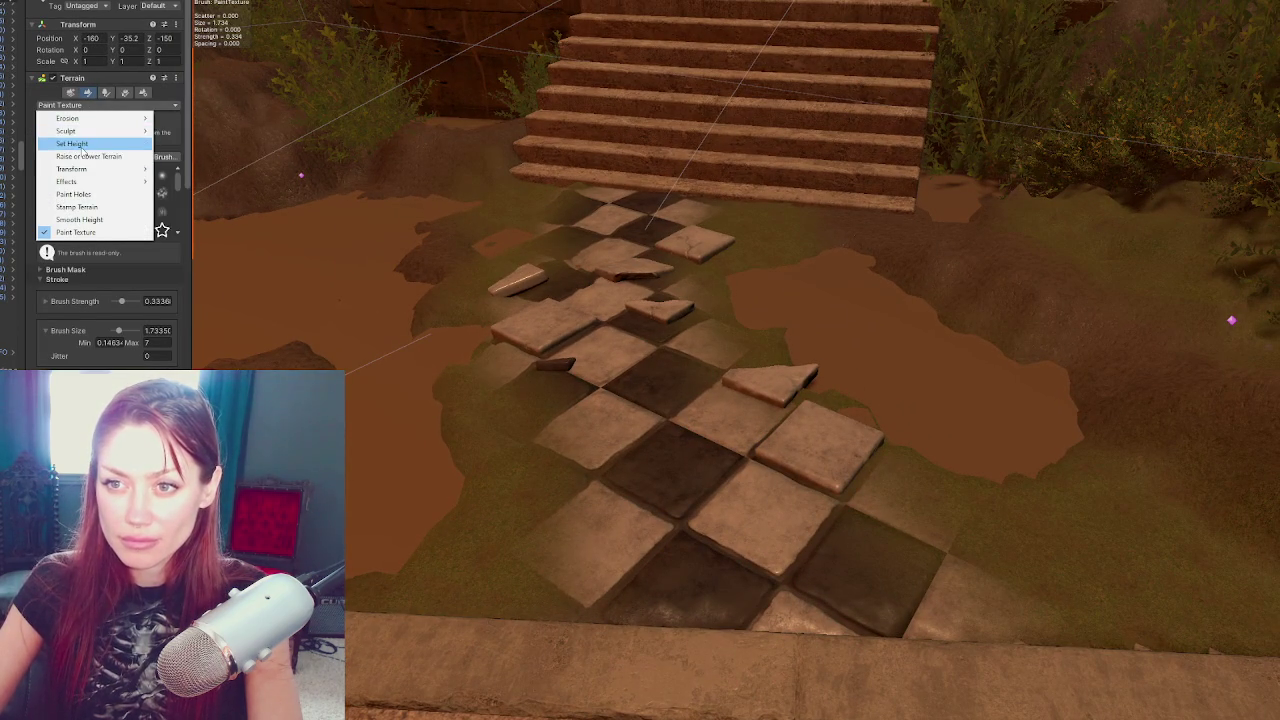
left_click(88, 156)
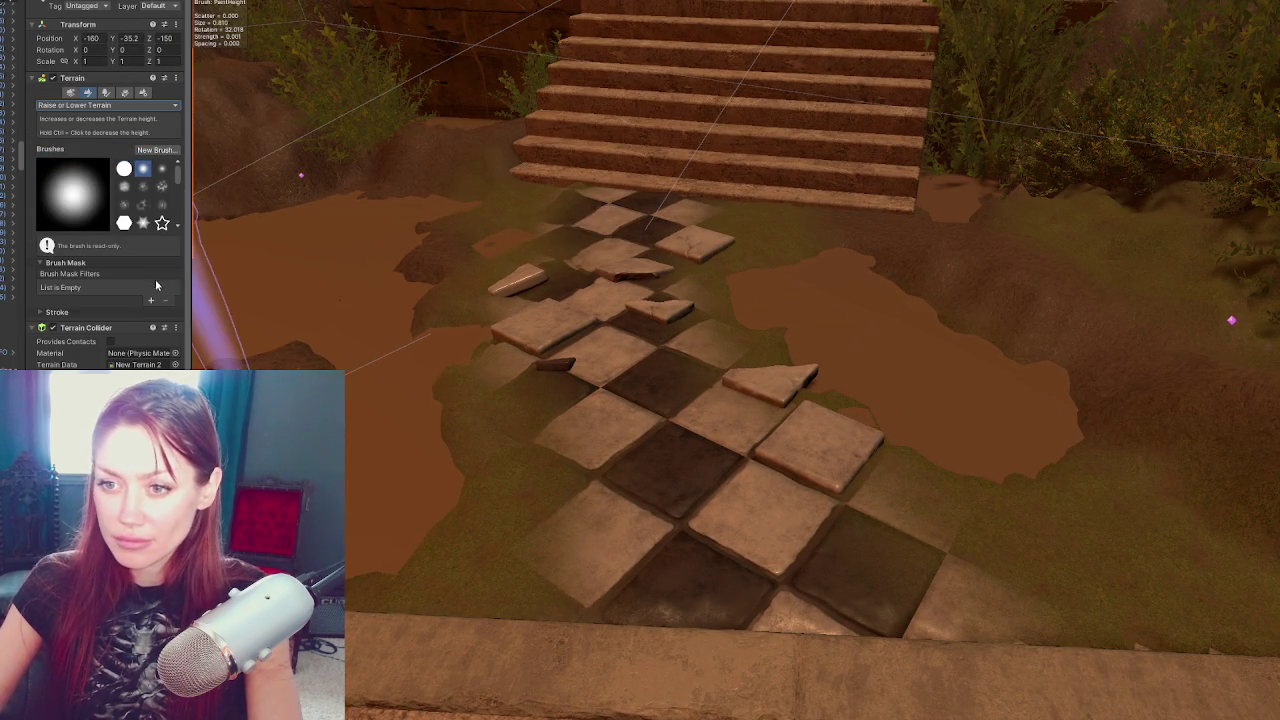
scroll(155, 278, "down", 1)
left_click(81, 296)
scroll(108, 273, "down", 3)
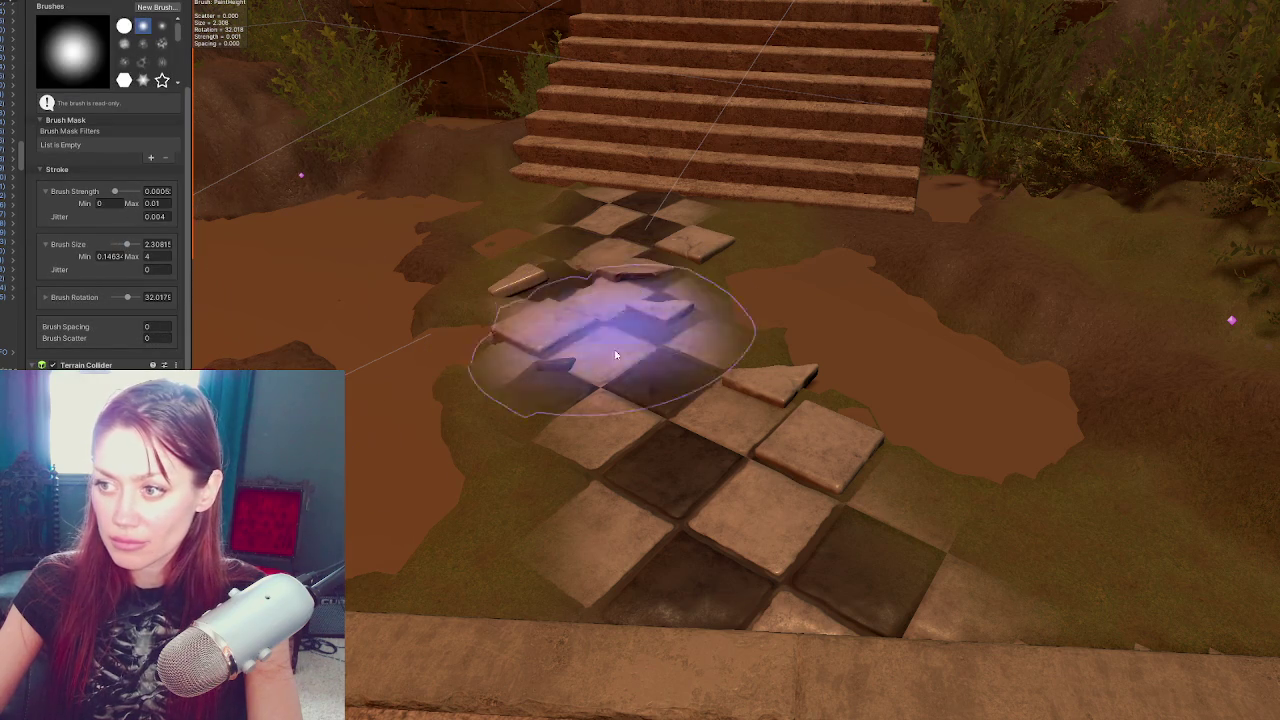
Raise terrain around the upper tiles, undoing a bump that poked through the tiles
left_click(731, 506)
key("ctrl+z")
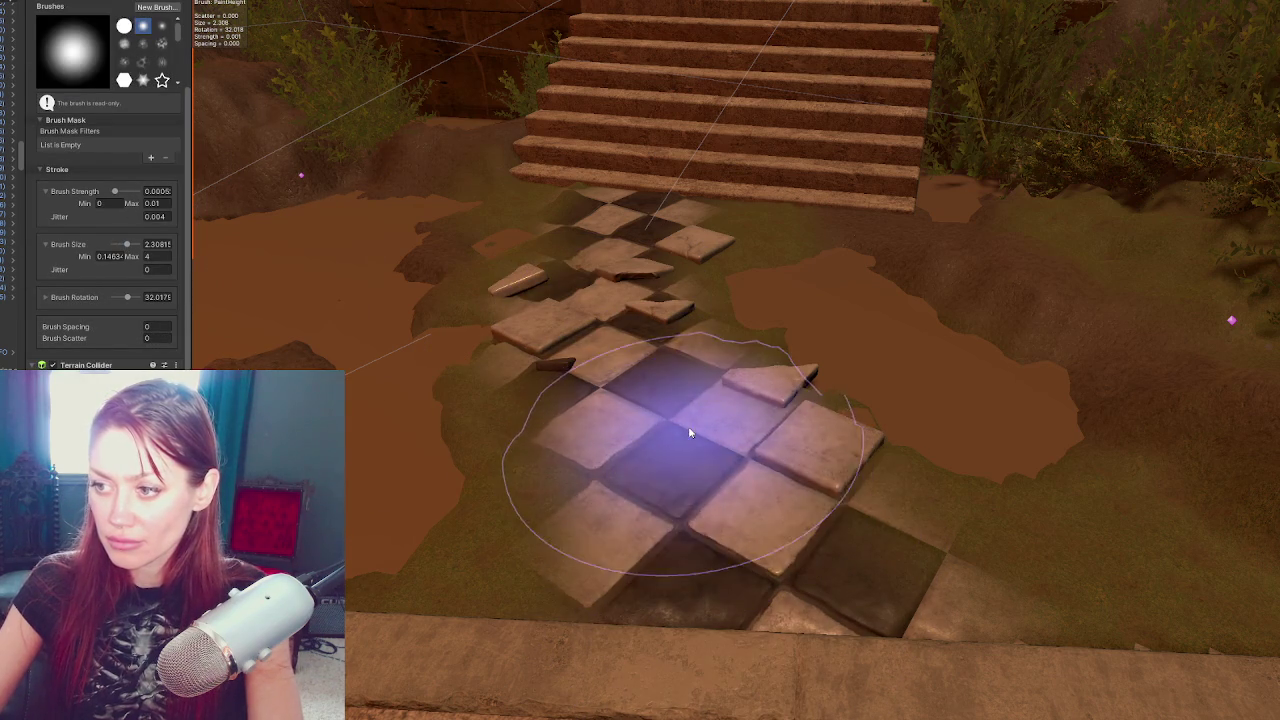
left_click(621, 213)
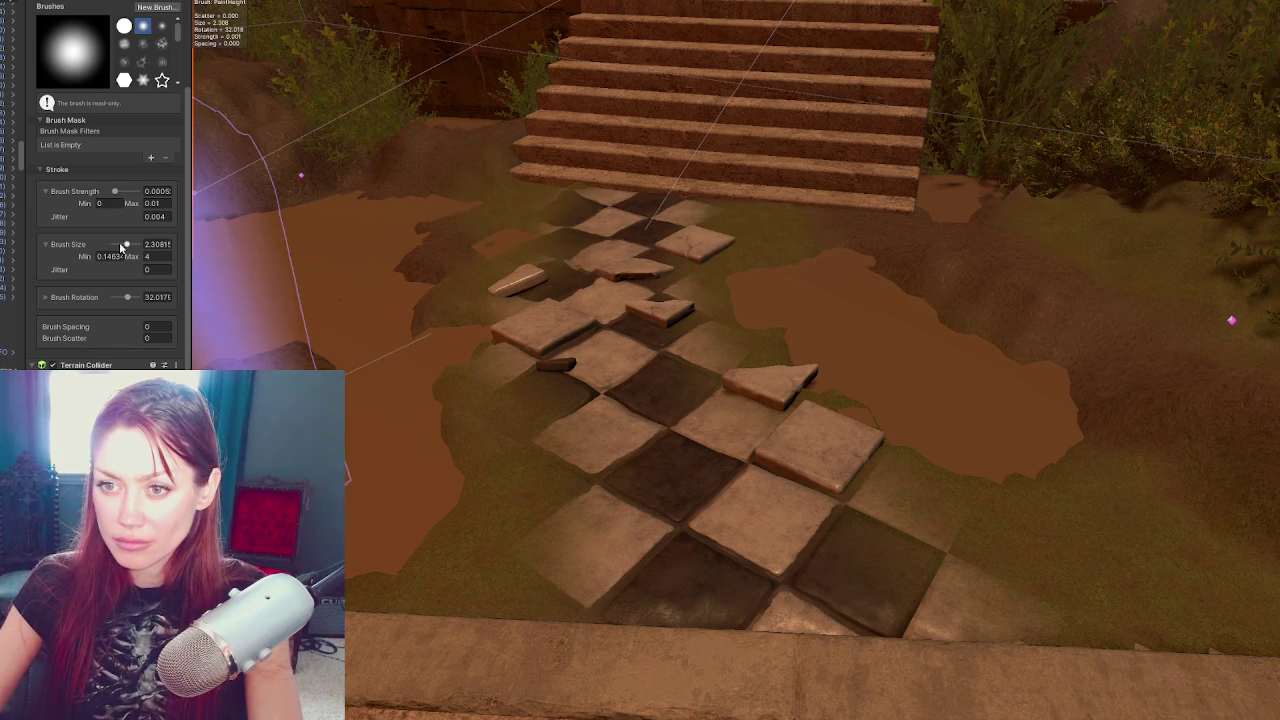
Lower the maximum brush strength and set a small brush size
left_click(166, 204)
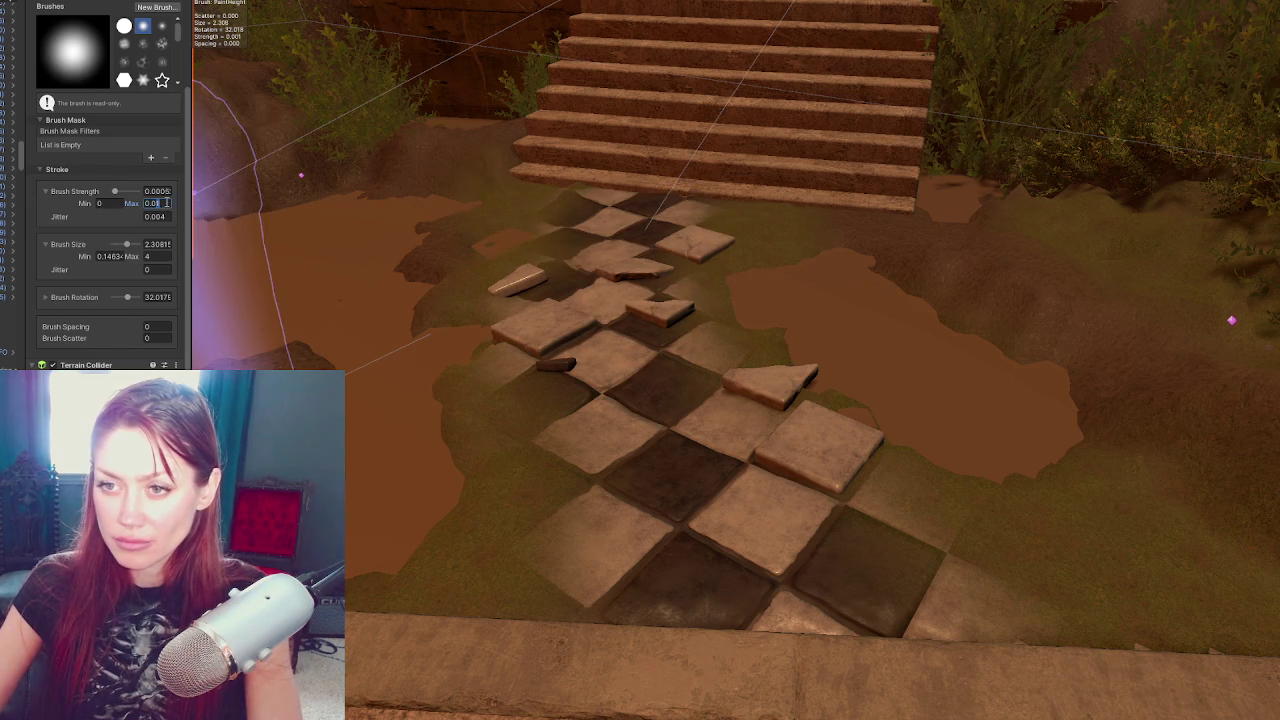
type("2")
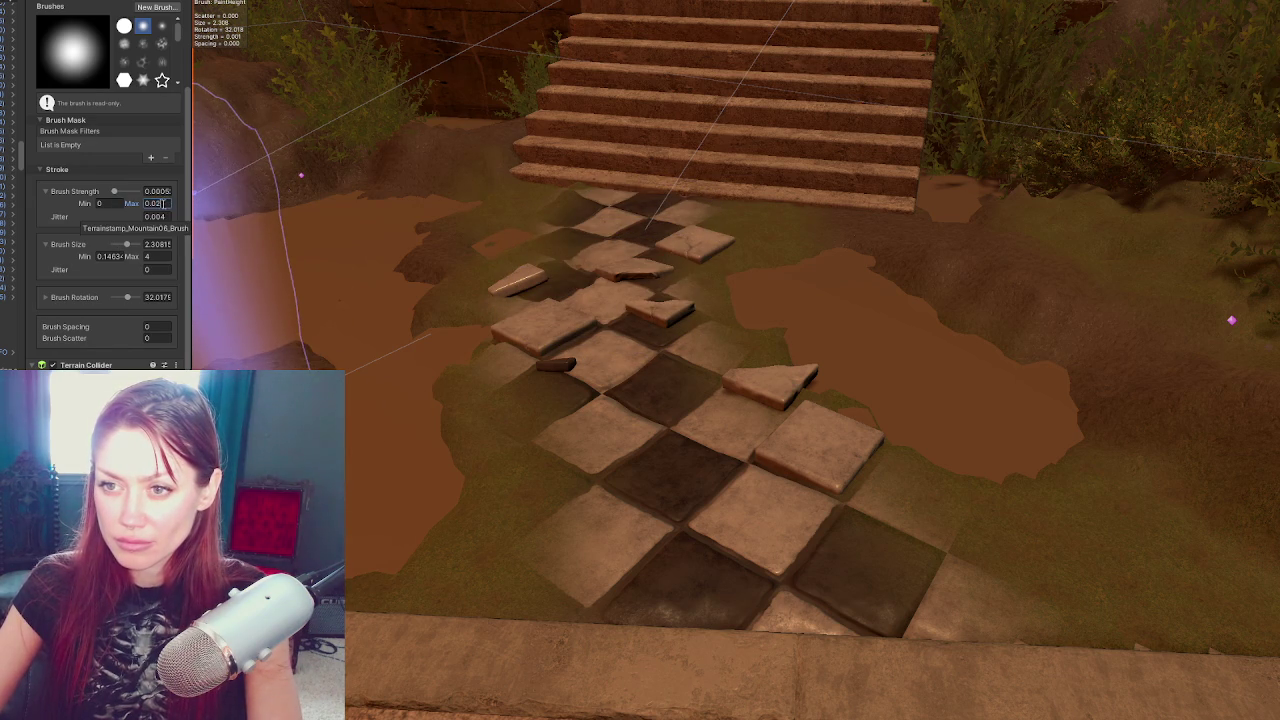
key("BackSpace")
type("01")
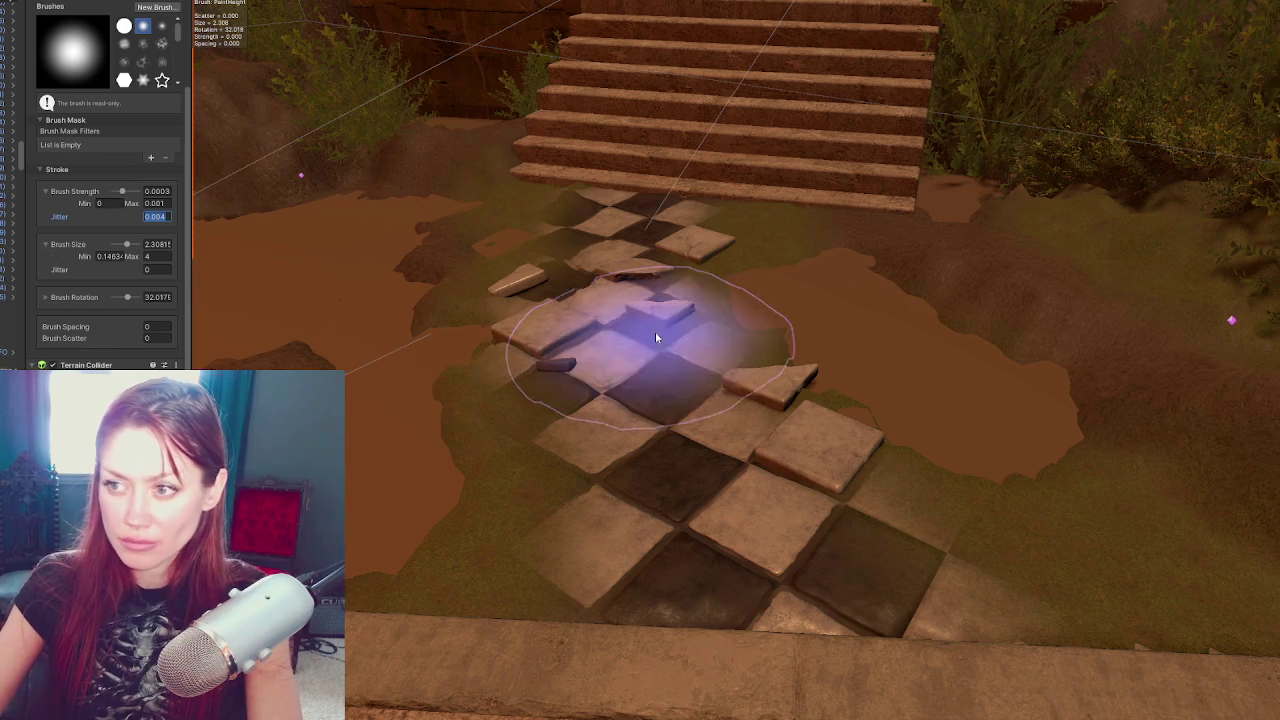
left_click(135, 191)
left_click_drag(135, 191, 137, 191)
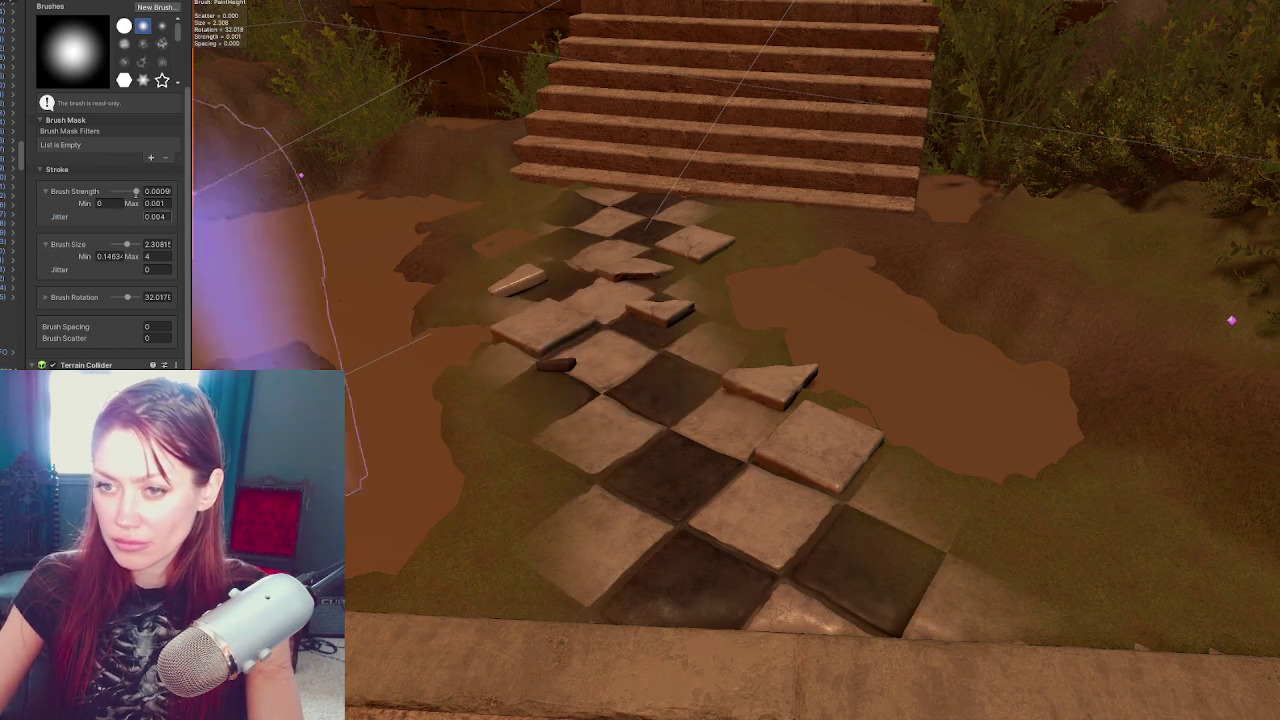
left_click(114, 245)
left_click(117, 245)
Raise grass over the tile edges toward the stairs, then check the sunken path from the side
mouse_move(514, 290)
left_mouse_down()
mouse_move(523, 349)
mouse_move(500, 380)
left_mouse_up()
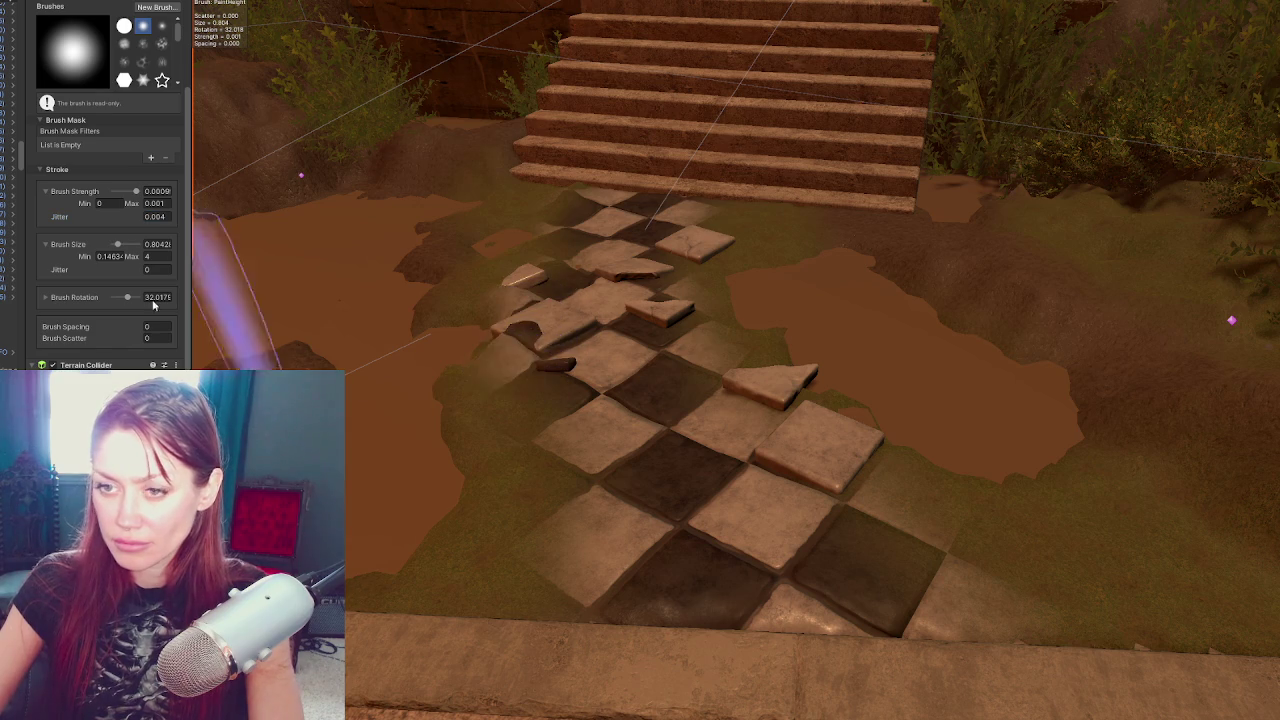
key("ctrl+z")
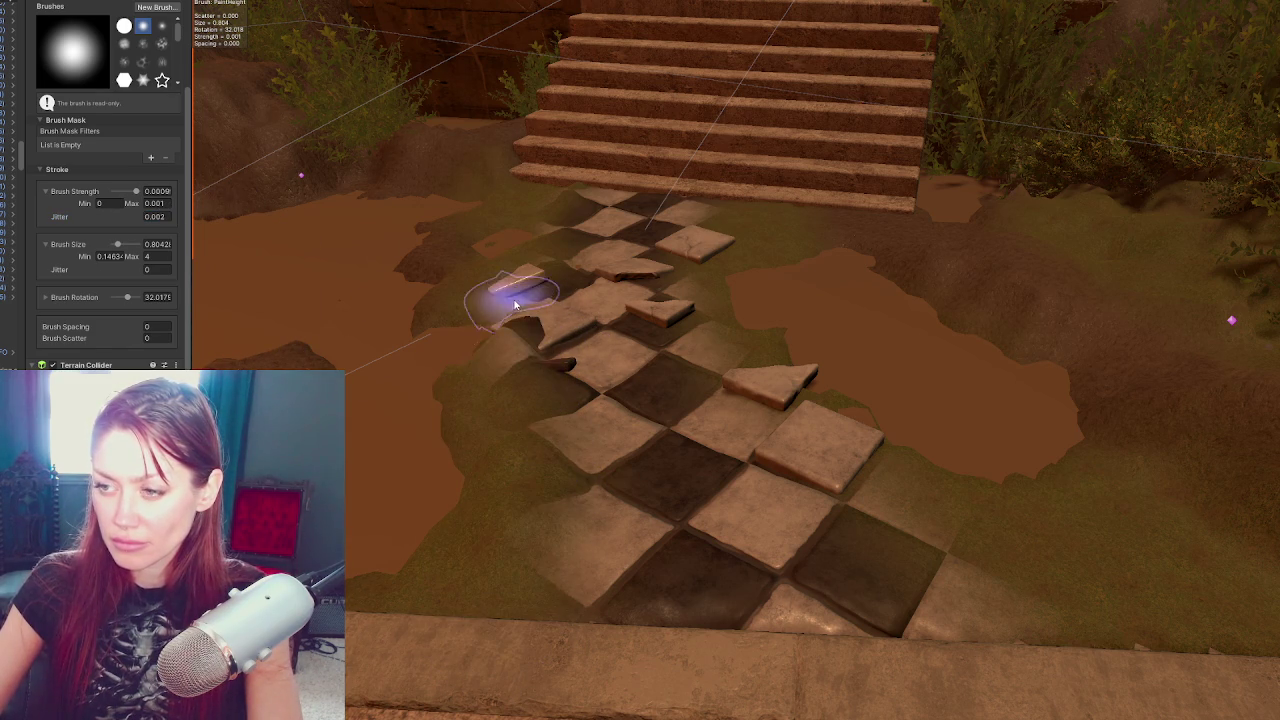
mouse_move(546, 215)
left_mouse_down()
mouse_move(523, 271)
mouse_move(663, 274)
mouse_move(706, 243)
mouse_move(703, 207)
mouse_move(700, 251)
mouse_move(757, 357)
mouse_move(943, 594)
mouse_move(714, 520)
left_mouse_up()
mouse_move(540, 475)
left_mouse_down()
mouse_move(686, 457)
mouse_move(429, 466)
mouse_move(343, 297)
mouse_move(801, 467)
mouse_move(686, 429)
mouse_move(600, 434)
left_mouse_up()
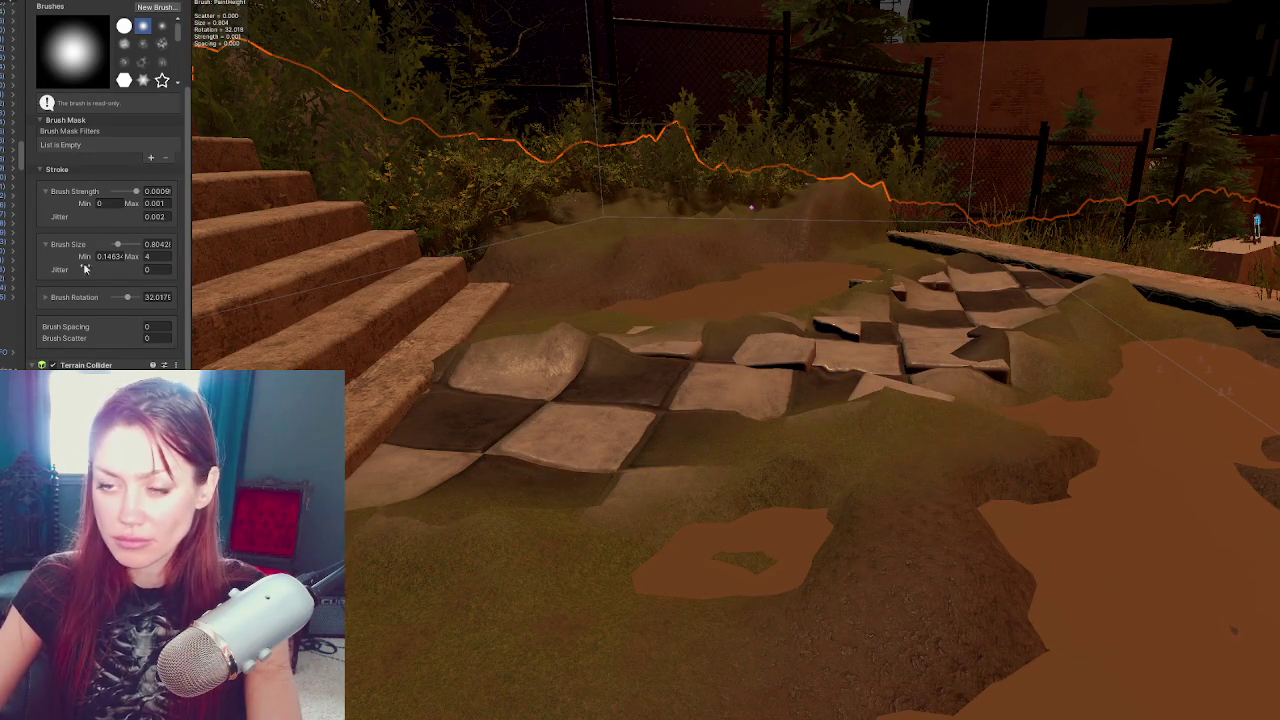
scroll(85, 50, "up", 3)
left_click(100, 55)
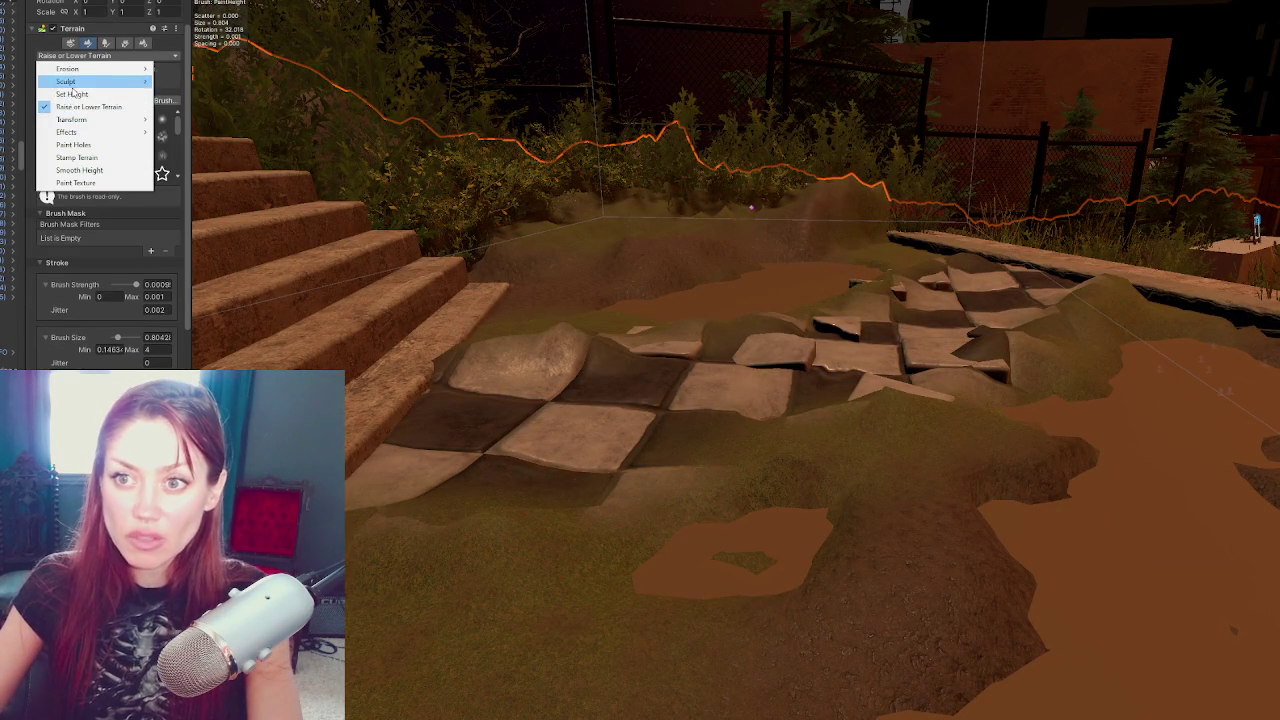
Switch the terrain tool to Set Height and review its settings
left_click(60, 80)
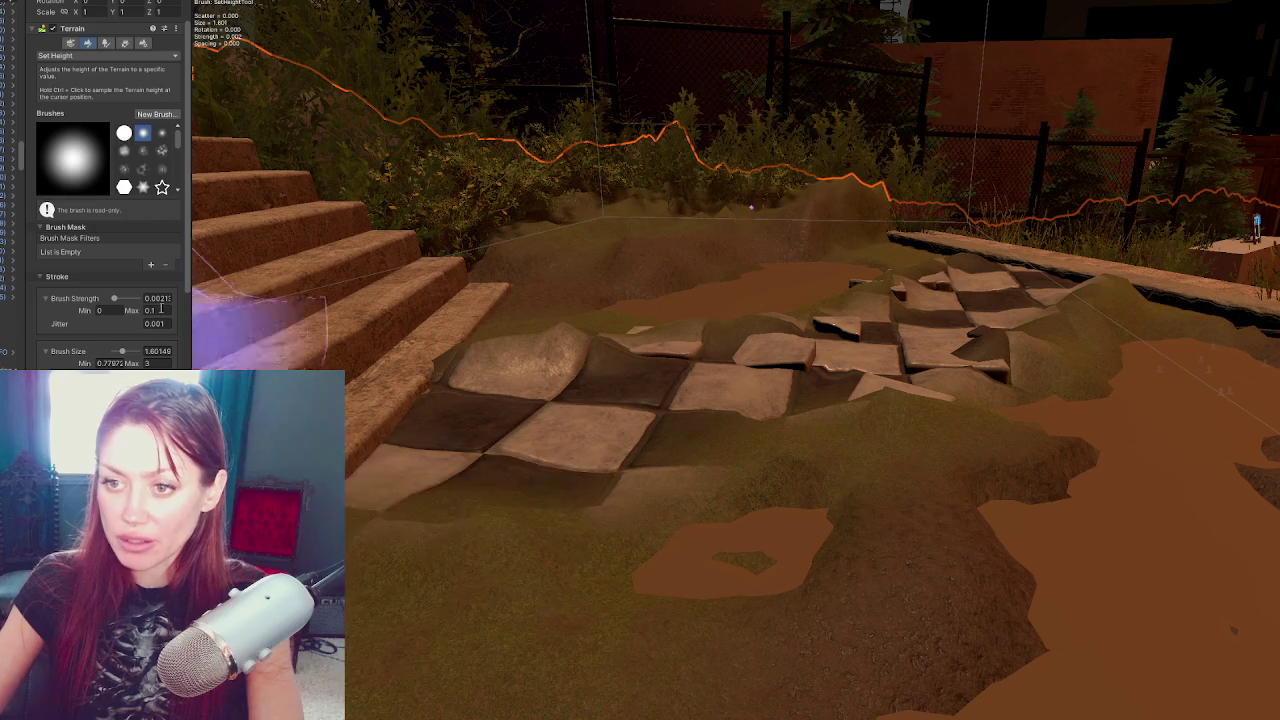
scroll(108, 240, "down", 5)
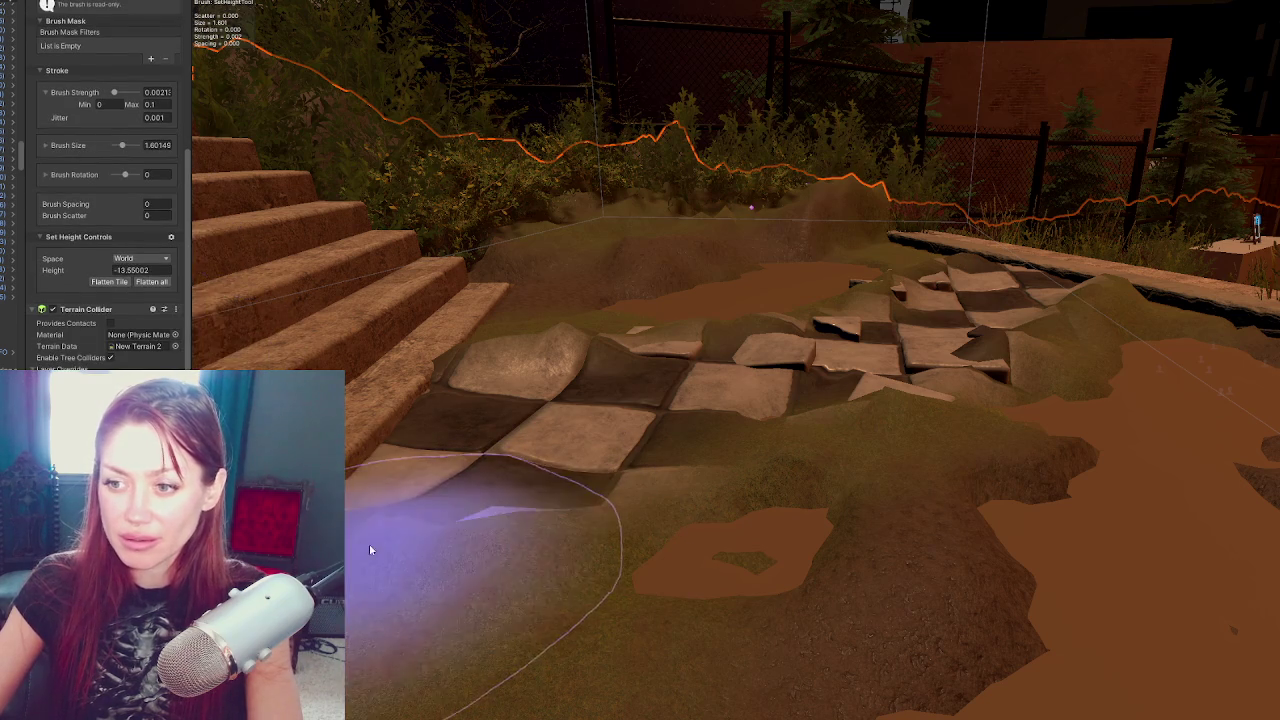
scroll(124, 117, "up", 3)
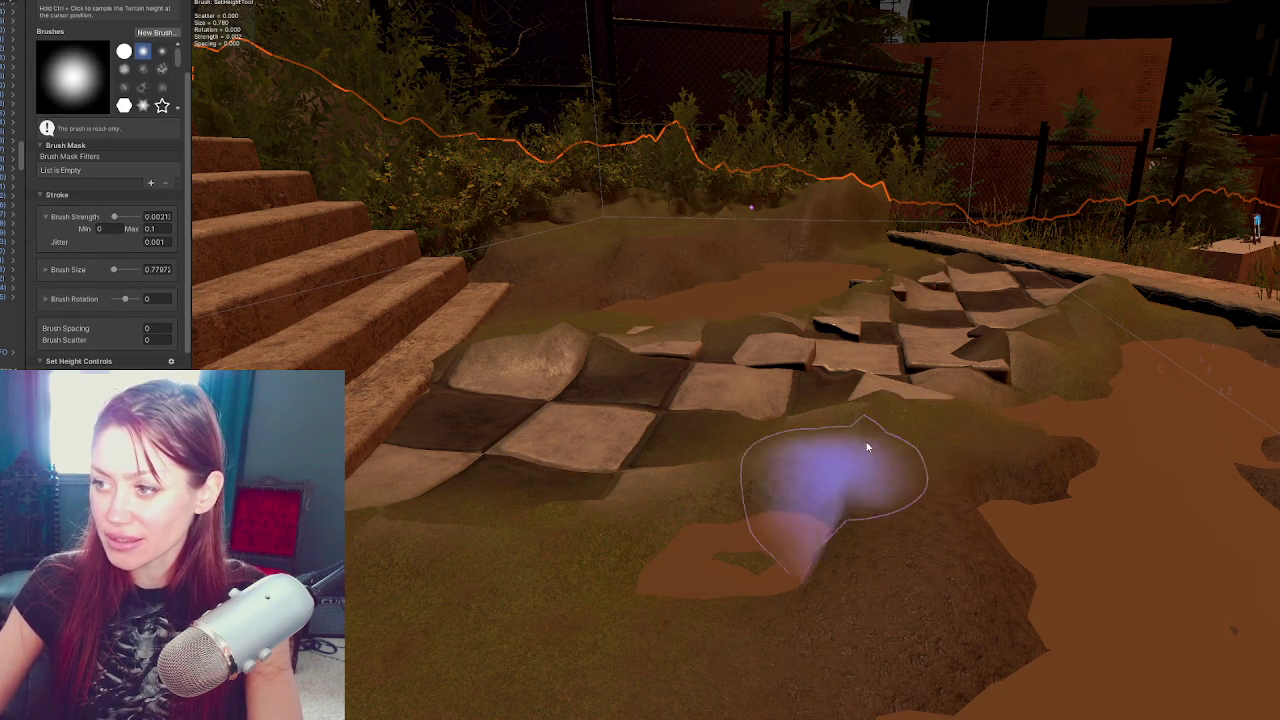
scroll(746, 497, "up", 2)
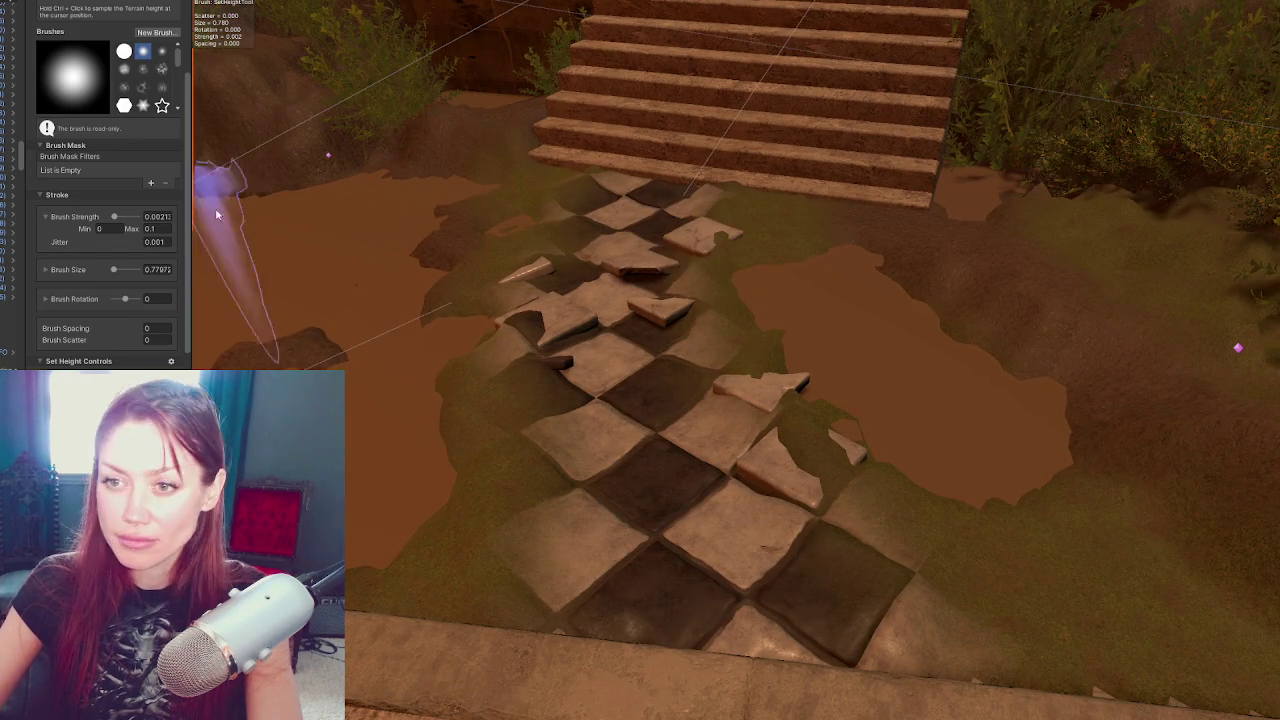
scroll(75, 126, "up", 3)
Smooth the terrain around the checkered tiles with Smooth Height, shrinking the brush to about 1.24
left_click(100, 98)
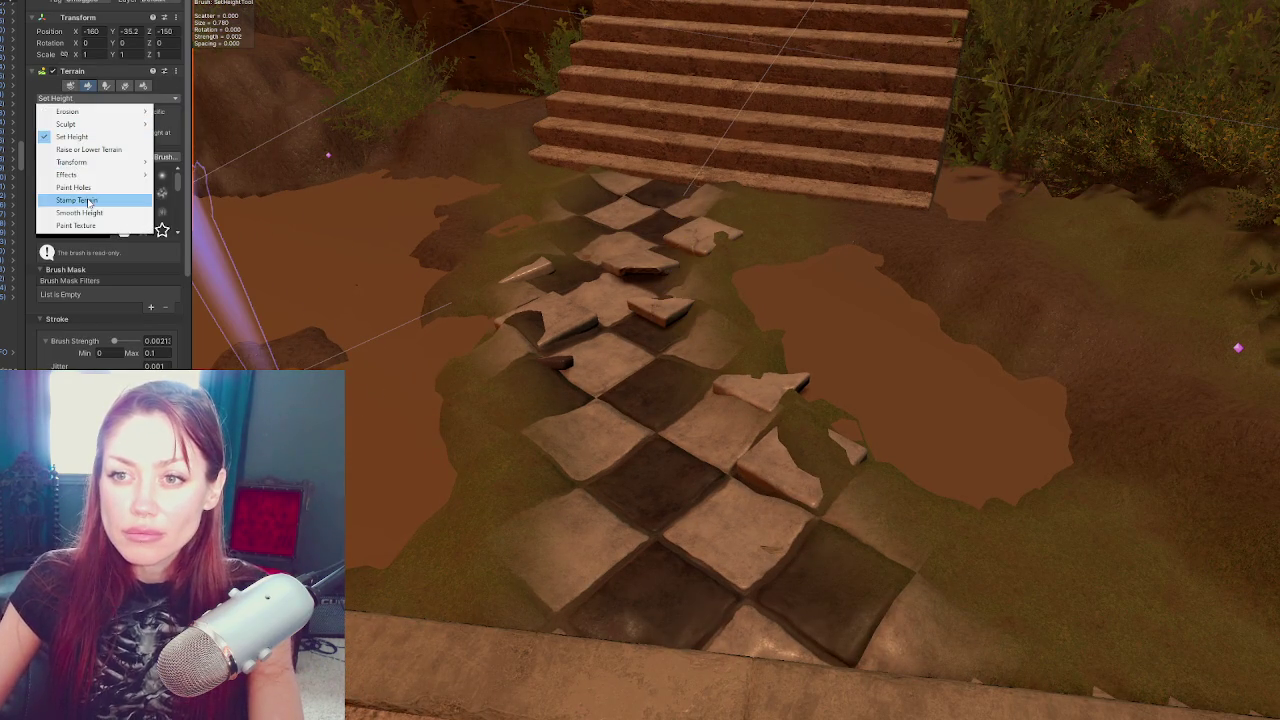
left_click(79, 212)
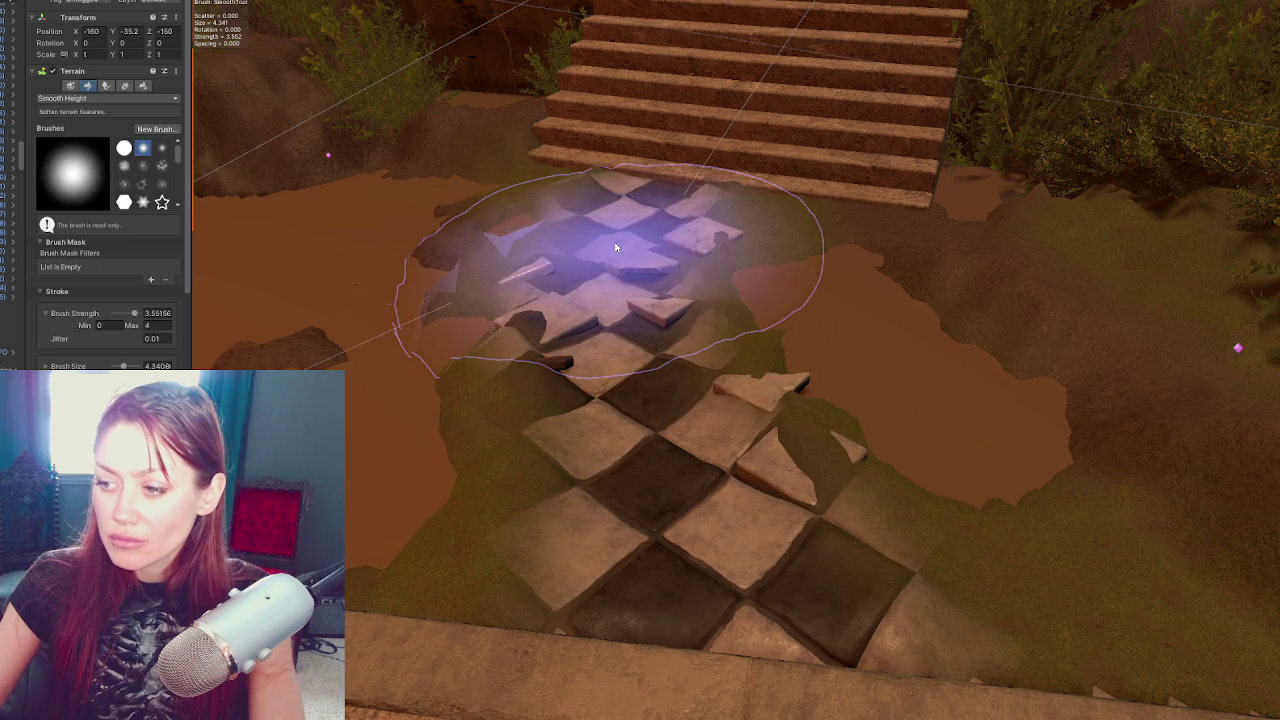
mouse_move(616, 247)
left_mouse_down()
mouse_move(714, 400)
mouse_move(686, 337)
mouse_move(777, 337)
mouse_move(625, 222)
mouse_move(600, 357)
mouse_move(808, 423)
left_mouse_up()
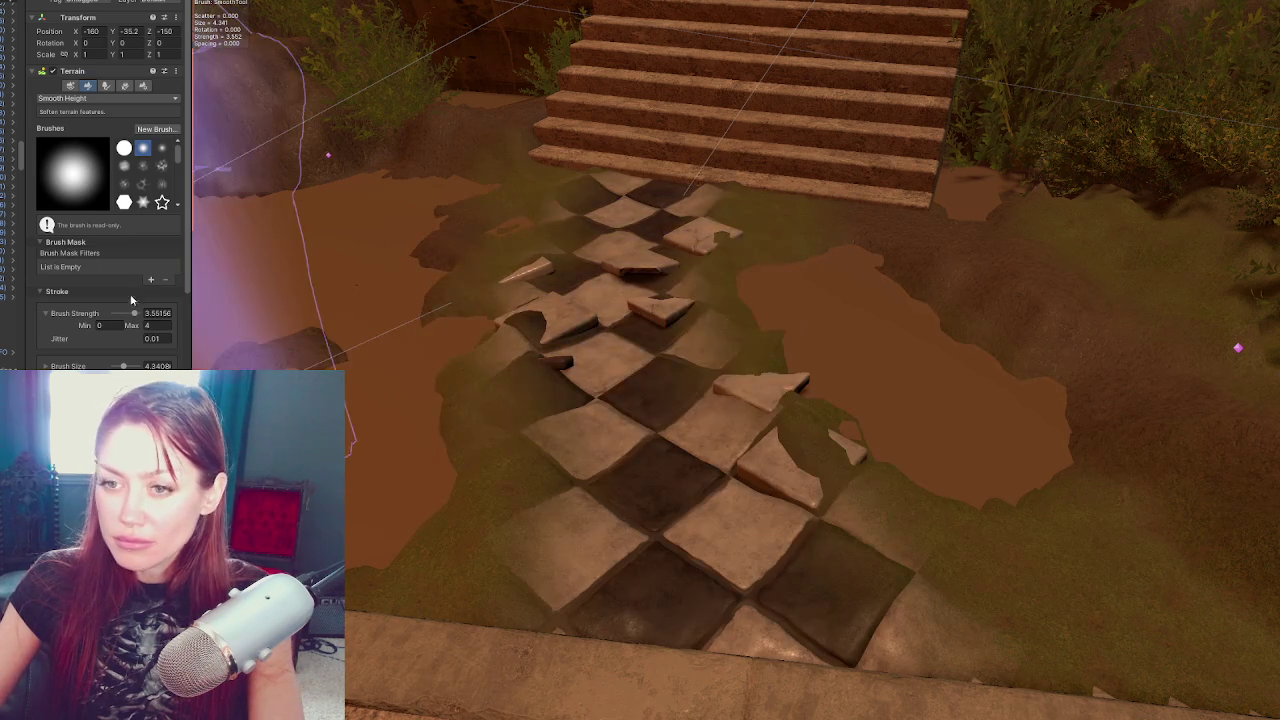
left_click_drag(123, 366, 115, 366)
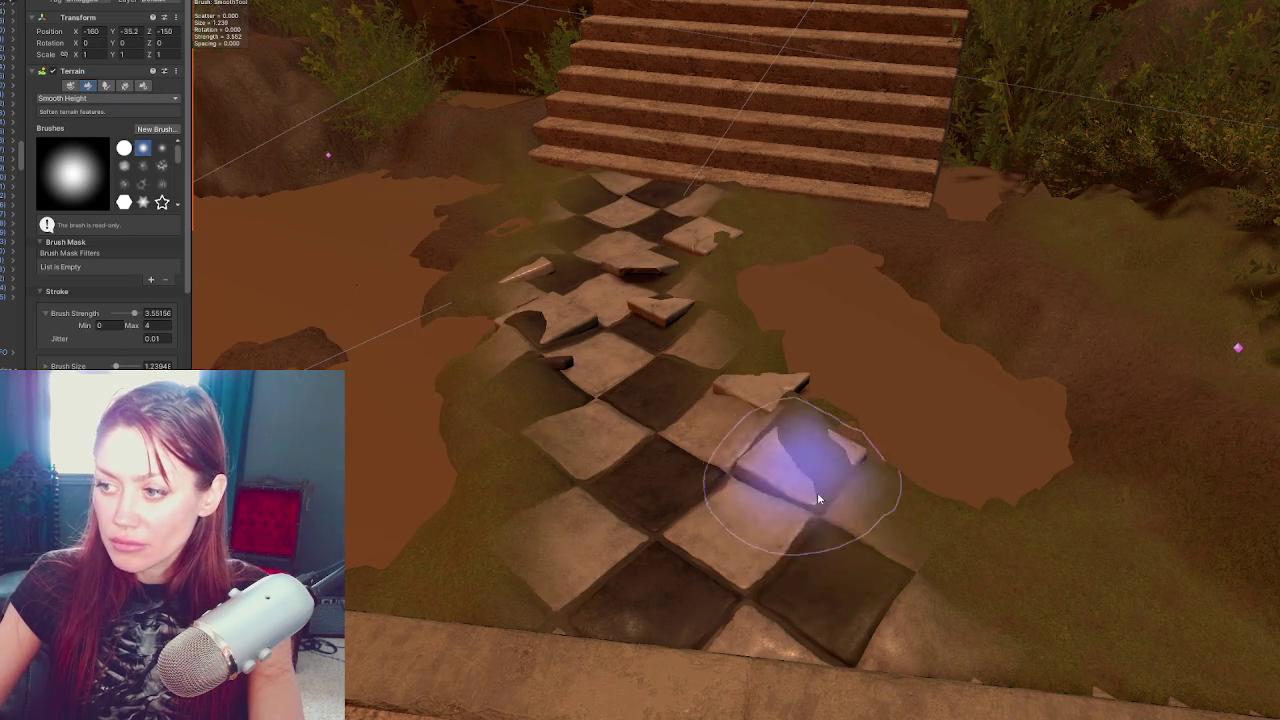
left_click(645, 298)
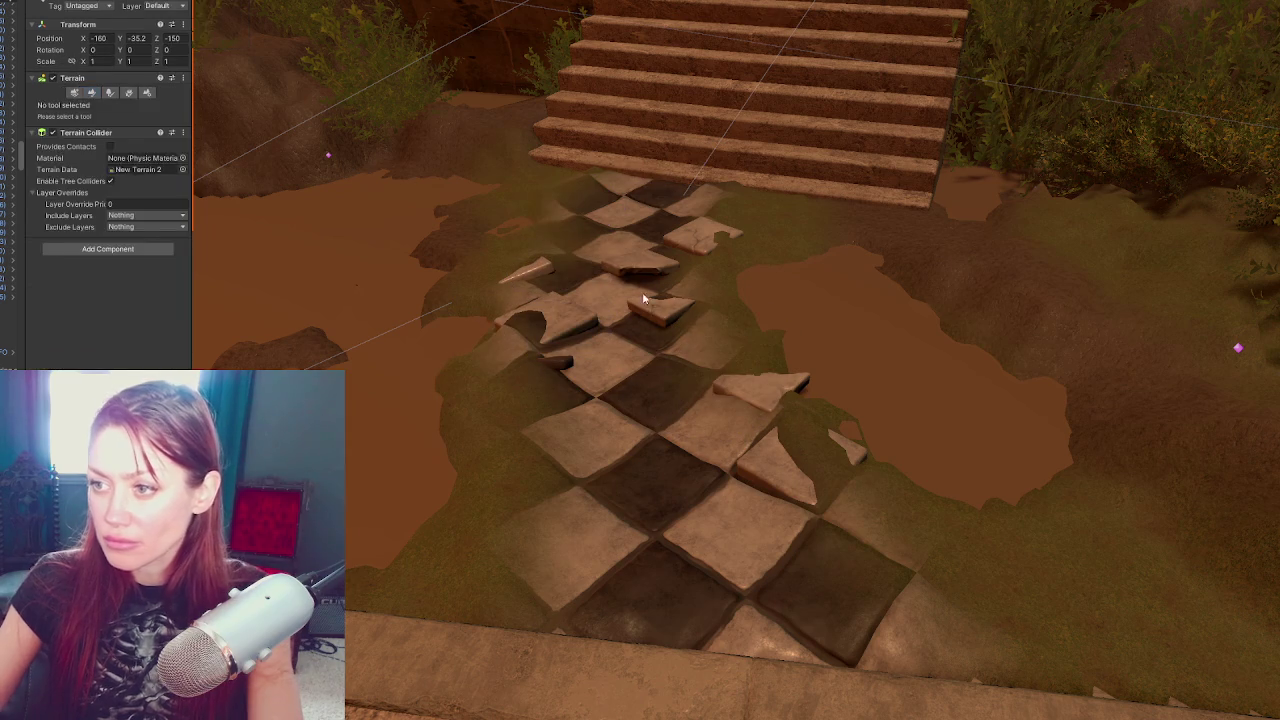
Select the loose tile pieces together, move them across the scene and lower them
left_click(558, 358, "shift")
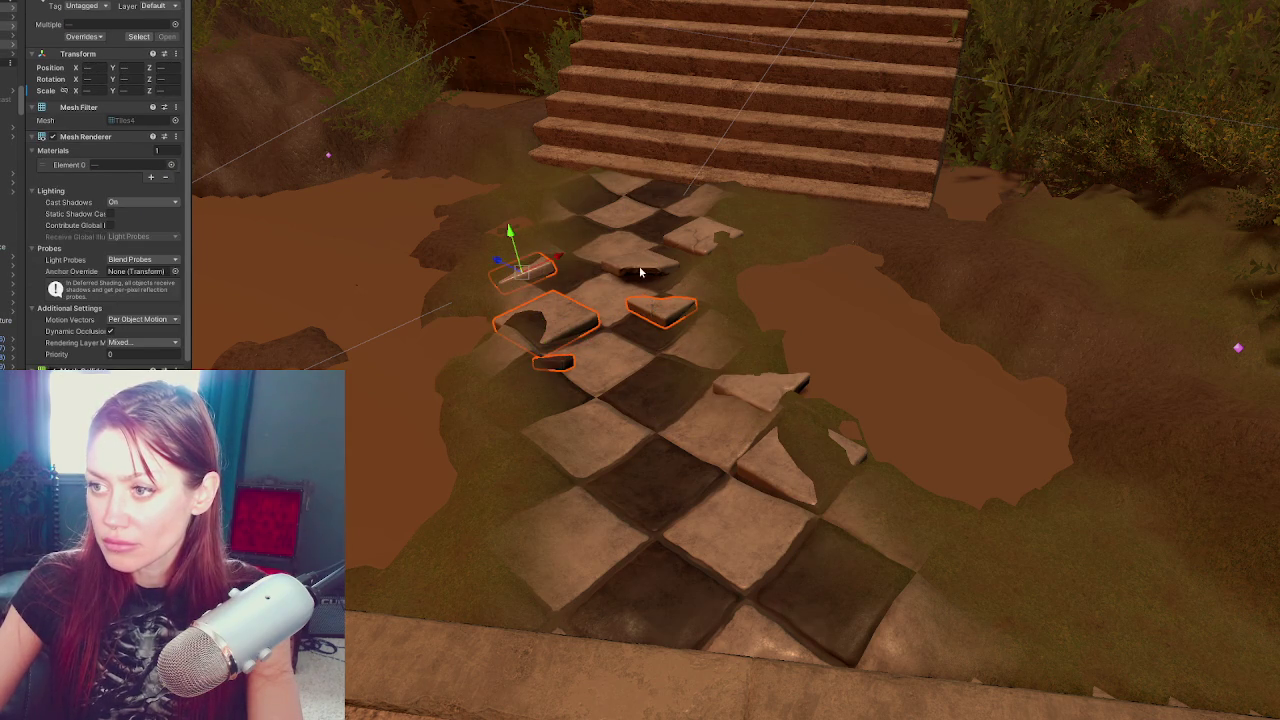
scroll(698, 237, "down", 3)
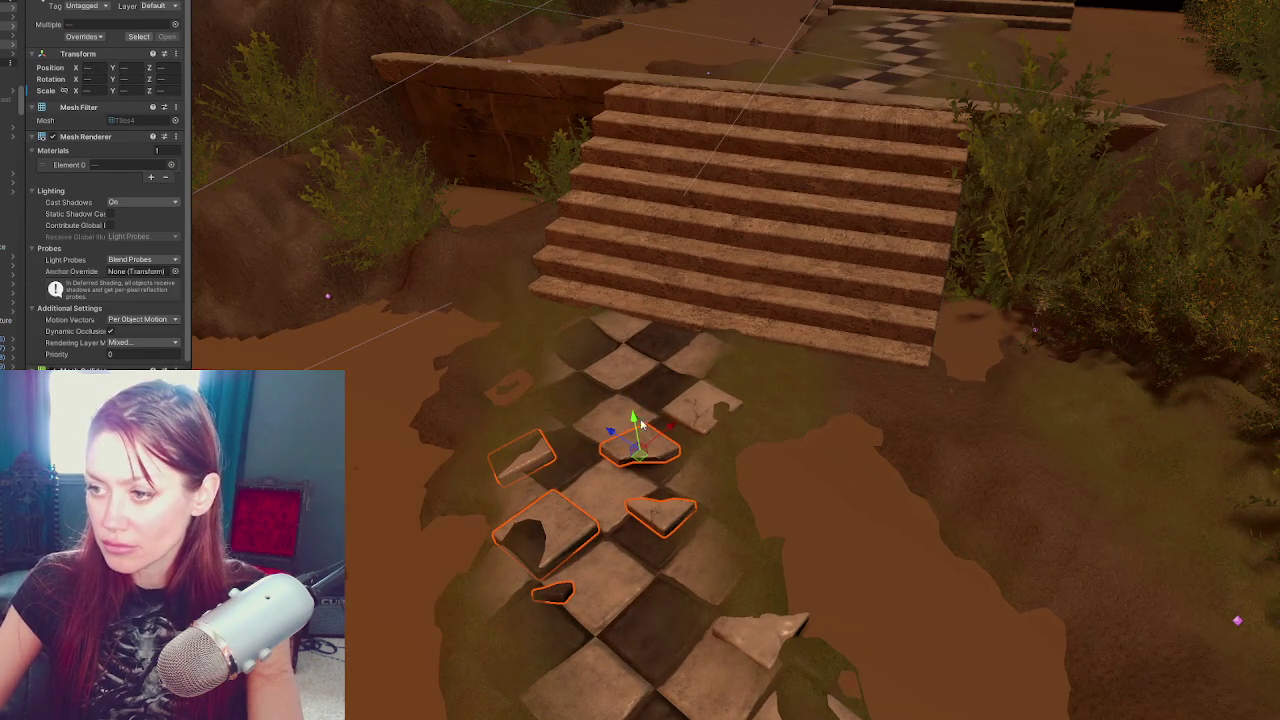
mouse_move(632, 415)
left_mouse_down()
mouse_move(607, 270)
mouse_move(633, 438)
left_mouse_up()
mouse_move(550, 557)
left_mouse_down()
mouse_move(483, 321)
mouse_move(493, 302)
mouse_move(1036, 3)
mouse_move(900, 8)
left_mouse_up()
key("f")
scroll(840, 187, "down", 5)
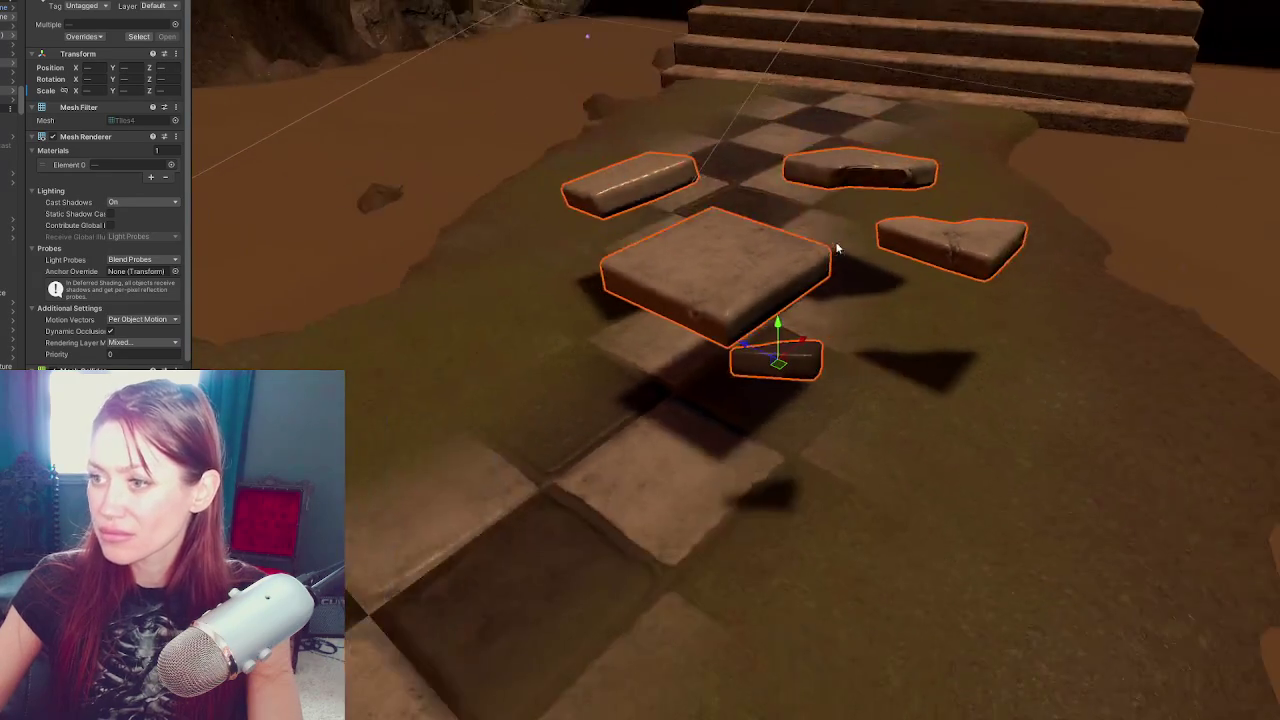
left_click_drag(780, 335, 786, 402)
Place the selected tiles on the floor beside the stairs
left_click_drag(855, 122, 857, 264)
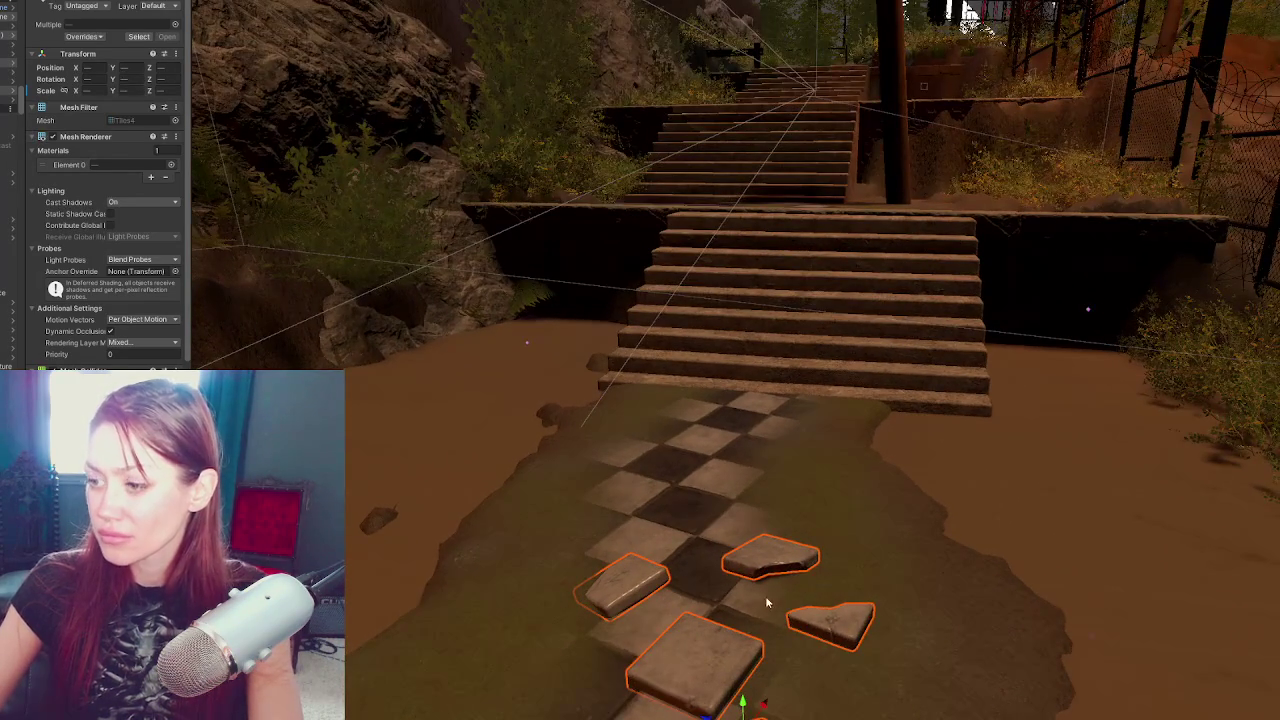
scroll(770, 595, "down", 2)
mouse_move(756, 603)
left_mouse_down()
mouse_move(740, 380)
mouse_move(752, 350)
mouse_move(987, 208)
left_mouse_up()
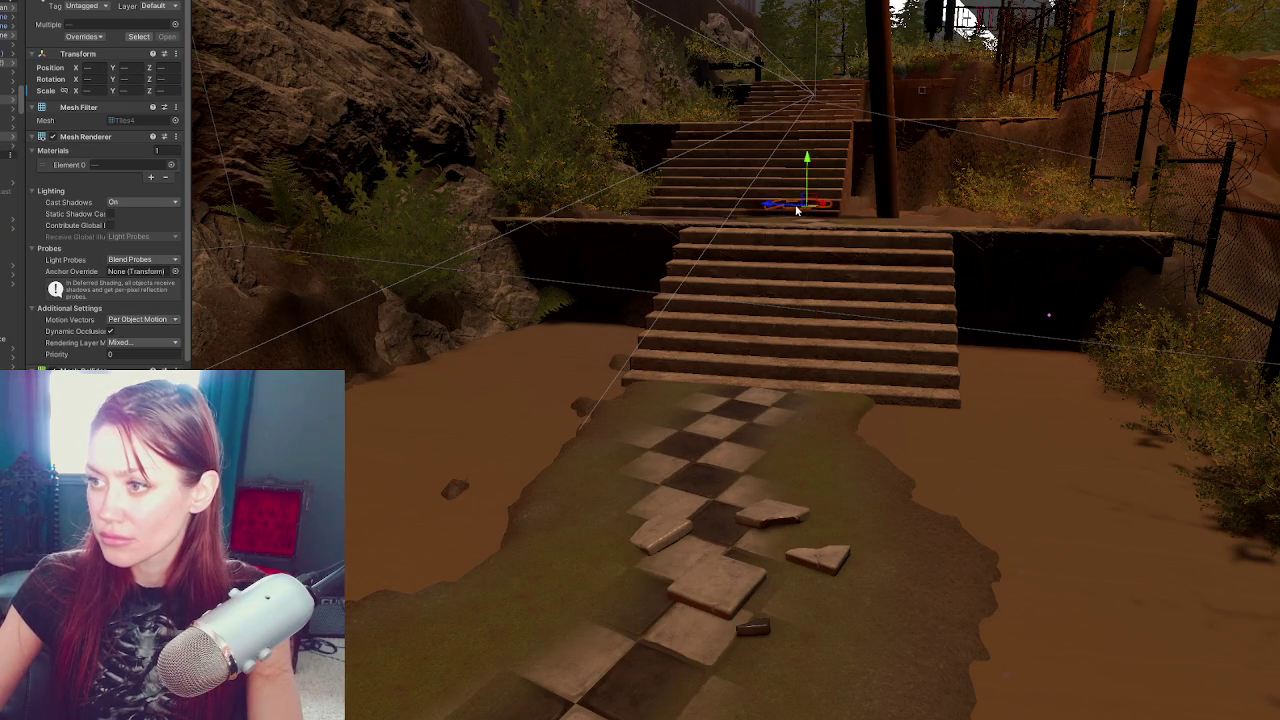
key("f")
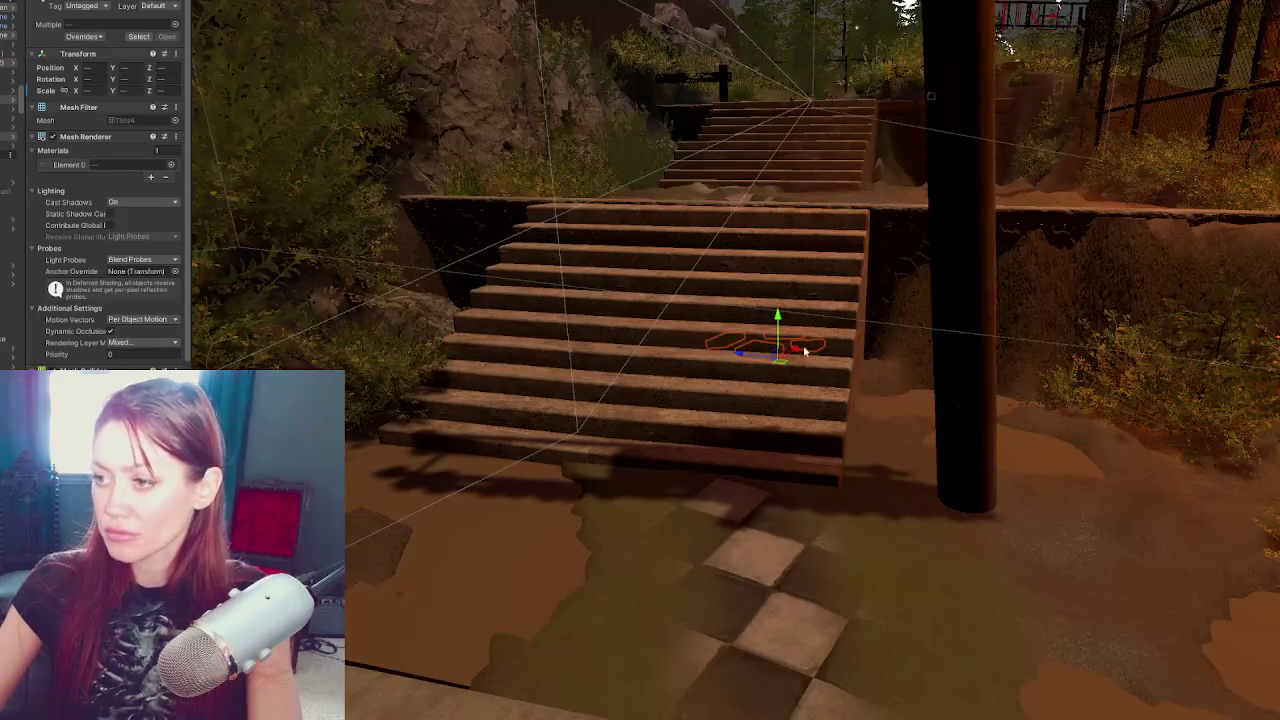
mouse_move(646, 437)
left_mouse_down()
mouse_move(603, 443)
mouse_move(700, 500)
mouse_move(751, 486)
mouse_move(708, 597)
mouse_move(802, 631)
mouse_move(793, 644)
left_mouse_up()
scroll(773, 627, "down", 1)
Duplicate the tiles and position the copy, raised and shifted, on the ledge by the pole
key("ctrl+d")
mouse_move(770, 598)
left_mouse_down()
mouse_move(770, 310)
mouse_move(983, 168)
left_mouse_up()
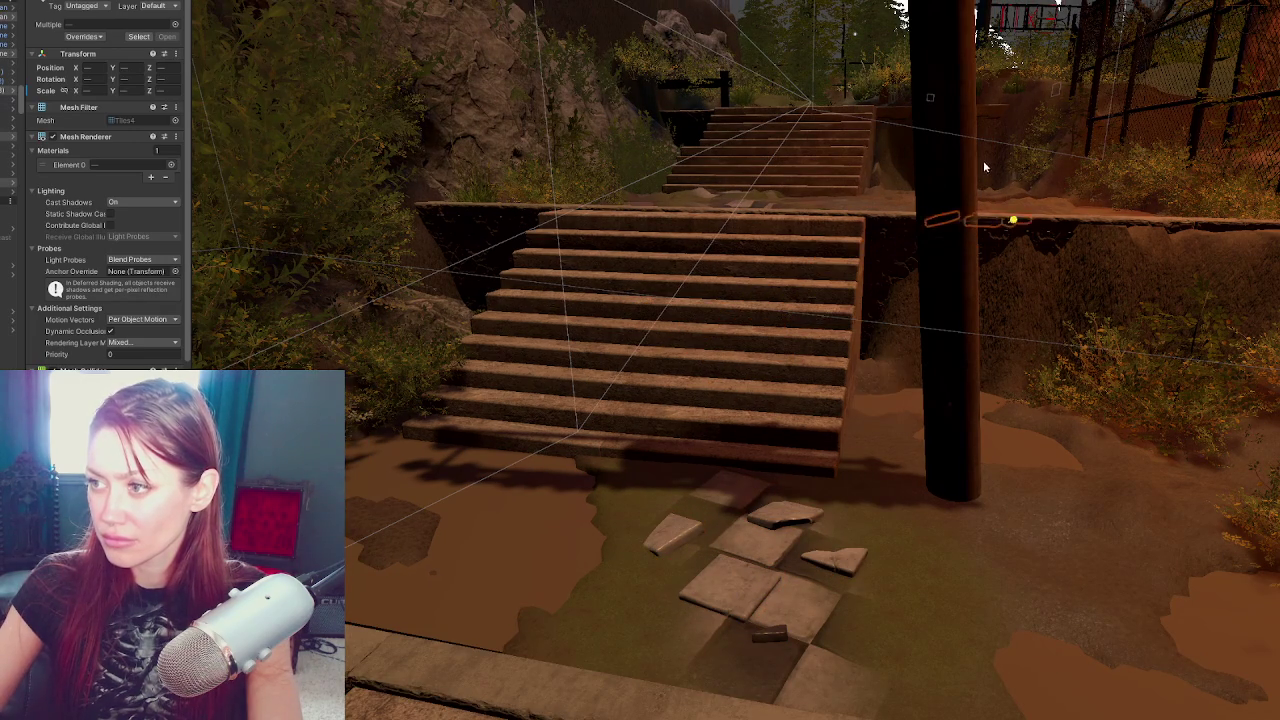
key("f")
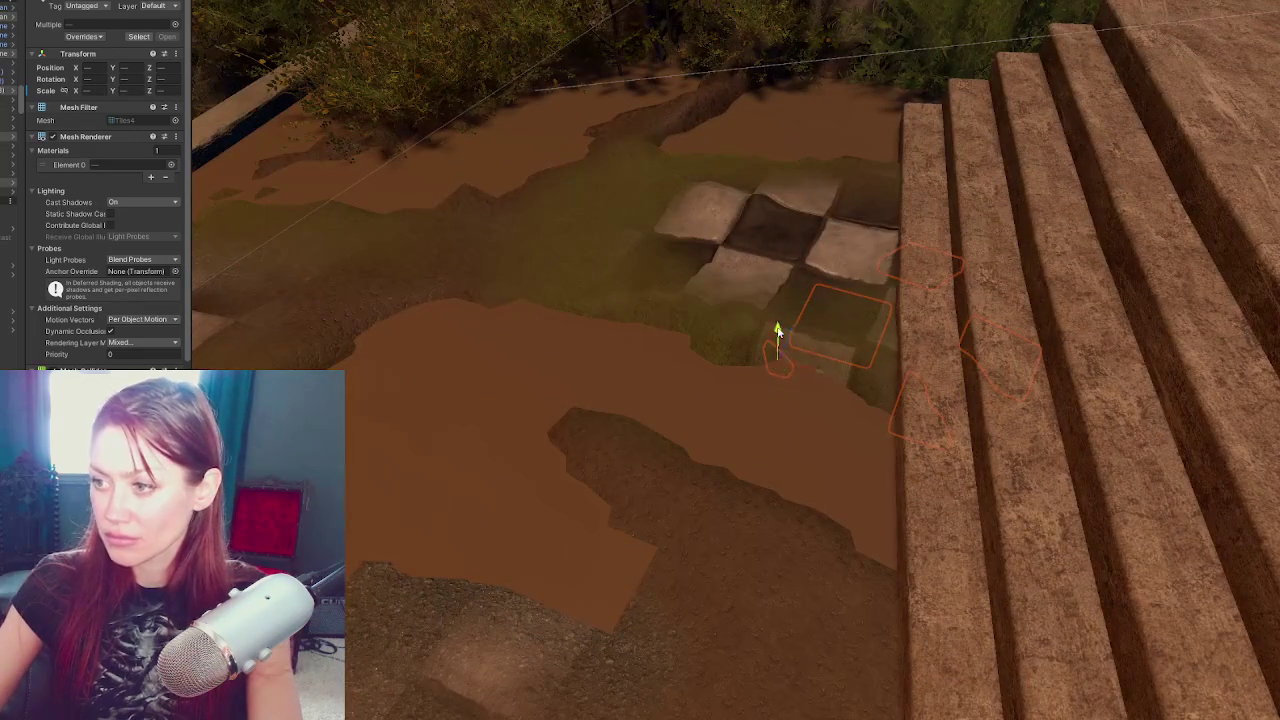
left_click_drag(779, 331, 790, 296)
mouse_move(823, 340)
left_mouse_down()
mouse_move(671, 294)
mouse_move(1003, 506)
mouse_move(566, 438)
left_mouse_up()
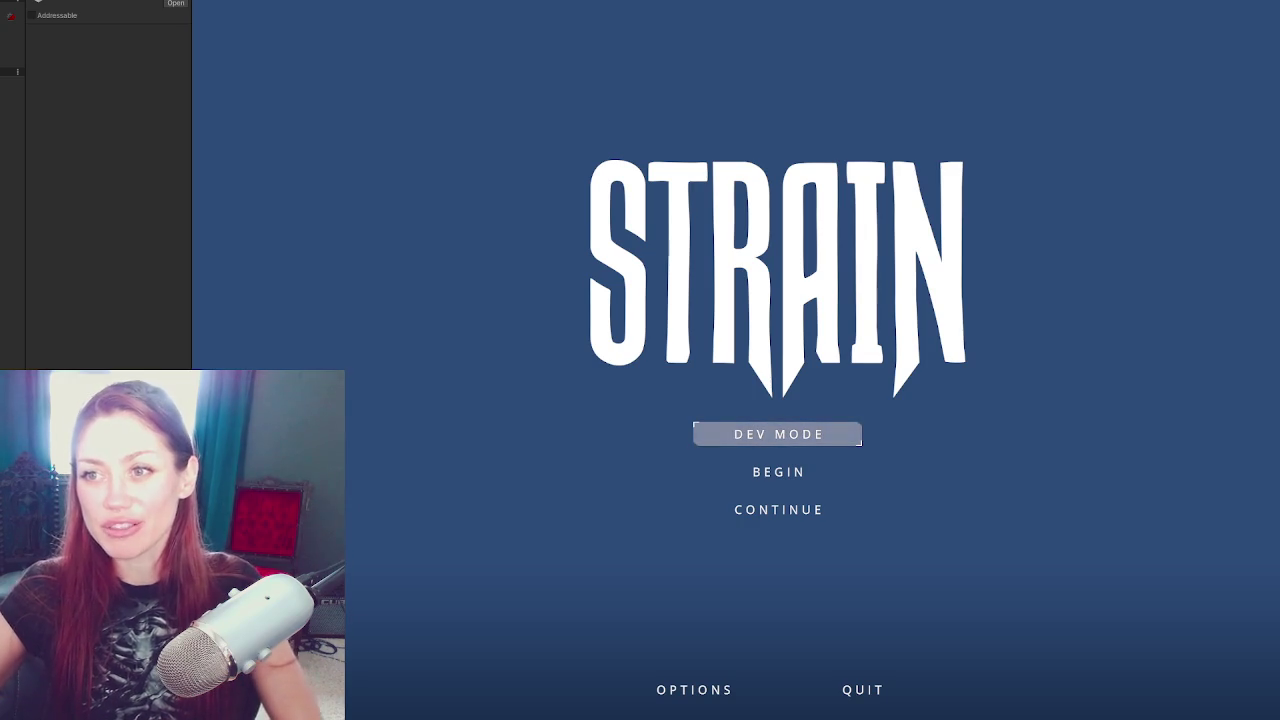
Narrow the Inspector and launch the STRAIN game in DEV MODE
mouse_move(191, 210)
left_mouse_down()
mouse_move(13, 210)
mouse_move(44, 210)
left_mouse_up()
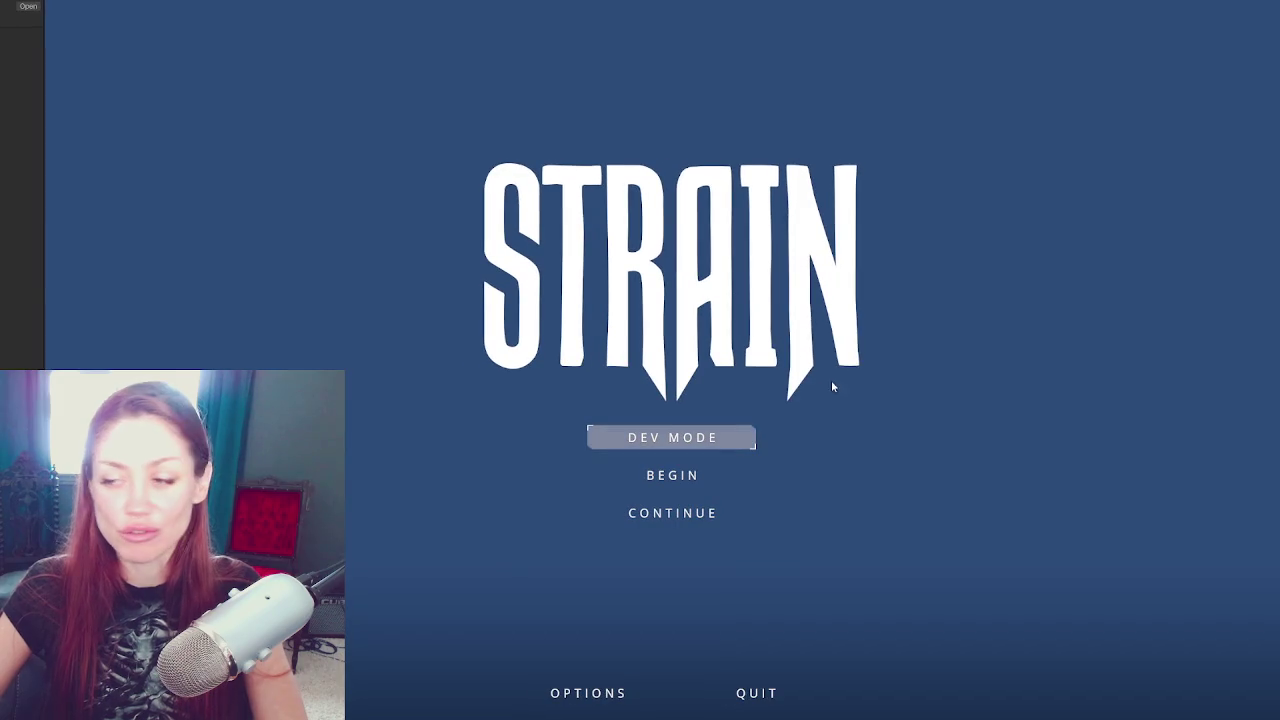
left_click(674, 440)
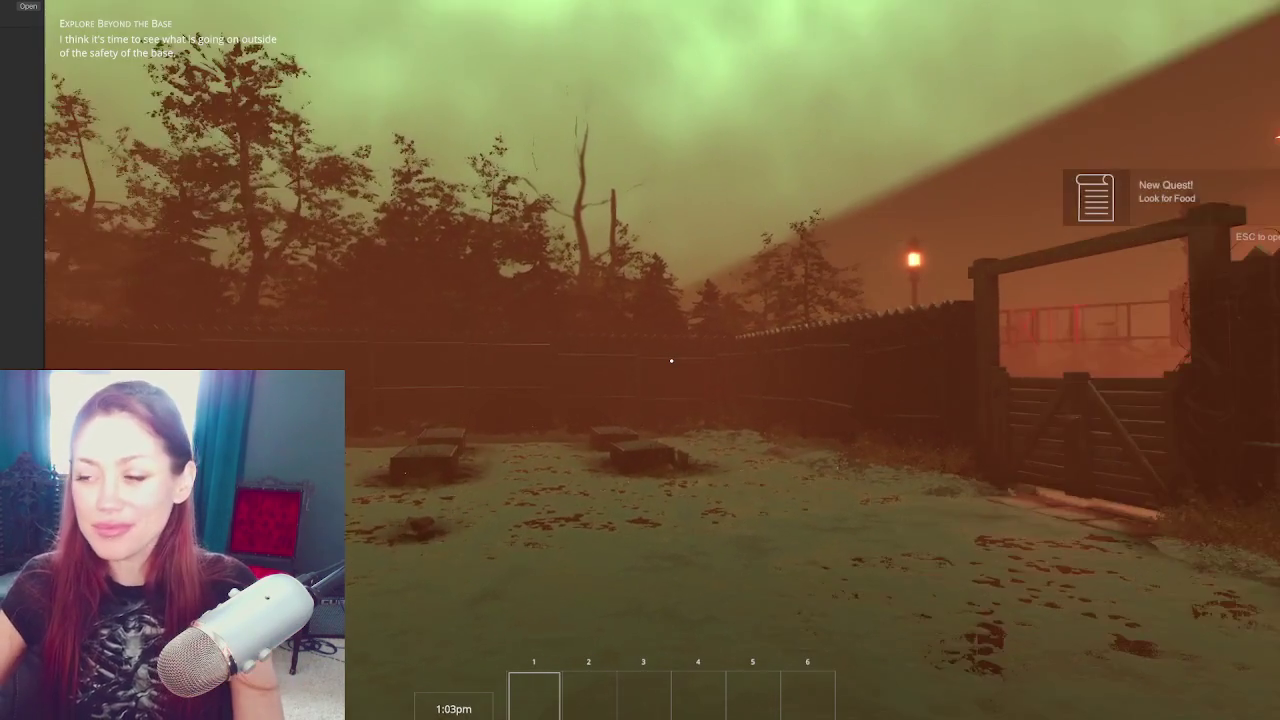
Walk the player through the wooden gate and out the metal EXIT gate
key("w")
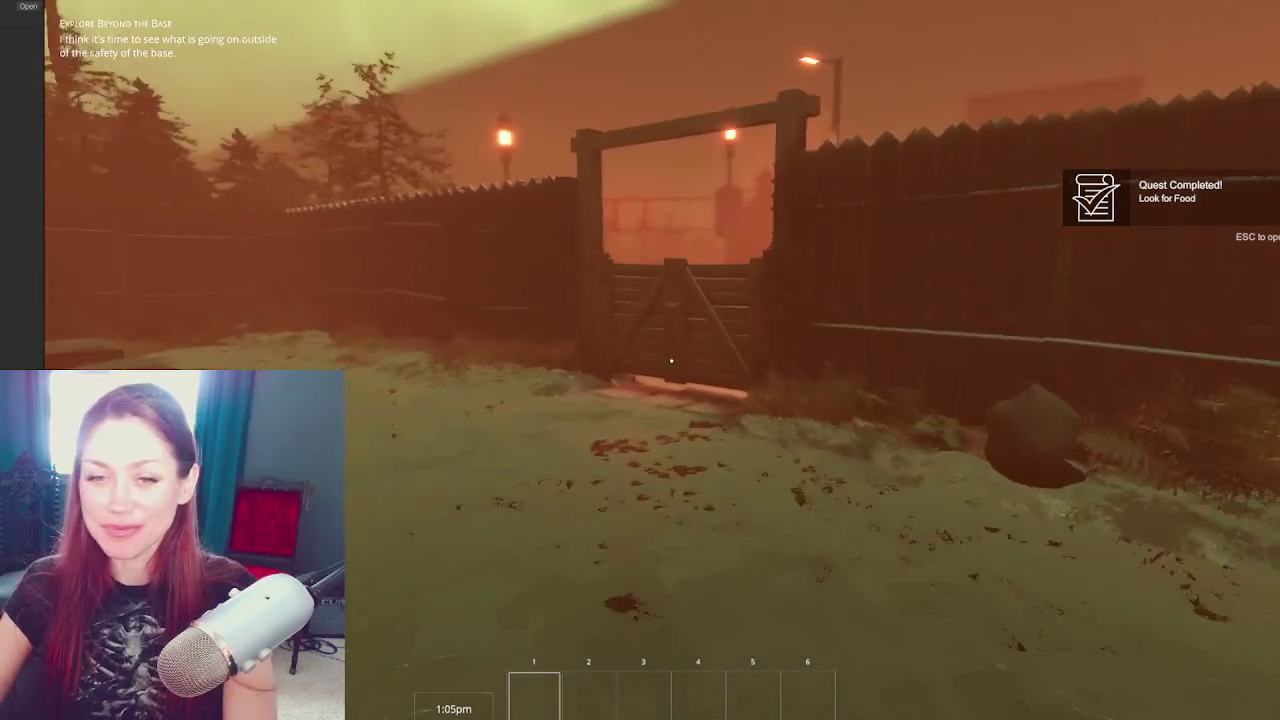
key("e")
key("w")
key("w")
key("w")
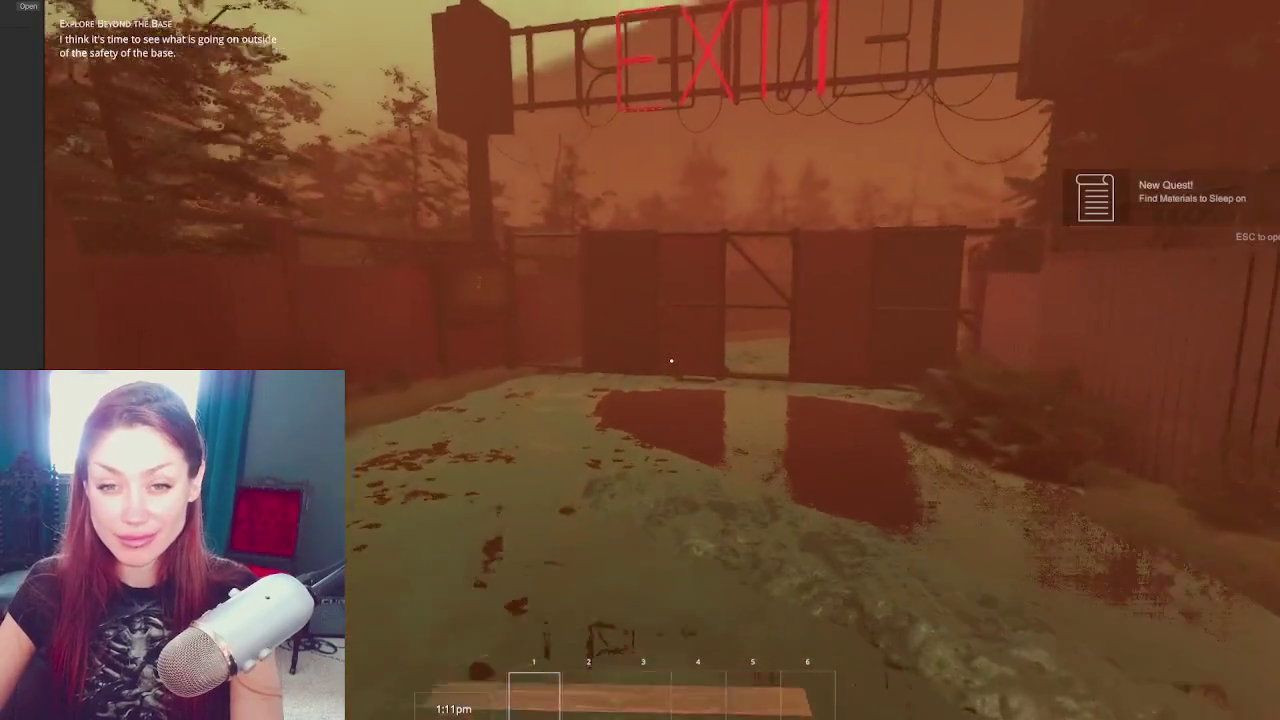
key("w")
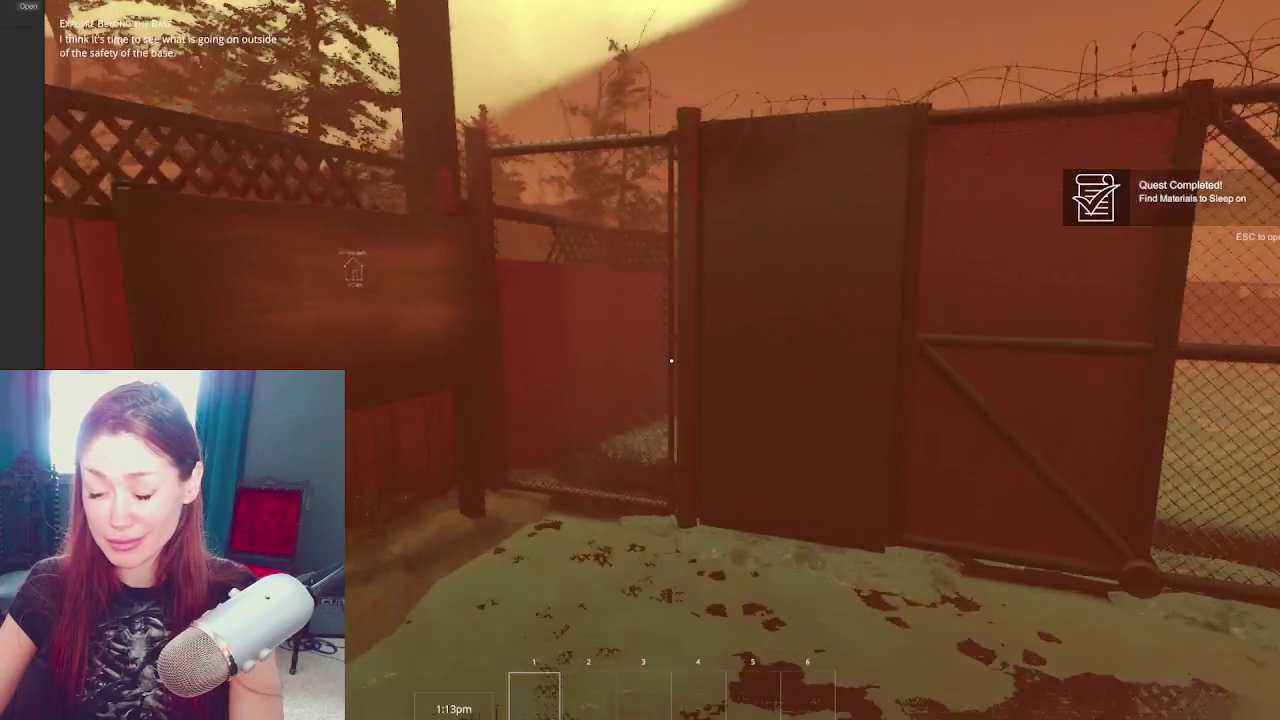
key("e")
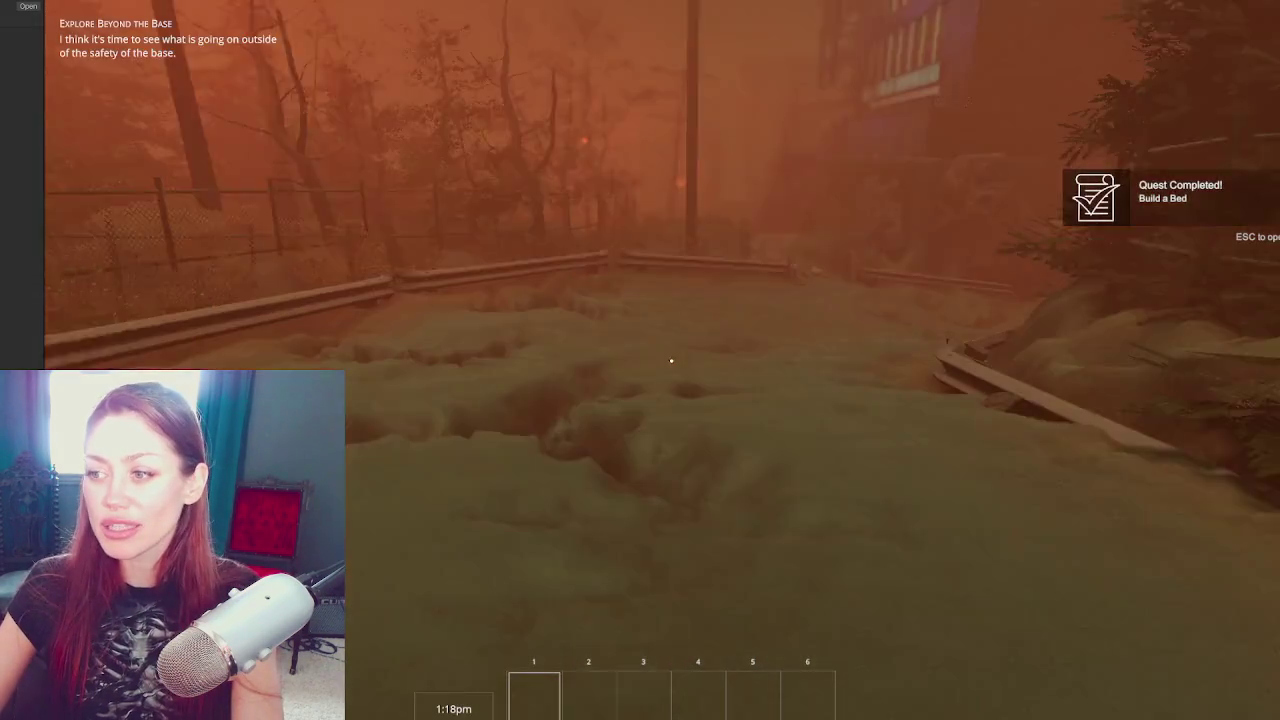
Walk along the grassy road past the guardrails toward the rocks and pole
key("w")
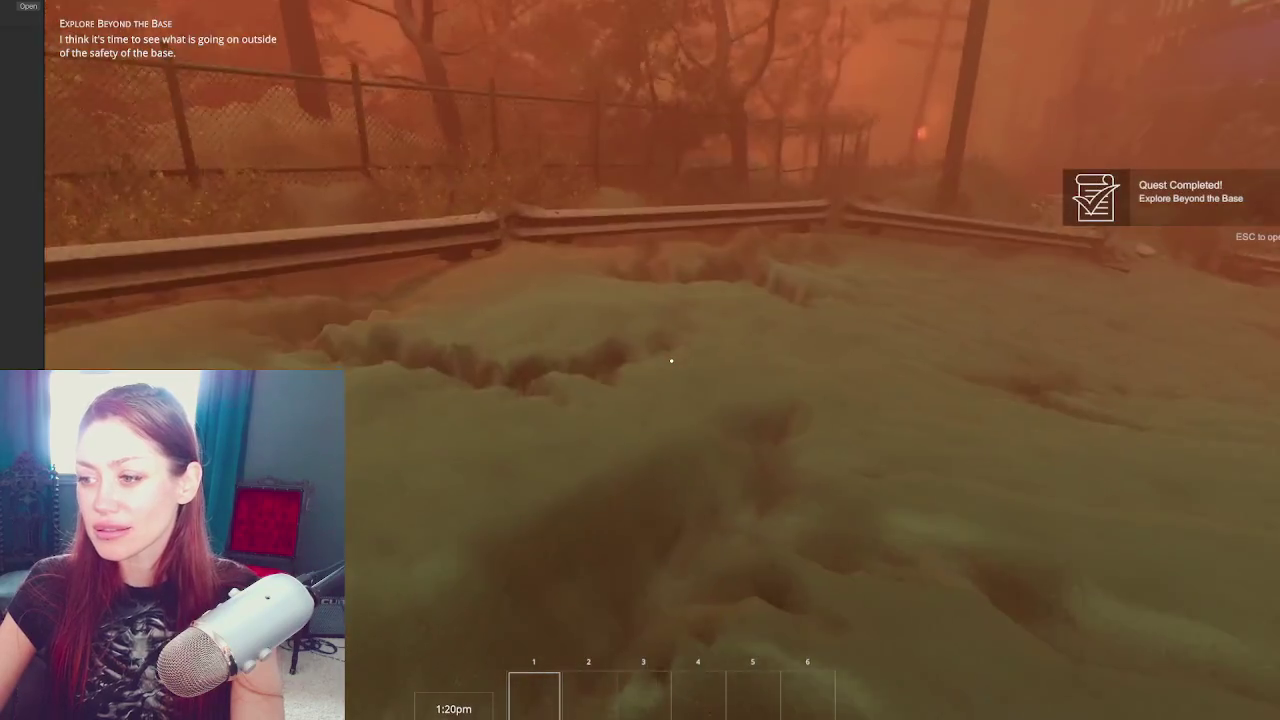
key("w")
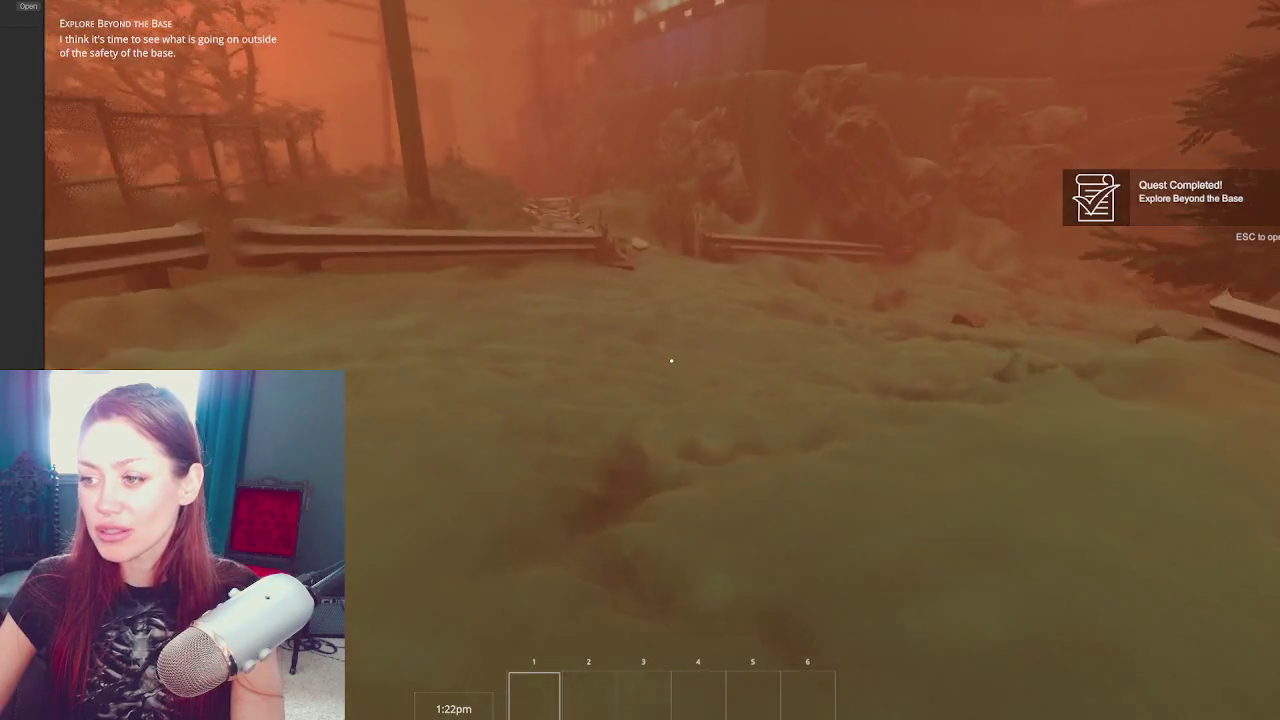
key("w")
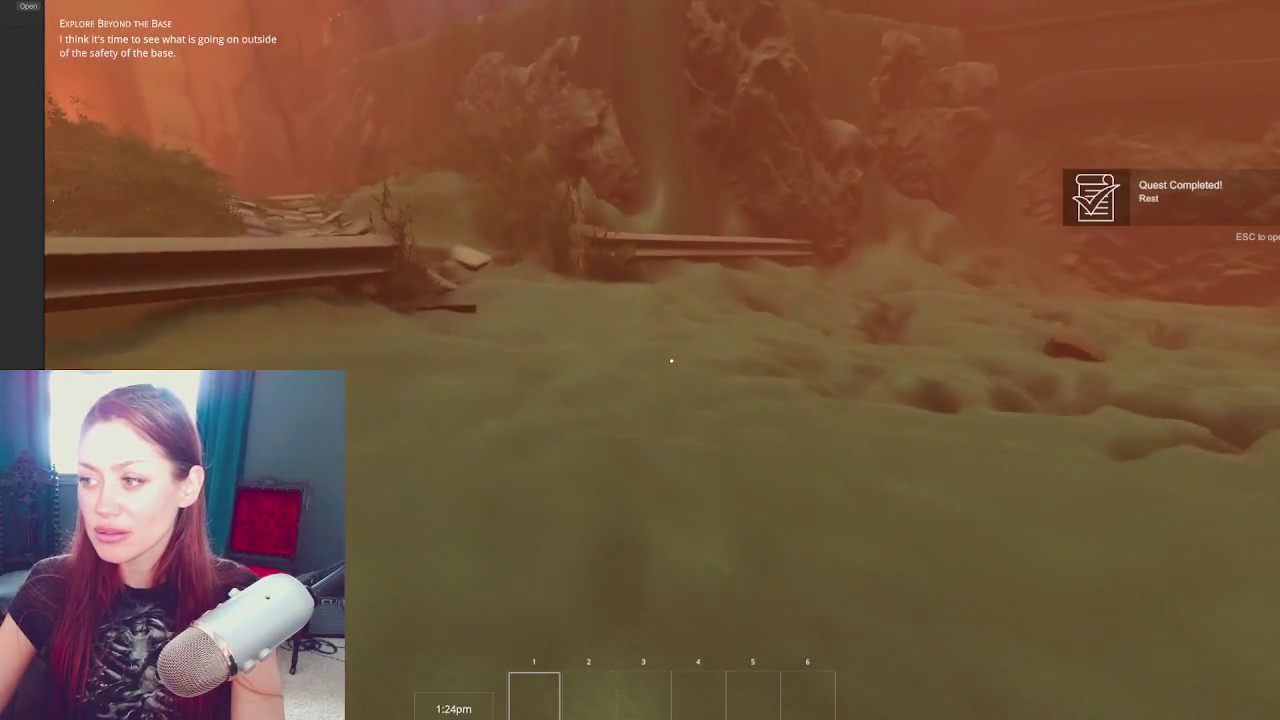
key("w")
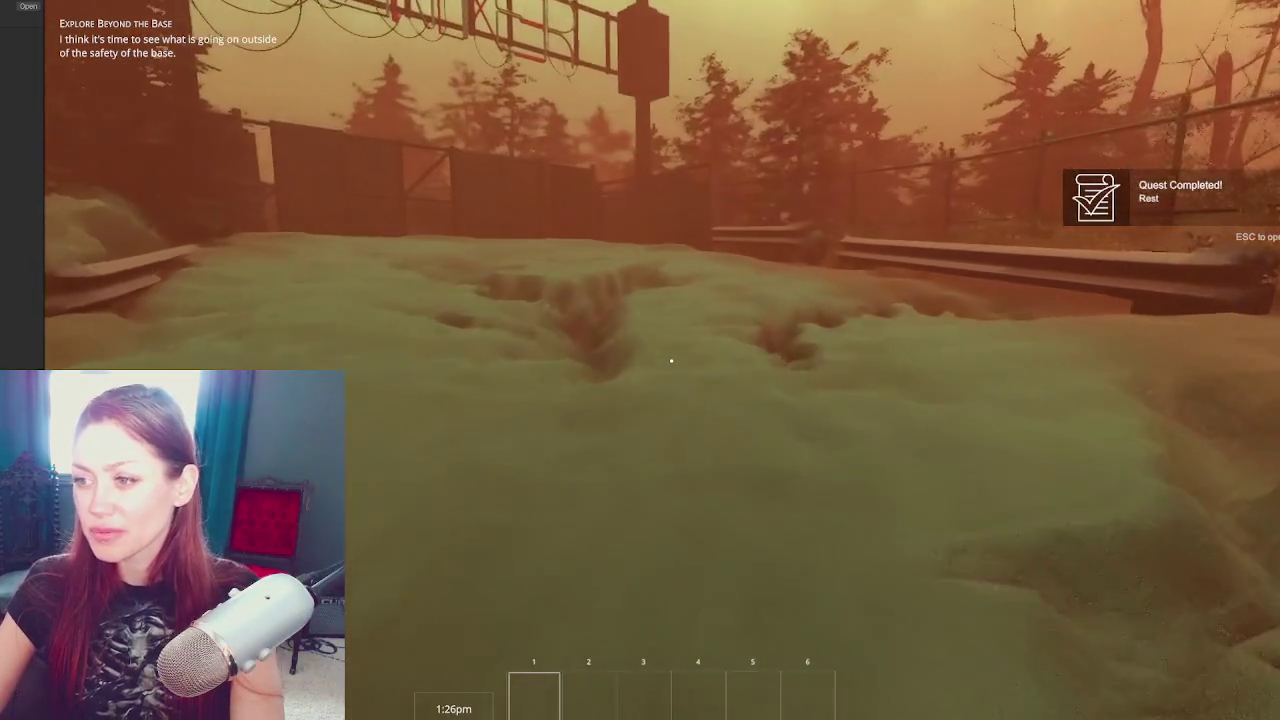
key("w")
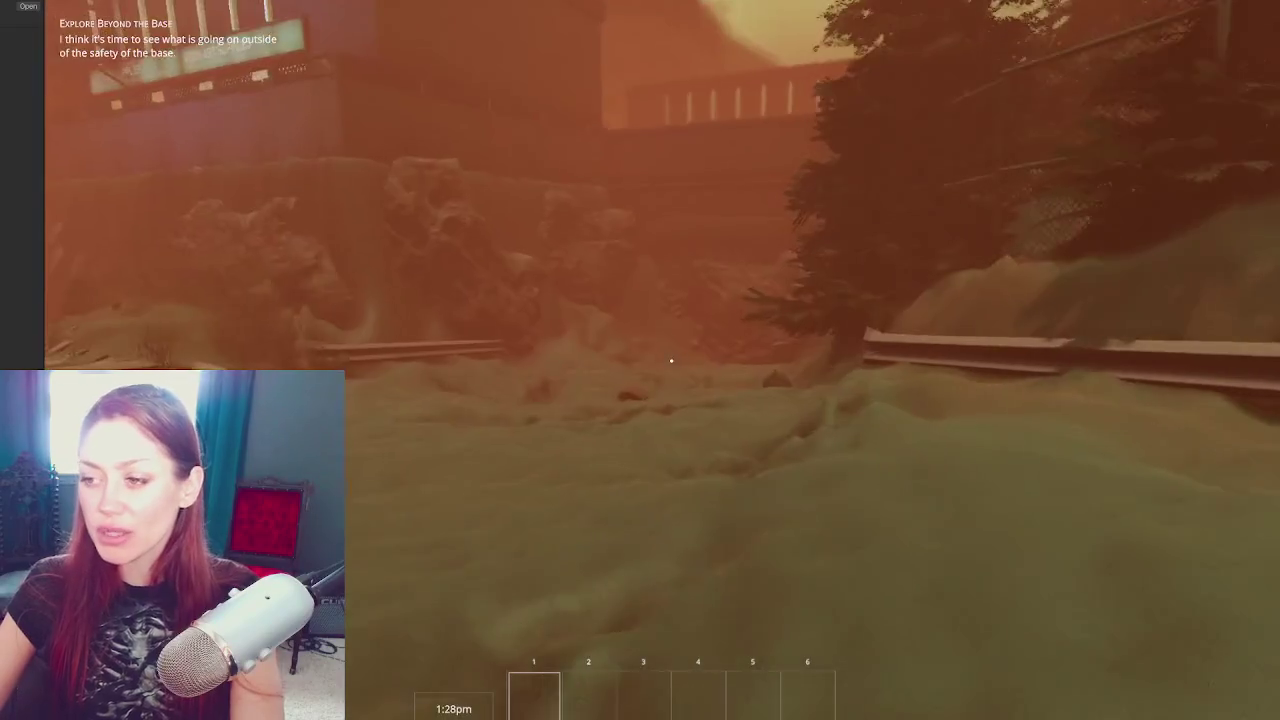
key("w")
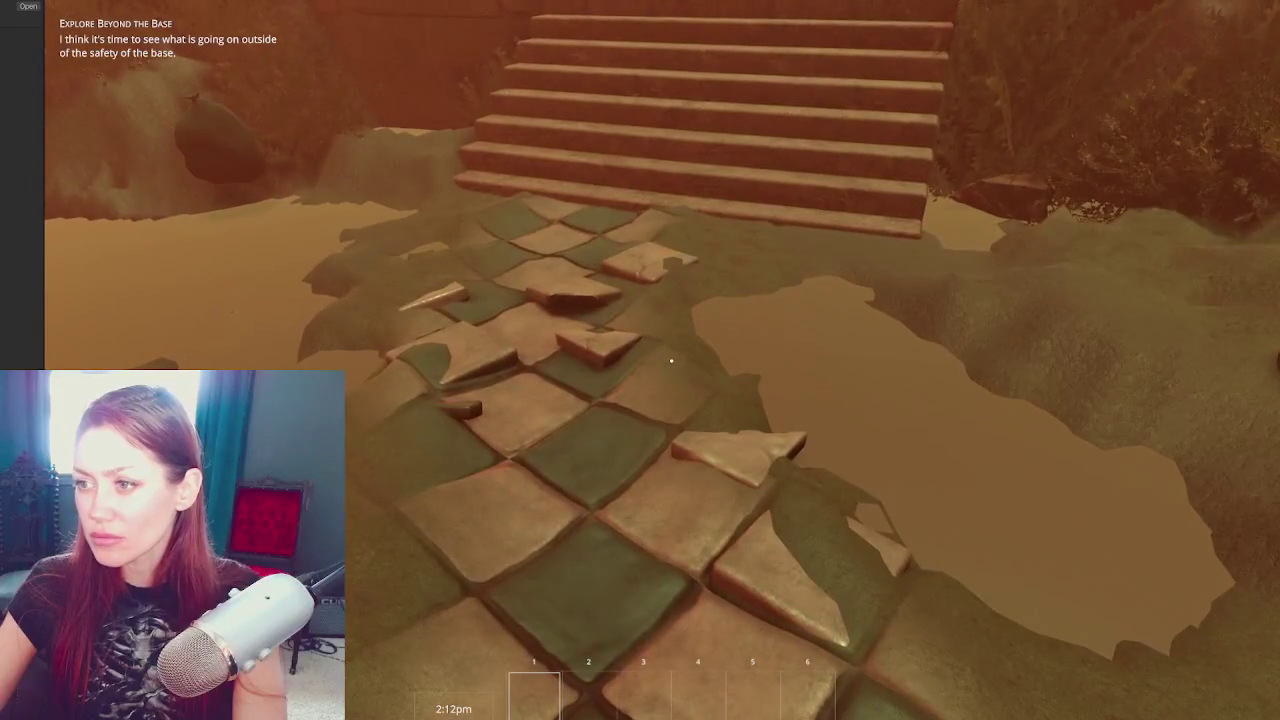
Walk the player over the tiled path and up the stone stairs, then bring up the pause menu
key("w")
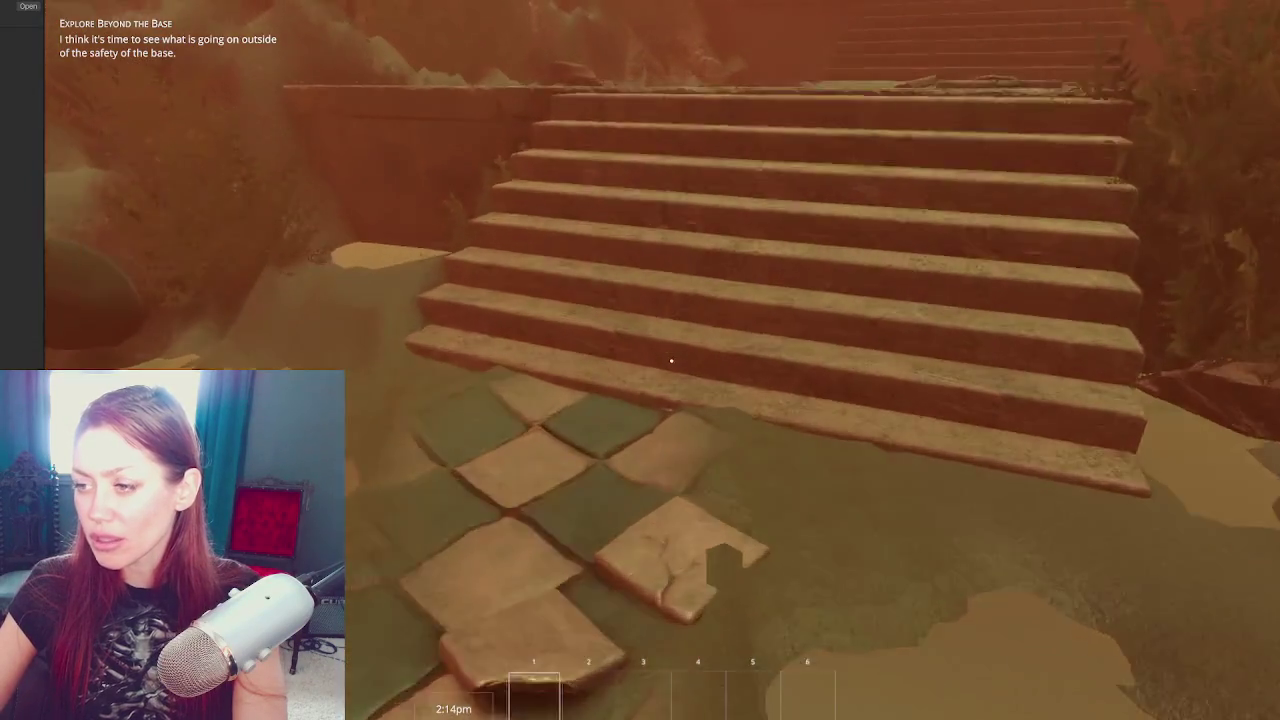
key("w")
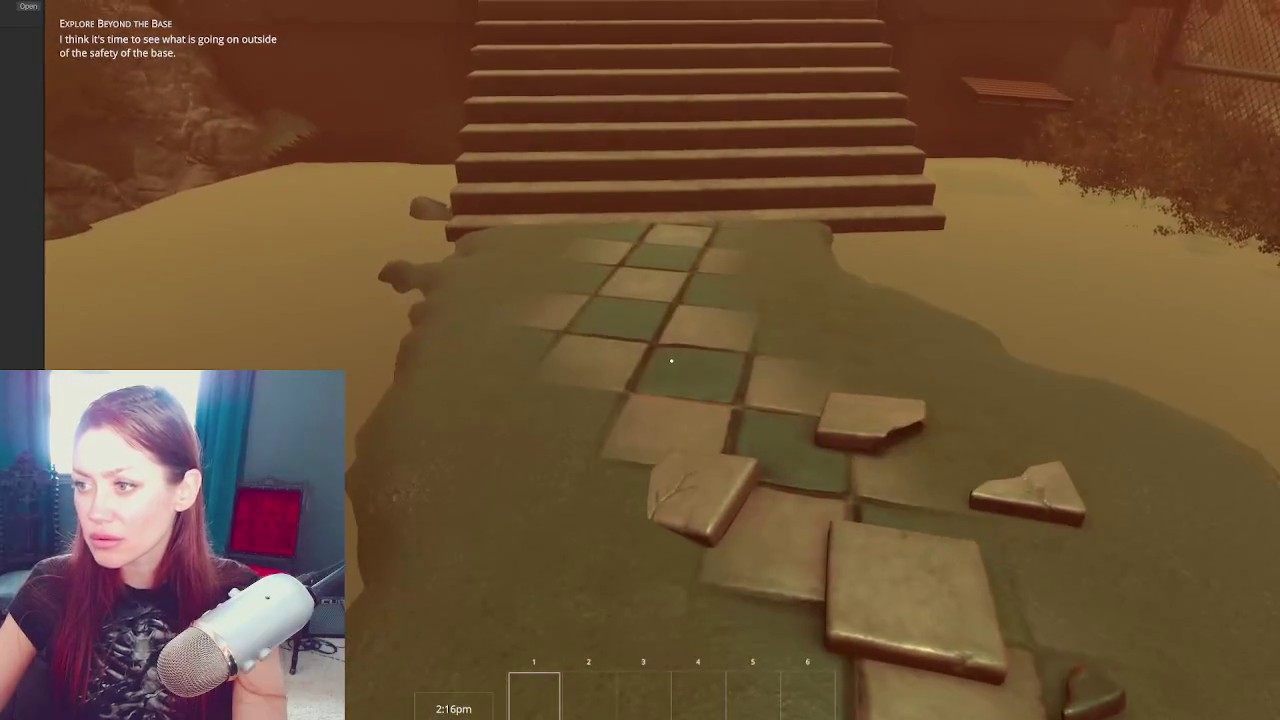
key("w")
key("w")
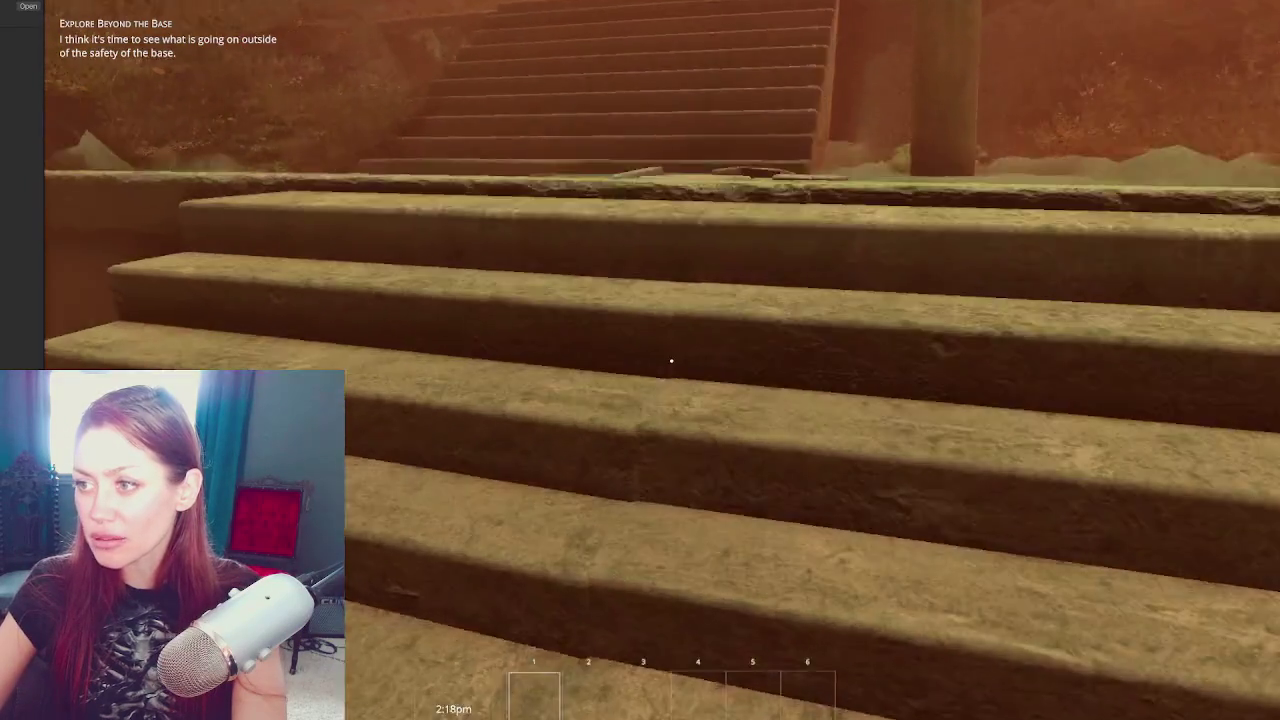
key("w")
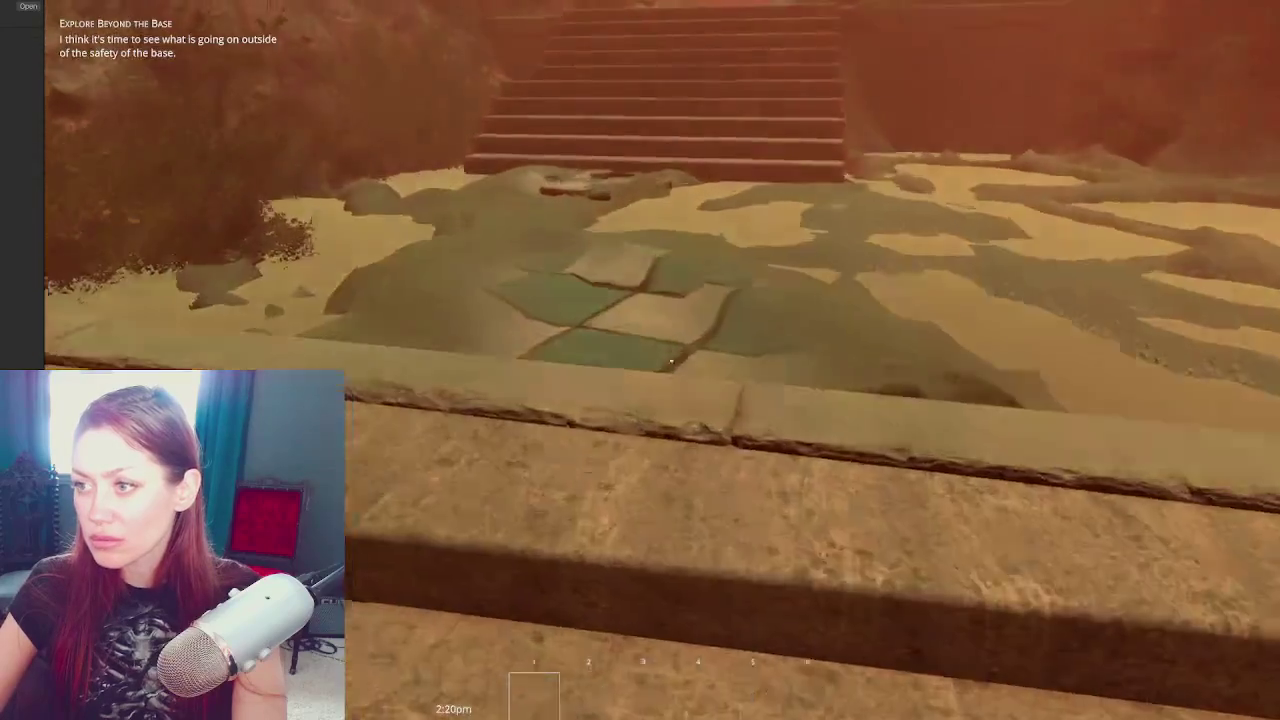
key("w")
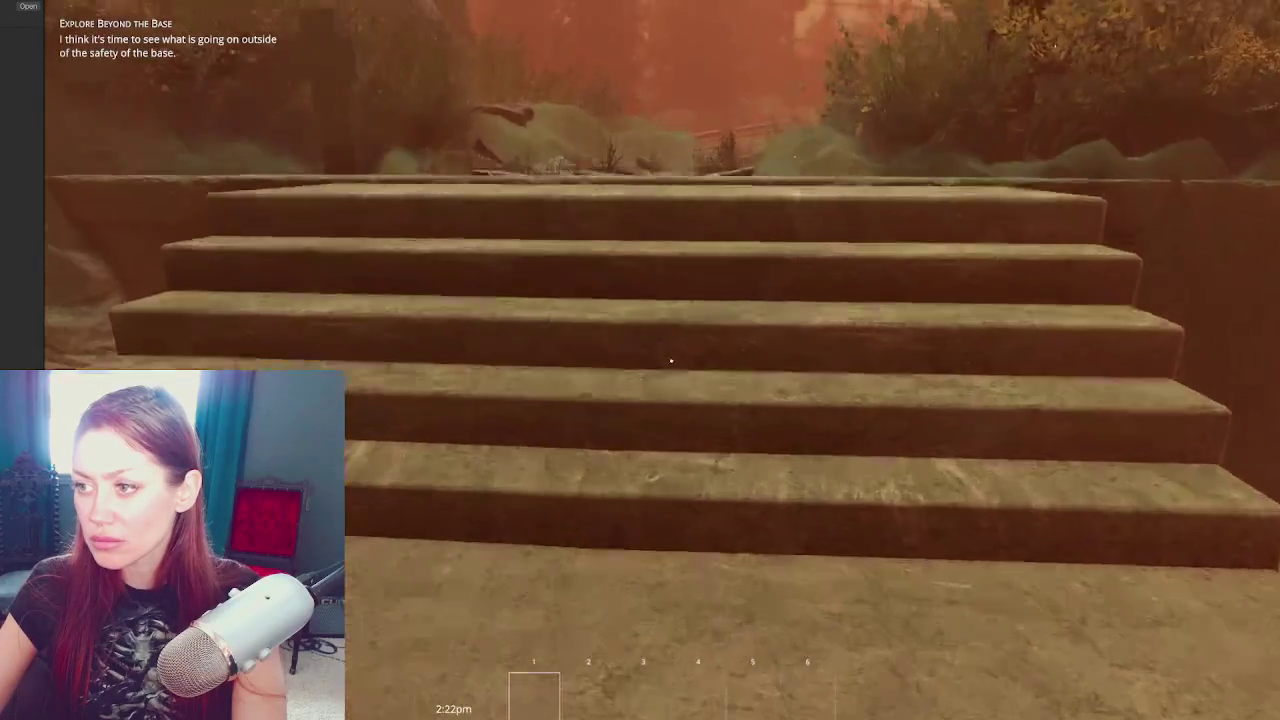
key("w")
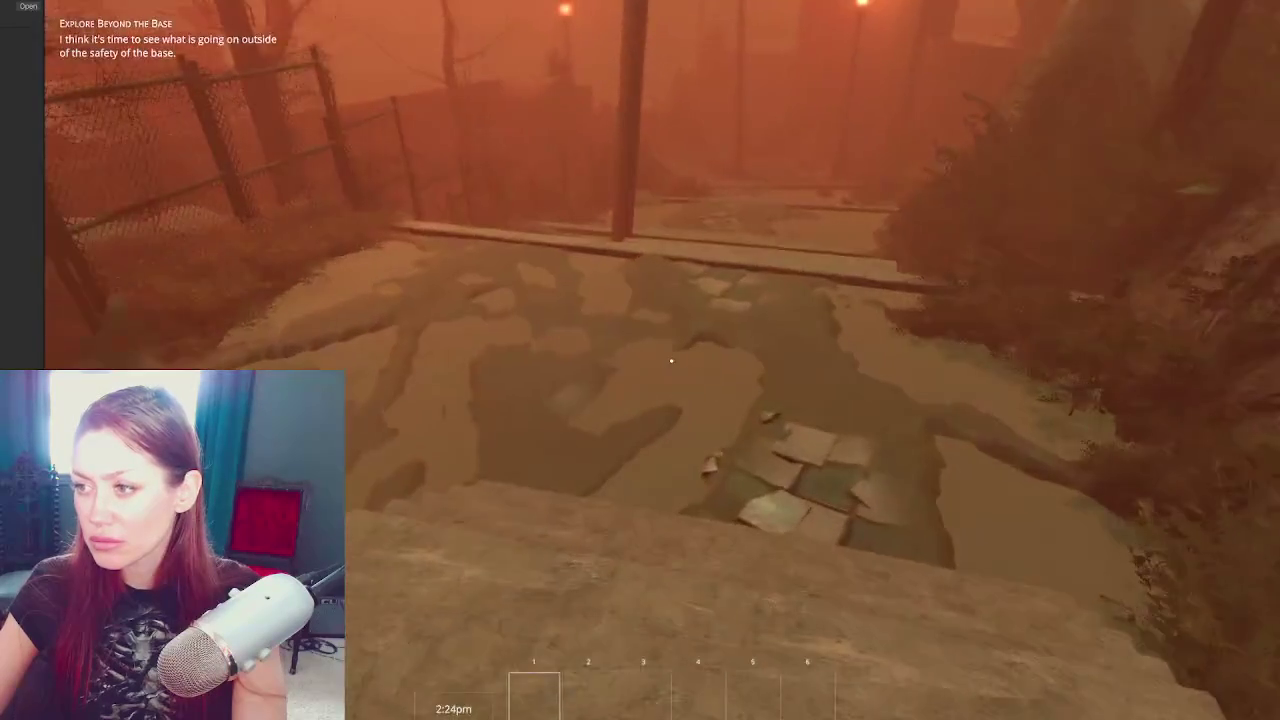
key("Escape")
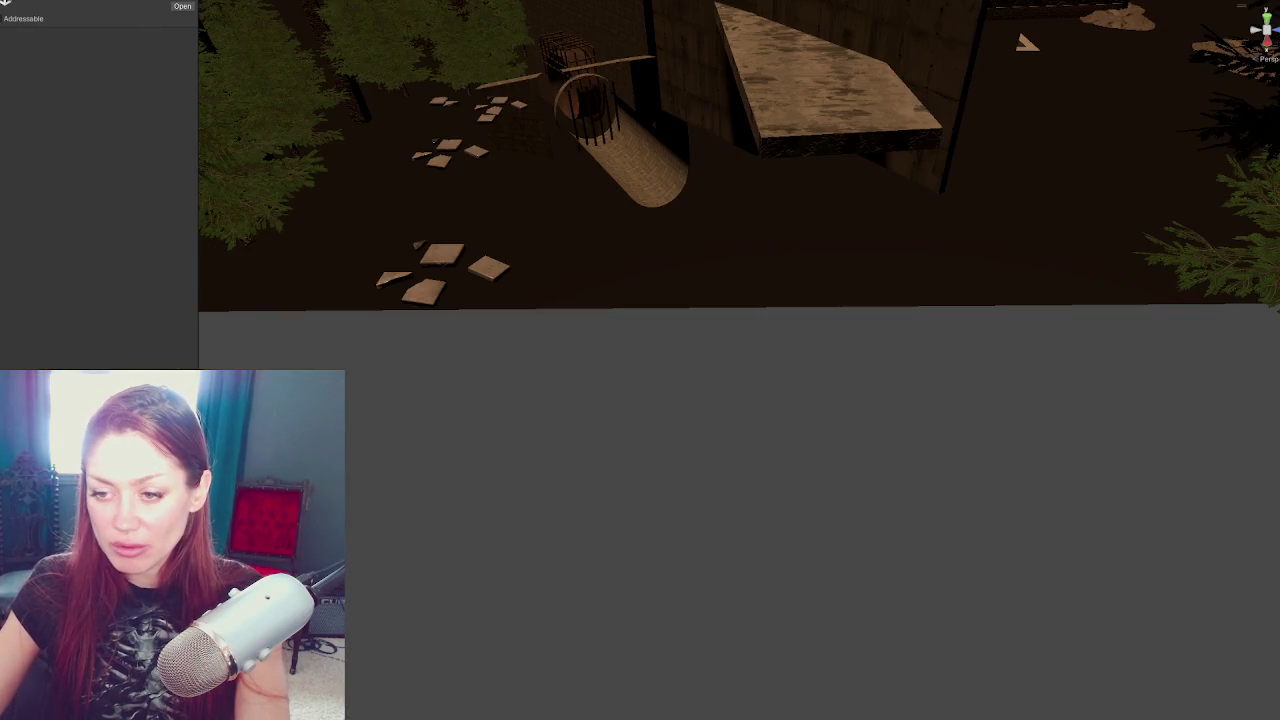
Open two scene assets additively in the editor with Open Scene Additive
right_click(103, 213)
left_click(154, 304)
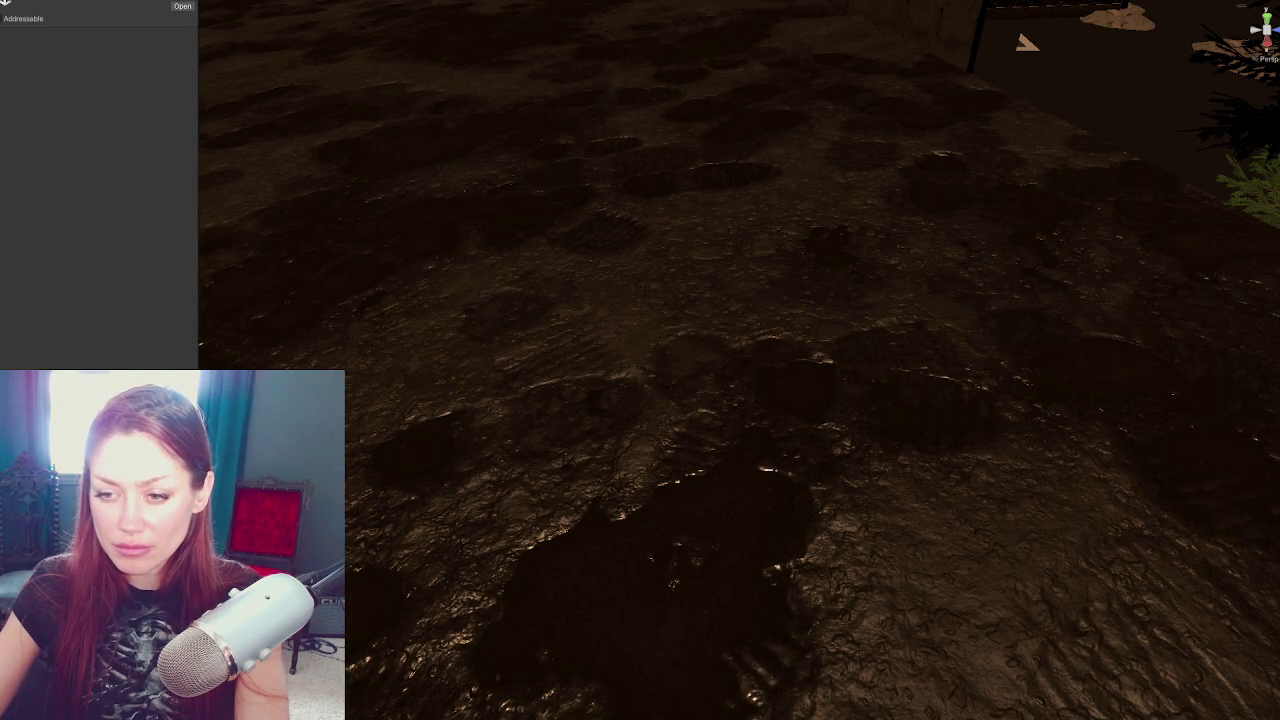
right_click(112, 275)
left_click(175, 364)
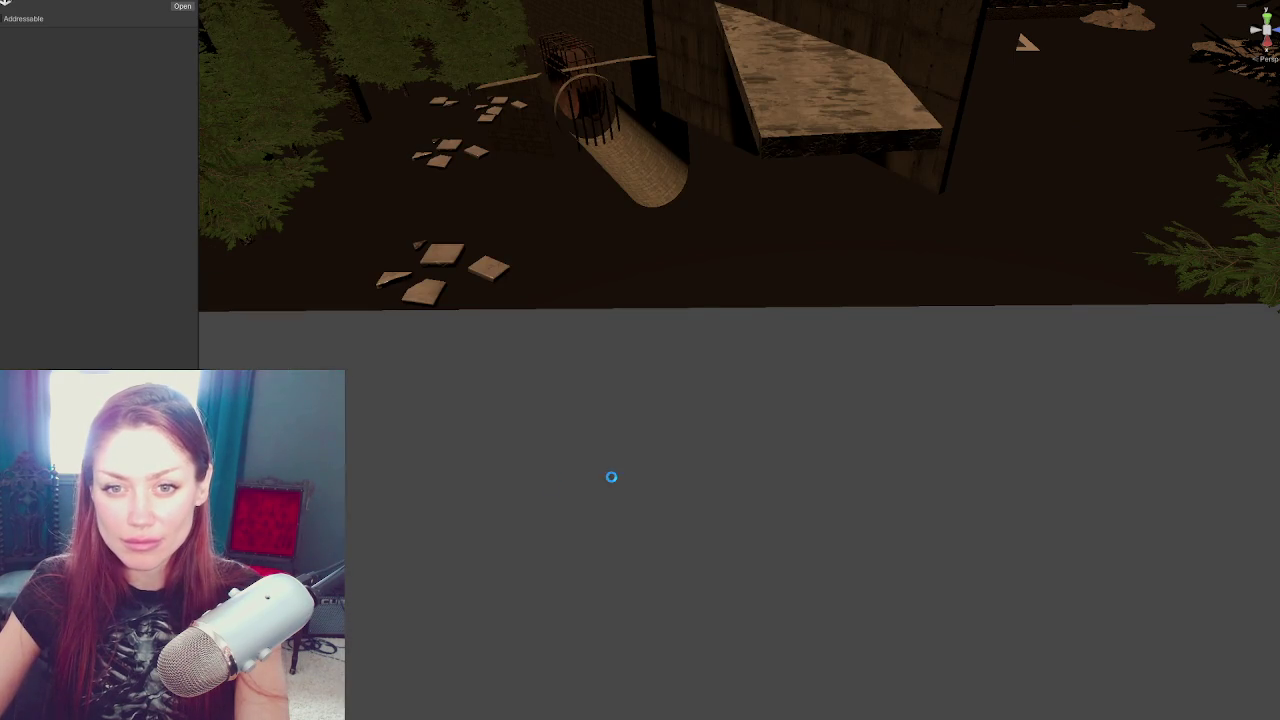
Frame a path tile and orbit down to a lower angle around it
mouse_move(583, 446)
left_mouse_down()
mouse_move(734, 377)
mouse_move(597, 345)
left_mouse_up()
left_click(524, 305)
key("f")
mouse_move(643, 409)
left_mouse_down()
mouse_move(943, 386)
mouse_move(723, 317)
mouse_move(793, 362)
mouse_move(698, 394)
mouse_move(792, 518)
left_mouse_up()
scroll(801, 343, "down", 5)
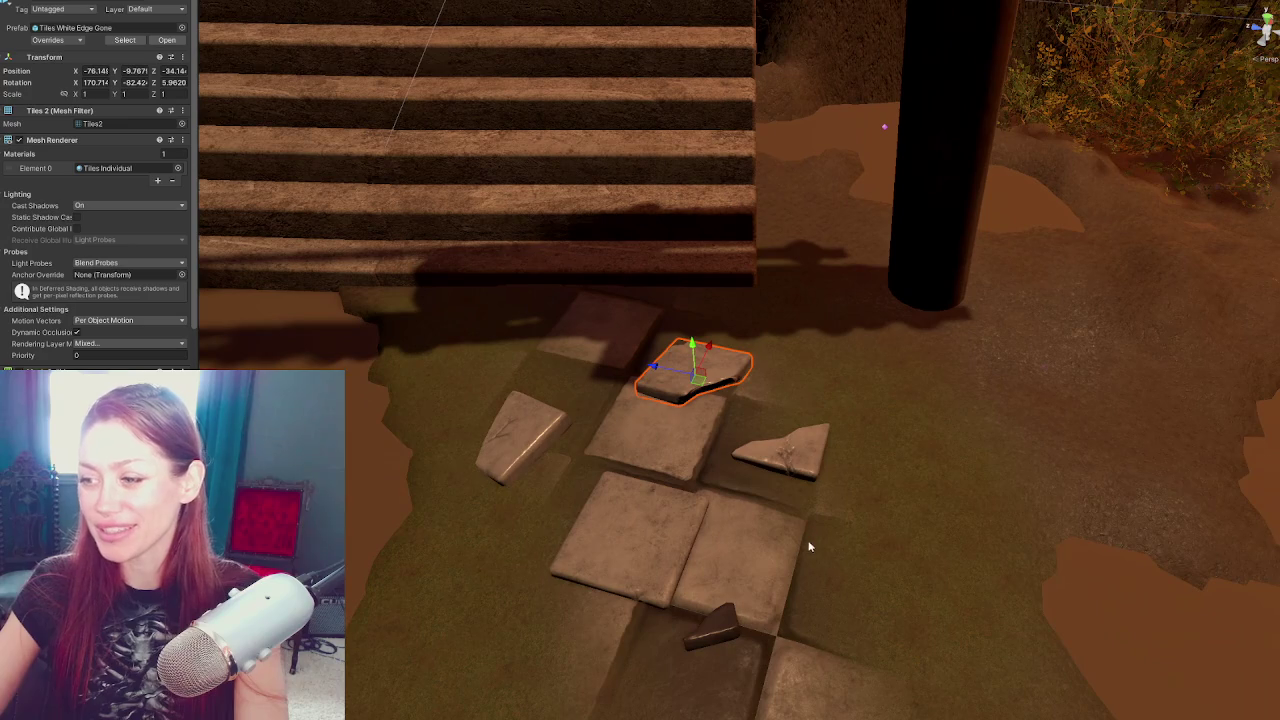
scroll(714, 421, "down", 3)
Select the Puddle 1 cube and frame it with the stairs in view
left_click(620, 343)
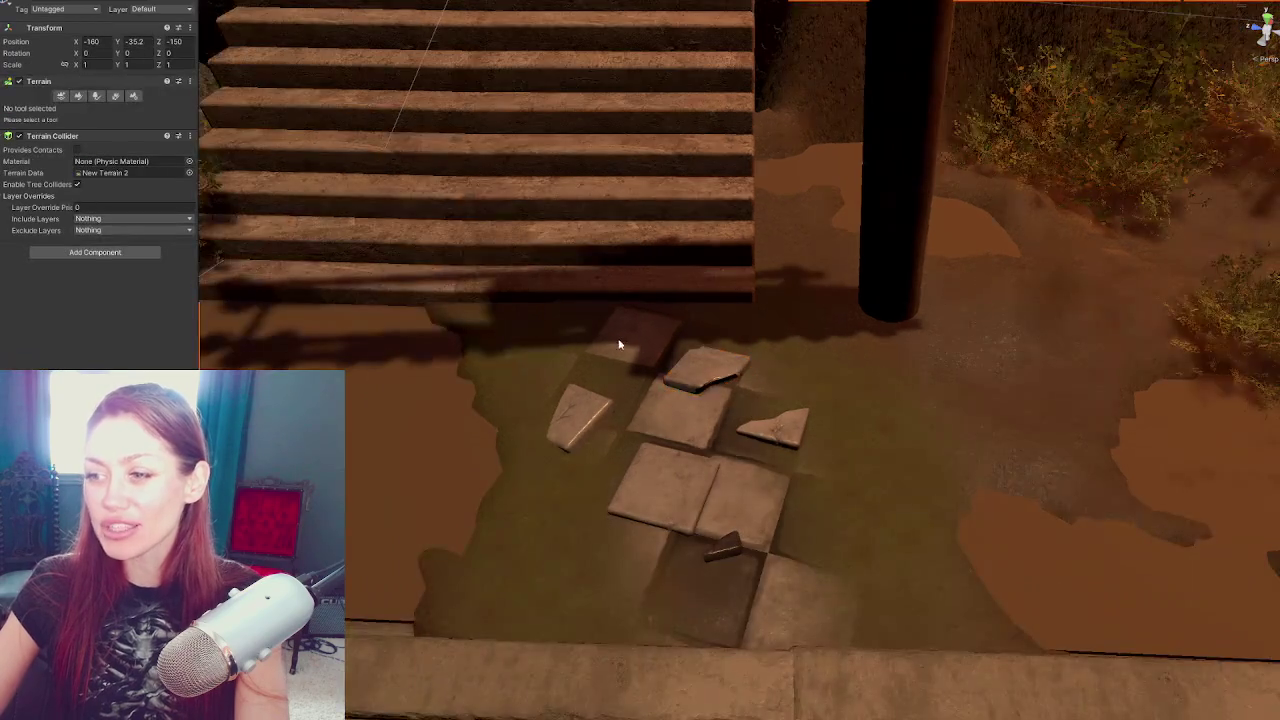
scroll(789, 430, "down", 2)
left_click_drag(789, 430, 810, 381)
scroll(810, 381, "down", 3)
mouse_move(737, 194)
left_mouse_down()
mouse_move(789, 640)
mouse_move(656, 148)
mouse_move(728, 551)
mouse_move(757, 267)
mouse_move(701, 342)
mouse_move(614, 373)
mouse_move(651, 389)
mouse_move(659, 540)
mouse_move(423, 491)
mouse_move(940, 480)
mouse_move(771, 451)
mouse_move(693, 374)
mouse_move(740, 350)
left_mouse_up()
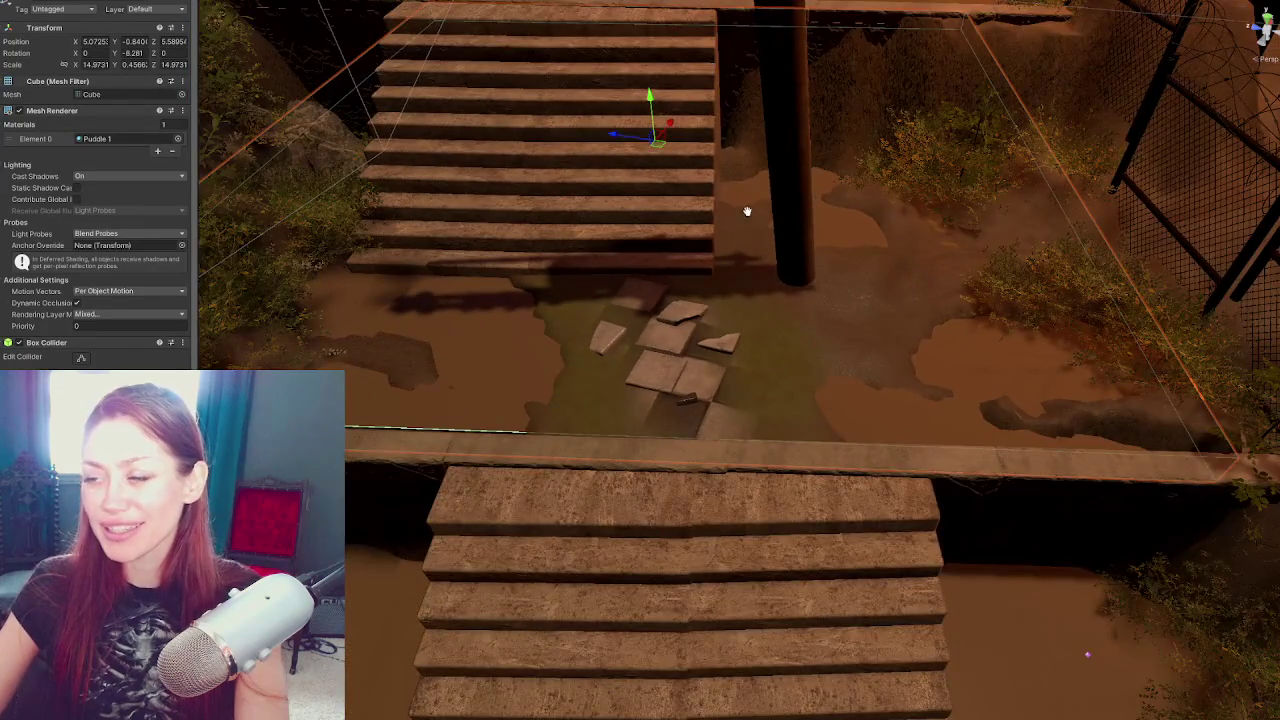
scroll(651, 389, "up", 1)
key("ctrl+z")
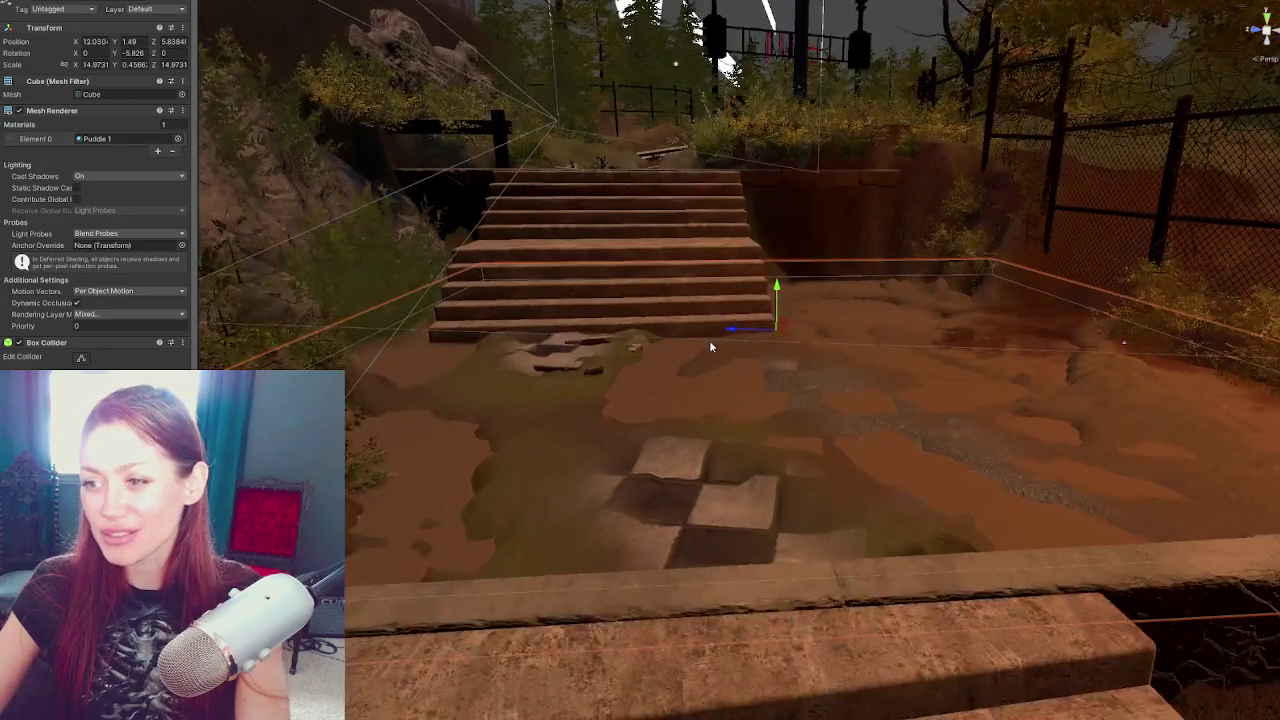
scroll(110, 232, "down", 2)
scroll(50, 280, "up", 2)
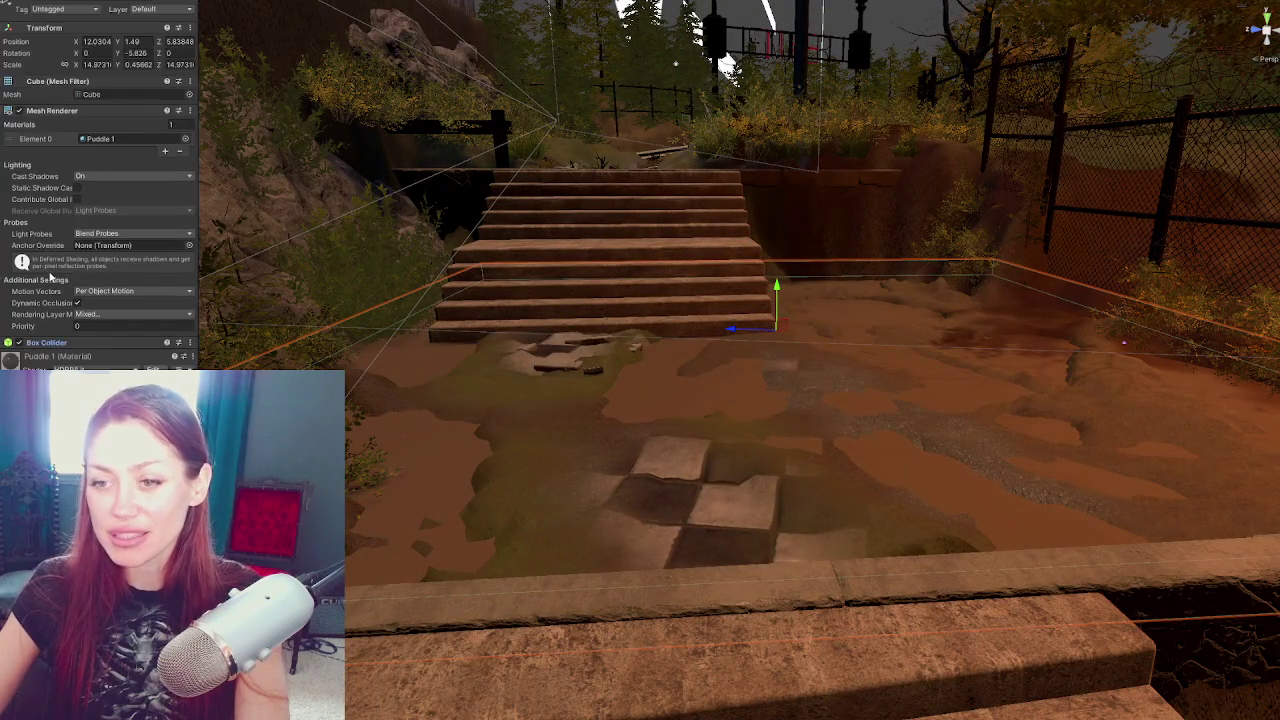
left_click(57, 112)
key("ctrl+z")
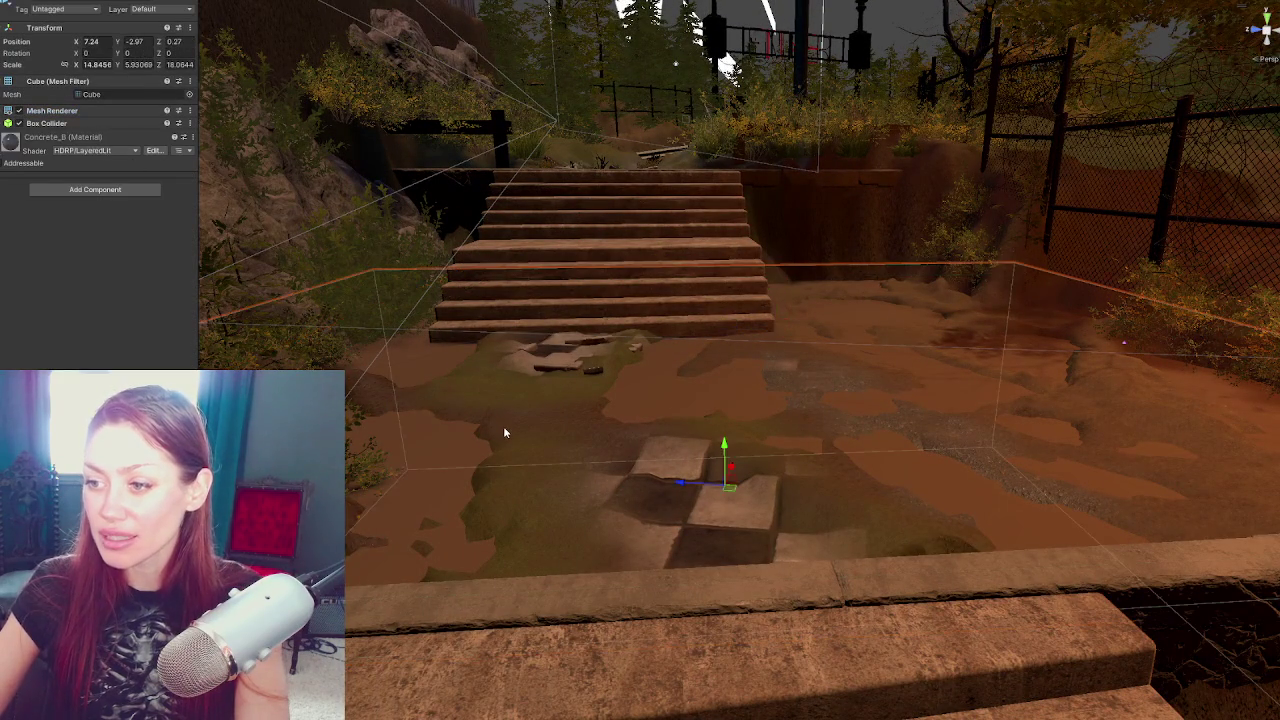
key("ctrl+z")
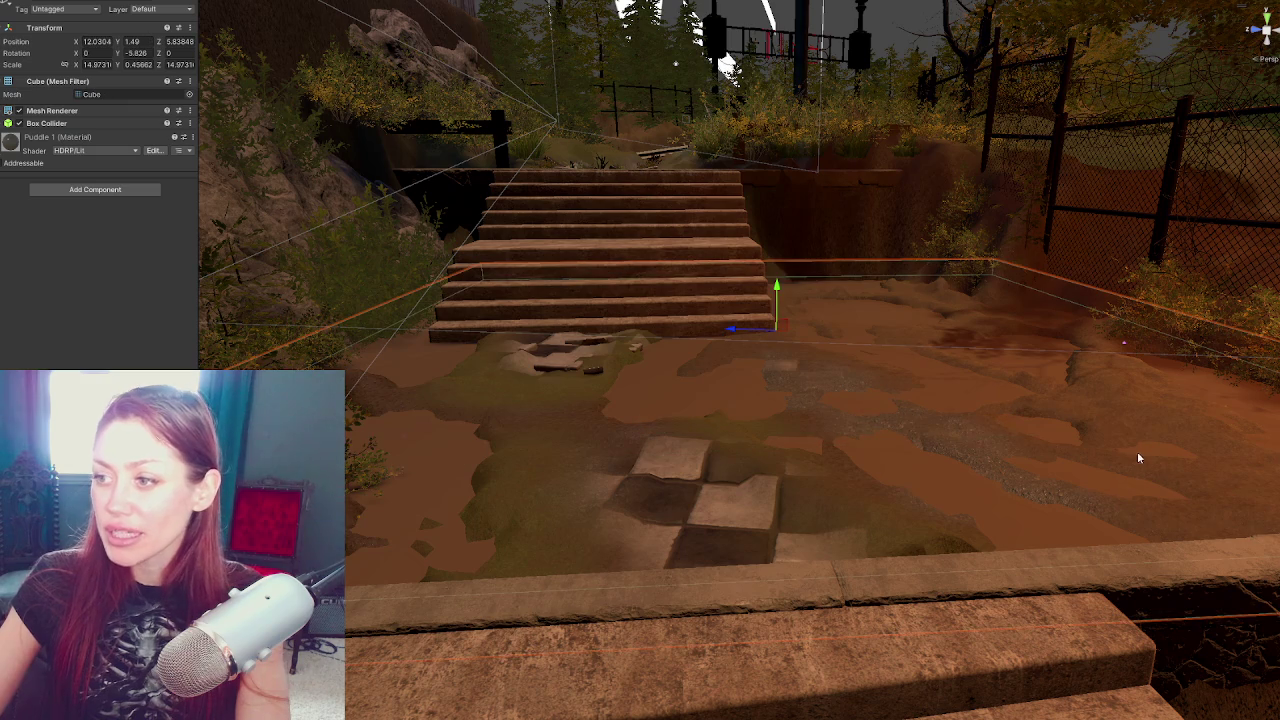
left_click(601, 535)
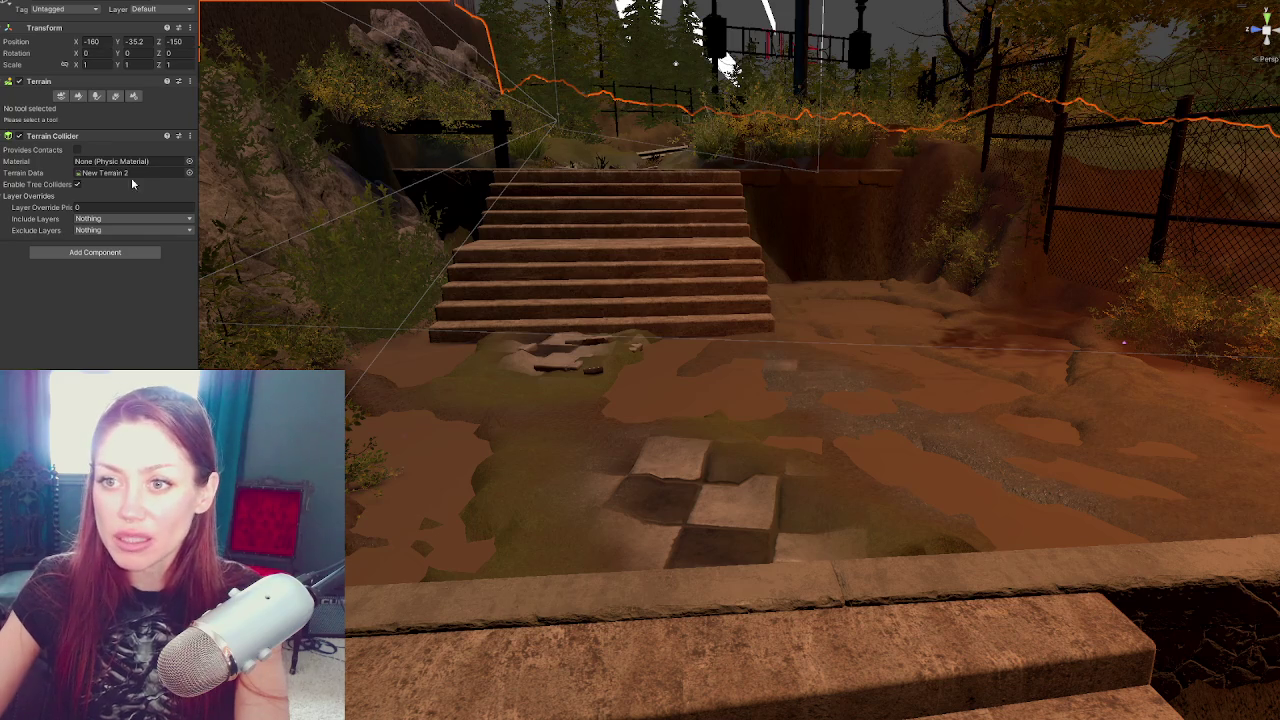
Switch Paint Terrain from Smooth Height to Set Height, viewing the wall beside the stairs
left_click(77, 96)
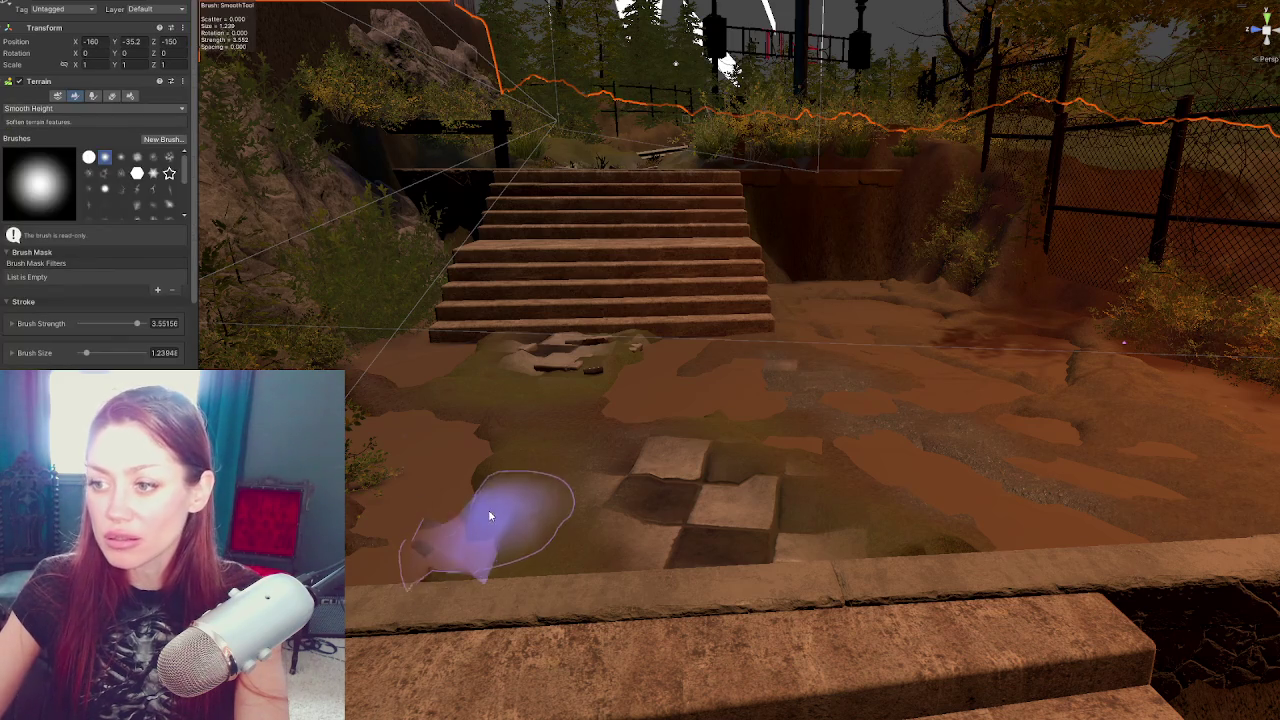
mouse_move(803, 564)
left_mouse_down()
mouse_move(580, 614)
mouse_move(794, 457)
left_mouse_up()
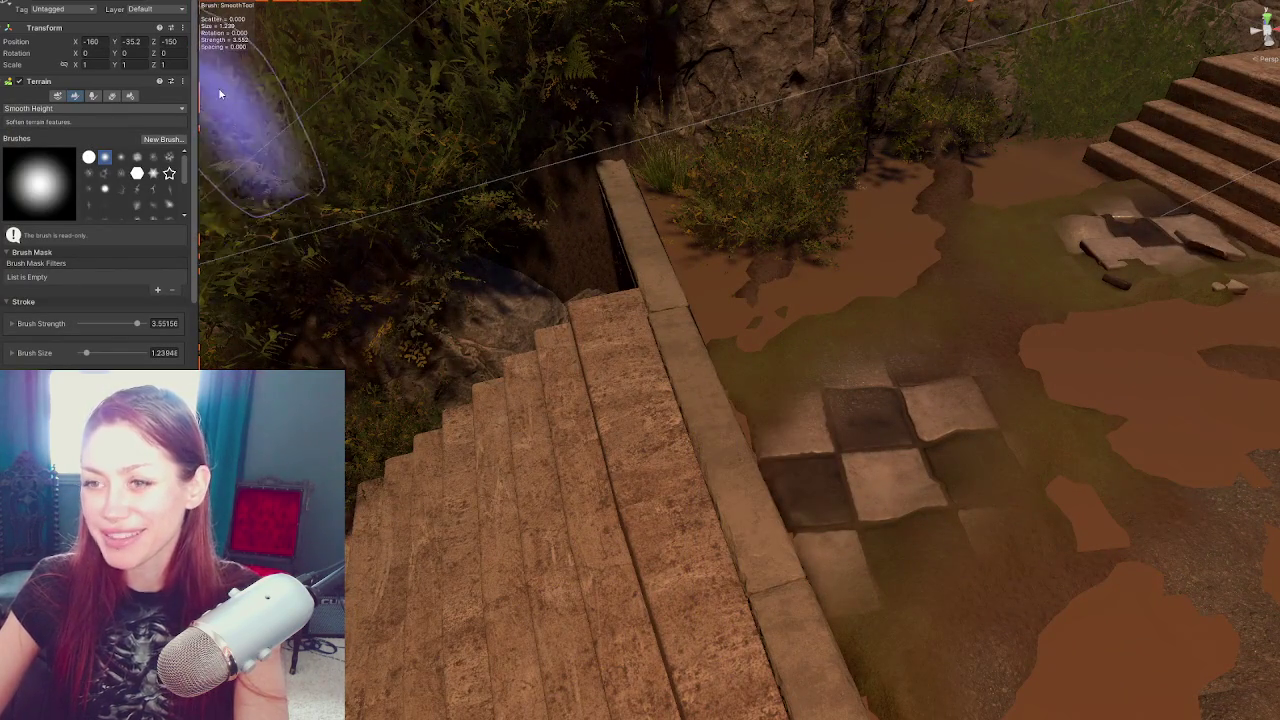
left_click(61, 109)
left_click(38, 147)
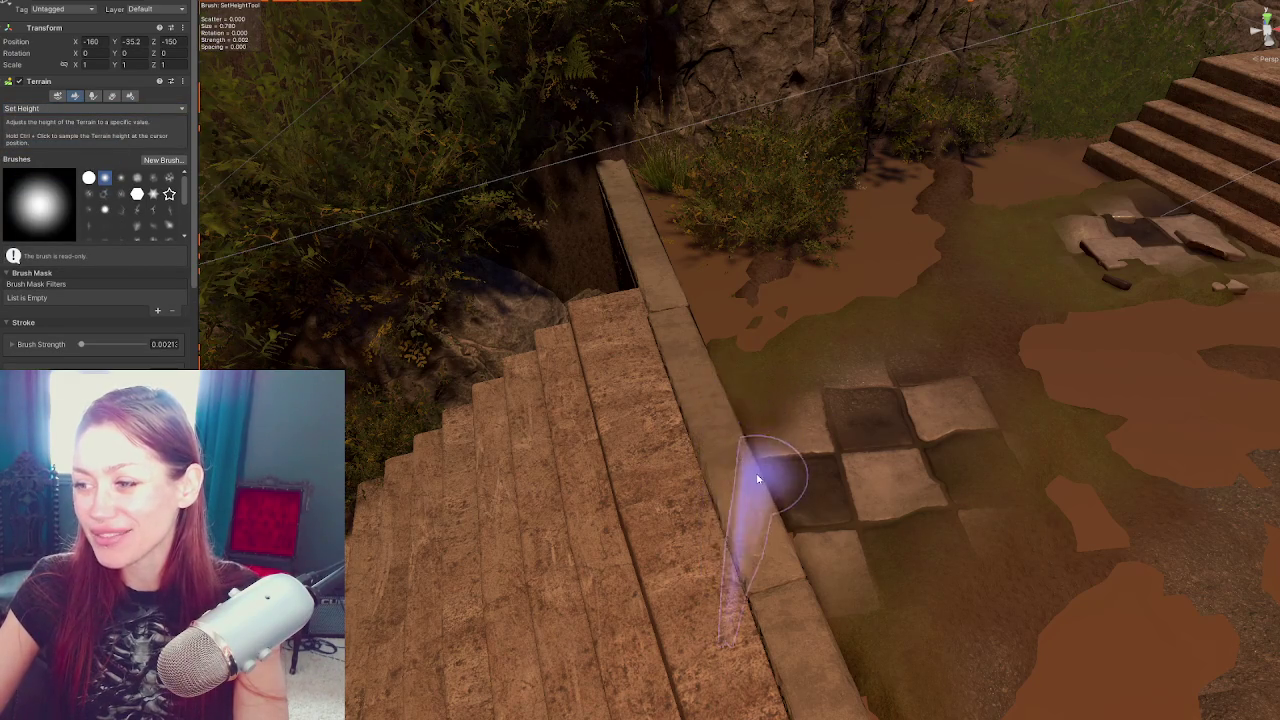
scroll(757, 471, "up", 1)
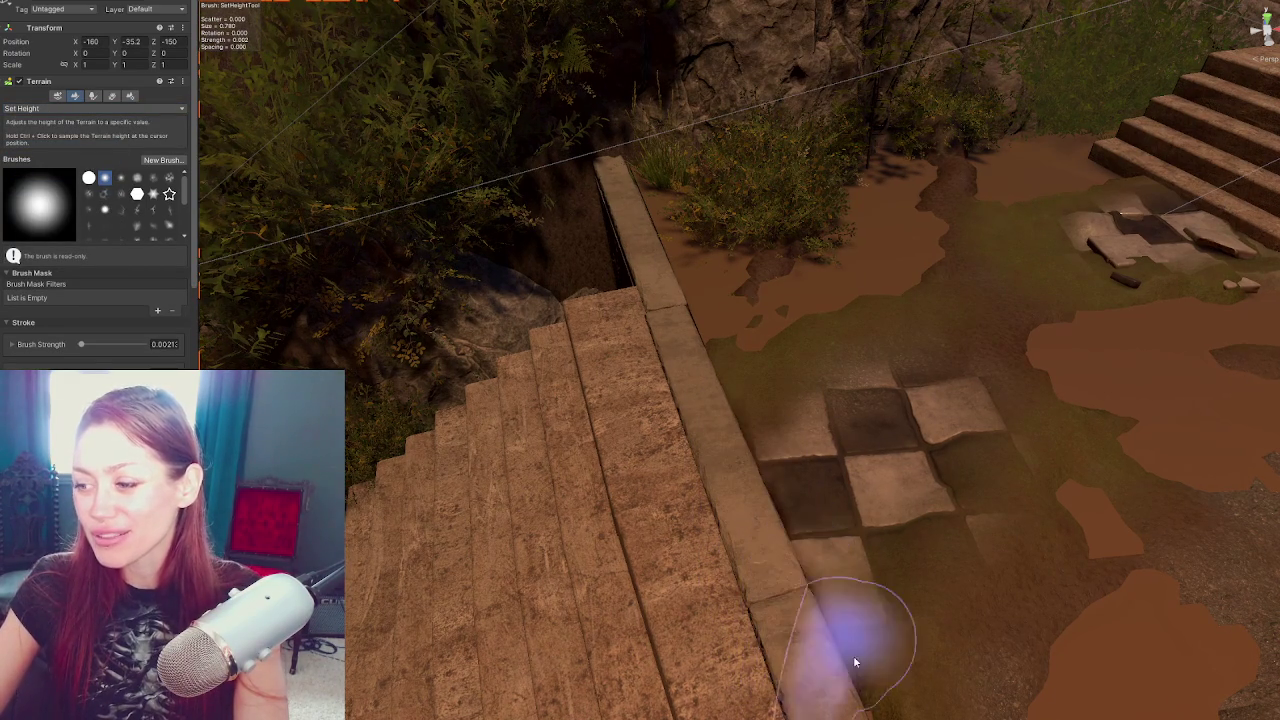
mouse_move(691, 400)
left_mouse_down()
mouse_move(1037, 399)
mouse_move(623, 340)
left_mouse_up()
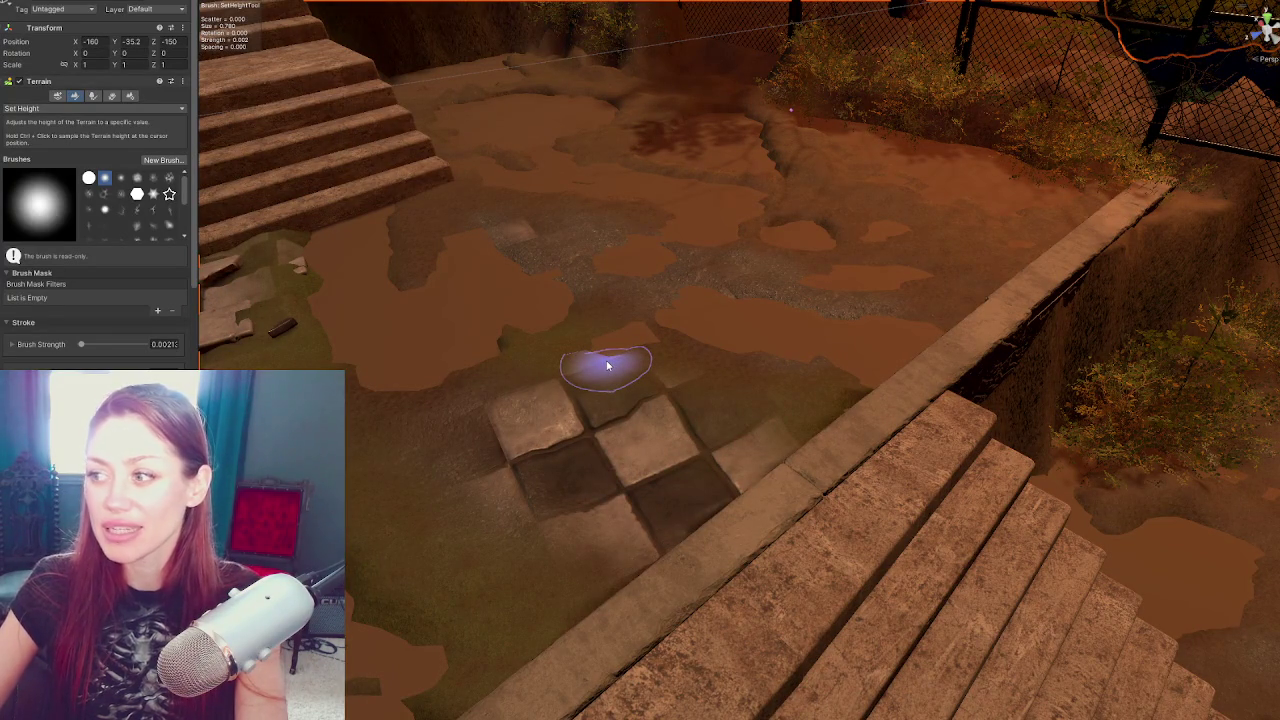
mouse_move(607, 366)
left_mouse_down()
mouse_move(708, 380)
mouse_move(609, 394)
mouse_move(771, 375)
left_mouse_up()
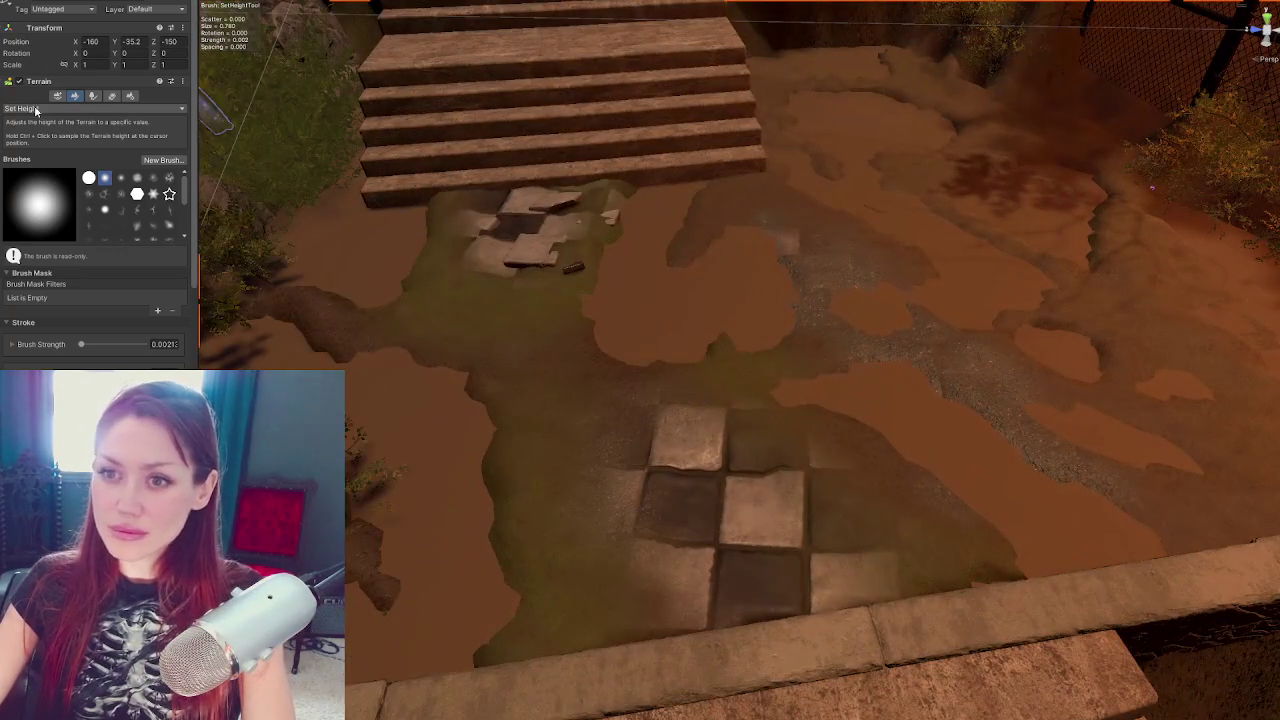
Smooth the terrain around the slabs and checkered tiles with Smooth Height
left_click(36, 109)
left_click(42, 210)
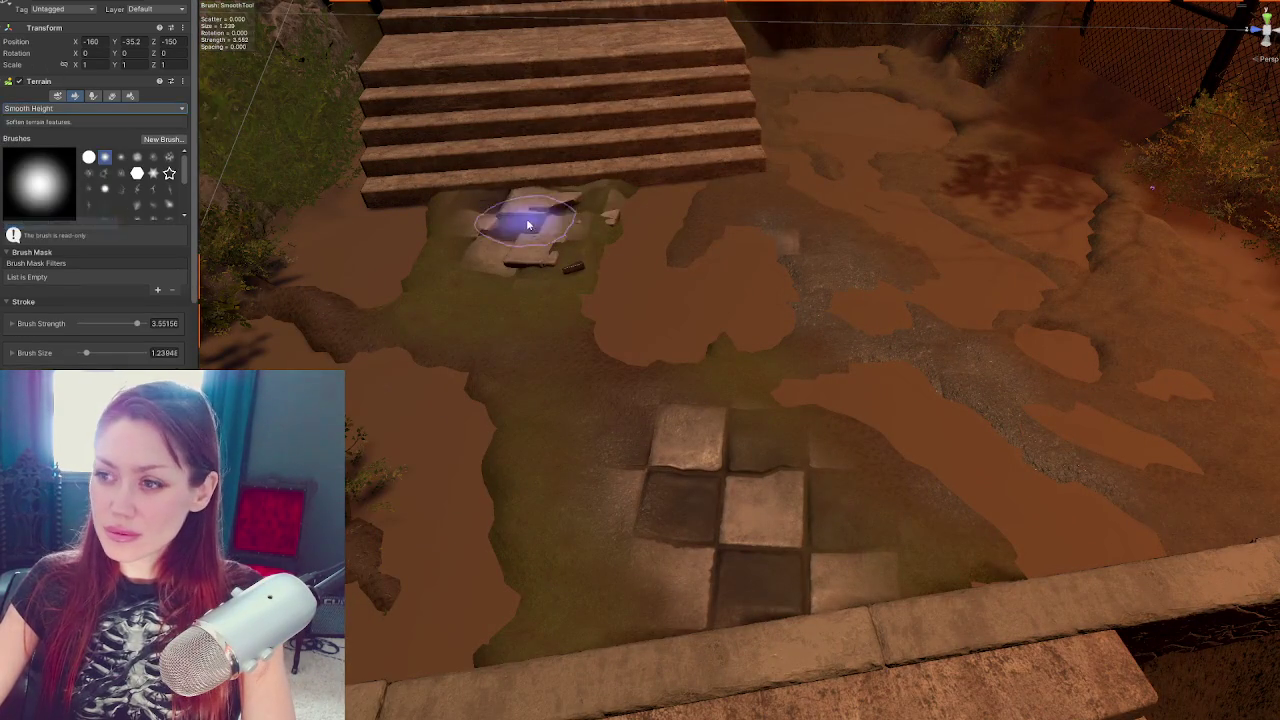
left_click_drag(577, 197, 491, 263)
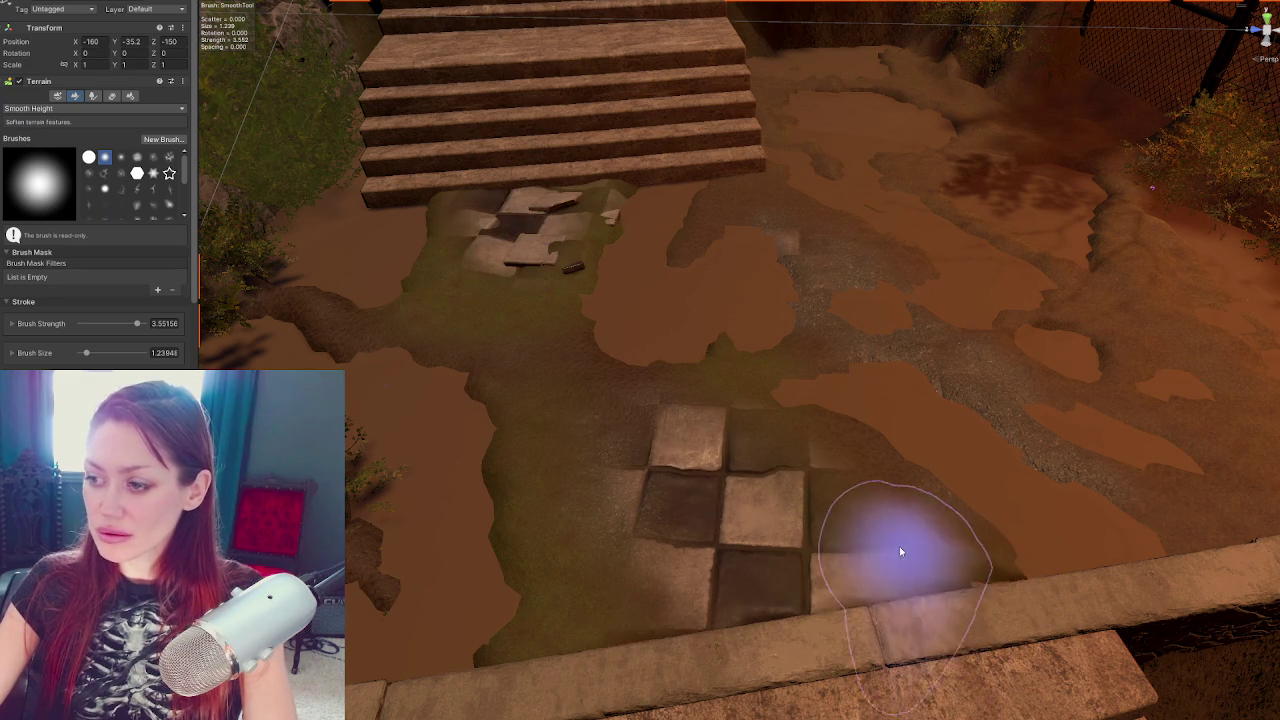
Switch back to Set Height and level the terrain near the curb by the tiles
left_click(77, 108)
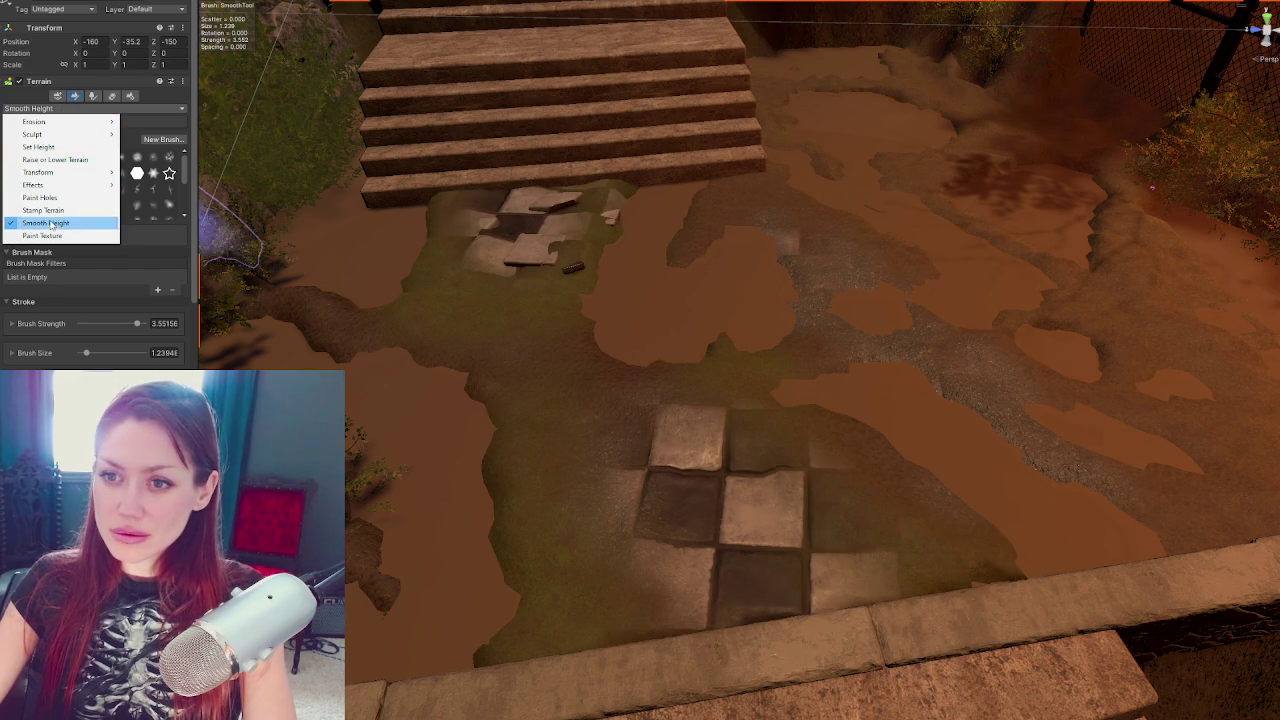
left_click(45, 137)
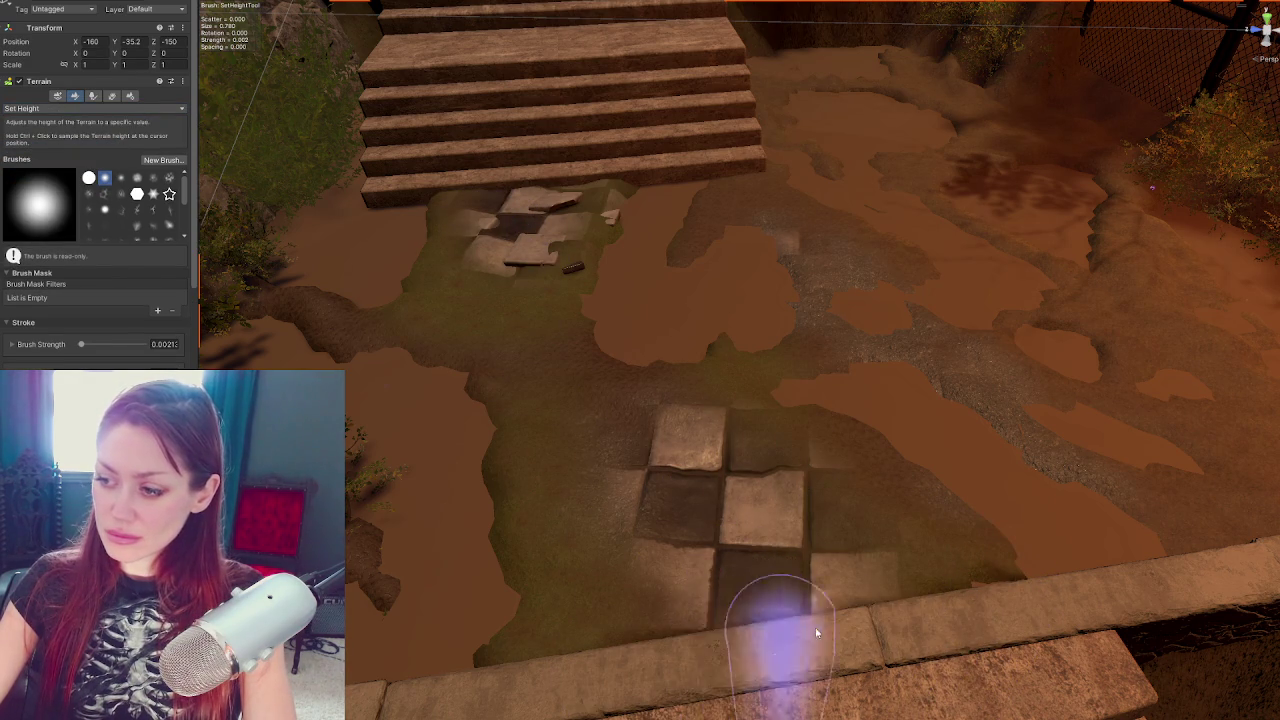
key("f")
mouse_move(838, 566)
left_mouse_down()
mouse_move(766, 549)
mouse_move(786, 531)
mouse_move(766, 557)
mouse_move(710, 525)
left_mouse_up()
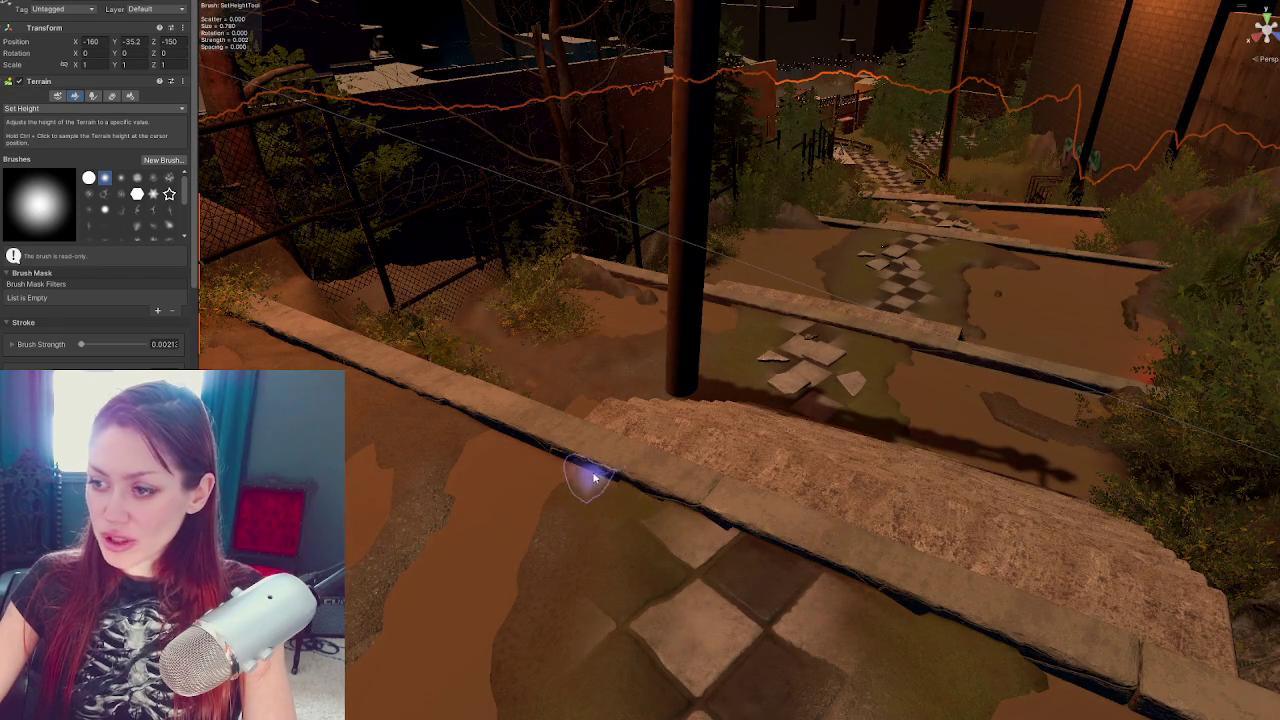
Inspect the checker tiles beside the wall and frame the Tiles Corner Small piece
key("f")
key("f")
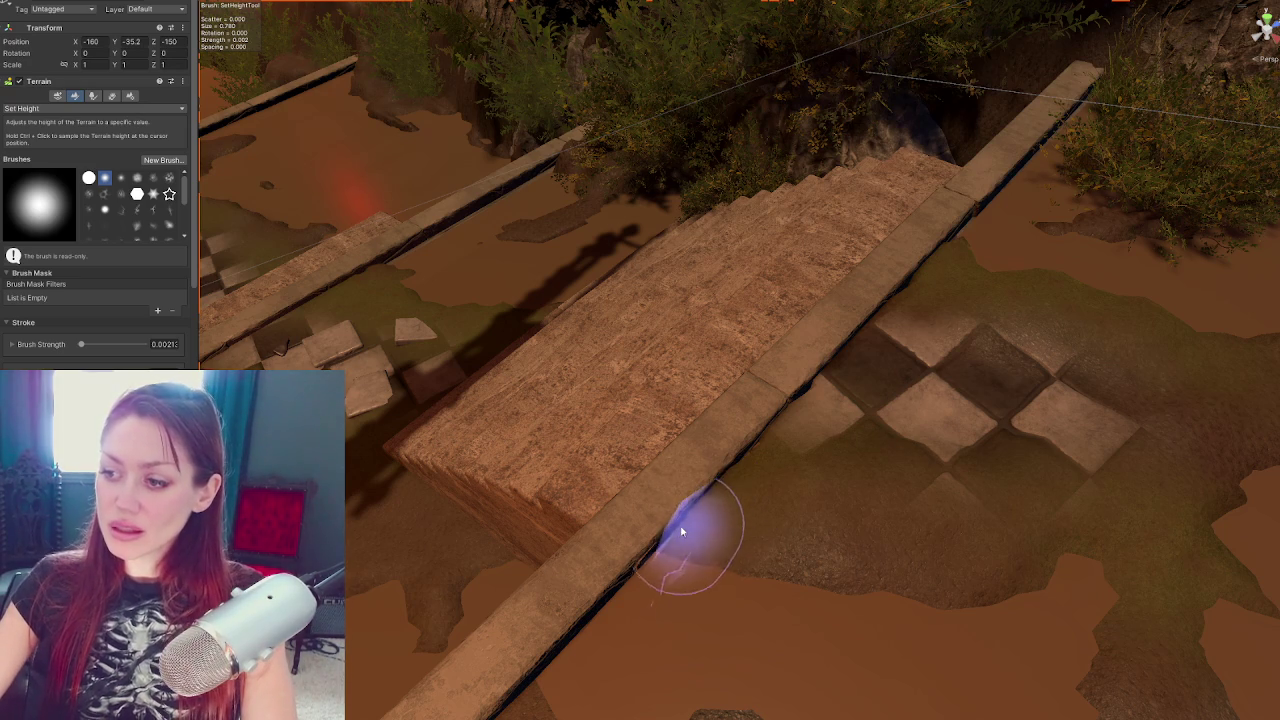
scroll(843, 343, "down", 2)
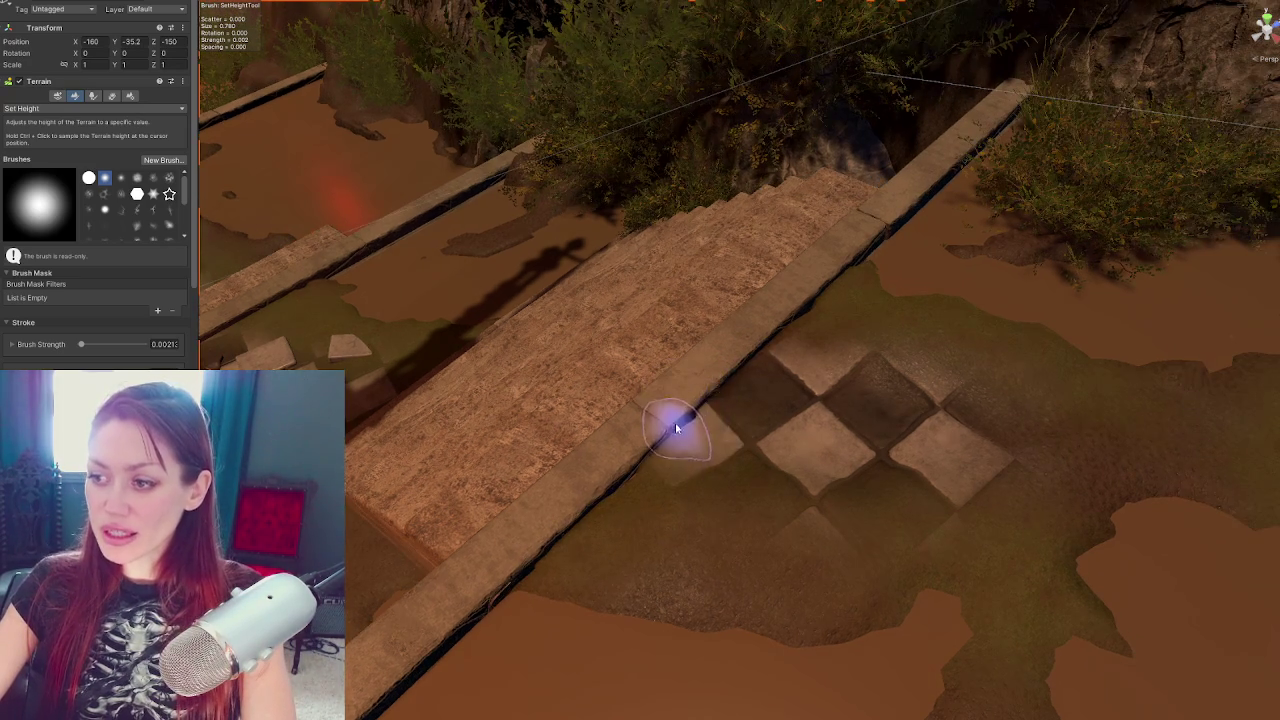
left_click_drag(676, 427, 791, 477)
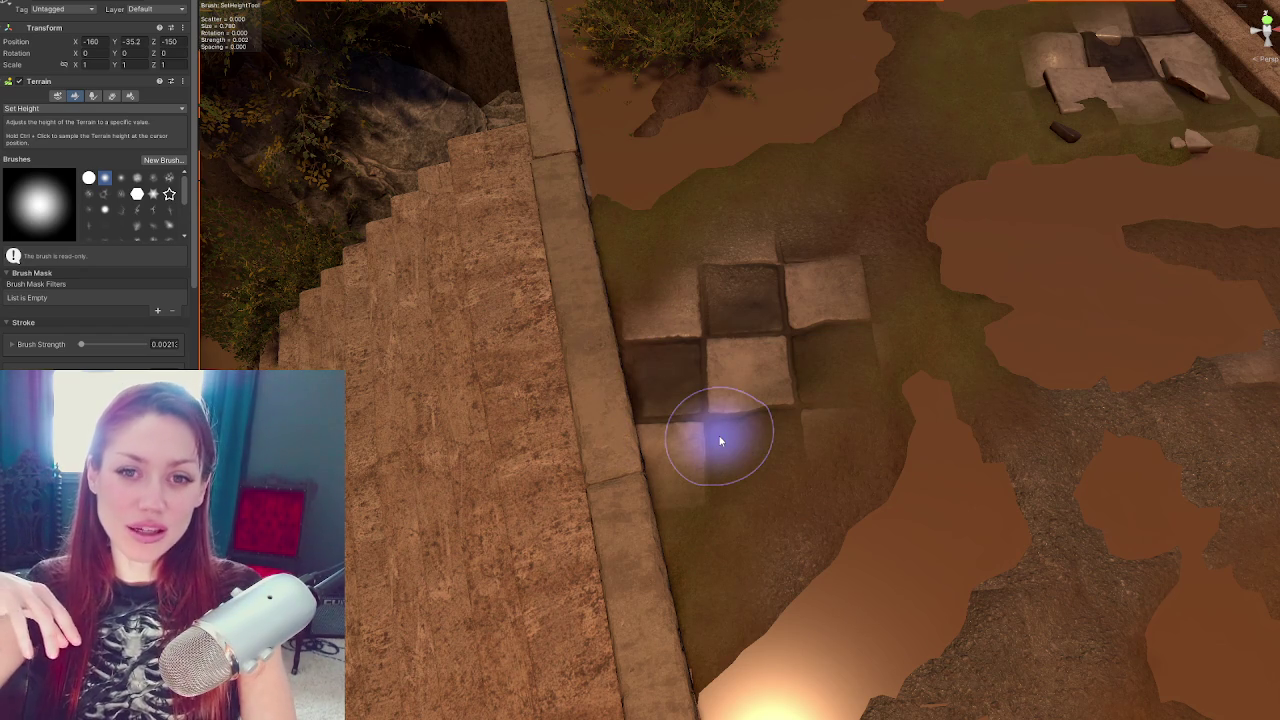
mouse_move(918, 433)
left_mouse_down()
mouse_move(586, 337)
mouse_move(628, 408)
left_mouse_up()
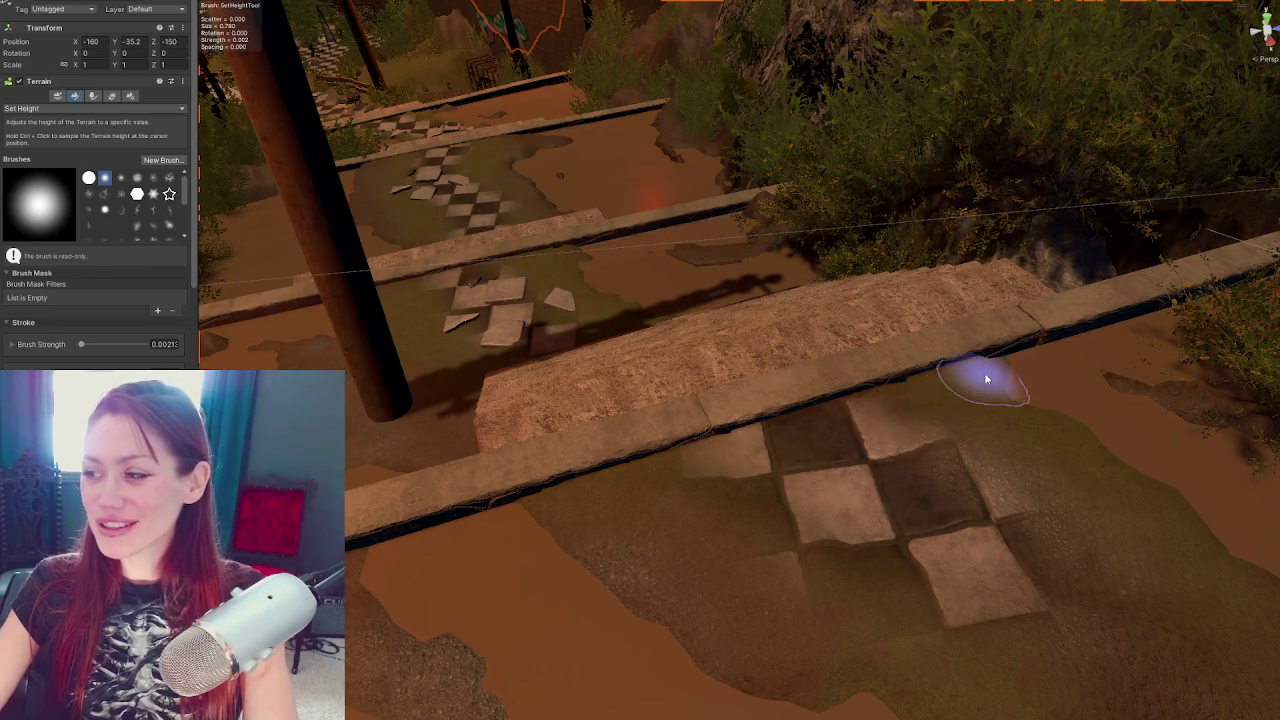
mouse_move(791, 523)
left_mouse_down()
mouse_move(691, 520)
mouse_move(966, 534)
mouse_move(843, 532)
mouse_move(881, 504)
mouse_move(857, 486)
left_mouse_up()
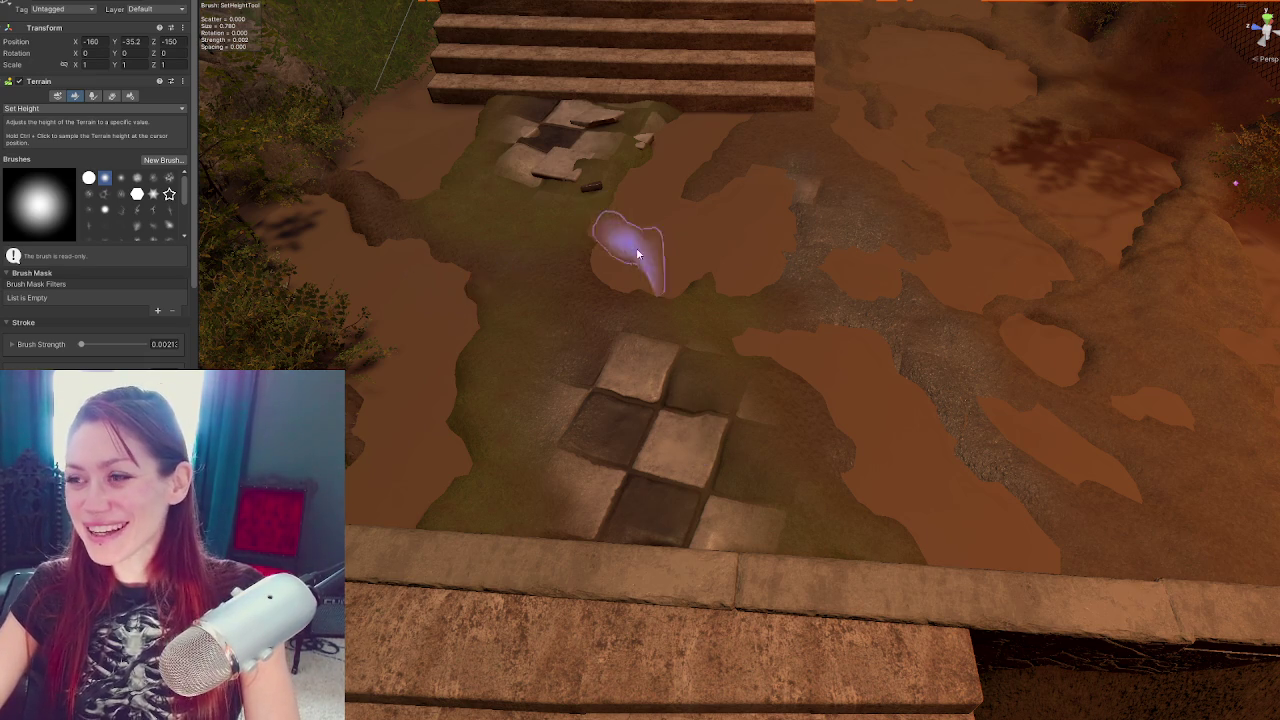
scroll(578, 185, "up", 3)
left_click(632, 110)
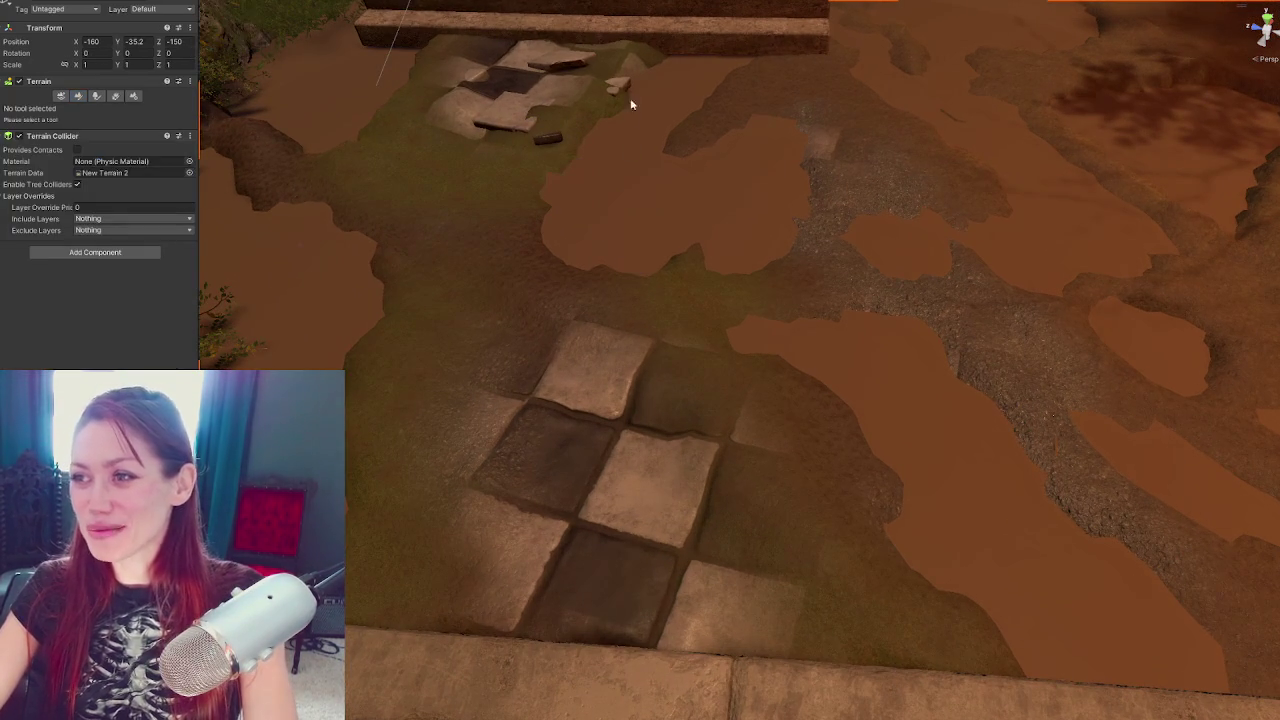
key("f")
scroll(583, 223, "down", 5)
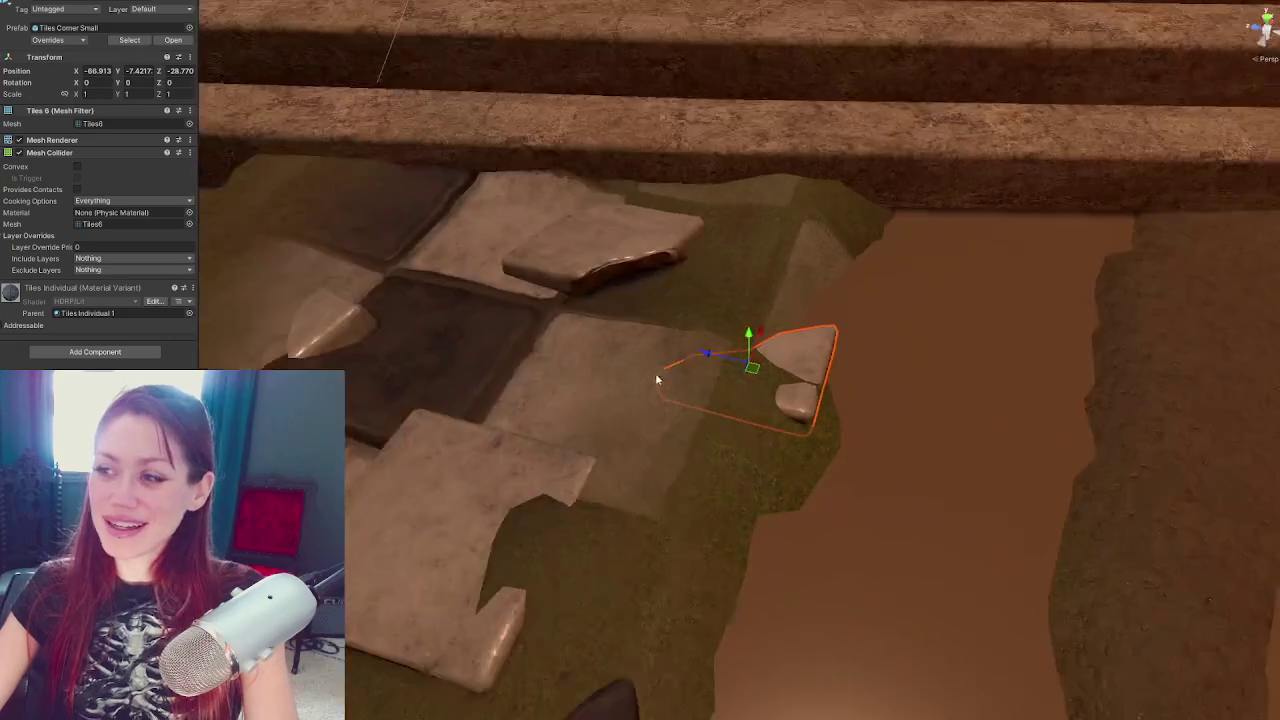
mouse_move(737, 355)
left_mouse_down()
mouse_move(769, 339)
mouse_move(753, 319)
mouse_move(772, 323)
mouse_move(755, 388)
mouse_move(560, 397)
mouse_move(605, 403)
mouse_move(671, 263)
mouse_move(677, 301)
left_mouse_up()
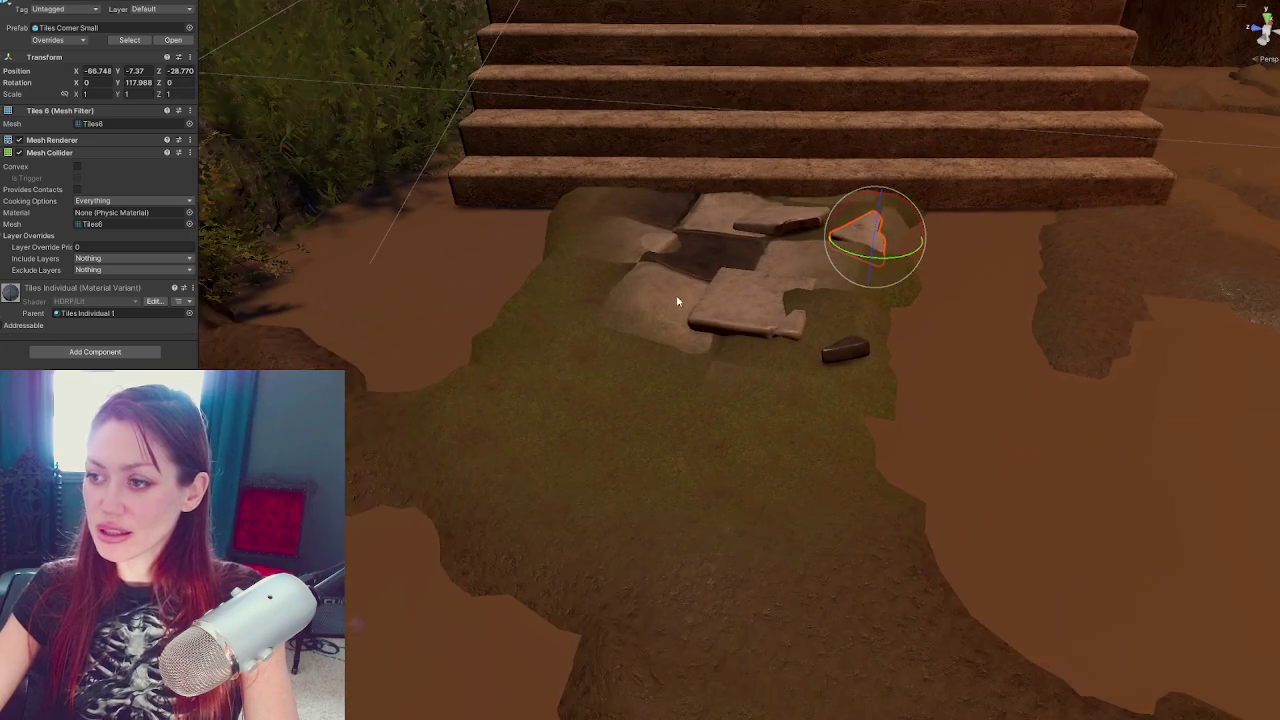
Select the Terrain, show its Paint Terrain tools and expand the Set Height dropdown
left_click(686, 278)
key("Up")
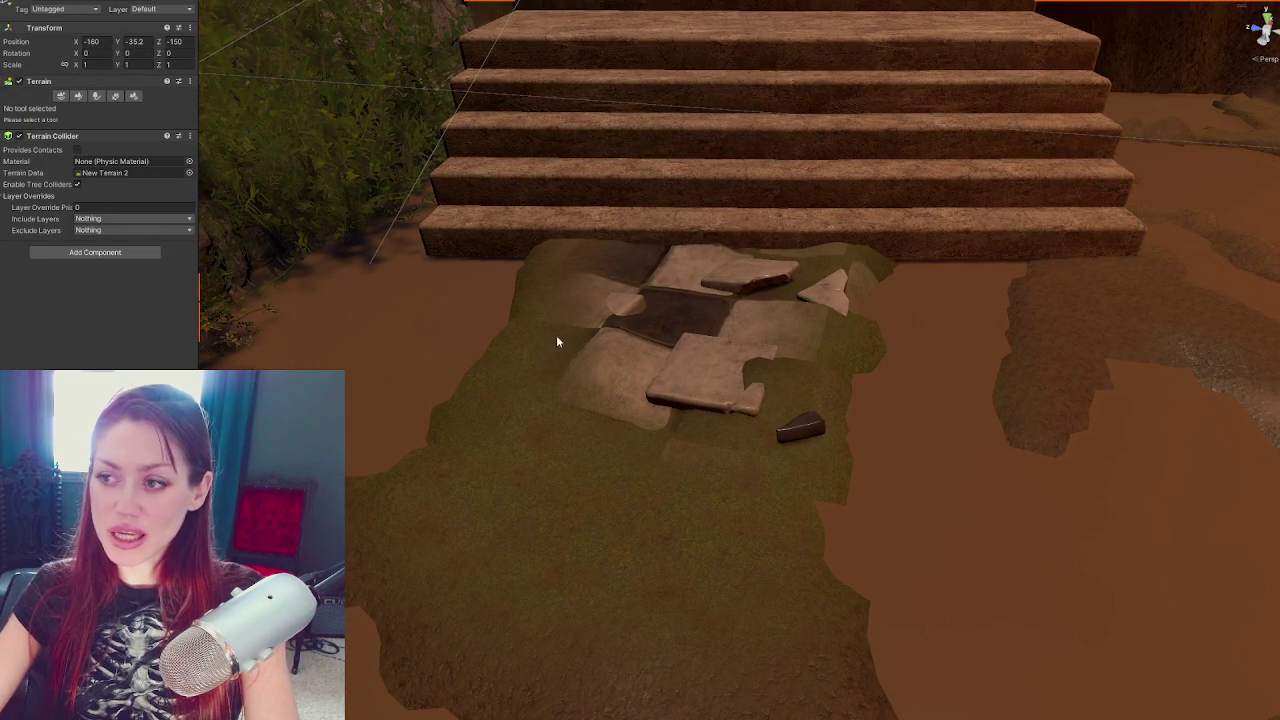
left_click(78, 95)
scroll(70, 220, "down", 5)
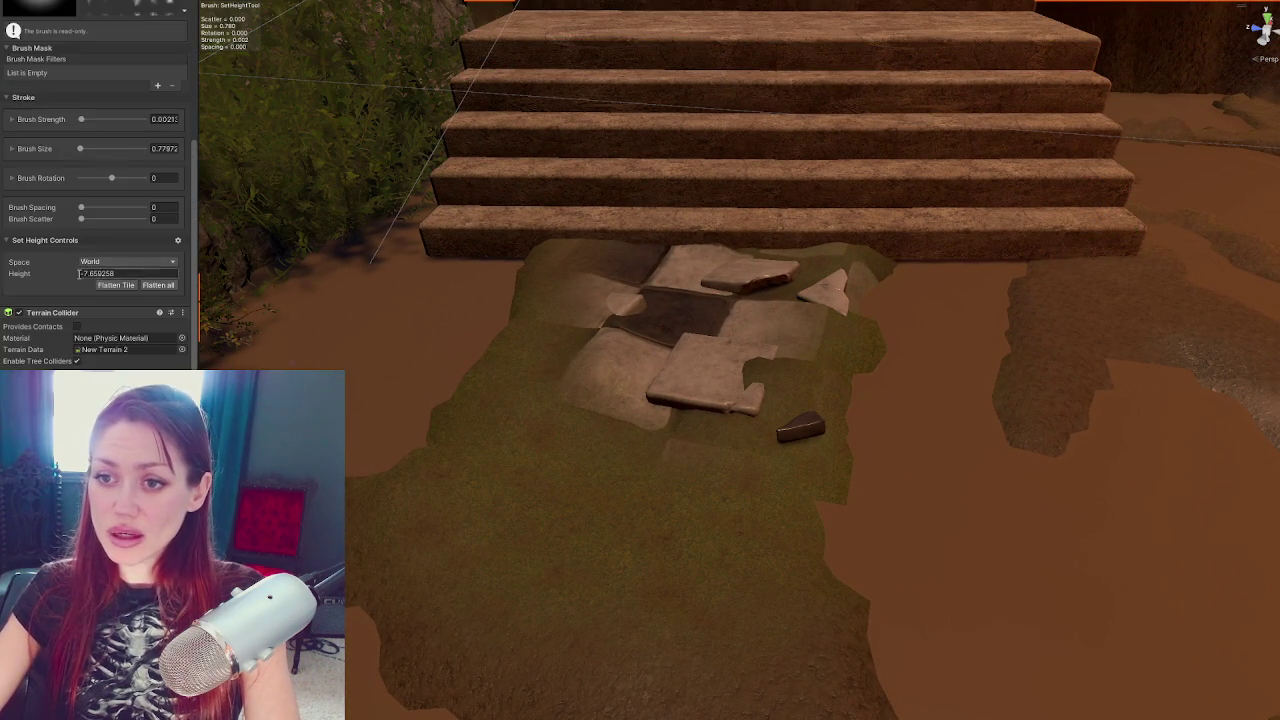
scroll(60, 200, "up", 4)
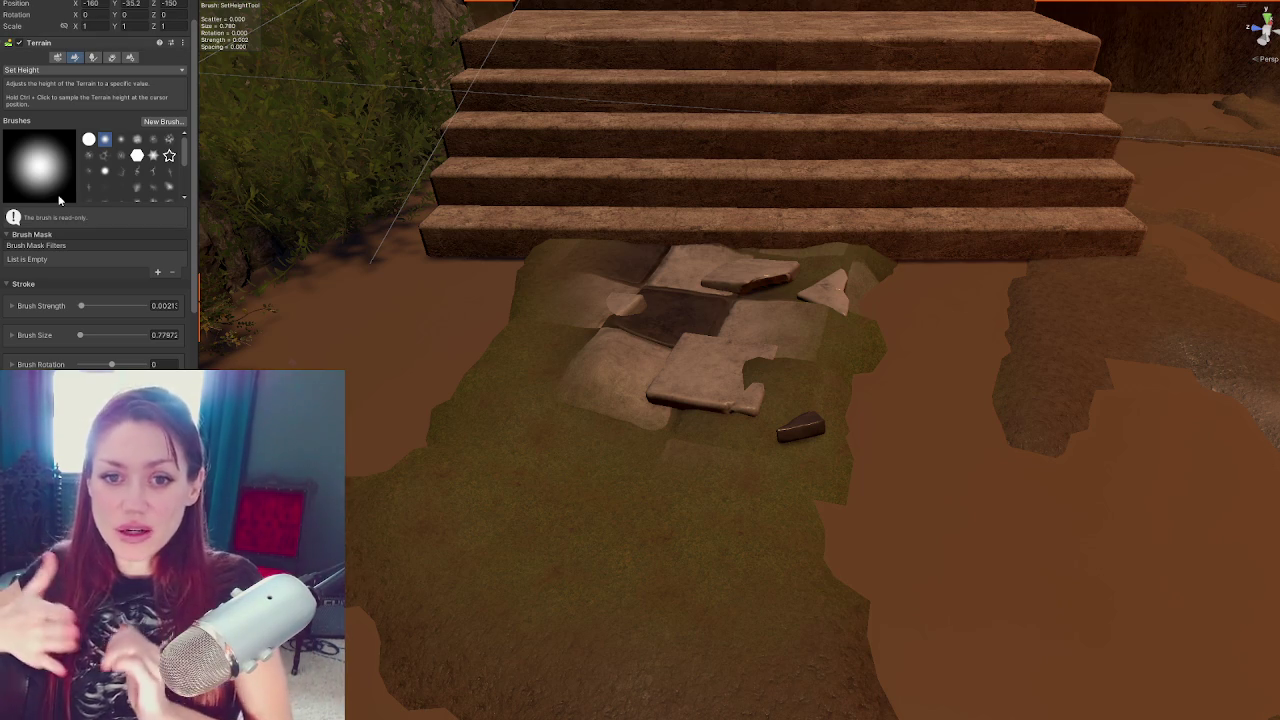
scroll(58, 297, "down", 4)
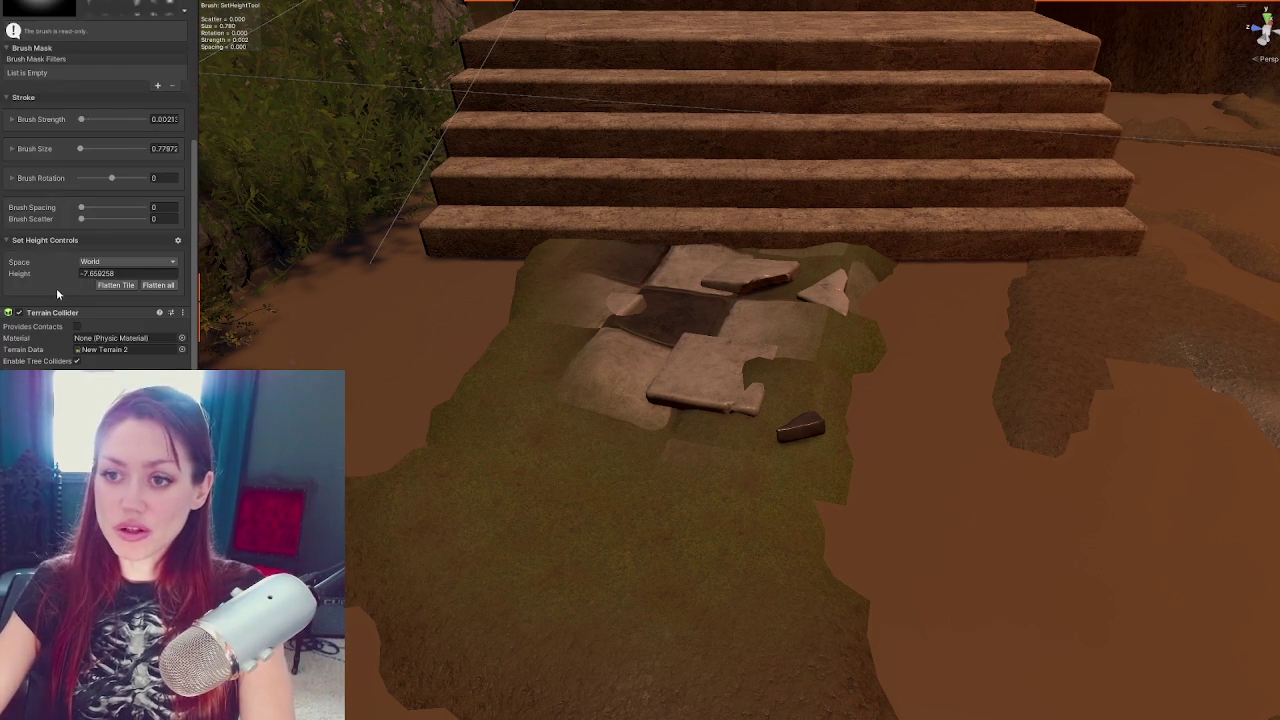
scroll(42, 207, "up", 4)
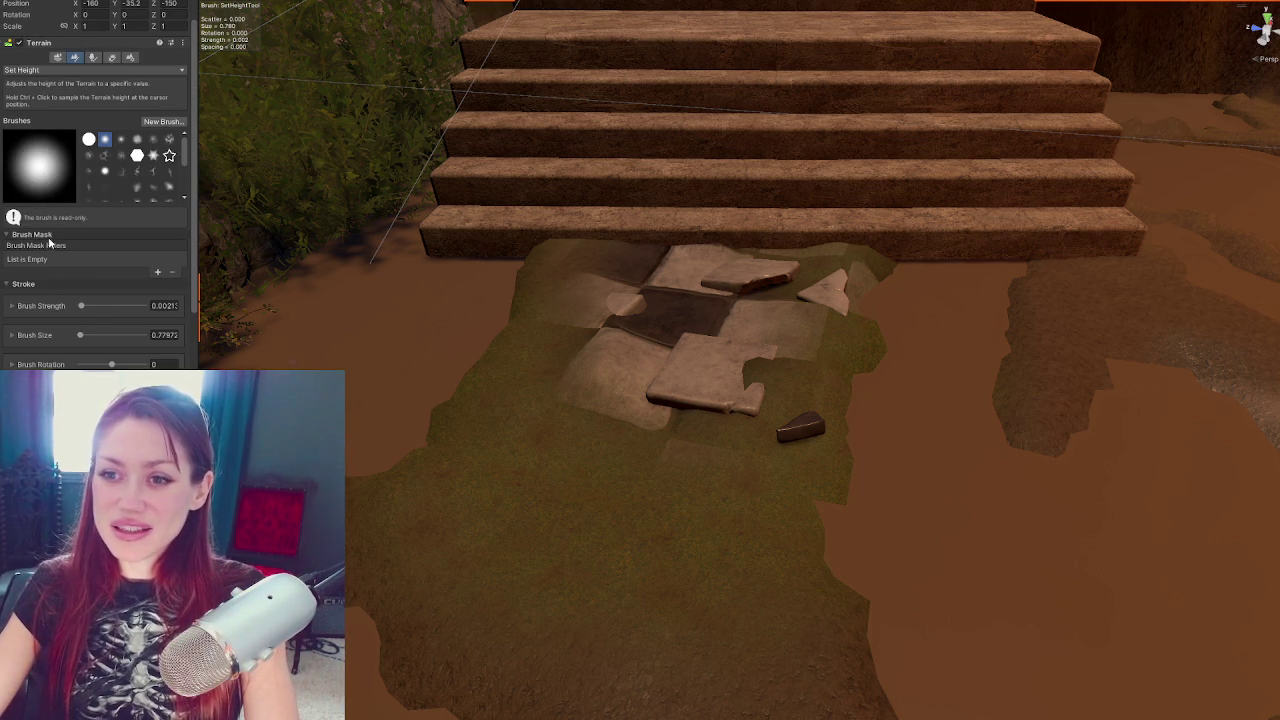
left_click(65, 69)
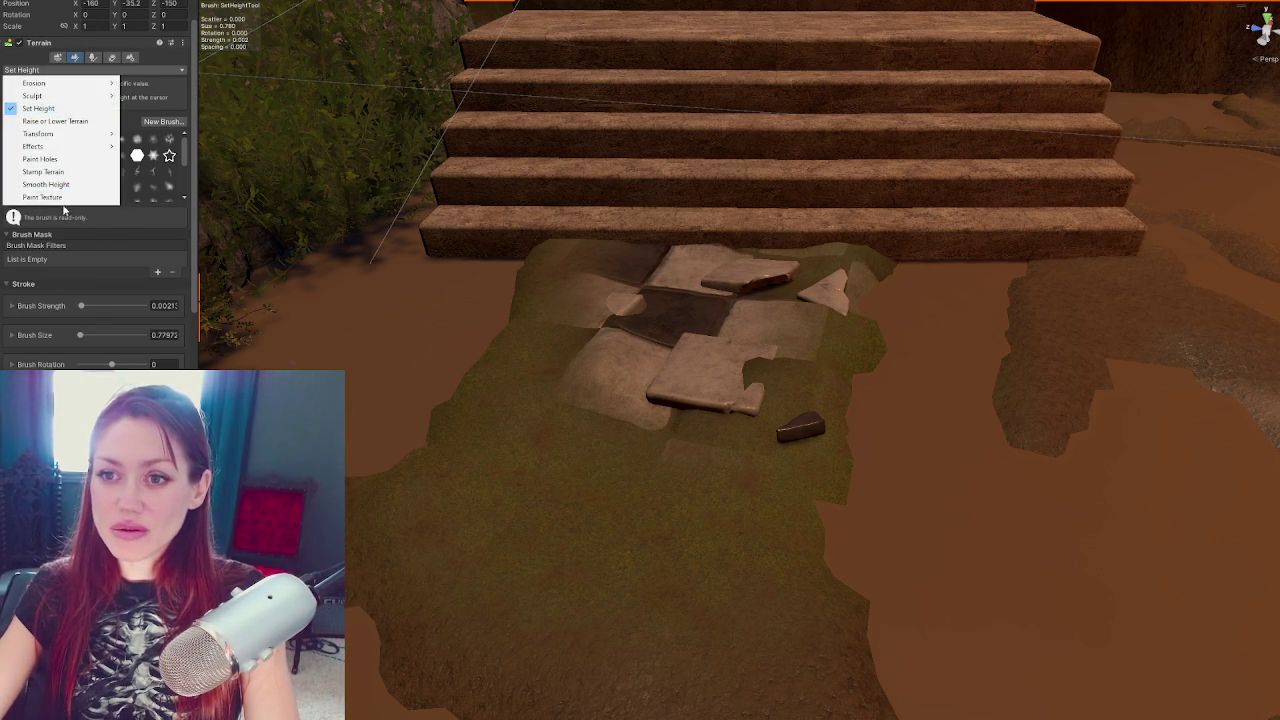
Switch the terrain tool to Paint Texture and choose the Tiles 1 layer
left_click(58, 197)
scroll(60, 300, "down", 5)
left_click(54, 361)
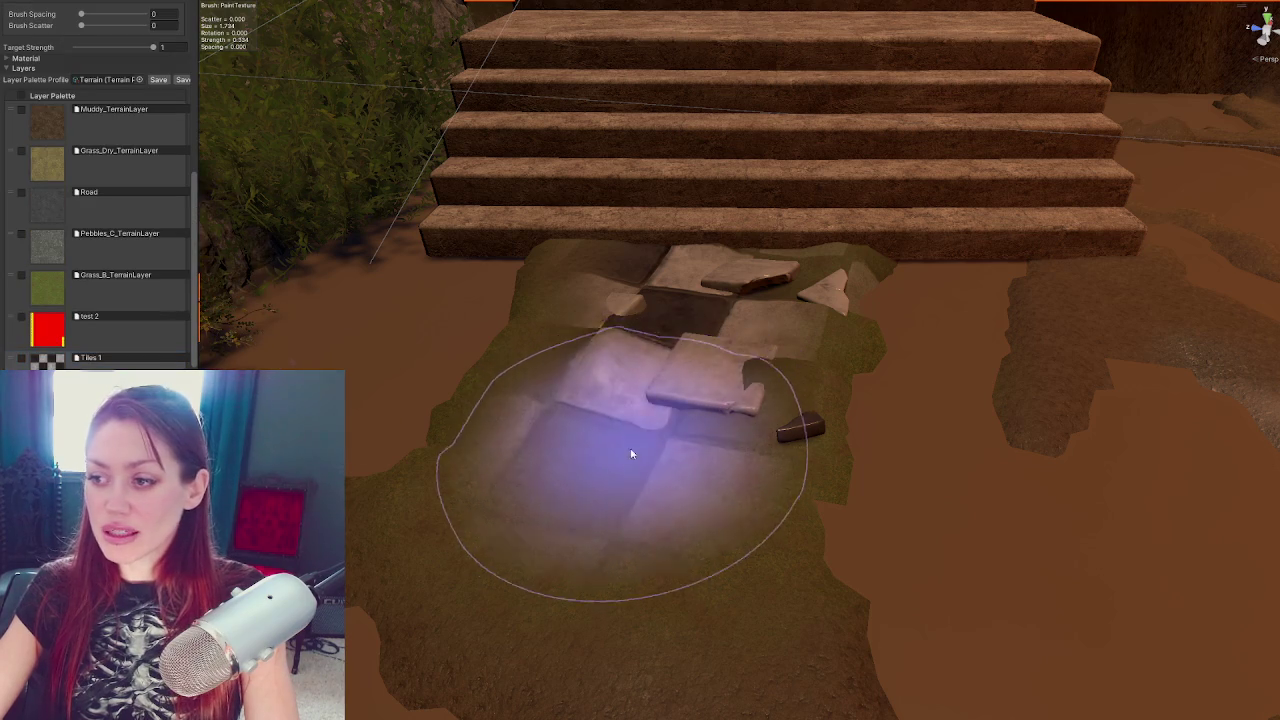
scroll(690, 505, "down", 3)
scroll(712, 453, "down", 4)
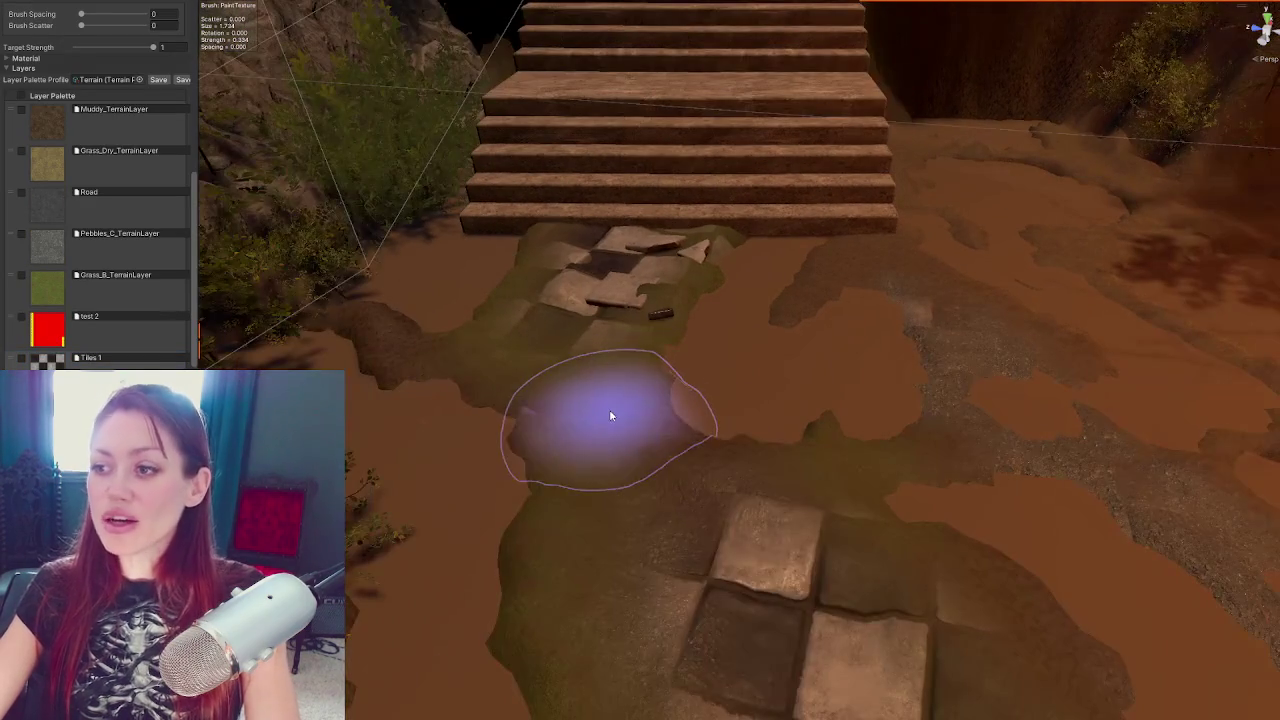
scroll(694, 563, "down", 2)
scroll(966, 632, "down", 2)
scroll(696, 512, "up", 2)
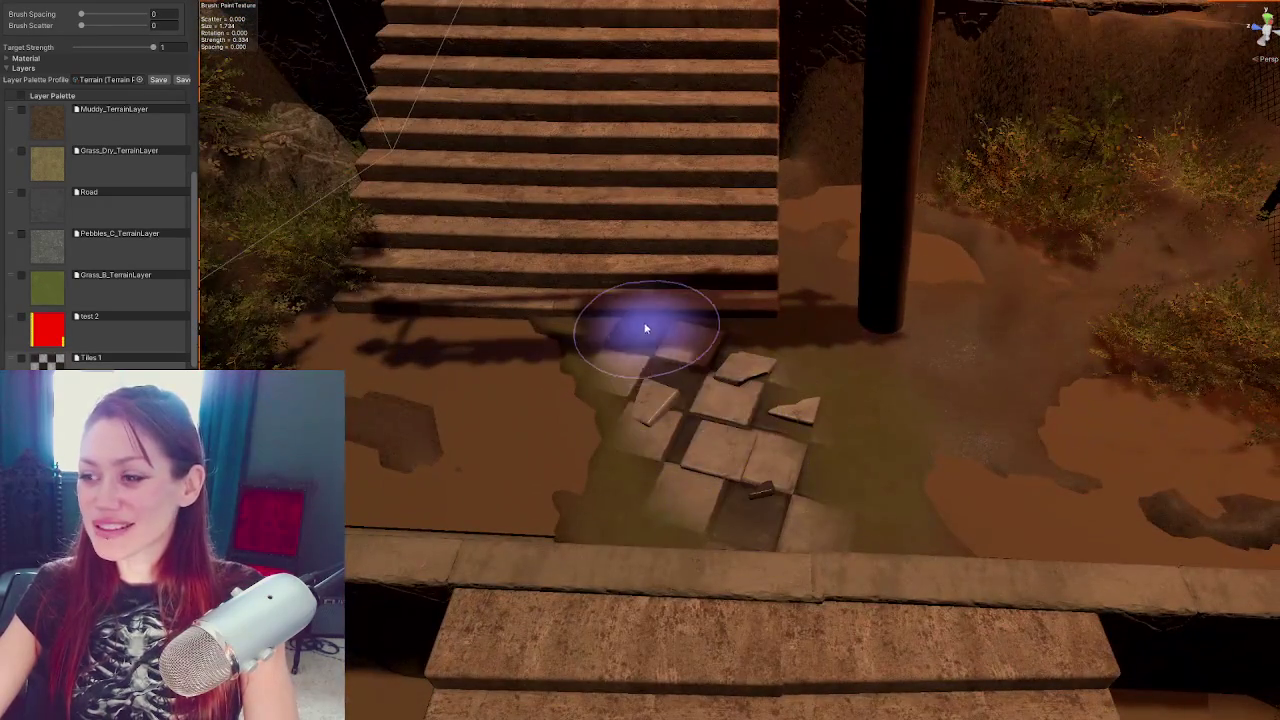
Brush Tiles 1 along the path, near the stair base and along the lower edge
mouse_move(645, 328)
left_mouse_down()
mouse_move(816, 504)
mouse_move(833, 609)
left_mouse_up()
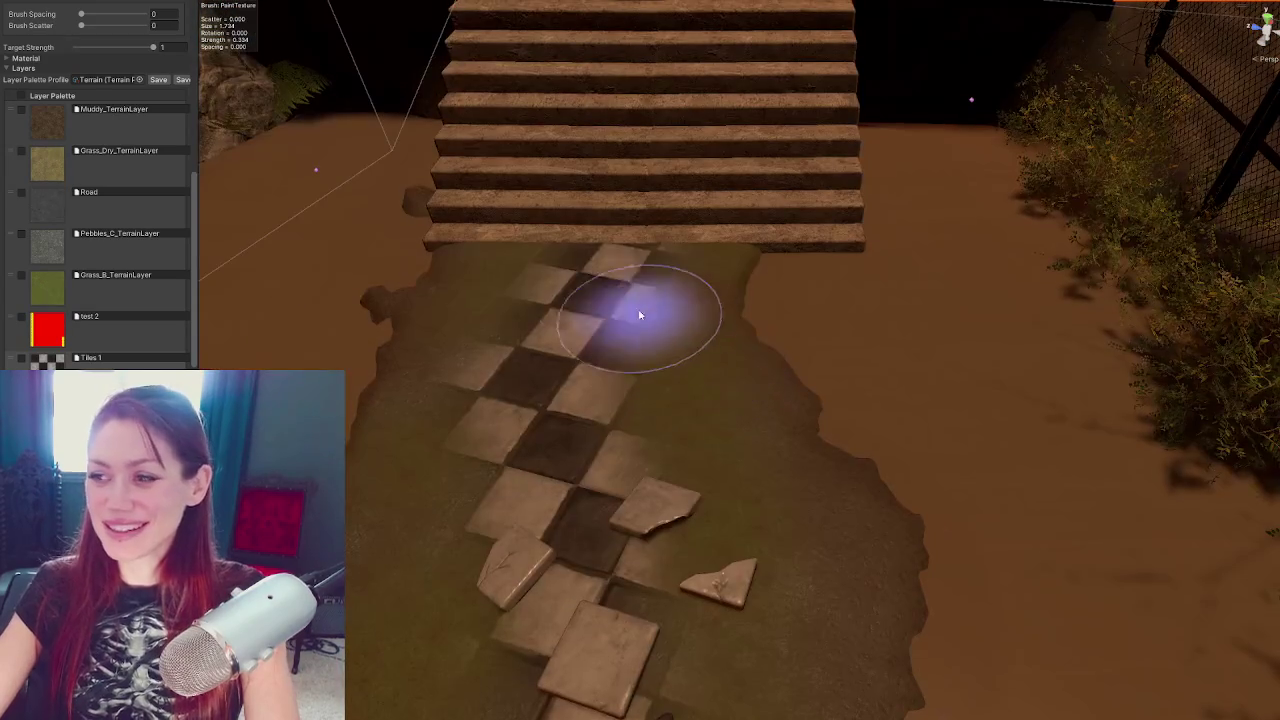
mouse_move(643, 309)
left_mouse_down()
mouse_move(577, 266)
mouse_move(580, 451)
left_mouse_up()
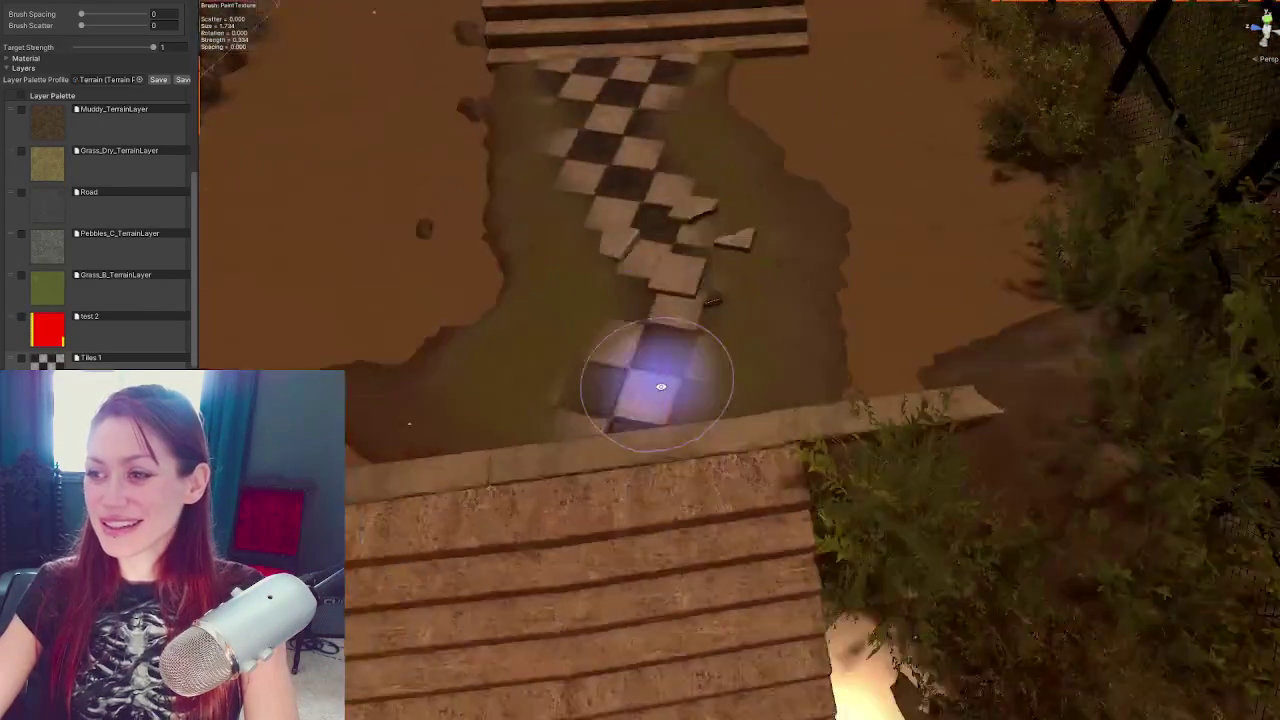
mouse_move(651, 377)
left_mouse_down()
mouse_move(624, 525)
mouse_move(700, 520)
mouse_move(603, 541)
mouse_move(663, 366)
mouse_move(586, 29)
left_mouse_up()
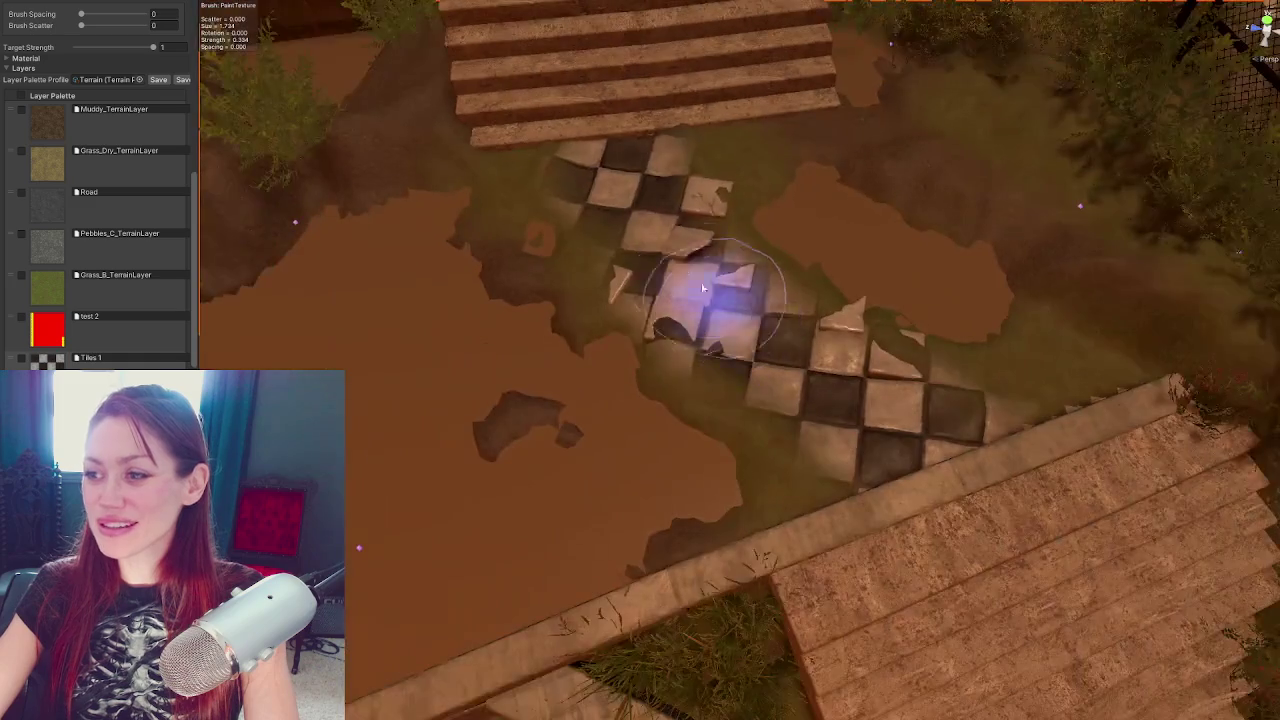
mouse_move(703, 289)
left_mouse_down()
mouse_move(737, 120)
mouse_move(523, 166)
mouse_move(771, 394)
mouse_move(740, 255)
mouse_move(586, 143)
mouse_move(706, 123)
mouse_move(586, 134)
mouse_move(688, 165)
left_mouse_up()
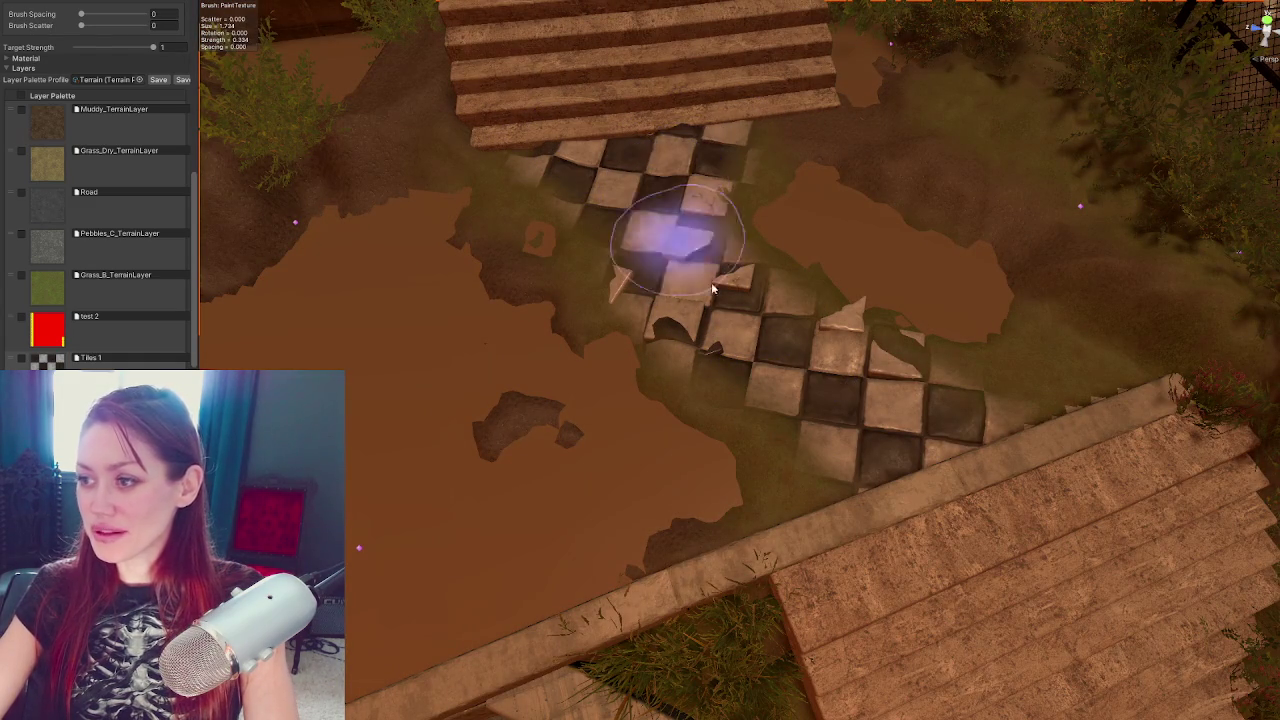
mouse_move(890, 493)
left_mouse_down()
mouse_move(905, 510)
mouse_move(832, 420)
left_mouse_up()
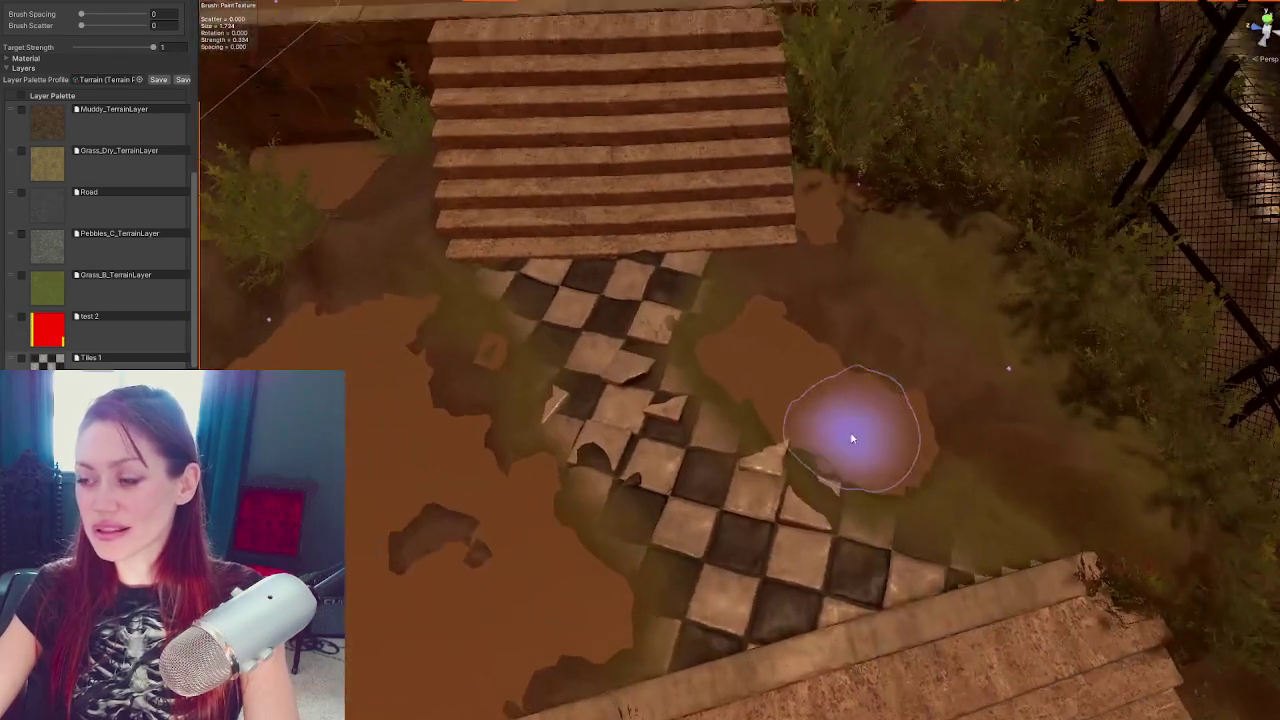
left_click(793, 508)
scroll(793, 508, "up", 5)
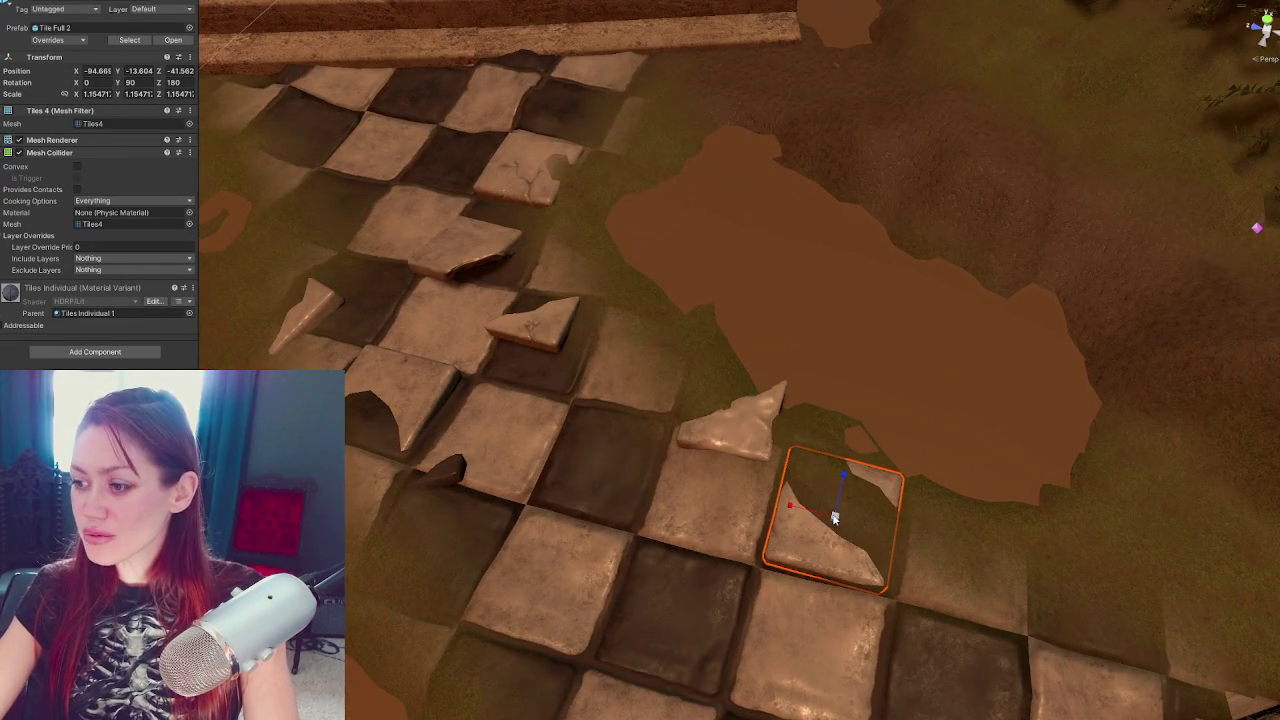
Enlarge Tile Full 2 to about 1.33 scale, turn it slightly off square and nudge it lower
mouse_move(835, 517)
left_mouse_down()
mouse_move(743, 405)
mouse_move(740, 300)
left_mouse_up()
key("f")
scroll(840, 503, "down", 3)
key("e")
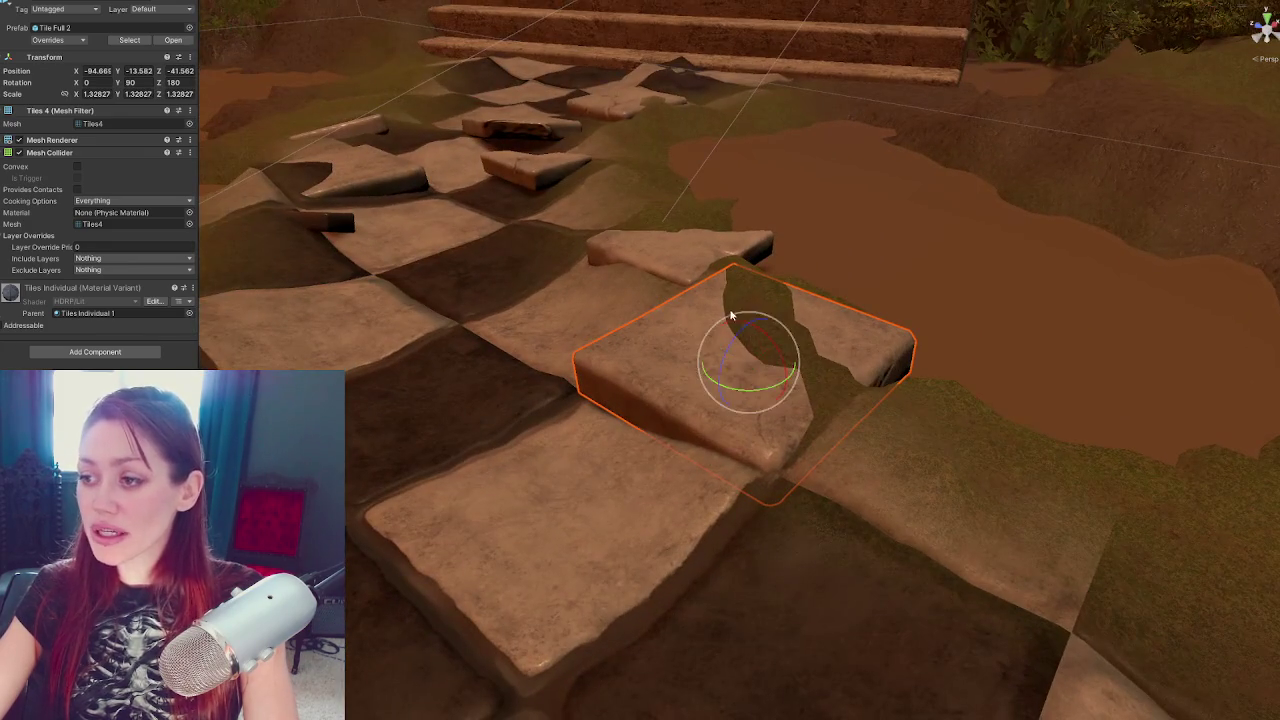
mouse_move(766, 349)
left_mouse_down()
mouse_move(752, 337)
mouse_move(761, 369)
mouse_move(768, 330)
mouse_move(748, 317)
mouse_move(764, 385)
mouse_move(750, 395)
mouse_move(752, 370)
mouse_move(780, 344)
mouse_move(752, 328)
left_mouse_up()
key("w")
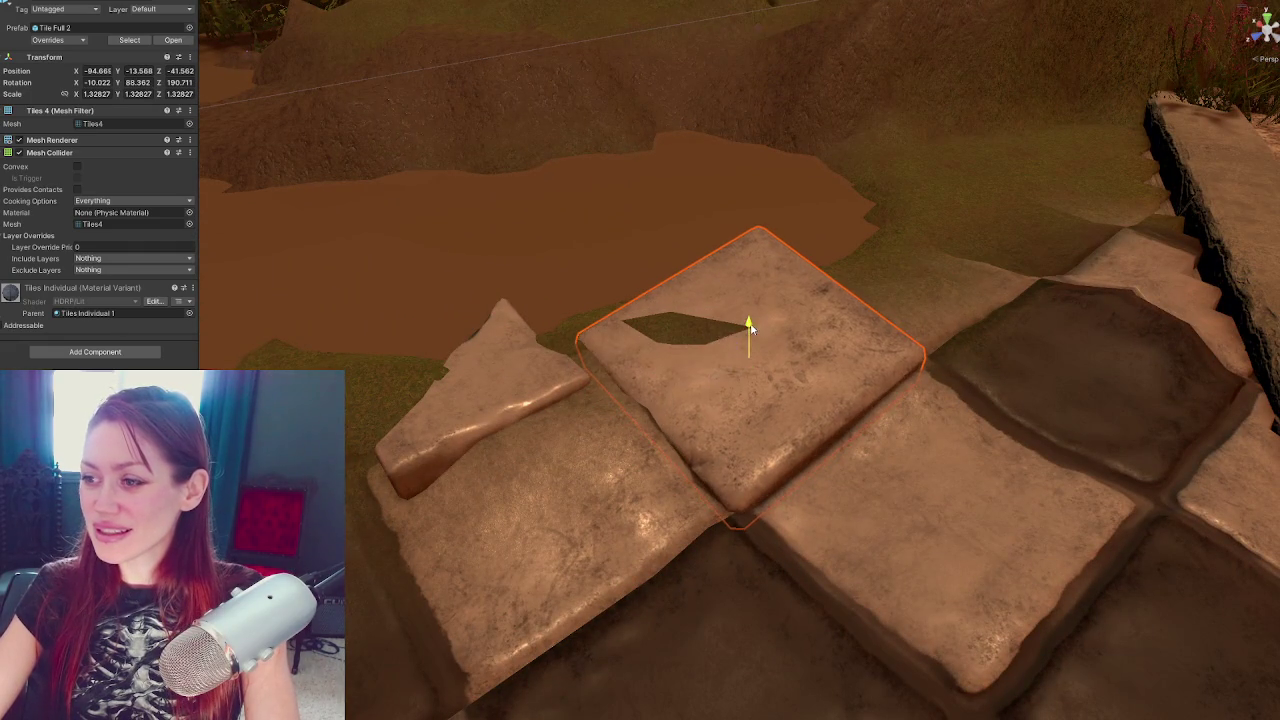
mouse_move(831, 347)
left_mouse_down()
mouse_move(552, 289)
mouse_move(699, 324)
left_mouse_up()
mouse_move(877, 350)
left_mouse_down()
mouse_move(866, 354)
mouse_move(900, 329)
mouse_move(897, 372)
mouse_move(914, 375)
mouse_move(851, 358)
mouse_move(866, 362)
mouse_move(820, 380)
left_mouse_up()
key("e")
Enlarge the Tiles Corner White piece slightly and nudge it sideways
left_click(866, 362)
key("f")
mouse_move(820, 380)
left_mouse_down("alt")
mouse_move(781, 390)
mouse_move(814, 337)
mouse_move(800, 365)
mouse_move(702, 441)
mouse_move(690, 433)
mouse_move(701, 439)
left_mouse_up("alt")
key("r")
key("e")
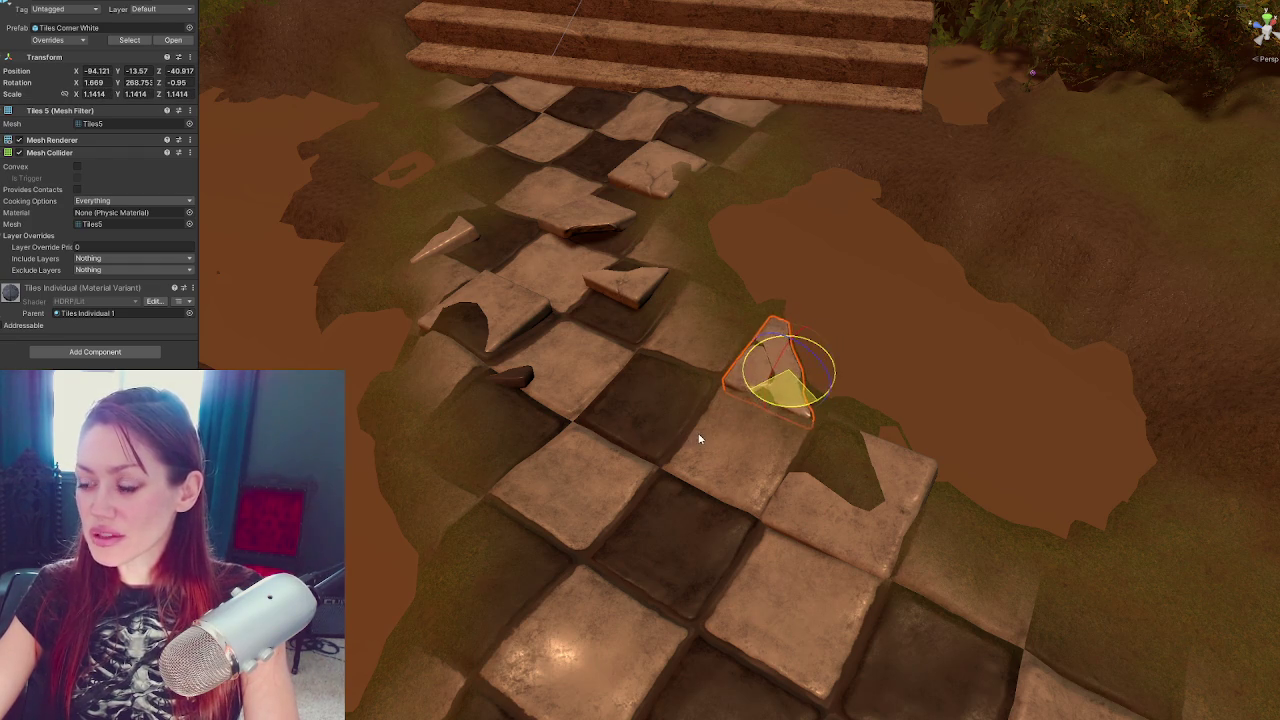
key("w")
key("r")
left_click_drag(784, 369, 806, 345)
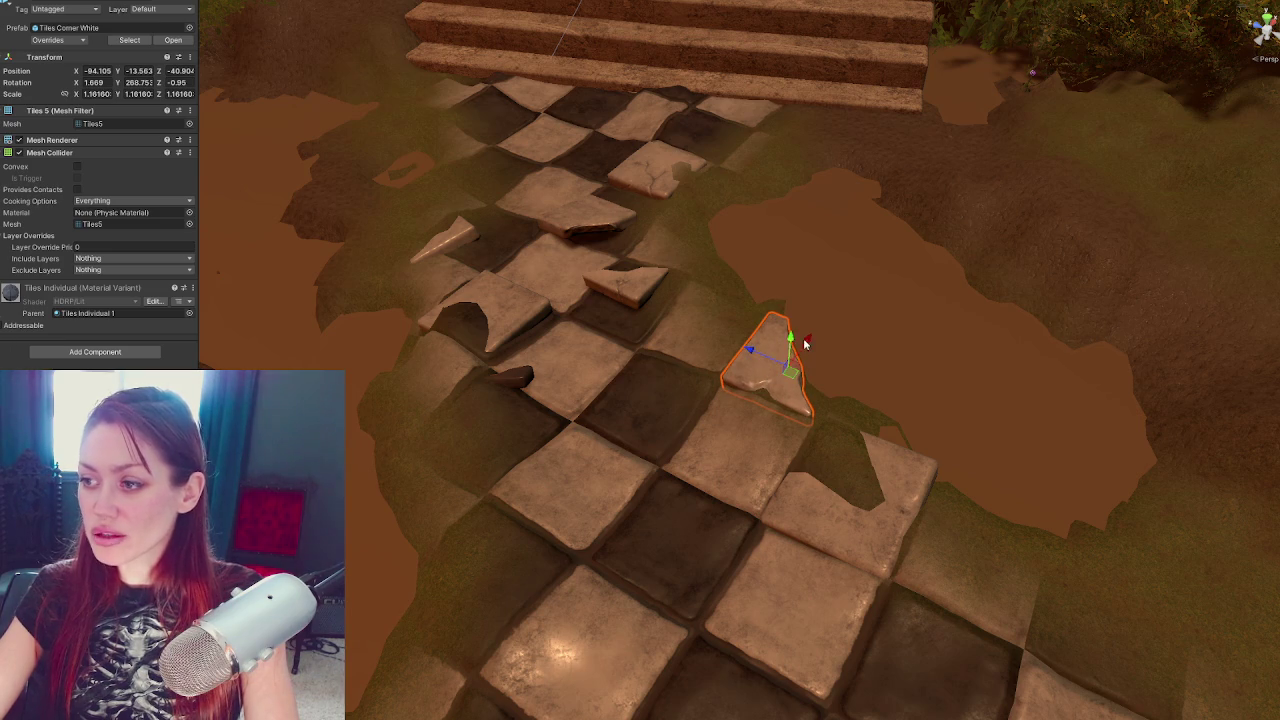
left_click_drag(806, 344, 986, 380)
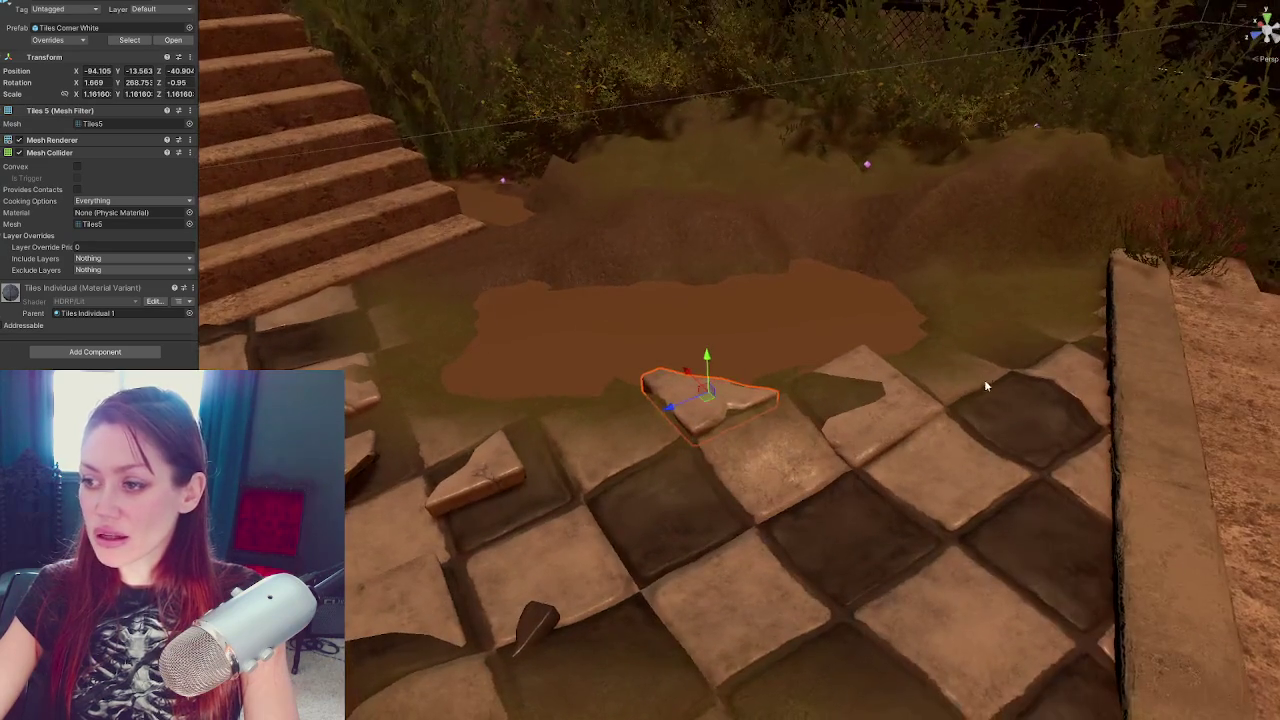
left_click_drag(668, 410, 658, 404)
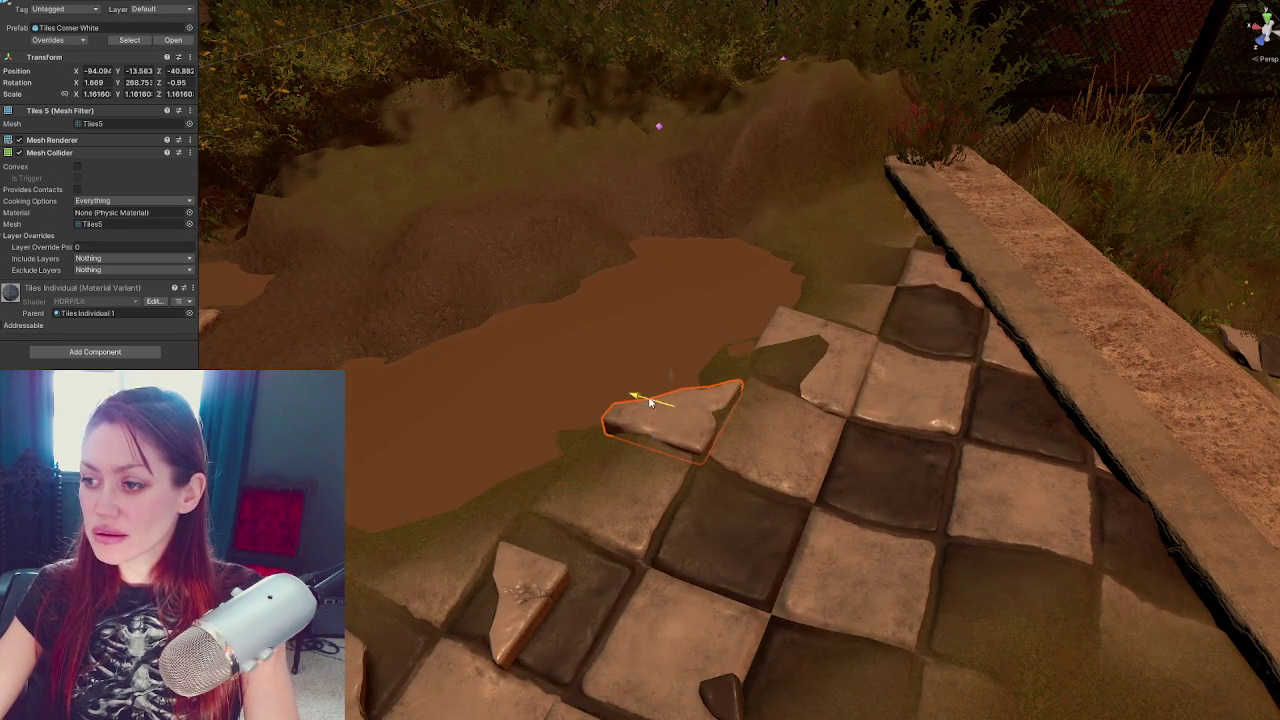
Enlarge the Tiles Corner Small shard slightly and slide it toward the stairs
mouse_move(890, 411)
left_mouse_down()
mouse_move(536, 361)
mouse_move(677, 300)
mouse_move(780, 232)
mouse_move(661, 258)
left_mouse_up()
left_click(678, 307)
key("r")
key("w")
mouse_move(620, 295)
left_mouse_down()
mouse_move(492, 228)
mouse_move(580, 207)
left_mouse_up()
left_click(635, 238)
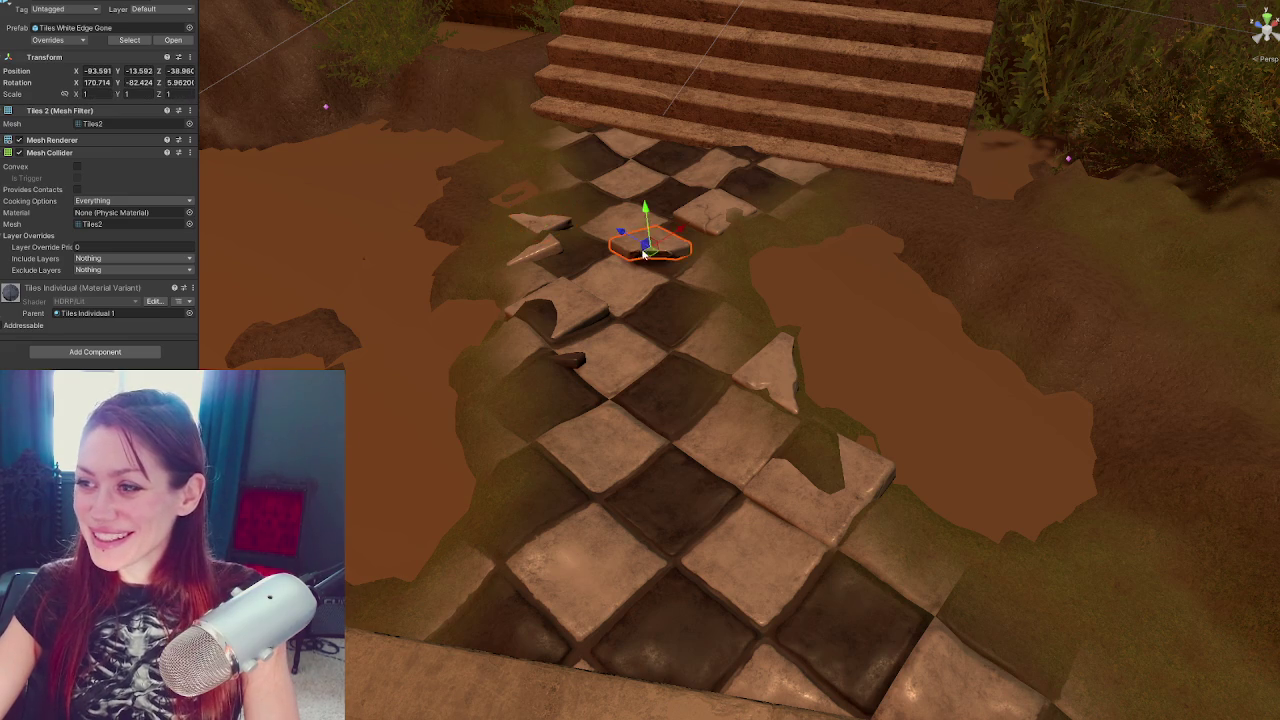
Sink the Tiles White Edge Gone tile into the ground, enlarge it and shift it sideways
left_click_drag(646, 211, 585, 206)
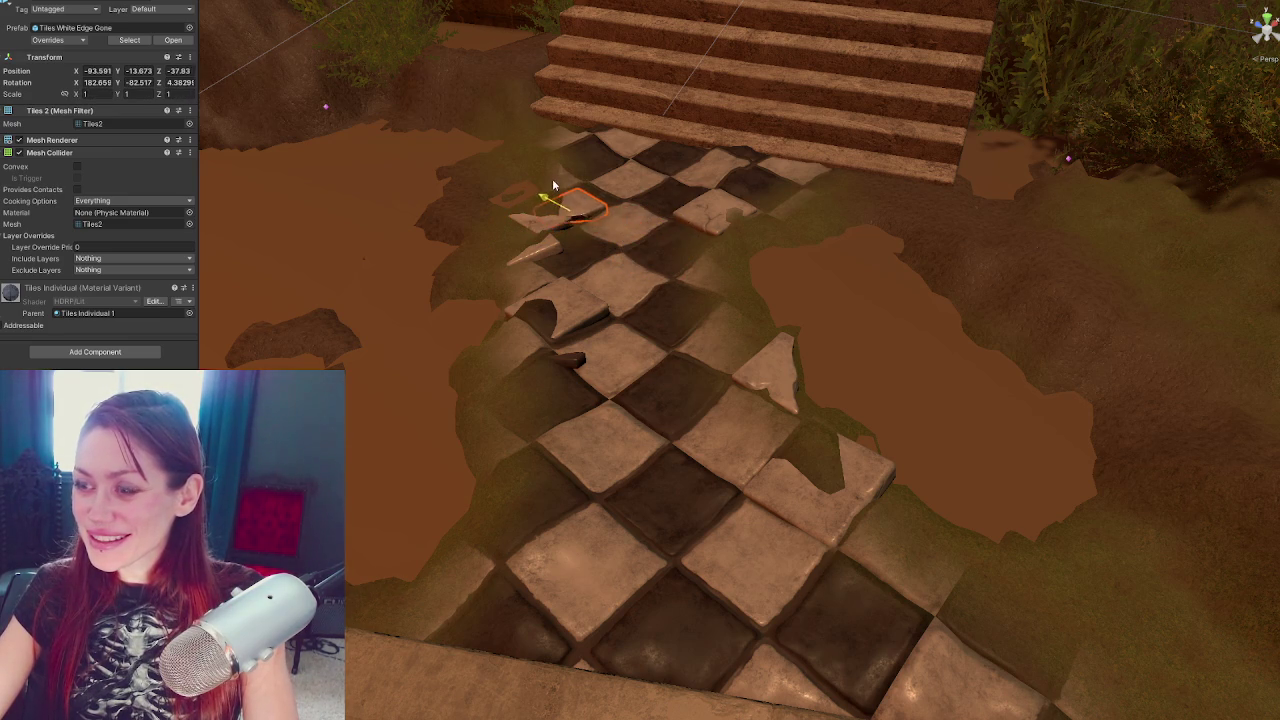
key("f")
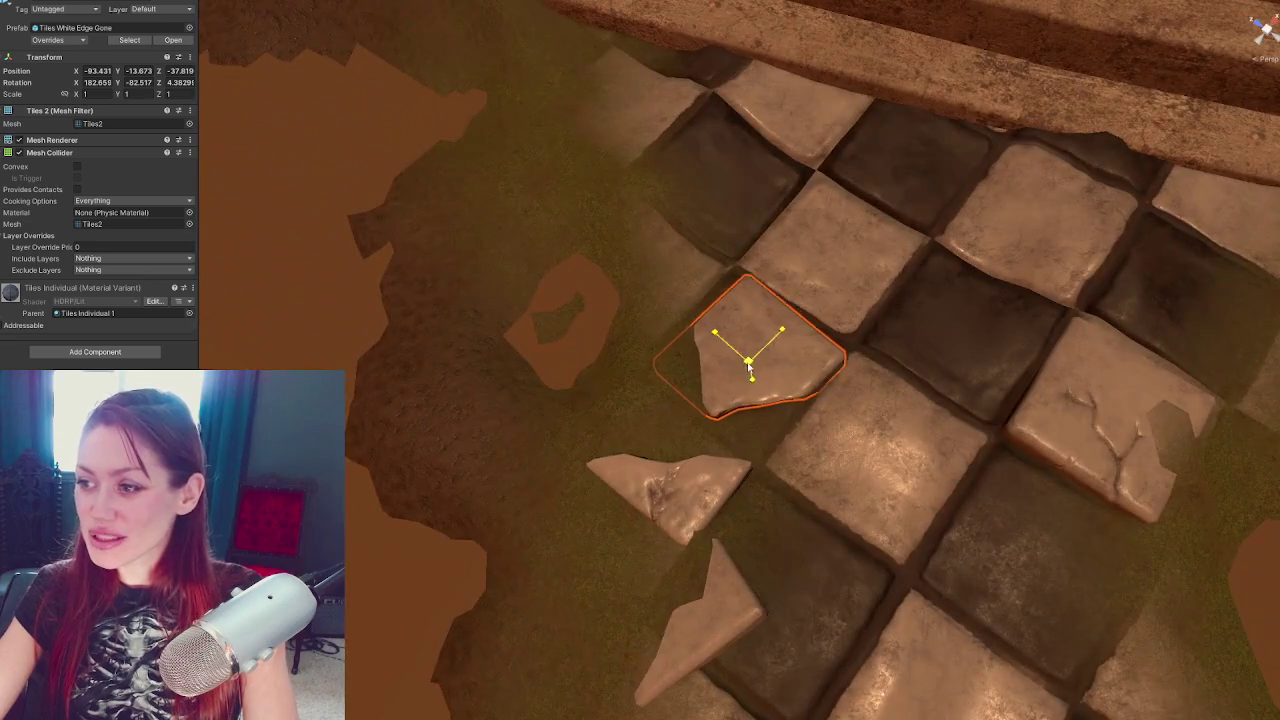
left_click_drag(749, 368, 774, 396)
key("e")
key("w")
mouse_move(714, 341)
left_mouse_down()
mouse_move(747, 369)
mouse_move(700, 330)
mouse_move(748, 357)
mouse_move(782, 357)
mouse_move(737, 378)
mouse_move(900, 366)
mouse_move(868, 377)
mouse_move(752, 345)
mouse_move(723, 362)
mouse_move(1070, 380)
mouse_move(841, 306)
mouse_move(829, 357)
mouse_move(815, 350)
left_mouse_up()
key("w")
key("e")
Turn Tile Full 2 near the stairs slightly
left_click(1092, 362)
key("w")
key("f")
key("e")
left_click_drag(892, 418, 880, 407)
scroll(753, 425, "down", 3)
Slide the Tiles Corner Small shard sideways along the path and raise it slightly
left_click(486, 428)
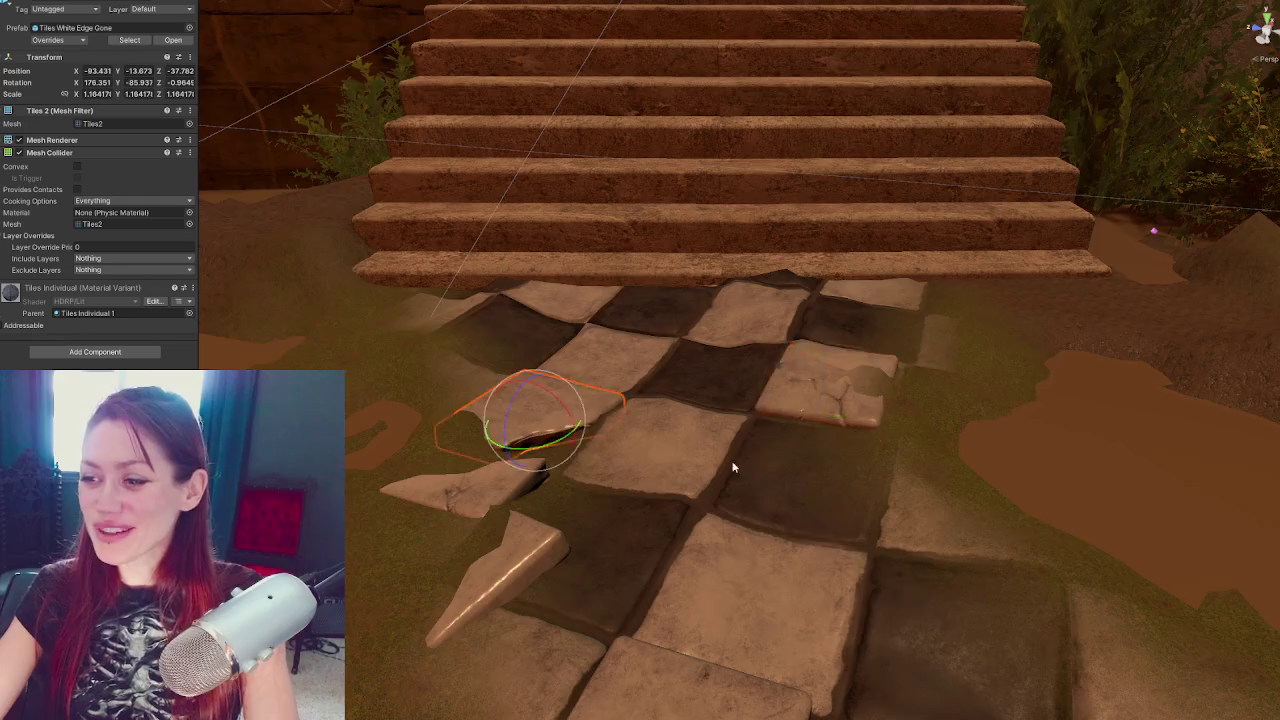
key("f")
left_click_drag(486, 428, 648, 560)
left_click(469, 435)
mouse_move(469, 435)
left_mouse_down()
mouse_move(657, 347)
mouse_move(681, 306)
left_mouse_up()
key("w")
mouse_move(604, 288)
left_mouse_down()
mouse_move(767, 200)
mouse_move(620, 128)
mouse_move(672, 158)
left_mouse_up()
key("e")
key("w")
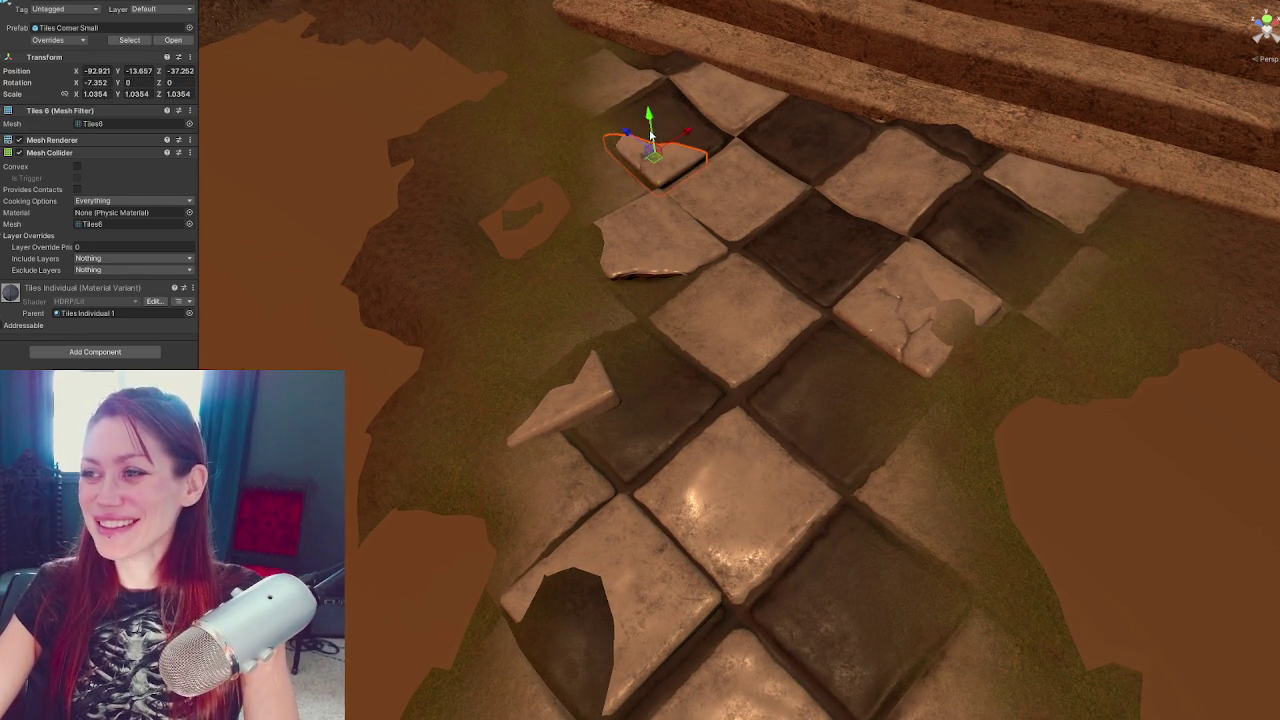
mouse_move(648, 116)
left_mouse_down()
mouse_move(689, 186)
mouse_move(651, 157)
mouse_move(641, 139)
mouse_move(731, 209)
left_mouse_up()
key("e")
key("w")
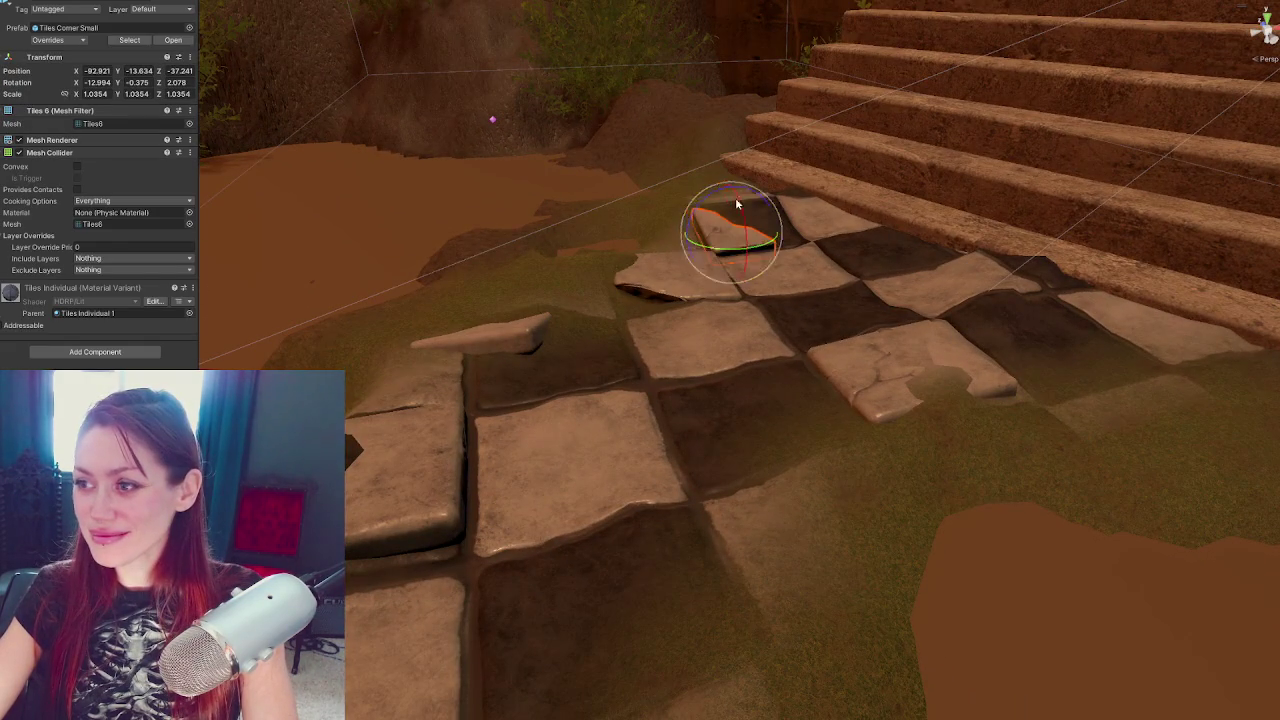
Tilt the Tile Full White piece so it leans against the path
left_click(527, 333)
mouse_move(592, 329)
left_mouse_down()
mouse_move(651, 451)
mouse_move(609, 482)
mouse_move(558, 463)
left_mouse_up()
key("e")
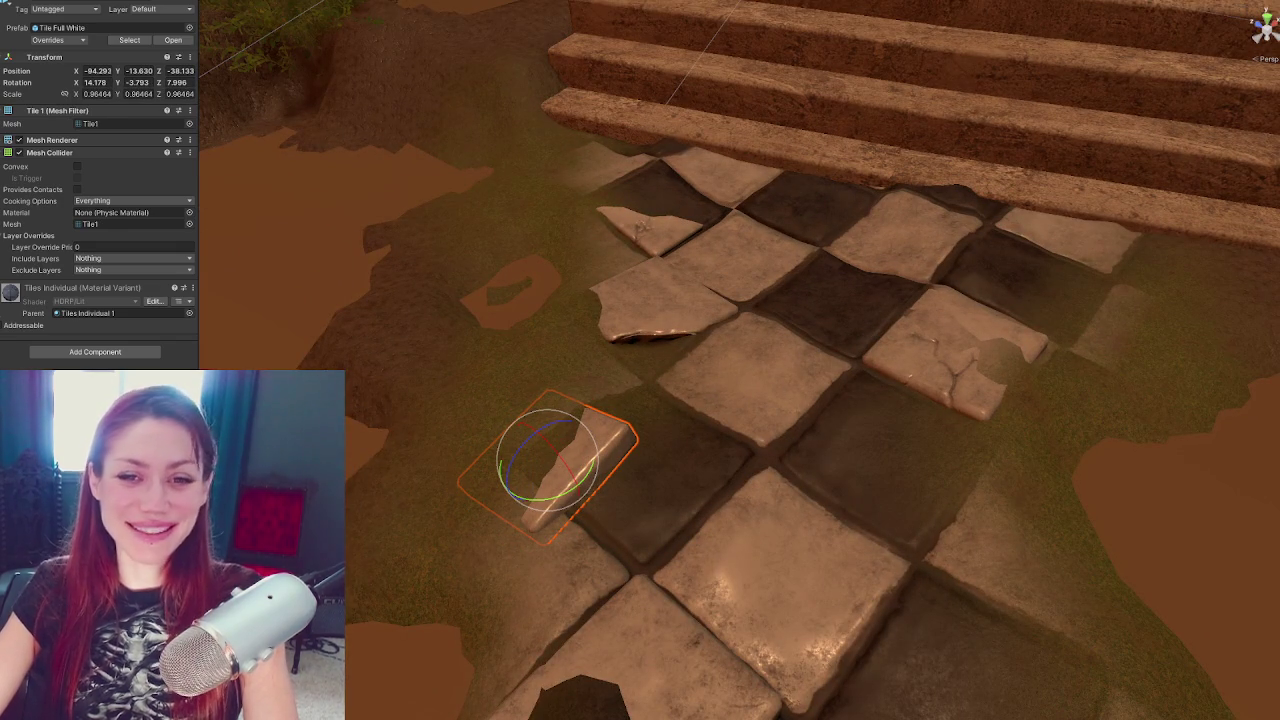
Tilt the white tile further, then lay it flatter and shrink it slightly
mouse_move(600, 445)
left_mouse_down()
mouse_move(580, 432)
mouse_move(536, 483)
mouse_move(585, 427)
mouse_move(651, 470)
mouse_move(642, 513)
mouse_move(716, 632)
mouse_move(595, 496)
left_mouse_up()
key("w")
key("r")
key("e")
mouse_move(556, 316)
left_mouse_down()
mouse_move(560, 343)
mouse_move(524, 311)
mouse_move(540, 324)
left_mouse_up()
key("r")
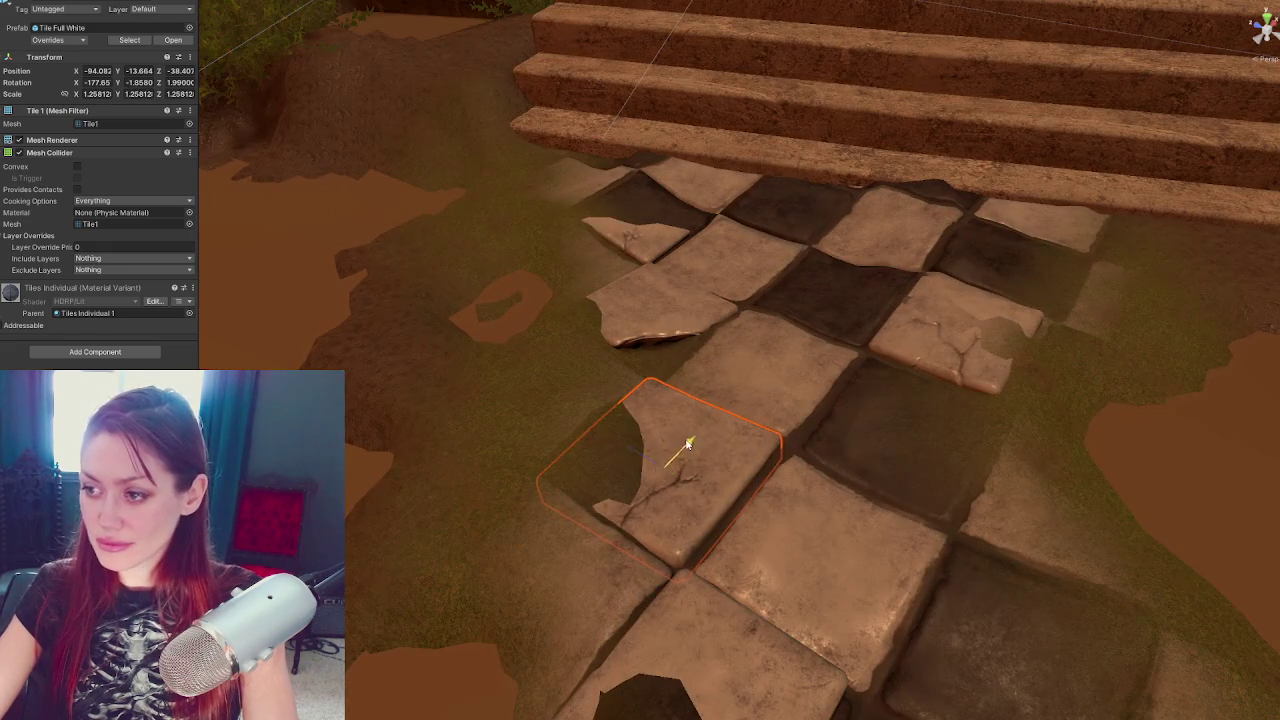
left_click_drag(667, 478, 662, 460)
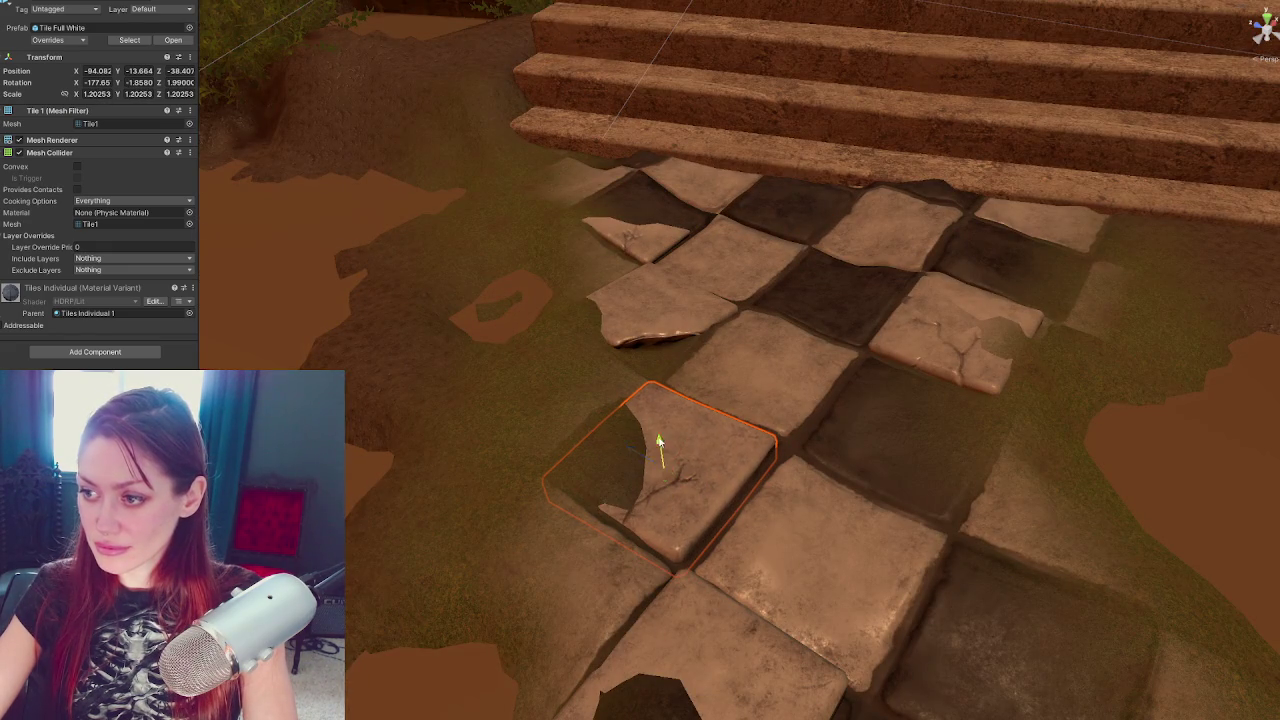
Turn and tilt the white tile again and shift it slightly sideways
key("e")
left_click_drag(665, 505, 683, 495)
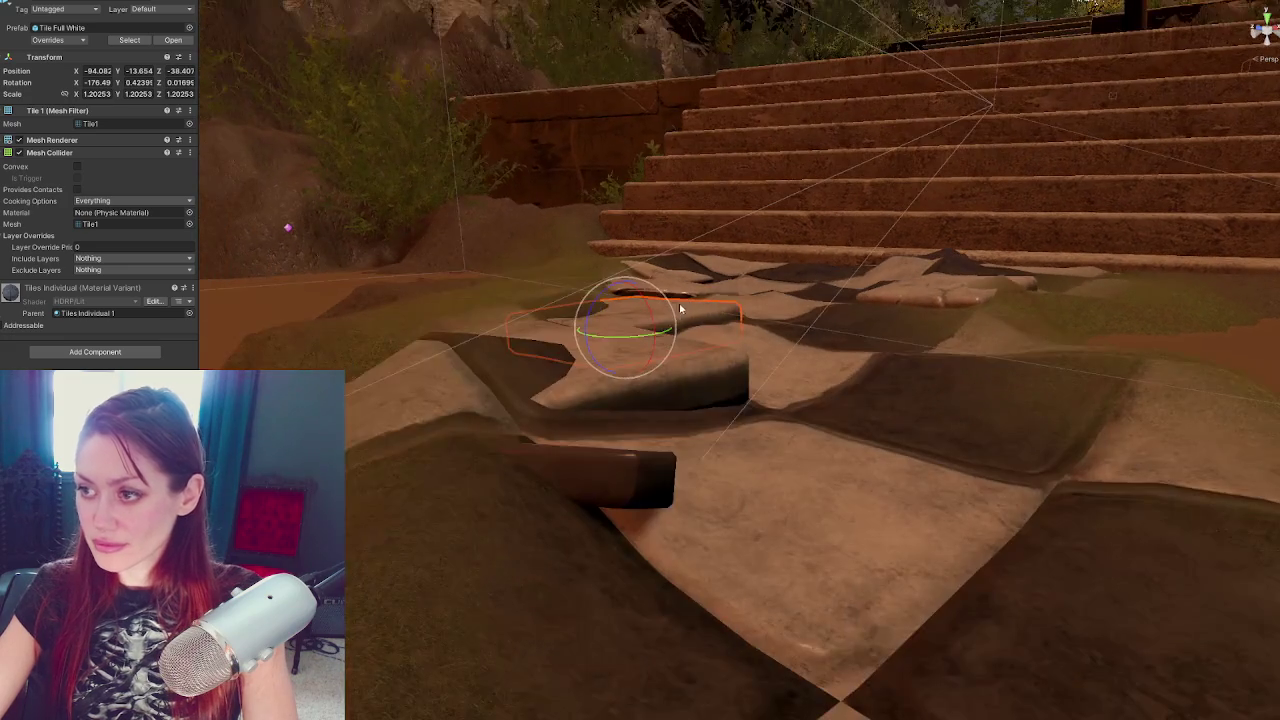
mouse_move(679, 303)
left_mouse_down()
mouse_move(645, 378)
mouse_move(610, 355)
mouse_move(605, 385)
mouse_move(658, 399)
left_mouse_up()
key("w")
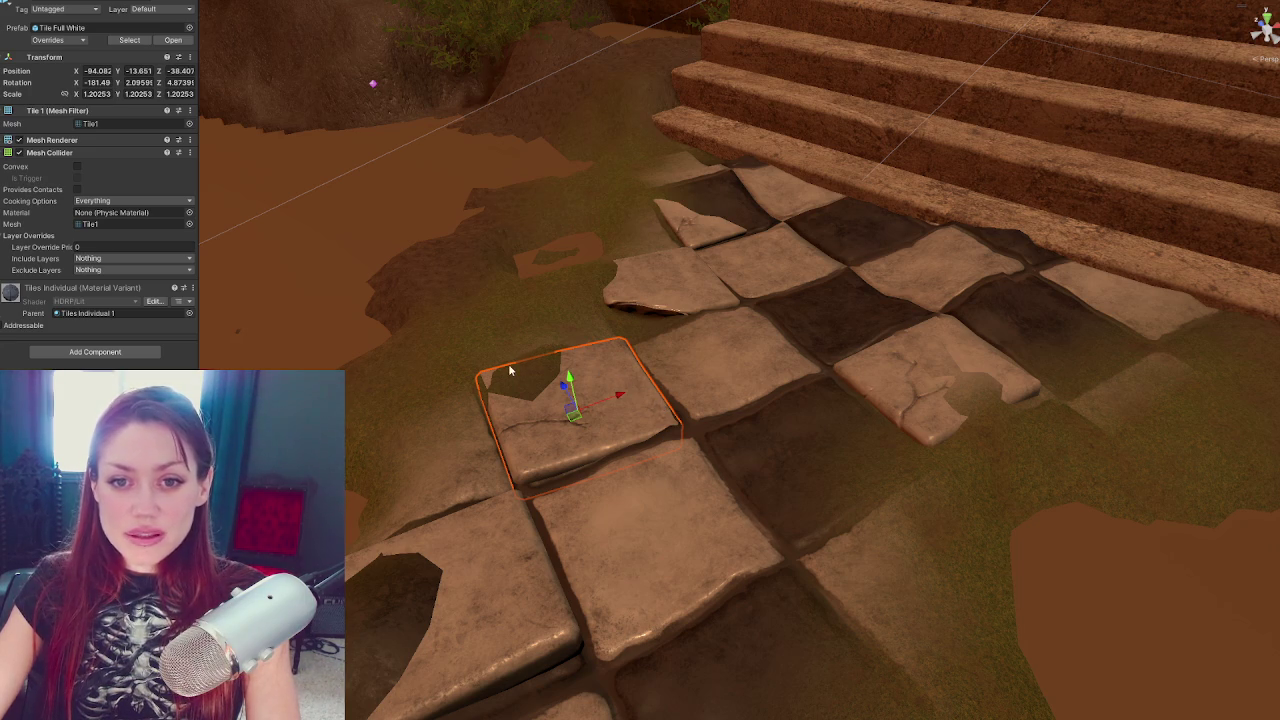
mouse_move(619, 396)
left_mouse_down()
mouse_move(575, 398)
mouse_move(601, 427)
mouse_move(588, 440)
left_mouse_up()
key("e")
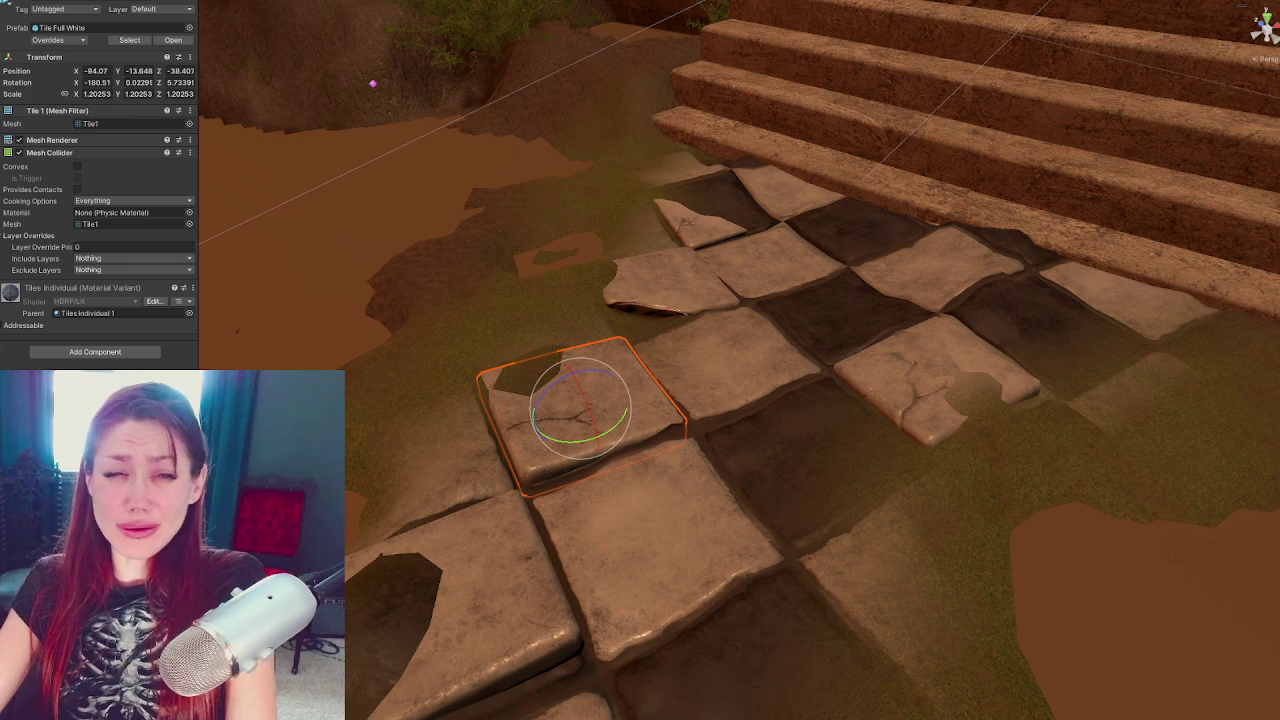
Select another full tile on the path for rotating, then reselect the Terrain
scroll(670, 457, "down", 2)
mouse_move(670, 455)
left_mouse_down()
mouse_move(653, 343)
mouse_move(663, 263)
mouse_move(578, 270)
mouse_move(565, 397)
mouse_move(496, 387)
mouse_move(544, 372)
mouse_move(498, 358)
left_mouse_up()
left_click(602, 354)
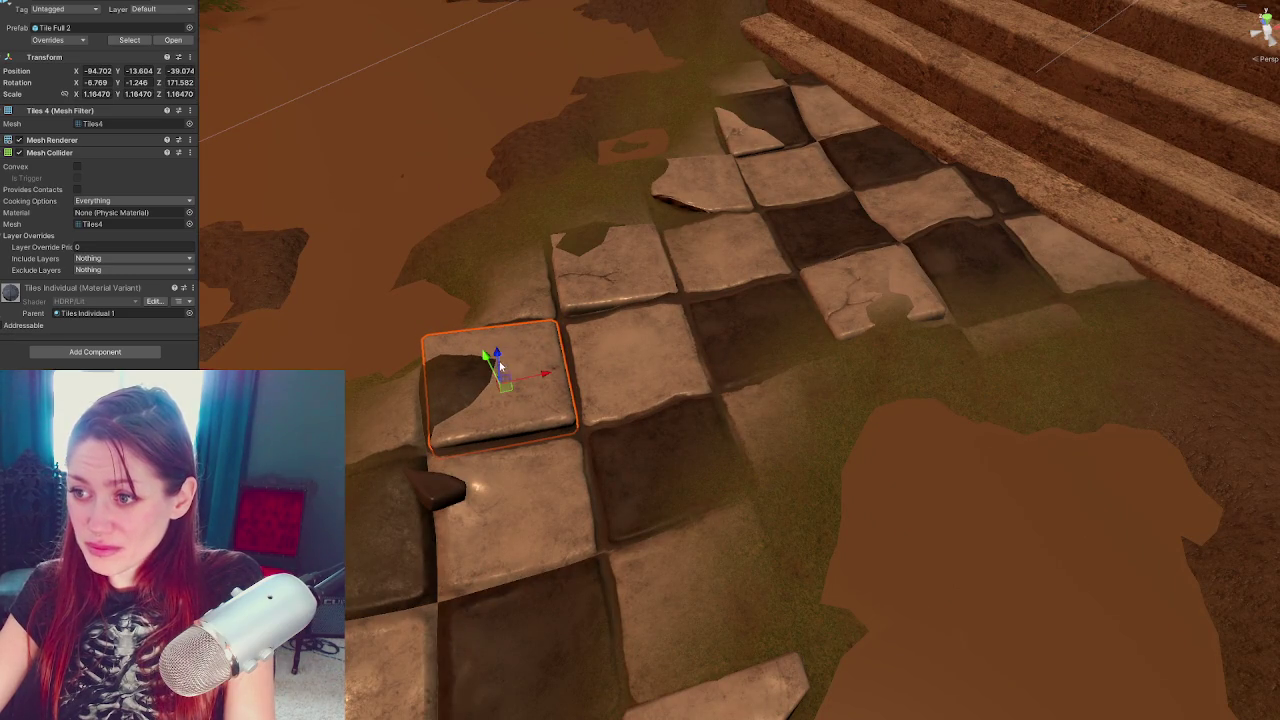
mouse_move(345, 424)
left_mouse_down()
mouse_move(557, 443)
mouse_move(722, 412)
mouse_move(672, 392)
mouse_move(700, 362)
mouse_move(755, 347)
left_mouse_up()
key("e")
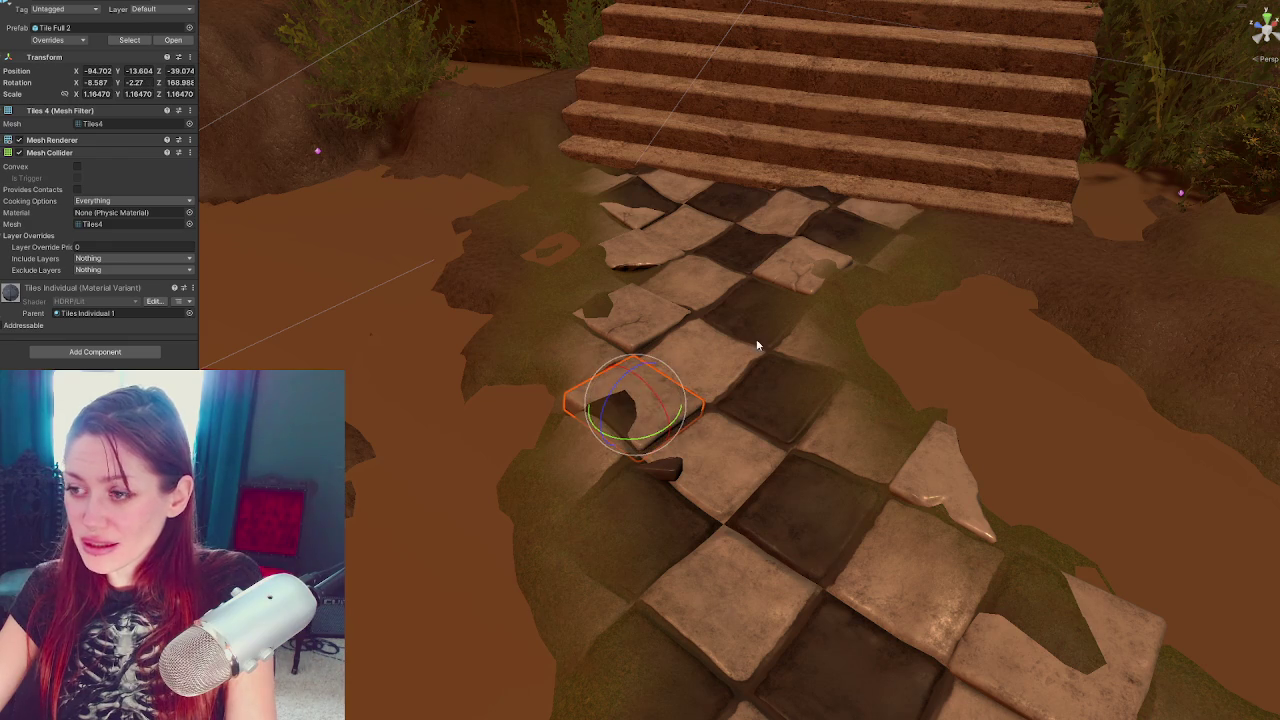
left_click(754, 537)
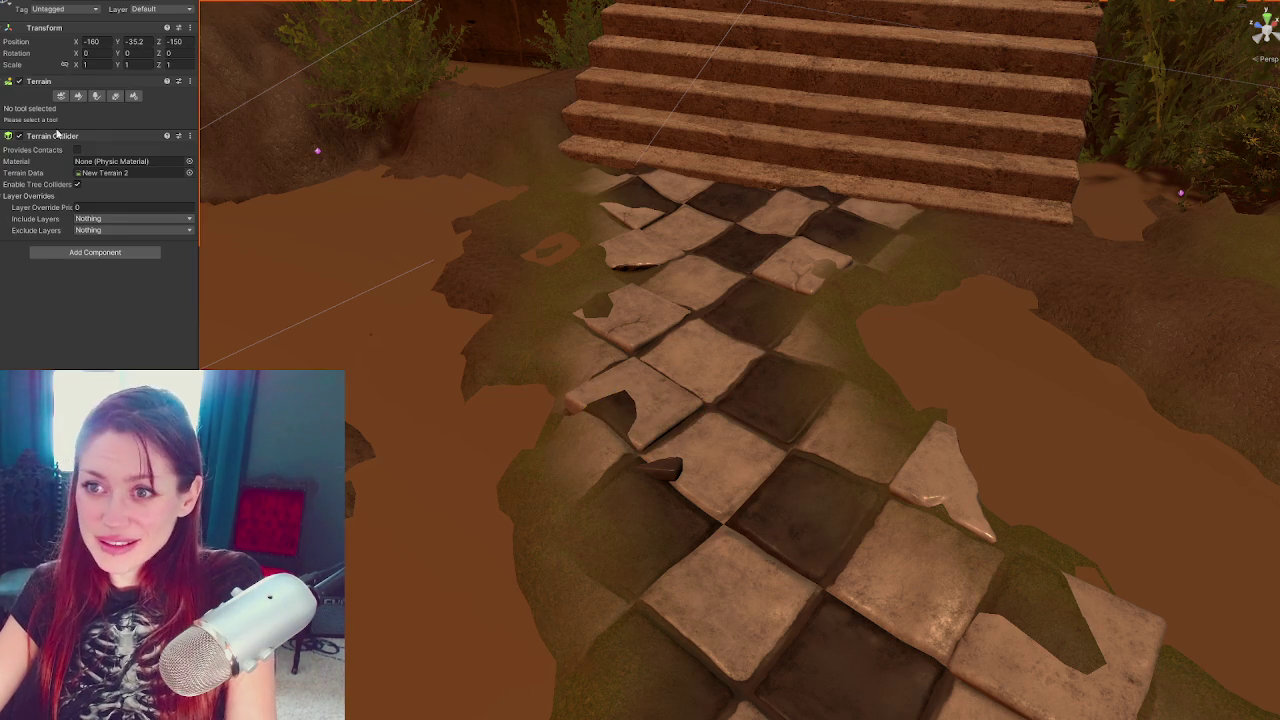
left_click(79, 96)
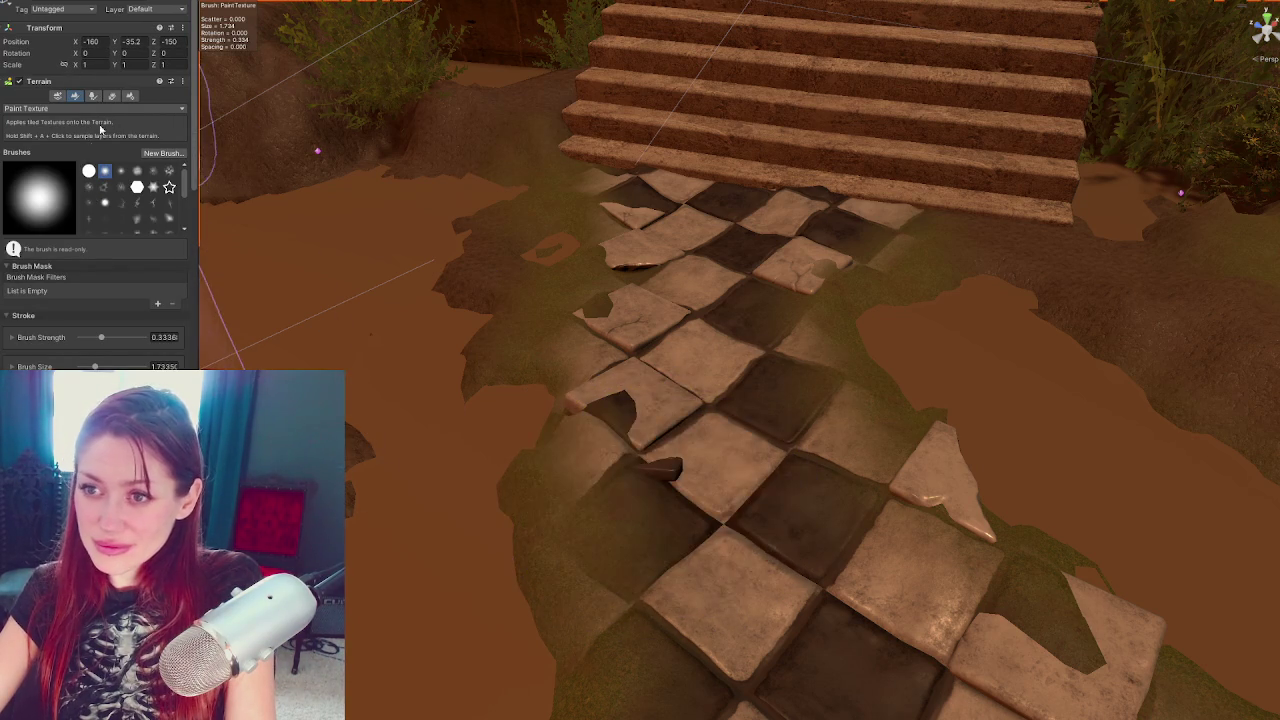
scroll(98, 232, "down", 10)
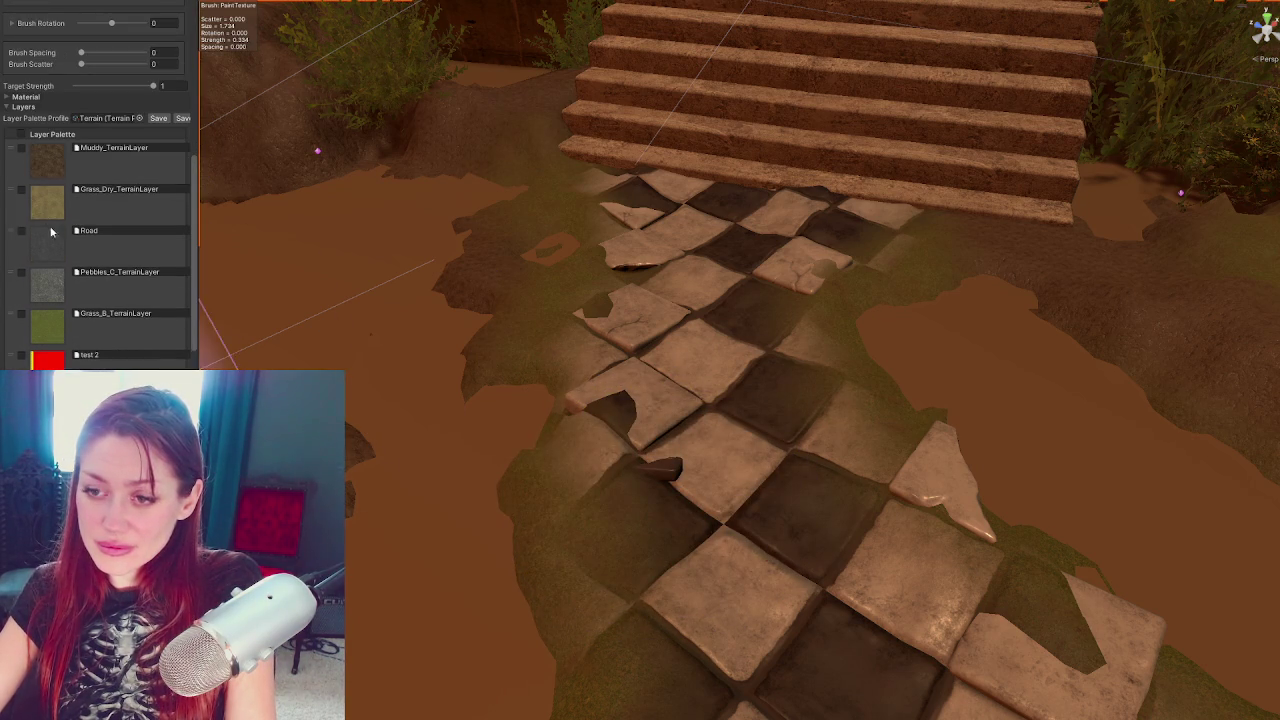
scroll(51, 232, "down", 4)
scroll(56, 98, "up", 15)
left_click(45, 47)
left_click(50, 96)
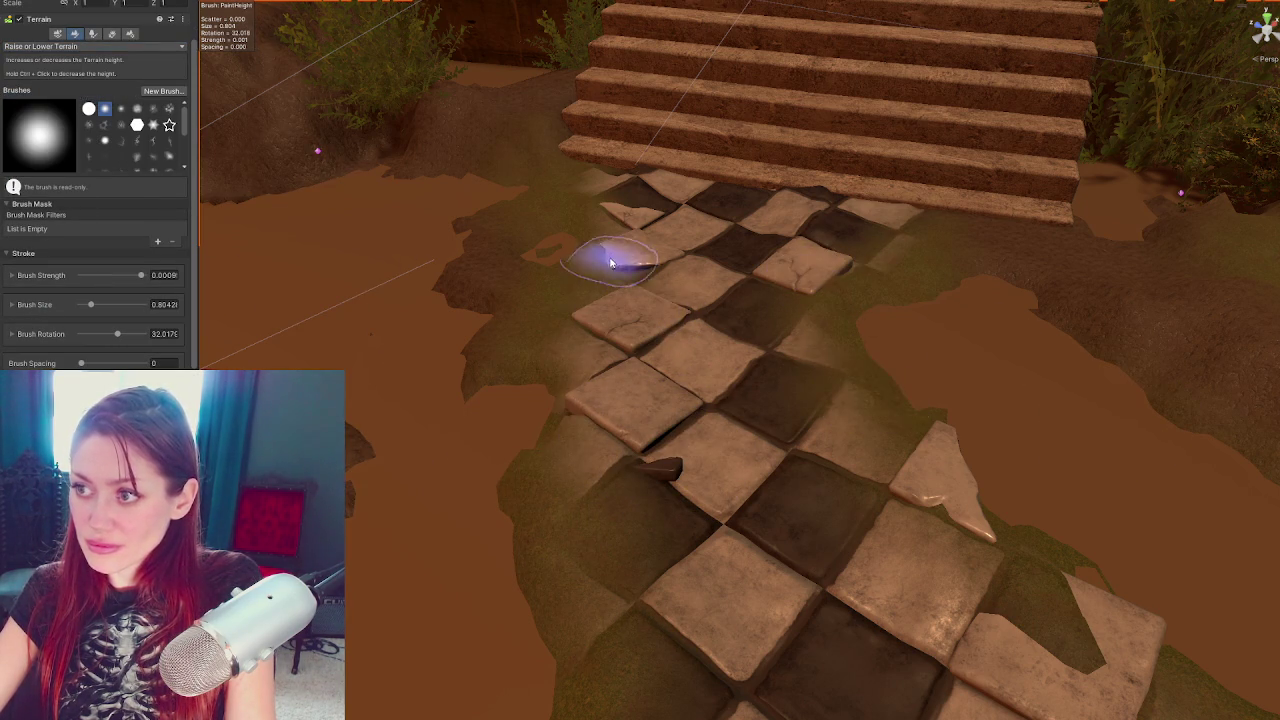
left_click(683, 262)
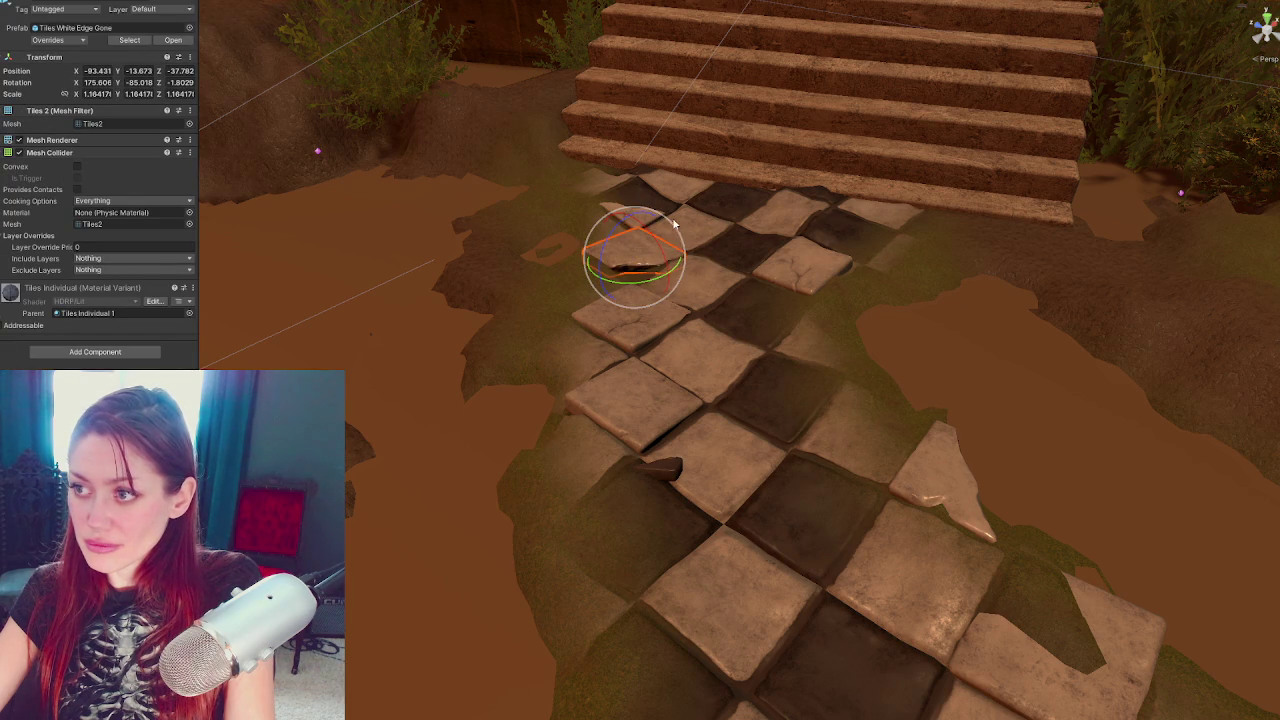
Tilt the selected tile and apply the dark tile material to two light tiles
left_click_drag(626, 220, 617, 233)
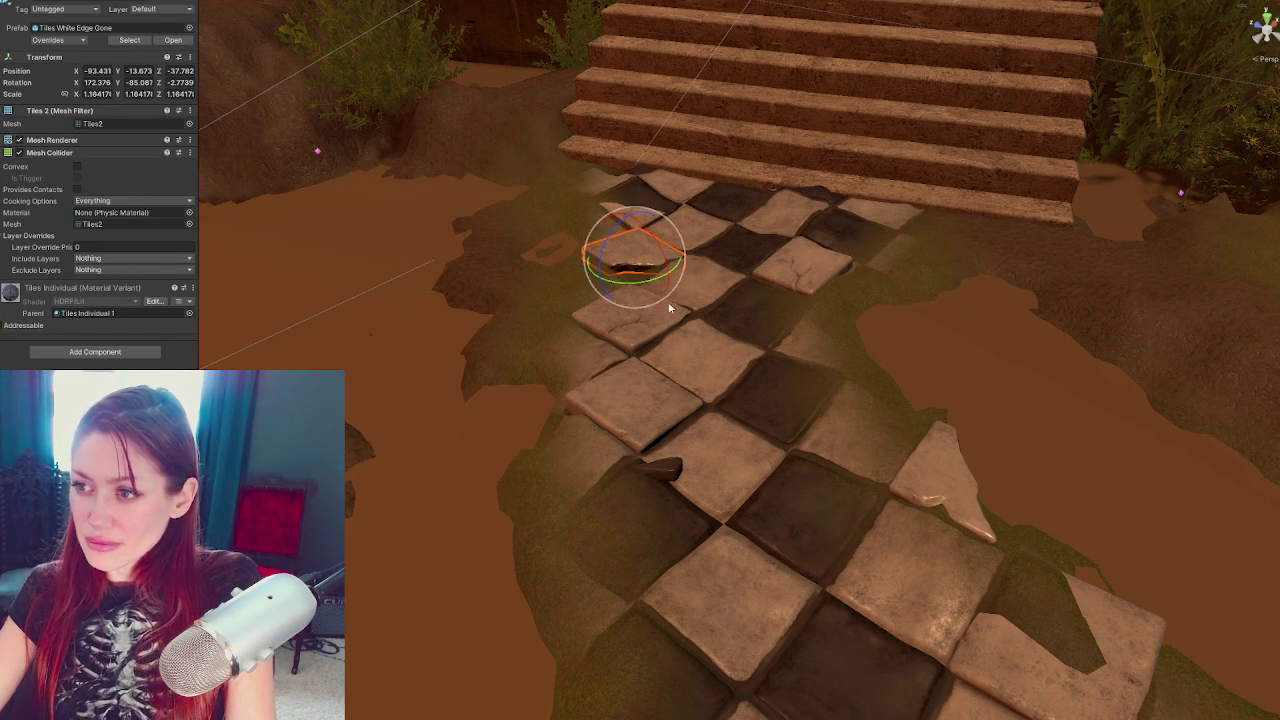
left_click(659, 470)
left_click_drag(194, 323, 613, 408)
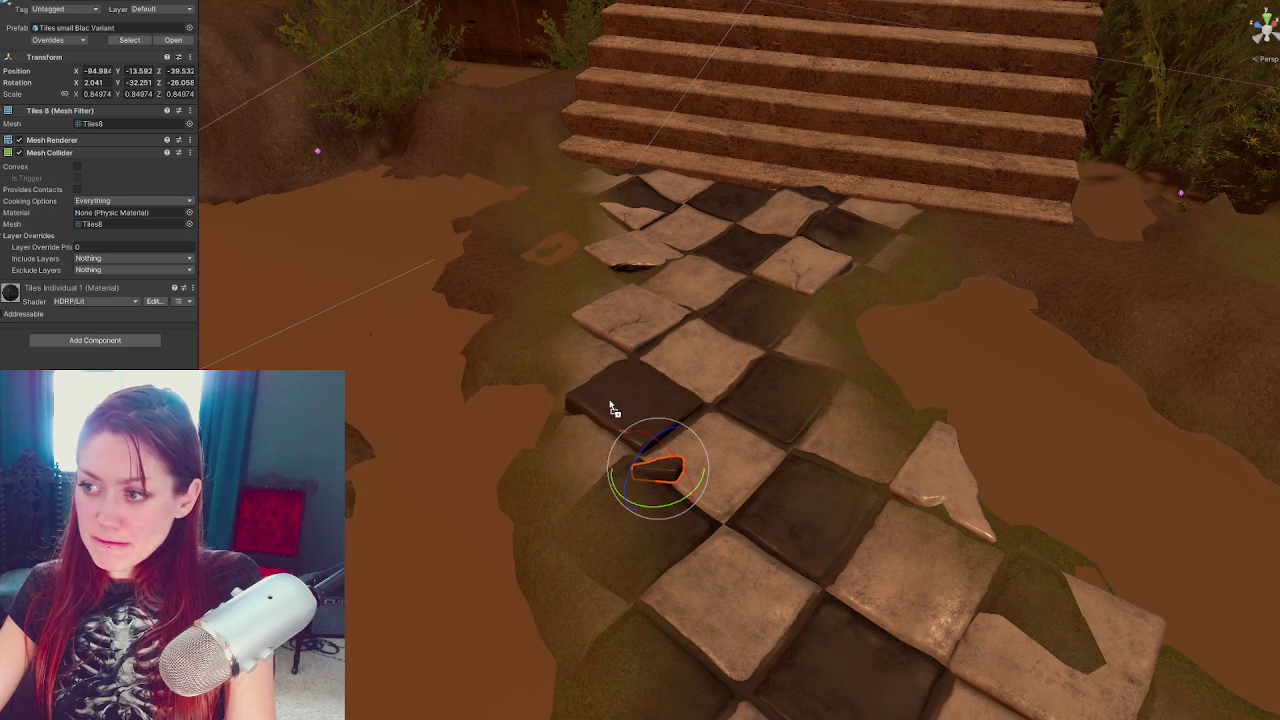
left_click_drag(52, 306, 618, 331)
Move the tile near the top of the path to its right side, raised slightly
left_click(622, 254)
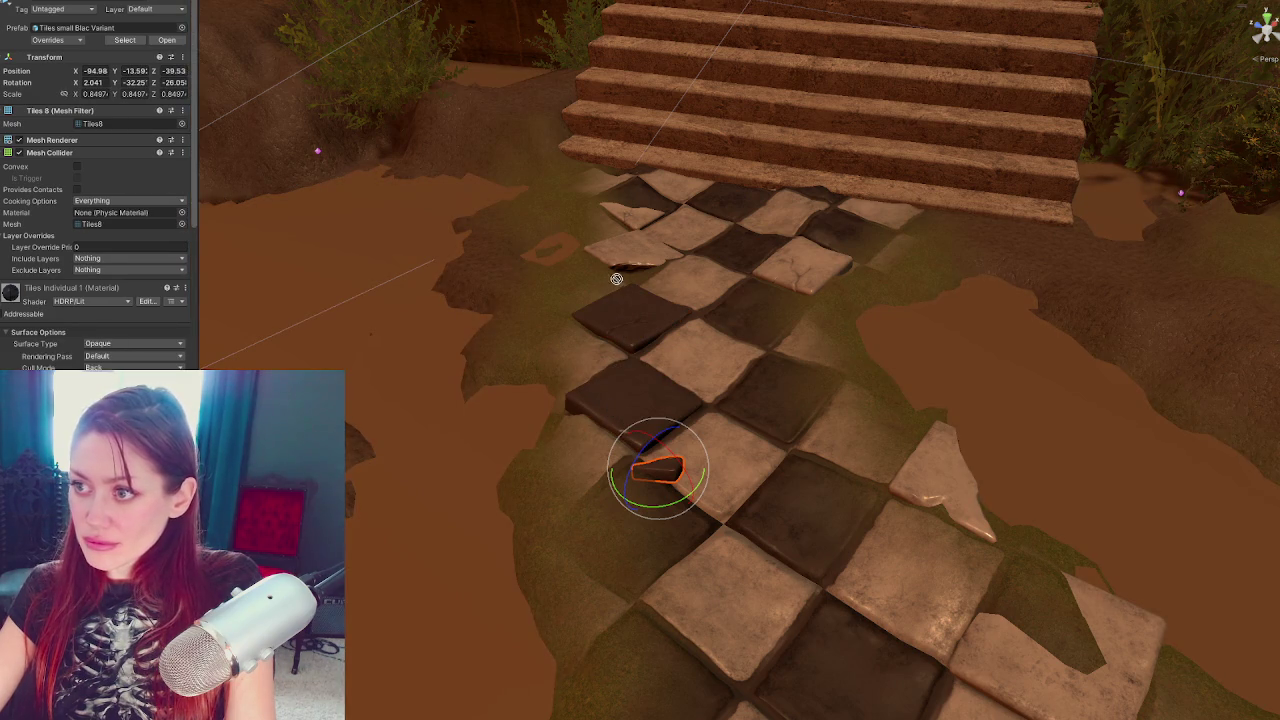
key("w")
mouse_move(619, 250)
left_mouse_down()
mouse_move(805, 335)
mouse_move(833, 364)
left_mouse_up()
key("e")
key("w")
left_click_drag(837, 318, 837, 312)
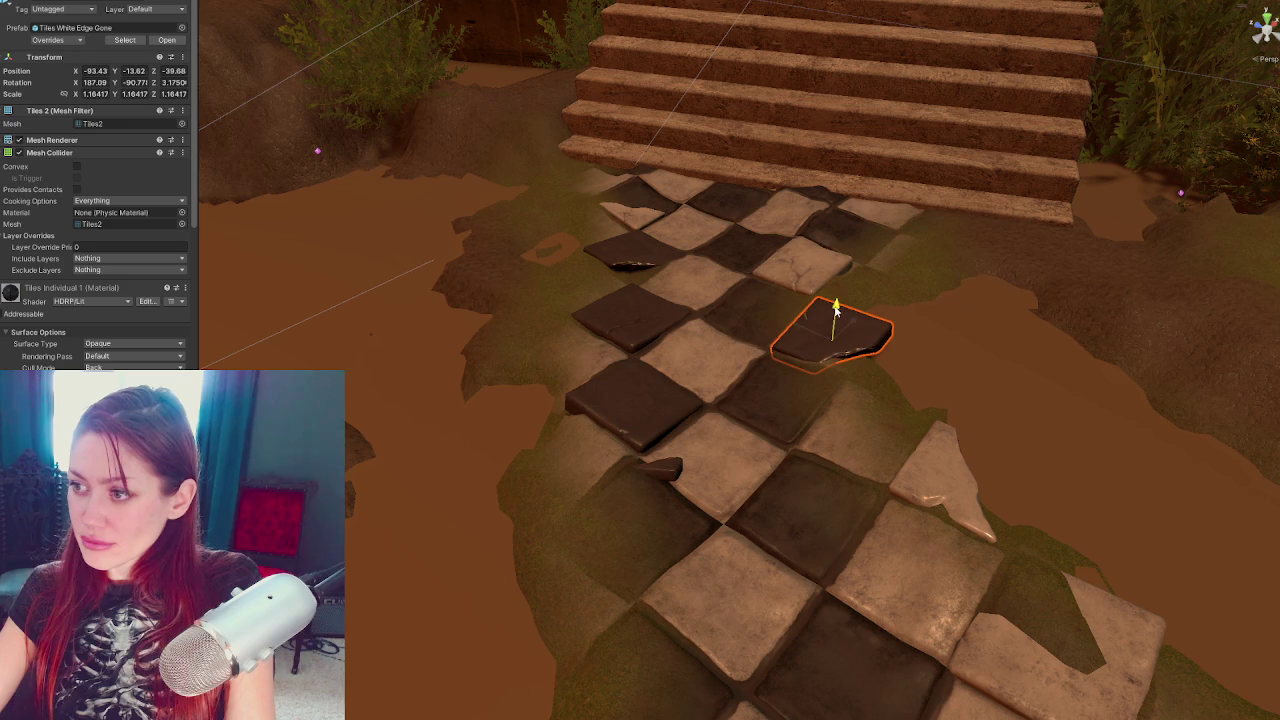
Nudge the small dark shard on the path and turn it to a new angle
scroll(665, 390, "up", 3)
left_click(605, 355)
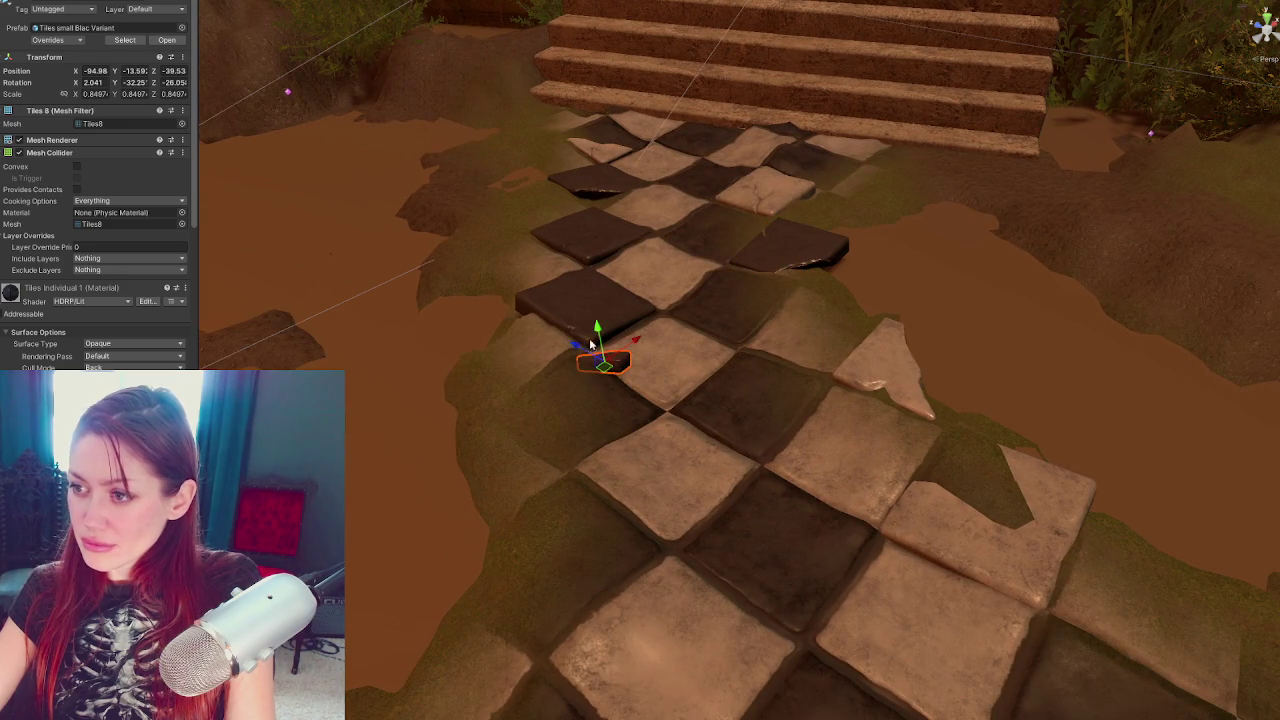
left_click_drag(600, 350, 595, 380)
left_click_drag(668, 357, 633, 378)
key("e")
mouse_move(600, 455)
left_mouse_down()
mouse_move(564, 461)
mouse_move(750, 362)
left_mouse_up()
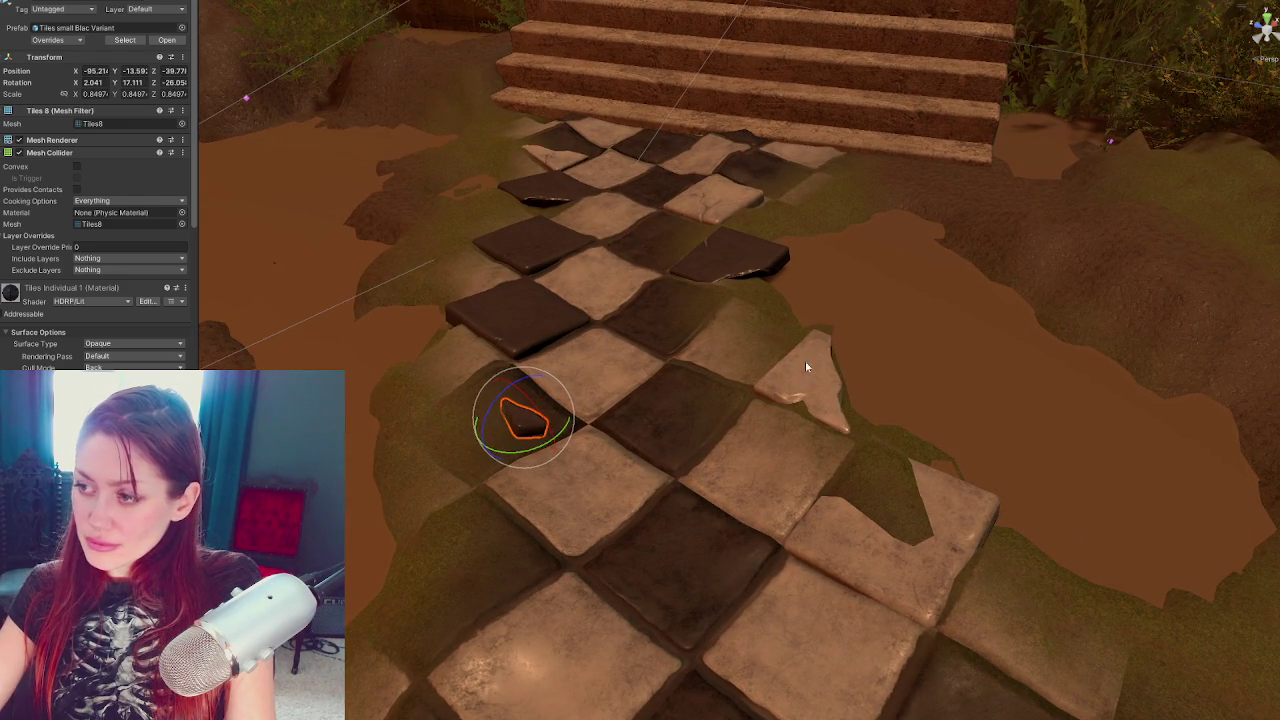
Duplicate the white corner tile and move the copy up the path edge
left_click(810, 393)
key("ctrl+d")
key("w")
mouse_move(817, 395)
left_mouse_down()
mouse_move(543, 215)
mouse_move(503, 255)
mouse_move(585, 240)
mouse_move(455, 240)
mouse_move(433, 259)
mouse_move(587, 367)
mouse_move(530, 378)
mouse_move(528, 393)
mouse_move(540, 360)
left_mouse_up()
key("e")
key("e")
key("w")
key("e")
key("w")
Tilt and turn the copied corner tile so it lies at an uneven angle
key("e")
key("w")
left_click(529, 342)
left_click(540, 355)
key("e")
mouse_move(545, 365)
left_mouse_down()
mouse_move(558, 410)
mouse_move(537, 362)
mouse_move(951, 425)
left_mouse_up()
key("w")
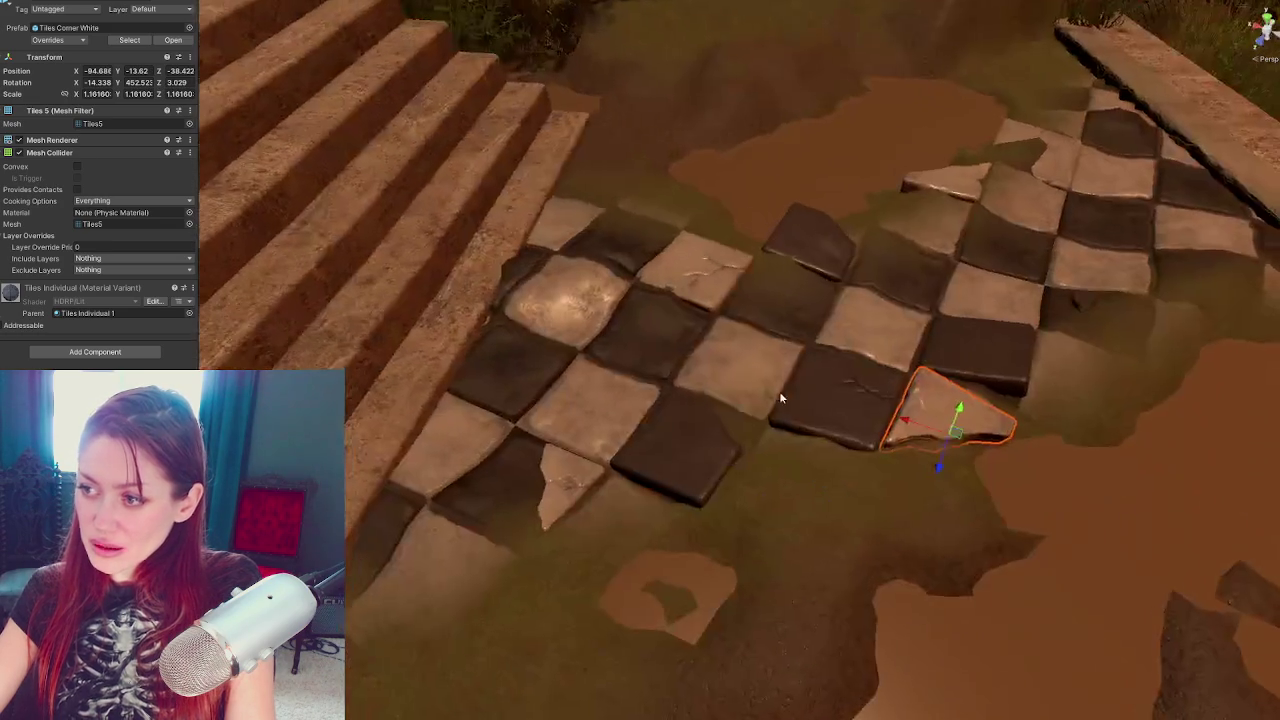
key("e")
mouse_move(963, 480)
left_mouse_down()
mouse_move(972, 467)
mouse_move(921, 423)
left_mouse_up()
mouse_move(946, 468)
left_mouse_down()
mouse_move(880, 420)
mouse_move(850, 368)
mouse_move(920, 332)
mouse_move(805, 365)
left_mouse_up()
key("e")
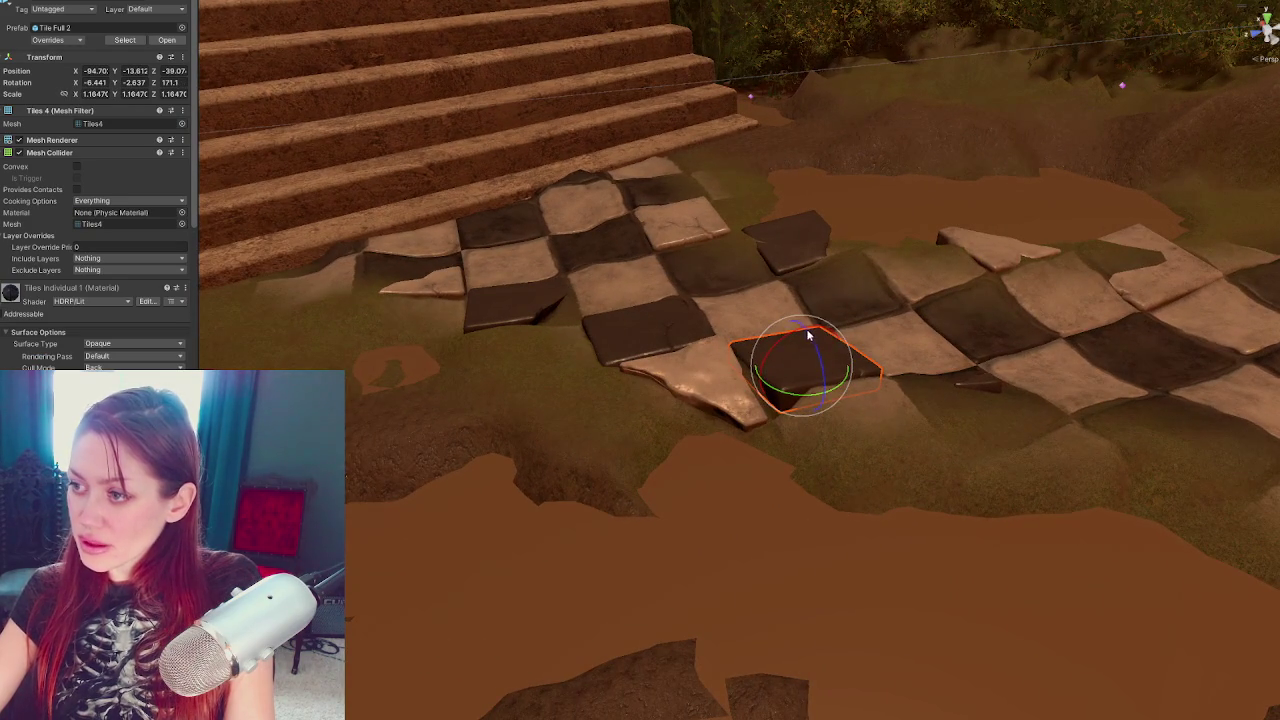
mouse_move(850, 415)
left_mouse_down()
mouse_move(857, 366)
mouse_move(730, 355)
mouse_move(634, 404)
mouse_move(610, 480)
left_mouse_up()
left_click(634, 500)
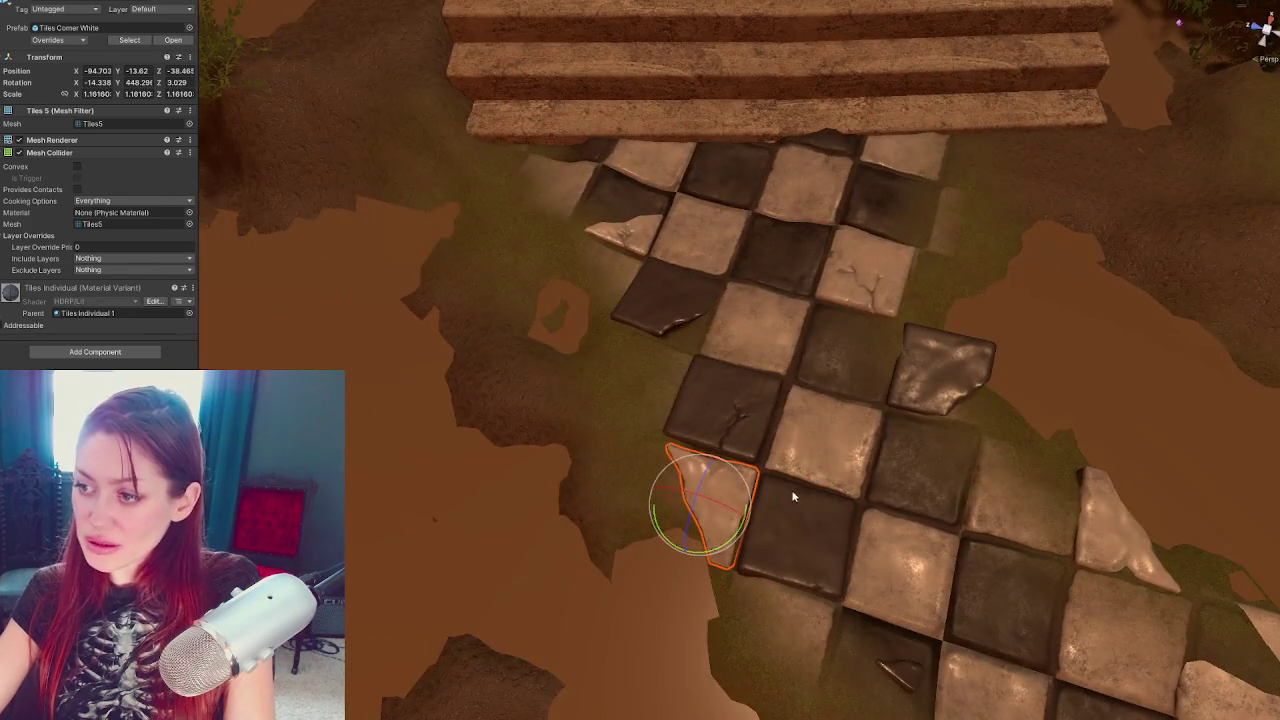
scroll(759, 492, "up", 5)
mouse_move(759, 492)
left_mouse_down()
mouse_move(746, 380)
mouse_move(634, 326)
mouse_move(349, 306)
mouse_move(775, 357)
mouse_move(756, 380)
mouse_move(749, 363)
left_mouse_up()
mouse_move(849, 368)
left_mouse_down()
mouse_move(745, 350)
mouse_move(758, 355)
mouse_move(746, 330)
mouse_move(735, 365)
left_mouse_up()
Scale the corner tile copy to about 1.19 and nudge it forward between two dark tiles
key("w")
key("r")
mouse_move(760, 380)
left_mouse_down()
mouse_move(826, 403)
mouse_move(586, 480)
mouse_move(680, 539)
mouse_move(745, 395)
mouse_move(1062, 268)
left_mouse_up()
left_click_drag(786, 350, 851, 380)
Select the terrain's Raise or Lower tool and orbit the view to face the stairs
left_click(540, 440)
left_click(218, 232)
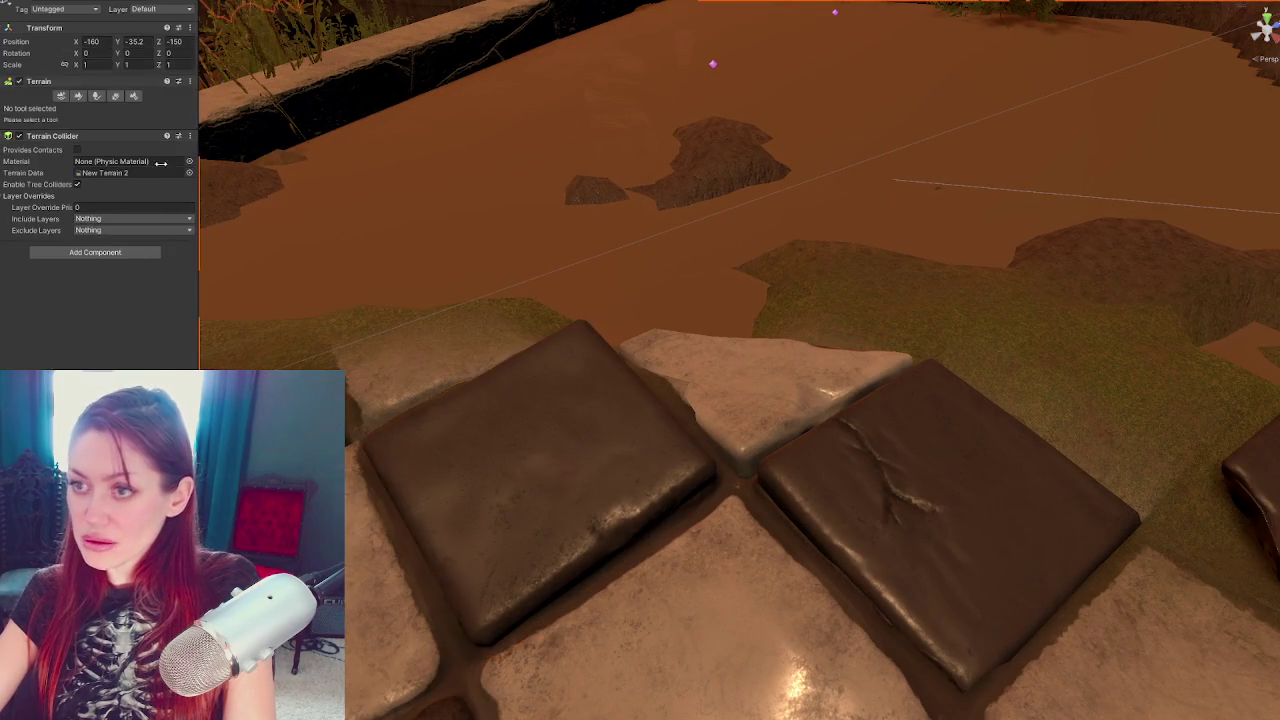
left_click(78, 96)
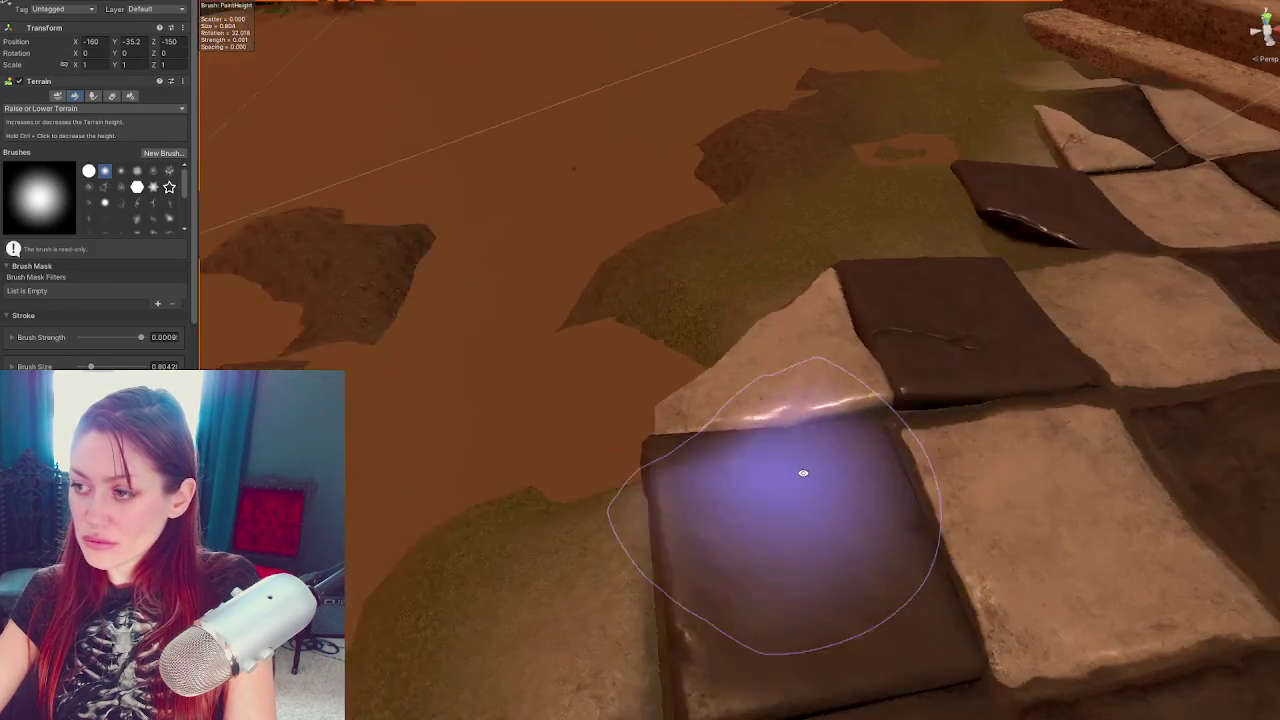
mouse_move(803, 473)
left_mouse_down()
mouse_move(863, 259)
mouse_move(906, 304)
left_mouse_up()
left_click(880, 358)
left_click_drag(880, 358, 807, 377)
Slide the small white corner piece left off the path and down beside it
left_click(700, 225)
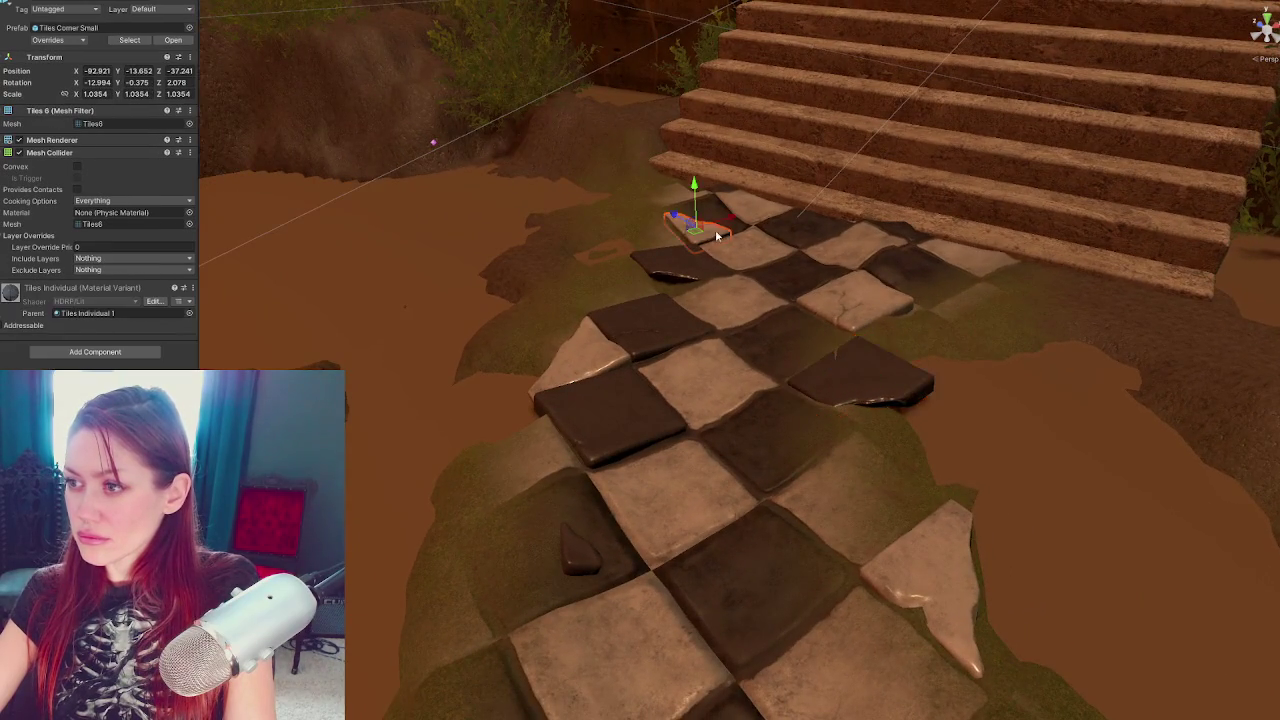
left_click_drag(700, 225, 830, 311)
left_click_drag(607, 164, 556, 269)
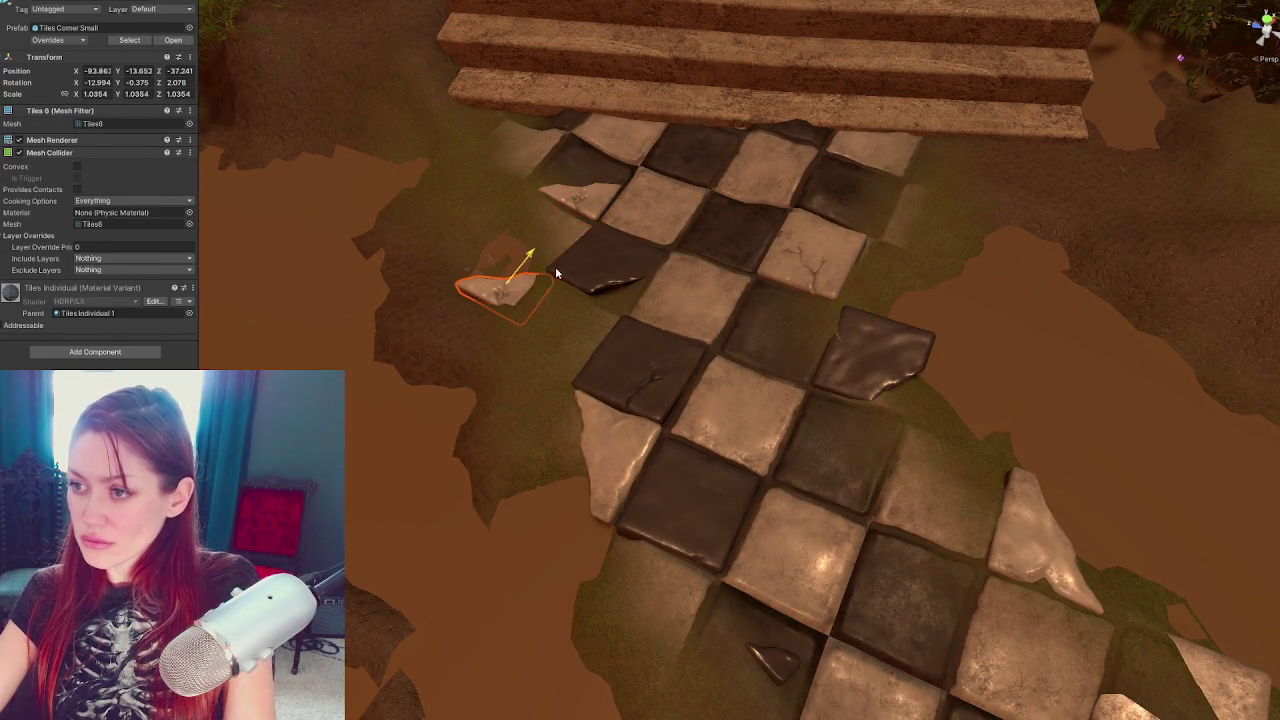
mouse_move(475, 275)
left_mouse_down()
mouse_move(558, 310)
mouse_move(561, 293)
left_mouse_up()
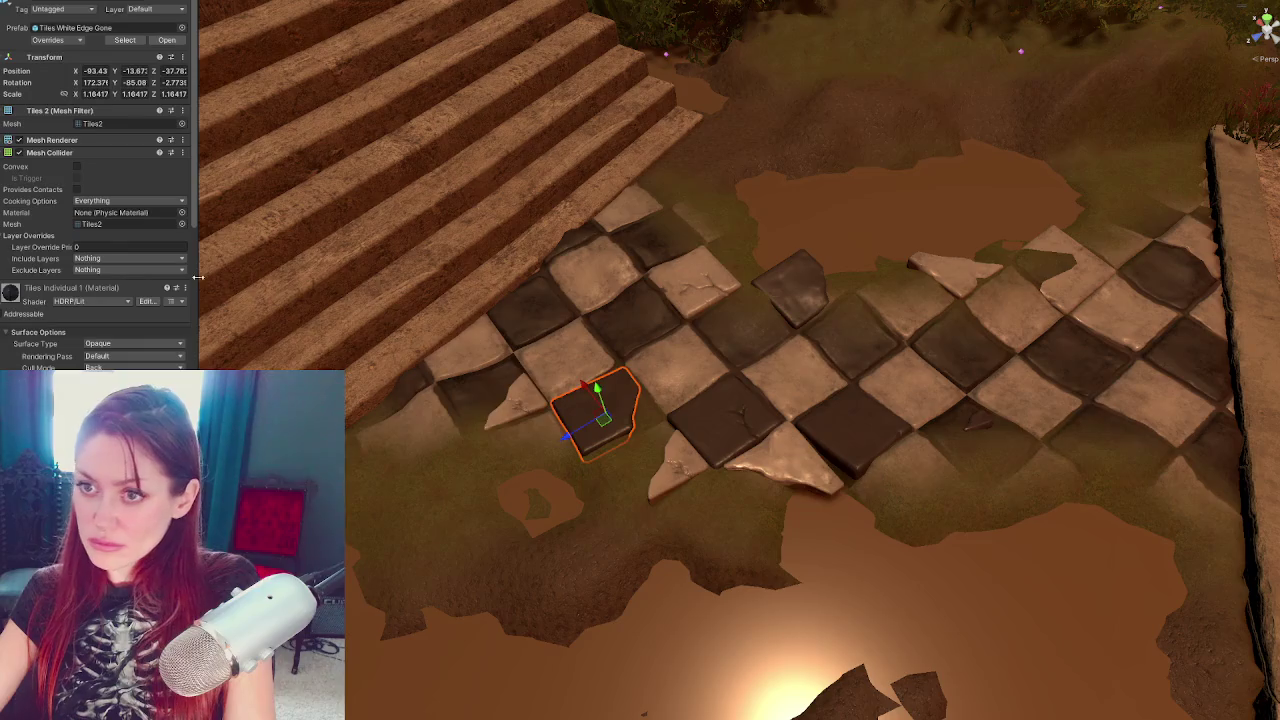
Spin and tilt the Tiles Corner Small piece to an uneven angle
scroll(713, 443, "up", 2)
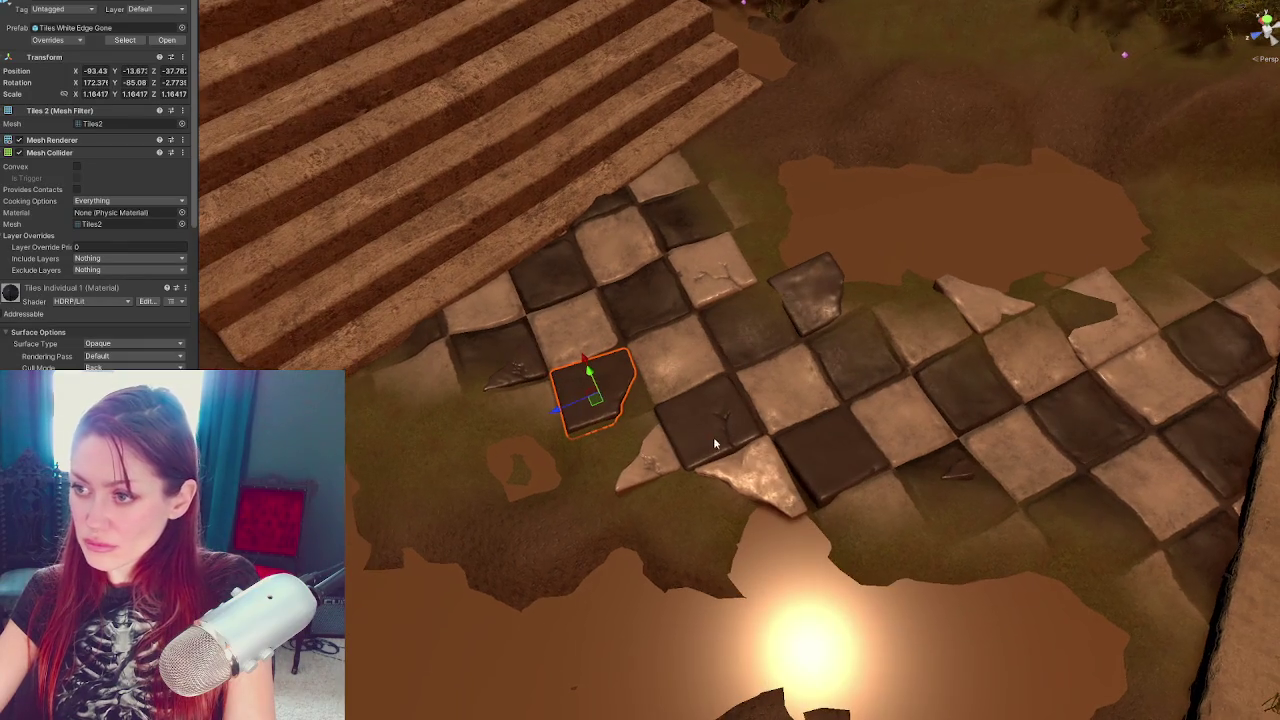
left_click(650, 468)
key("e")
mouse_move(627, 486)
left_mouse_down()
mouse_move(608, 461)
mouse_move(597, 468)
left_mouse_up()
mouse_move(663, 433)
left_mouse_down()
mouse_move(596, 475)
mouse_move(614, 448)
mouse_move(600, 443)
mouse_move(648, 447)
mouse_move(621, 451)
mouse_move(582, 284)
mouse_move(751, 306)
mouse_move(740, 318)
mouse_move(771, 263)
mouse_move(786, 268)
mouse_move(900, 555)
mouse_move(800, 480)
mouse_move(652, 306)
mouse_move(690, 280)
left_mouse_up()
key("e")
key("w")
key("e")
left_click_drag(736, 238, 748, 248)
key("w")
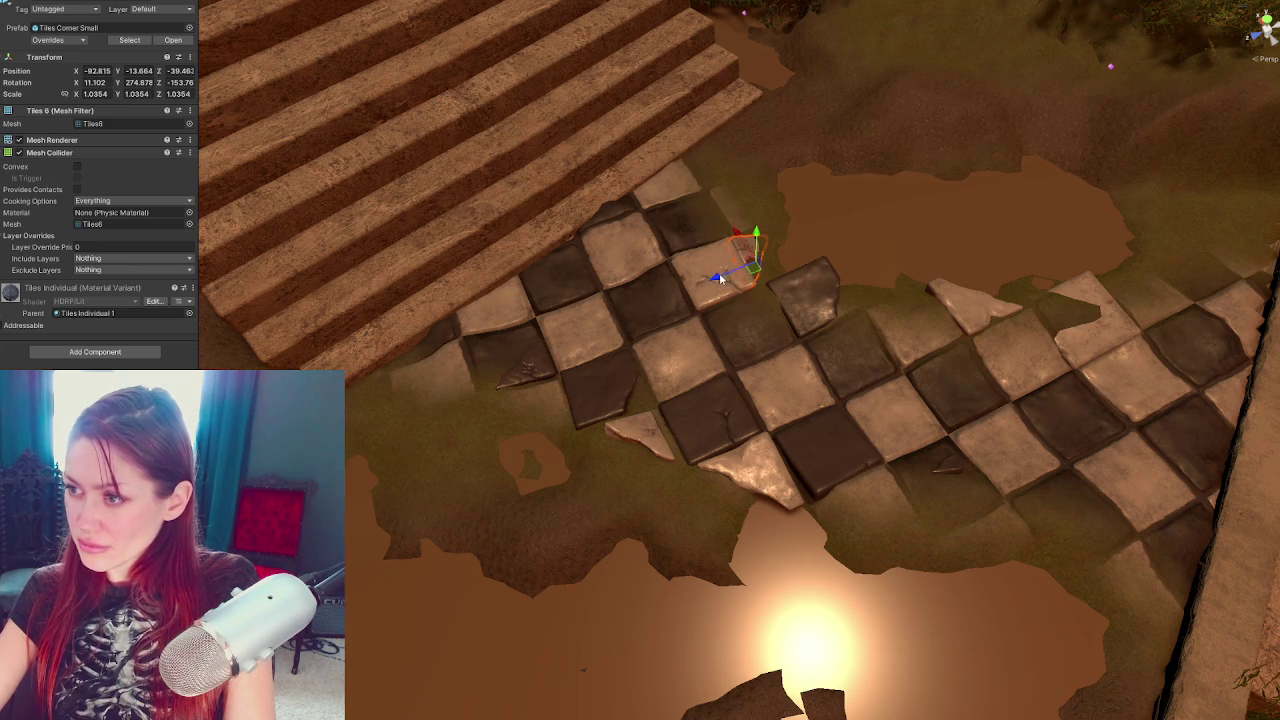
key("e")
left_click_drag(766, 262, 772, 249)
key("w")
Move the corner piece toward the steps beside a white tile, flip and turn it, then frame it
left_click(787, 291)
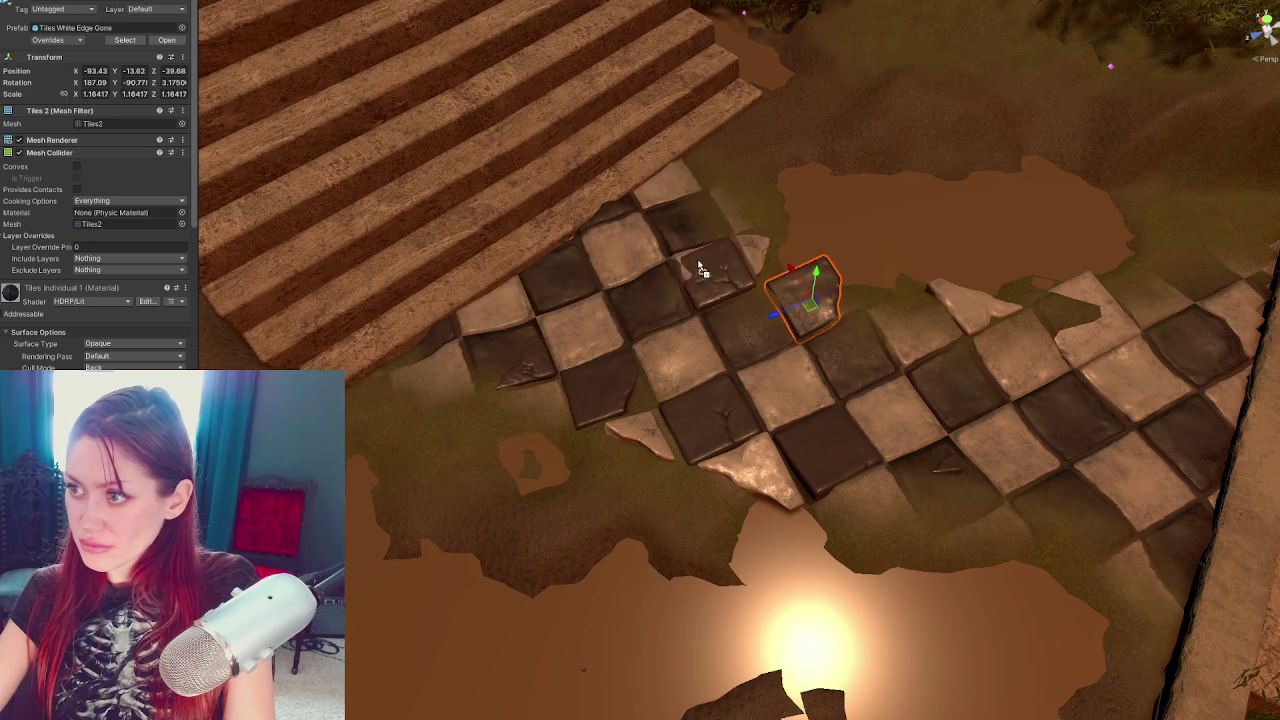
left_click(757, 270)
mouse_move(743, 242)
left_mouse_down()
mouse_move(707, 196)
mouse_move(920, 518)
mouse_move(912, 532)
mouse_move(1007, 525)
left_mouse_up()
mouse_move(998, 445)
left_mouse_down()
mouse_move(1050, 512)
mouse_move(925, 549)
mouse_move(930, 540)
left_mouse_up()
key("e")
mouse_move(1062, 512)
left_mouse_down()
mouse_move(1050, 505)
mouse_move(1068, 495)
mouse_move(1088, 505)
left_mouse_up()
key("f")
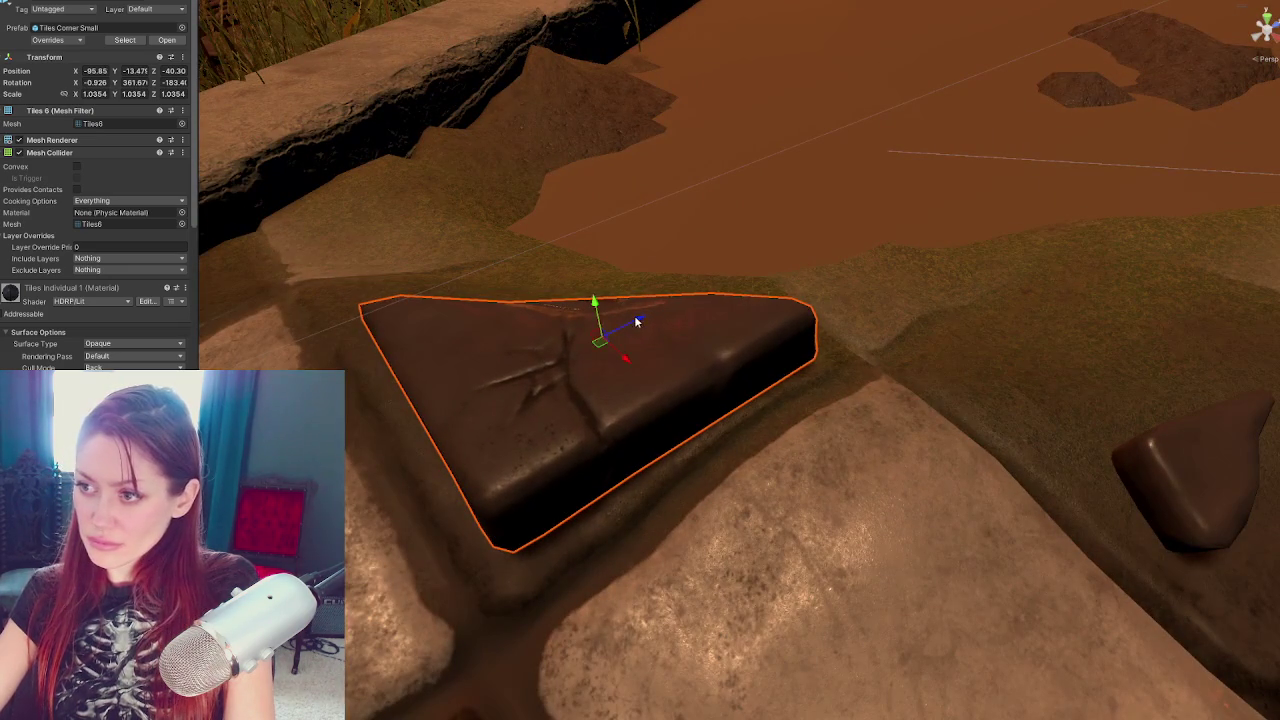
Sink the triangular corner piece lower into the mud
left_click_drag(586, 350, 576, 341)
left_click_drag(571, 319, 573, 409)
key("w")
left_click_drag(578, 357, 595, 384)
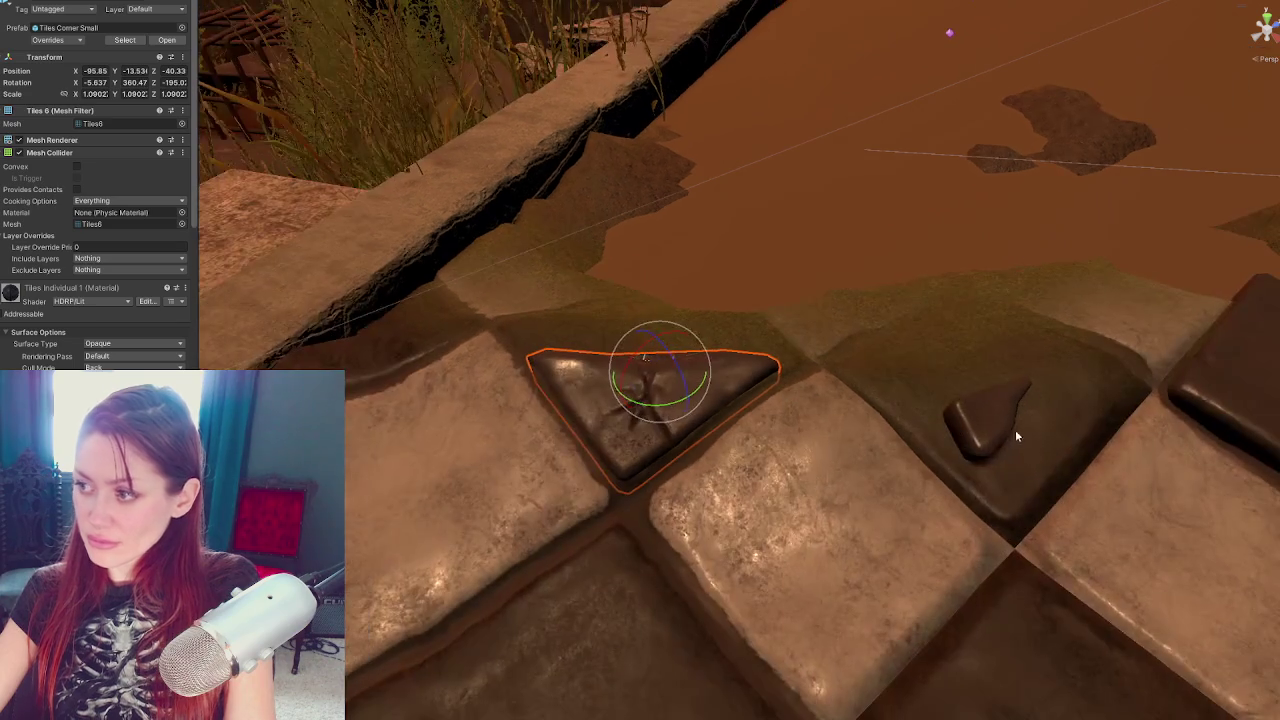
Lower the small dark shard slightly and slide it along the path
left_click(1010, 405)
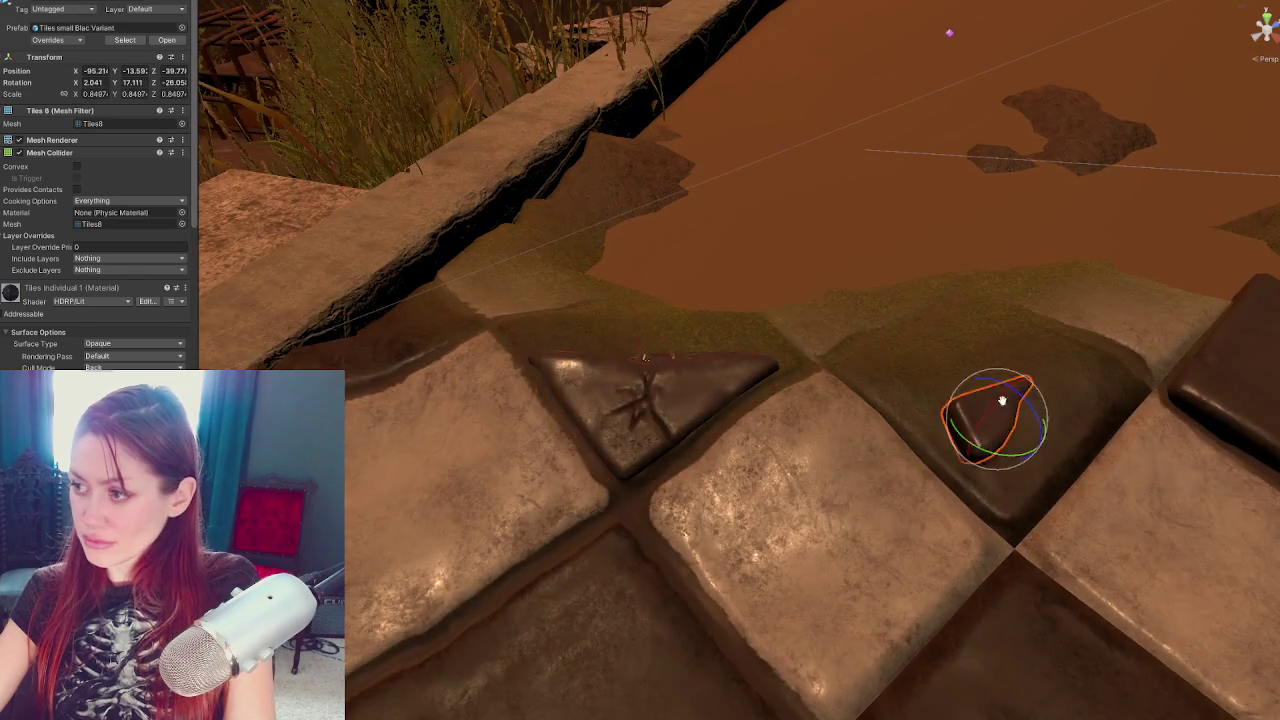
key("w")
left_click_drag(904, 378, 902, 386)
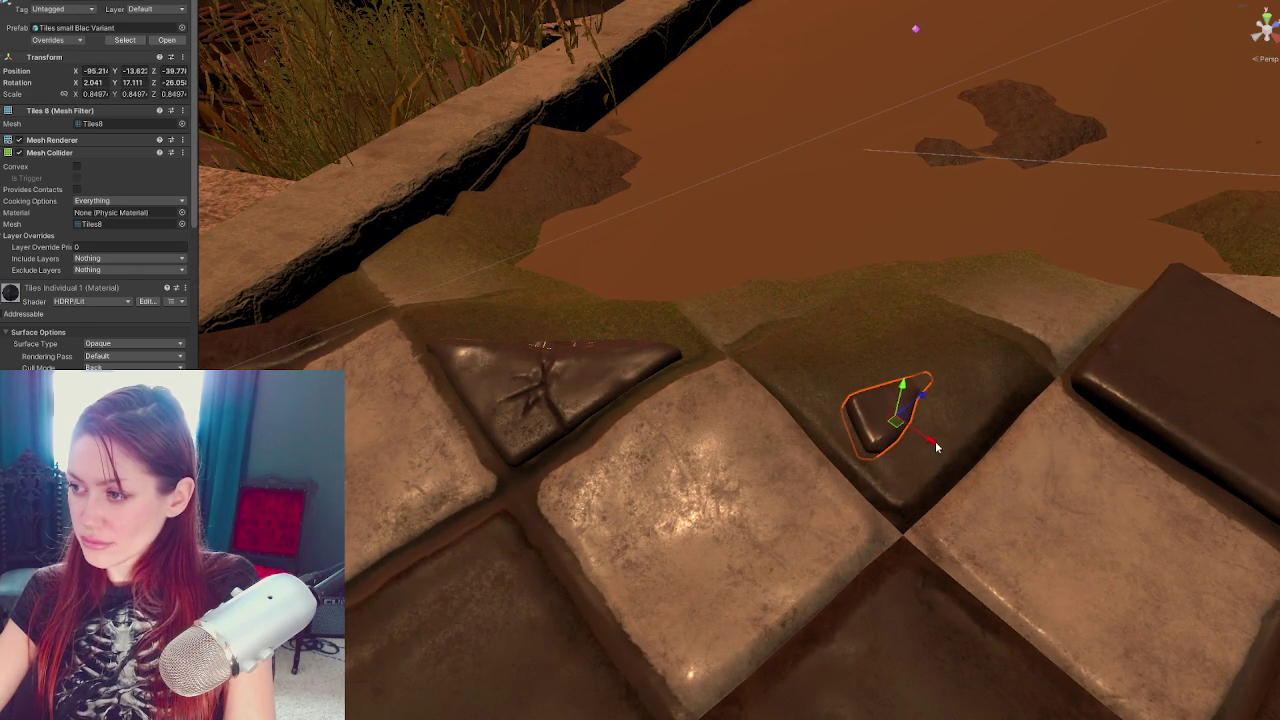
left_click_drag(936, 448, 852, 400)
Select the terrain and switch to the Smooth Height sculpting tool
left_click(894, 403)
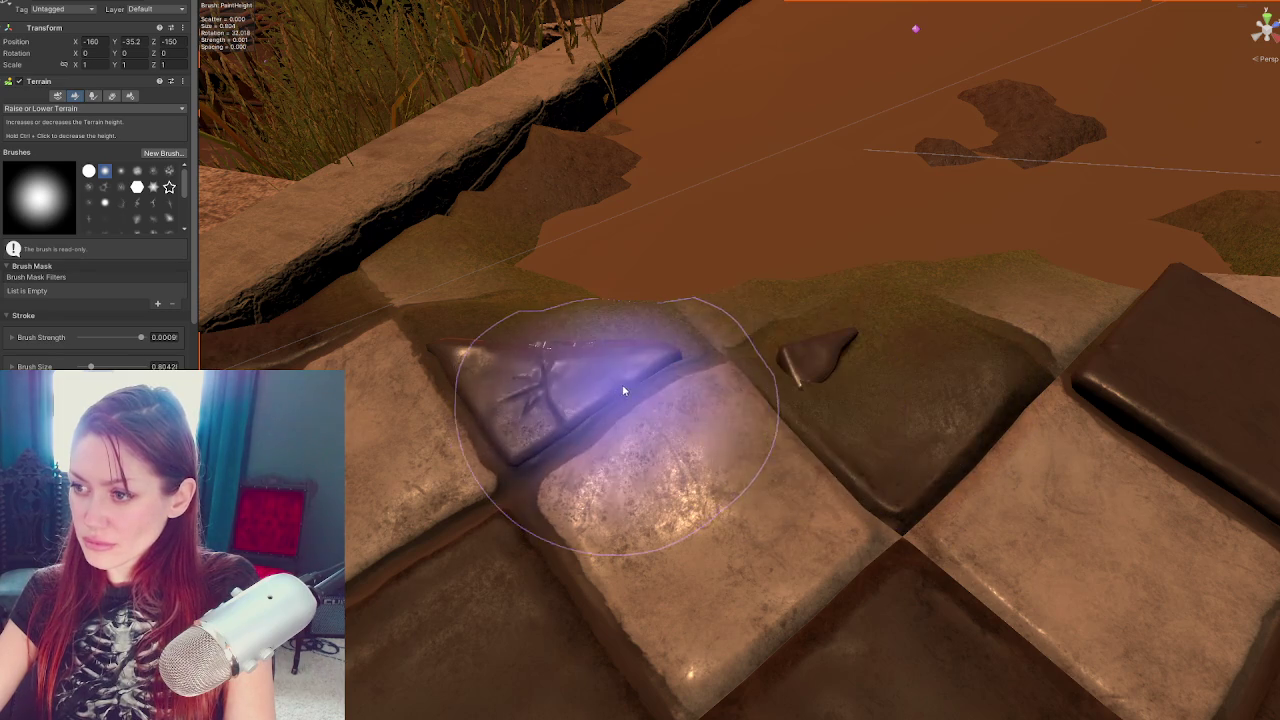
scroll(956, 377, "down", 5)
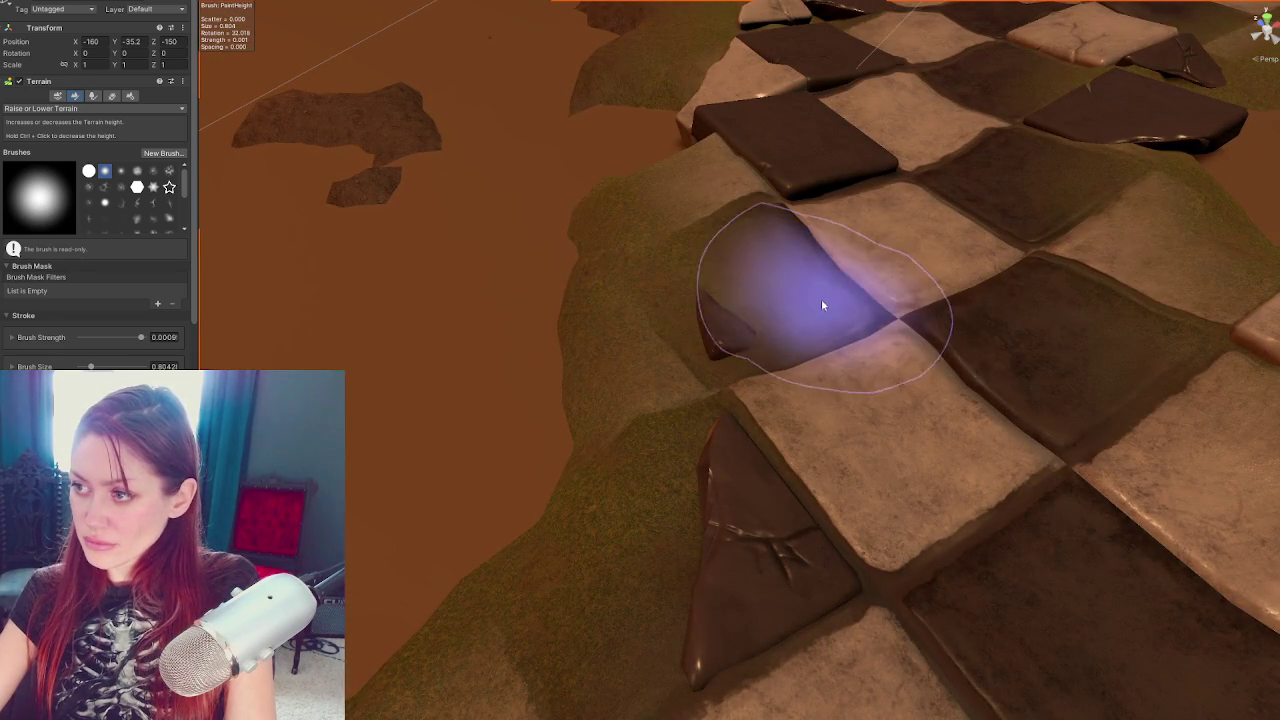
mouse_move(966, 280)
left_mouse_down()
mouse_move(856, 336)
mouse_move(600, 395)
left_mouse_up()
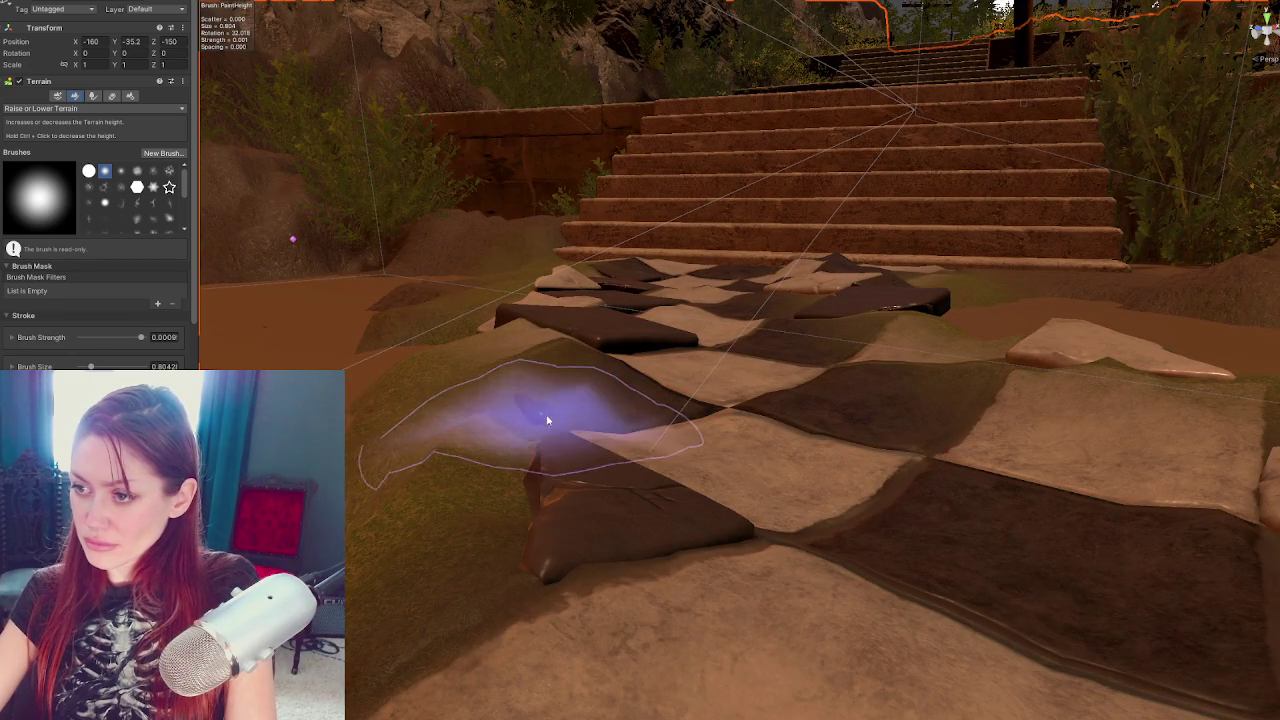
left_click_drag(523, 423, 608, 426)
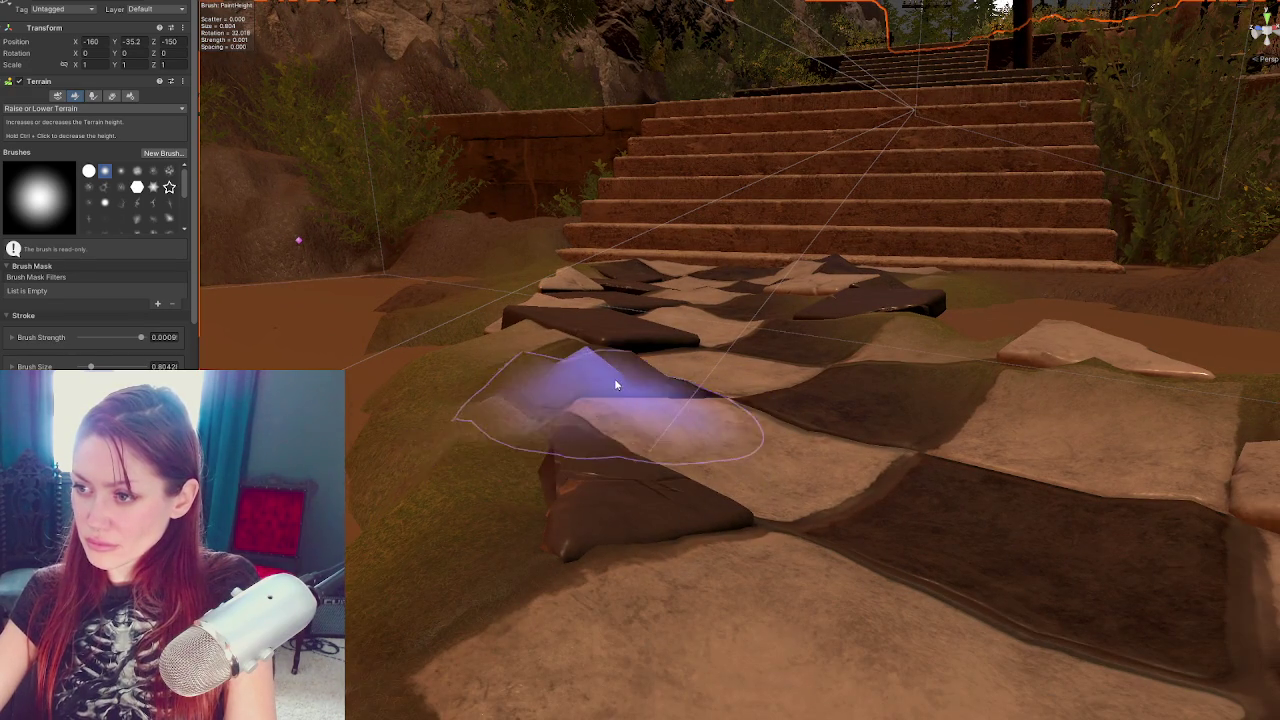
left_click(60, 108)
left_click(62, 222)
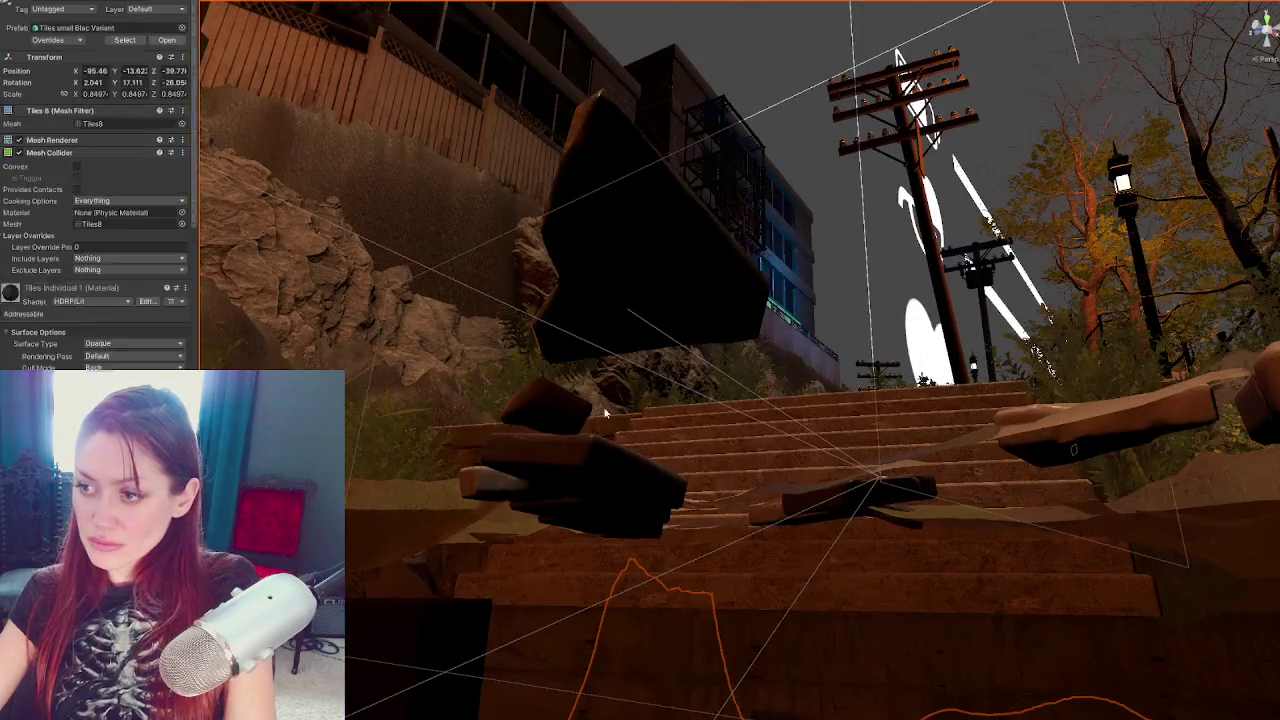
Frame Tiles 8, nudge it left and tilt it so it tucks between path tiles
left_click(549, 397)
key("f")
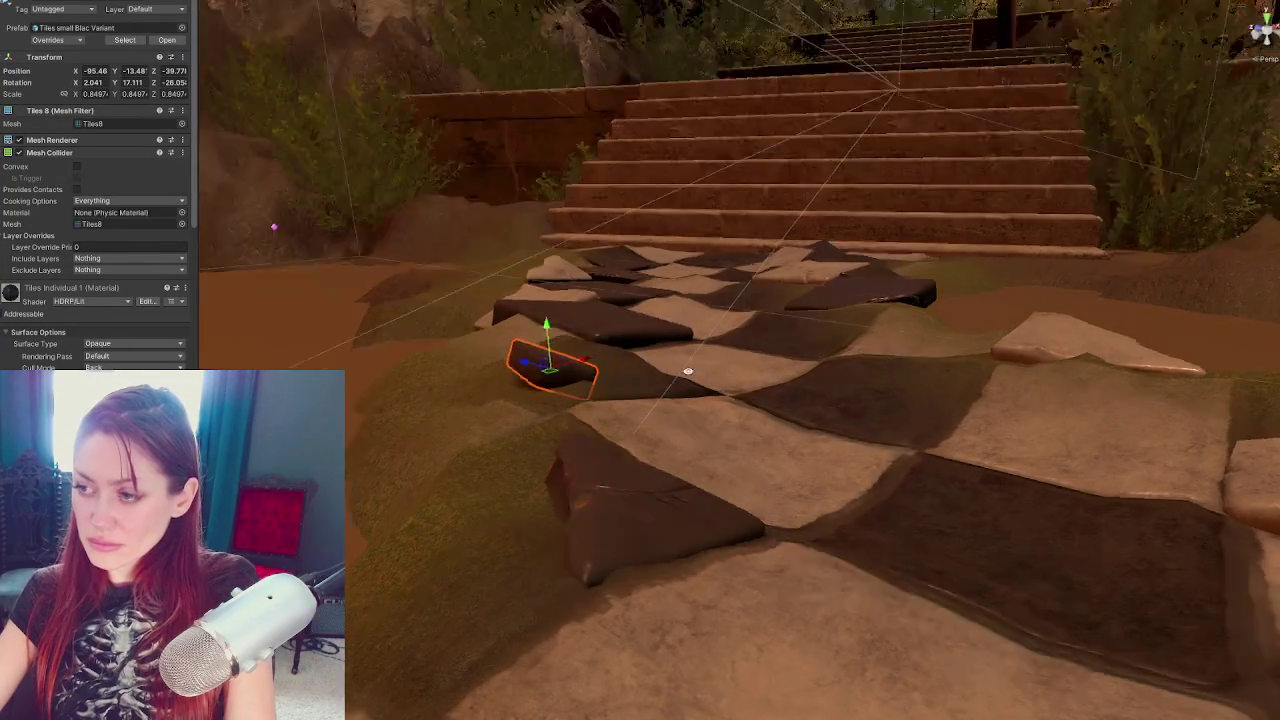
mouse_move(617, 336)
left_mouse_down()
mouse_move(549, 372)
mouse_move(492, 356)
mouse_move(496, 346)
mouse_move(506, 372)
mouse_move(509, 355)
left_mouse_up()
key("e")
key("w")
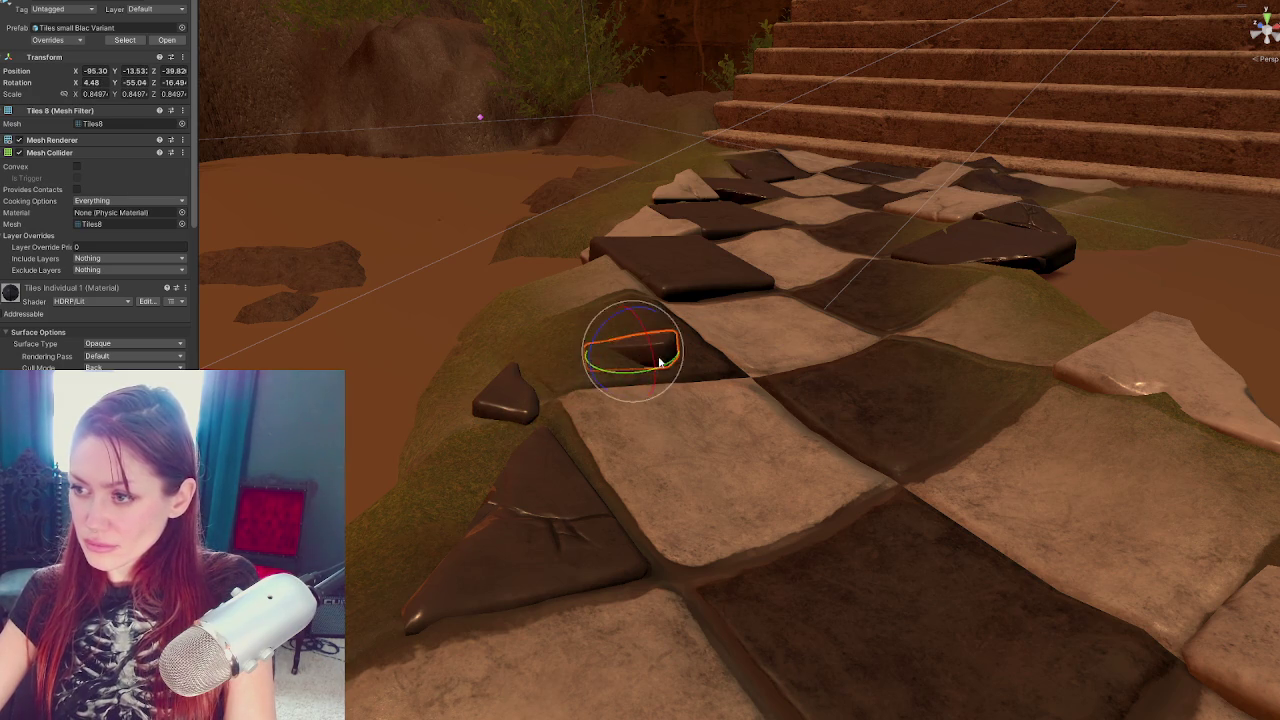
key("e")
mouse_move(666, 346)
left_mouse_down()
mouse_move(677, 344)
mouse_move(641, 352)
mouse_move(831, 330)
mouse_move(700, 400)
mouse_move(678, 455)
left_mouse_up()
left_click(678, 455)
Raise the terrain mud over the tile path's edge with Raise or Lower Terrain
mouse_move(654, 412)
left_mouse_down()
mouse_move(749, 423)
mouse_move(737, 409)
mouse_move(758, 342)
left_mouse_up()
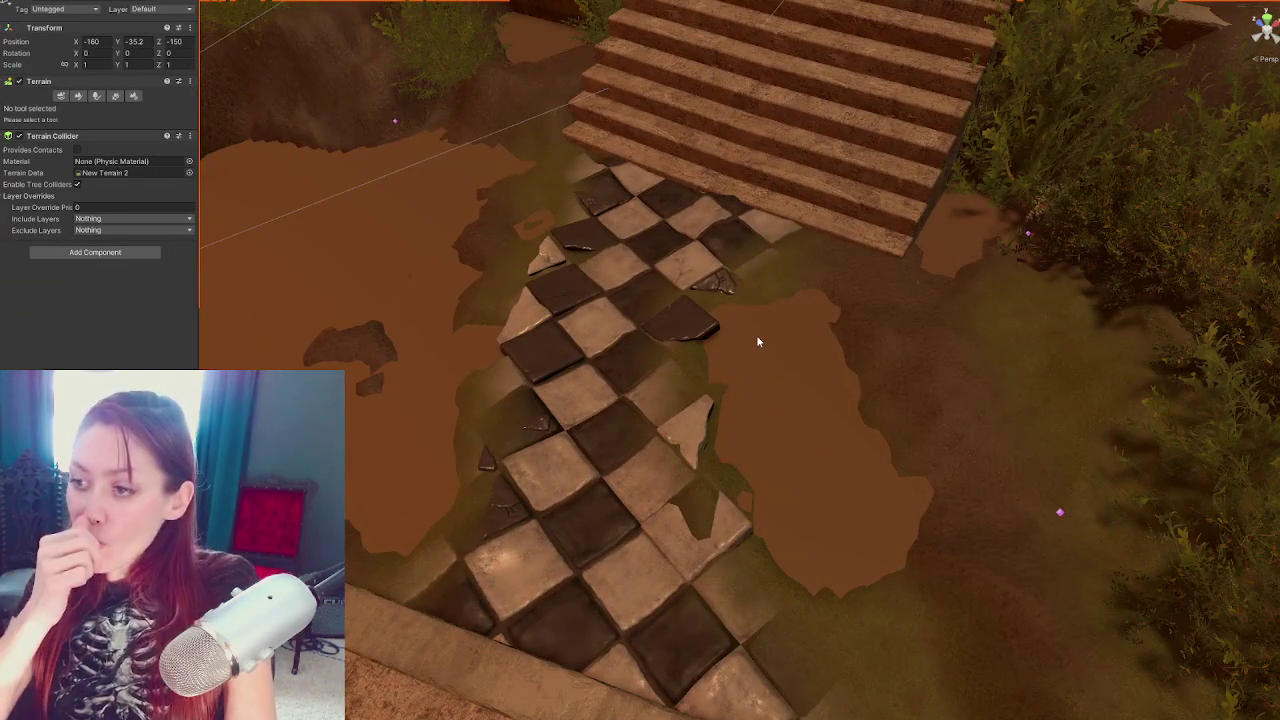
left_click(502, 308)
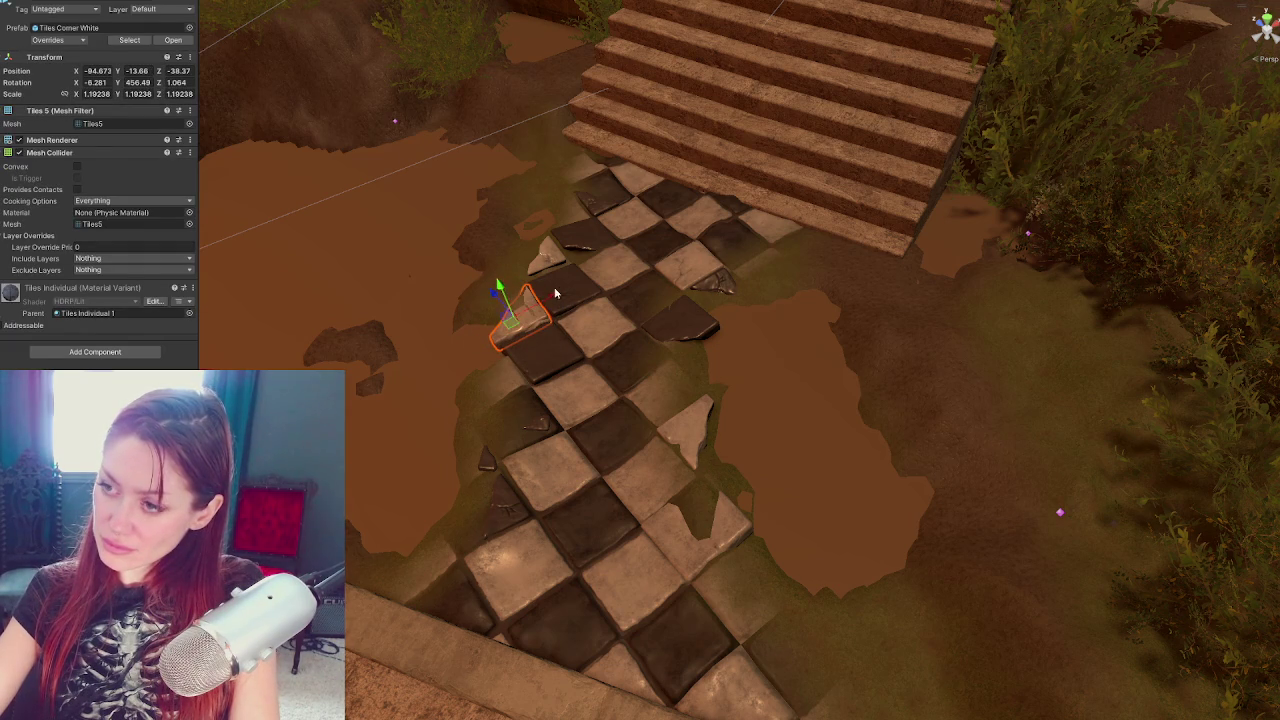
left_click(500, 277)
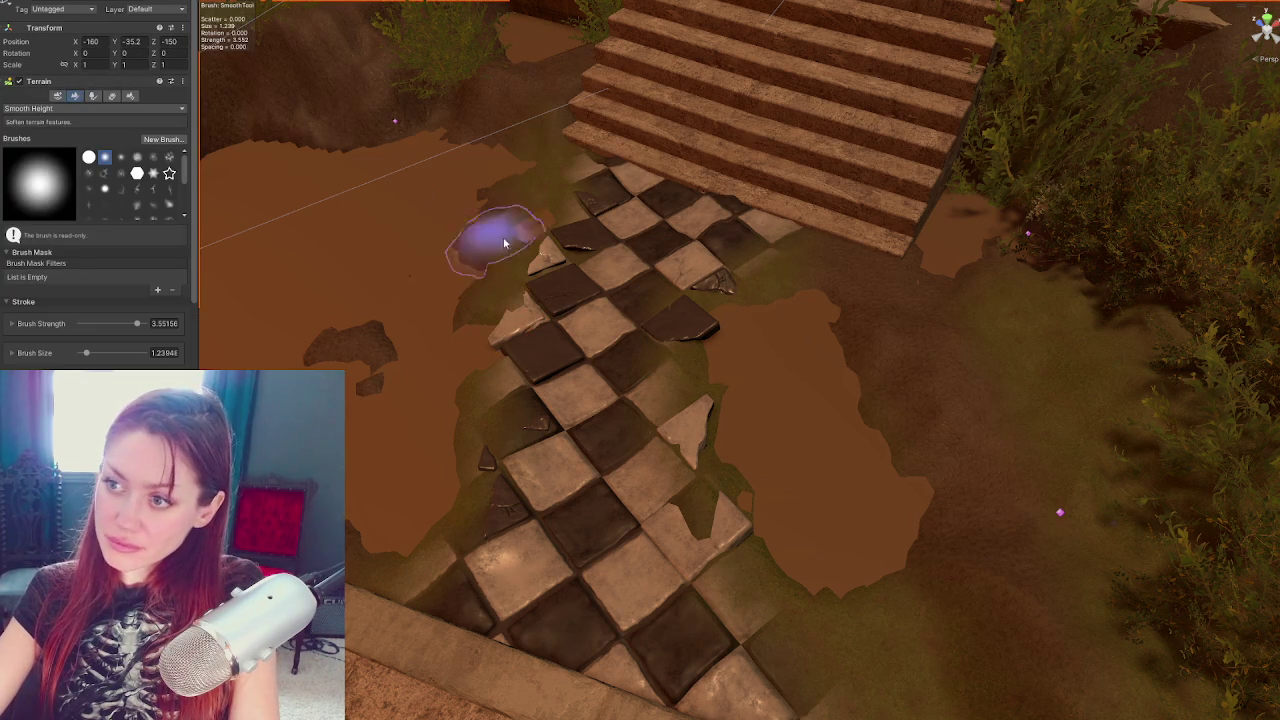
left_click(60, 108)
left_click(40, 118)
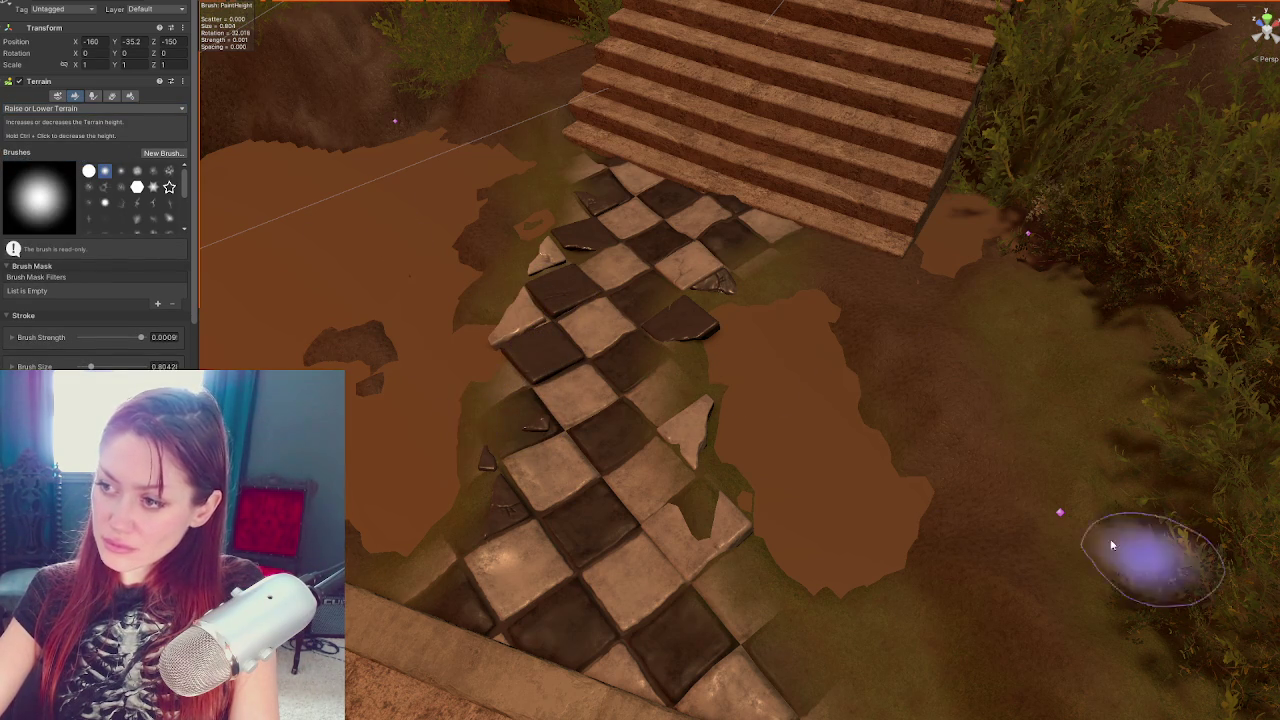
mouse_move(690, 392)
left_mouse_down()
mouse_move(686, 369)
mouse_move(691, 389)
mouse_move(729, 406)
mouse_move(768, 355)
mouse_move(808, 271)
mouse_move(800, 236)
left_mouse_up()
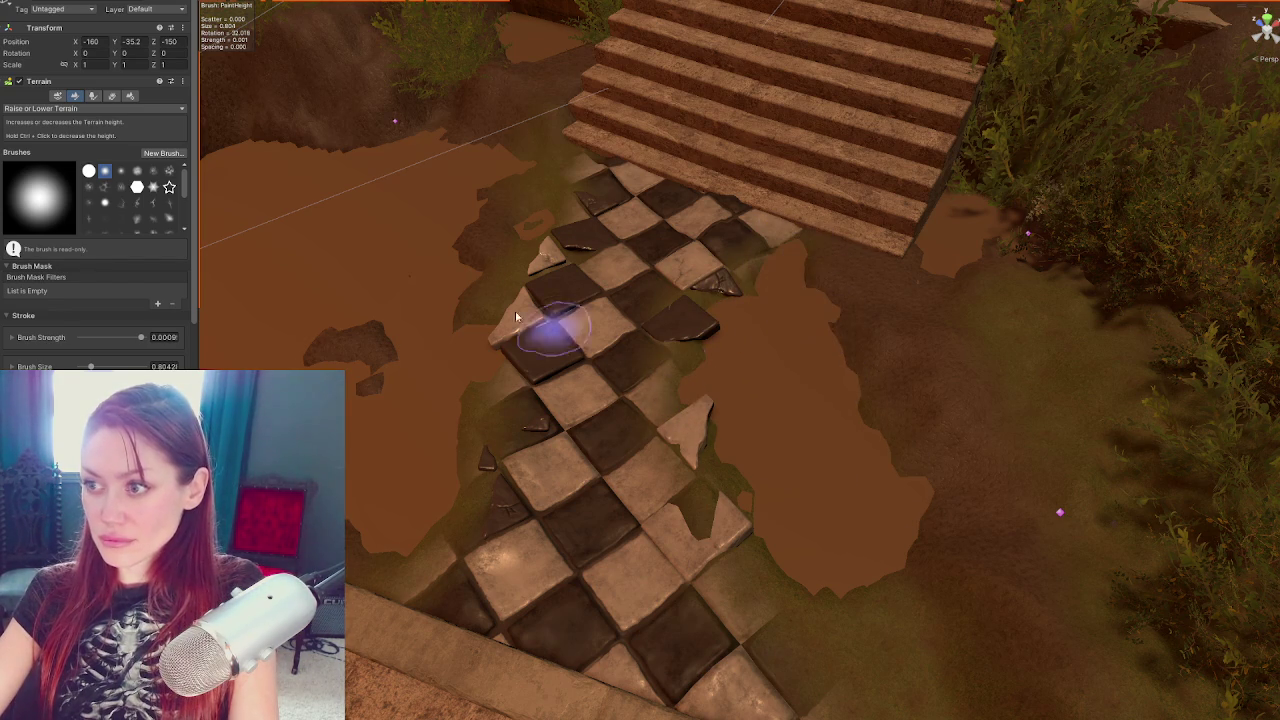
Move the Tile Full White piece left and tilt it to about -164, -8.6, -26.8
left_click(550, 262)
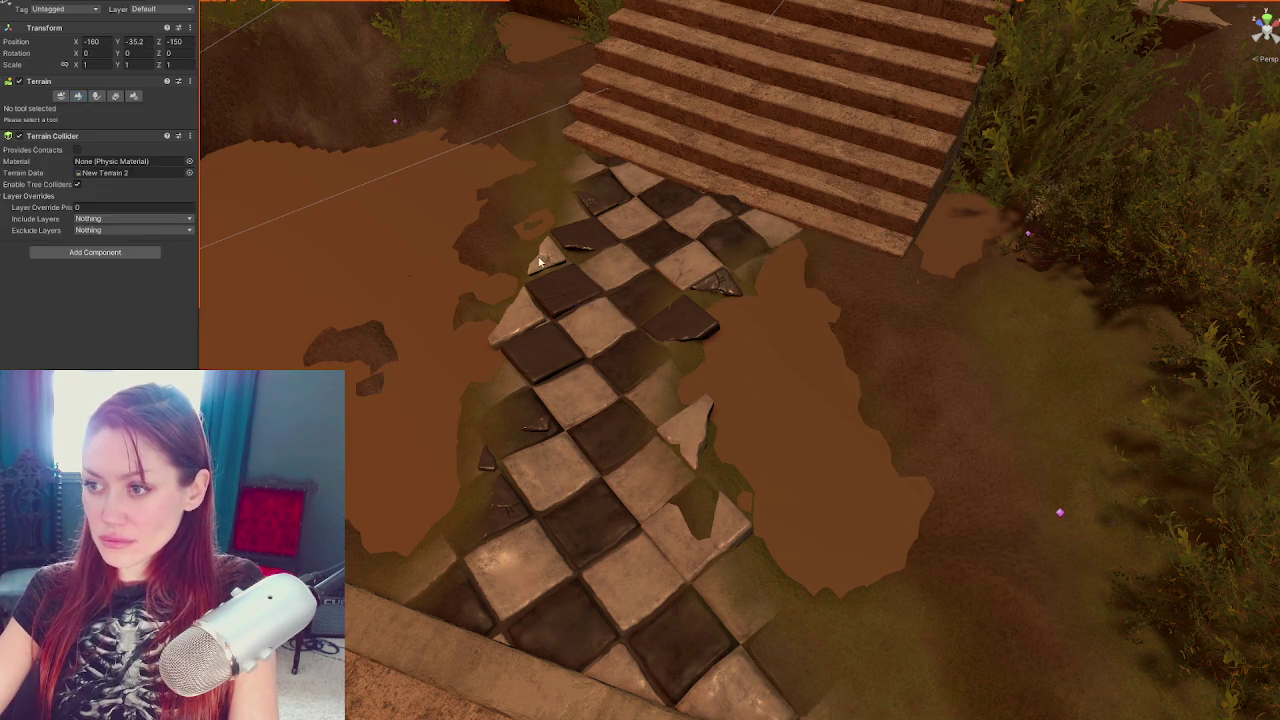
left_click(593, 292)
left_click_drag(603, 275, 477, 258)
key("e")
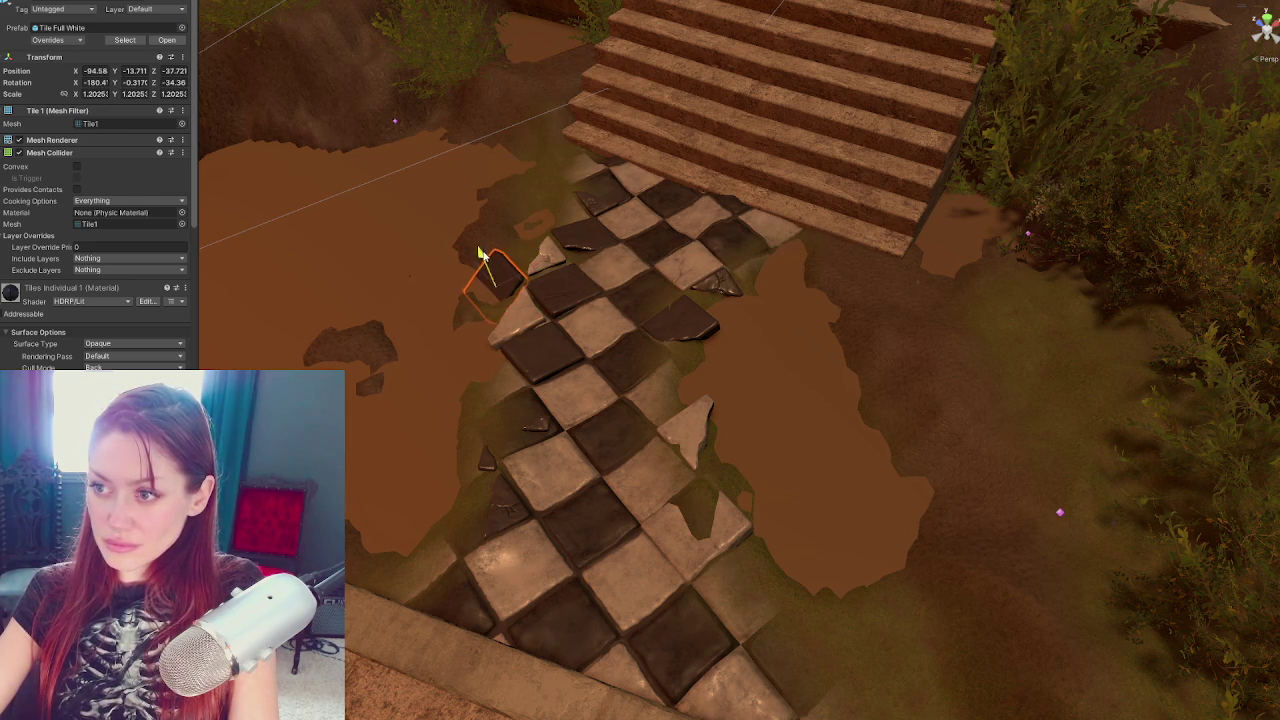
left_click(480, 262)
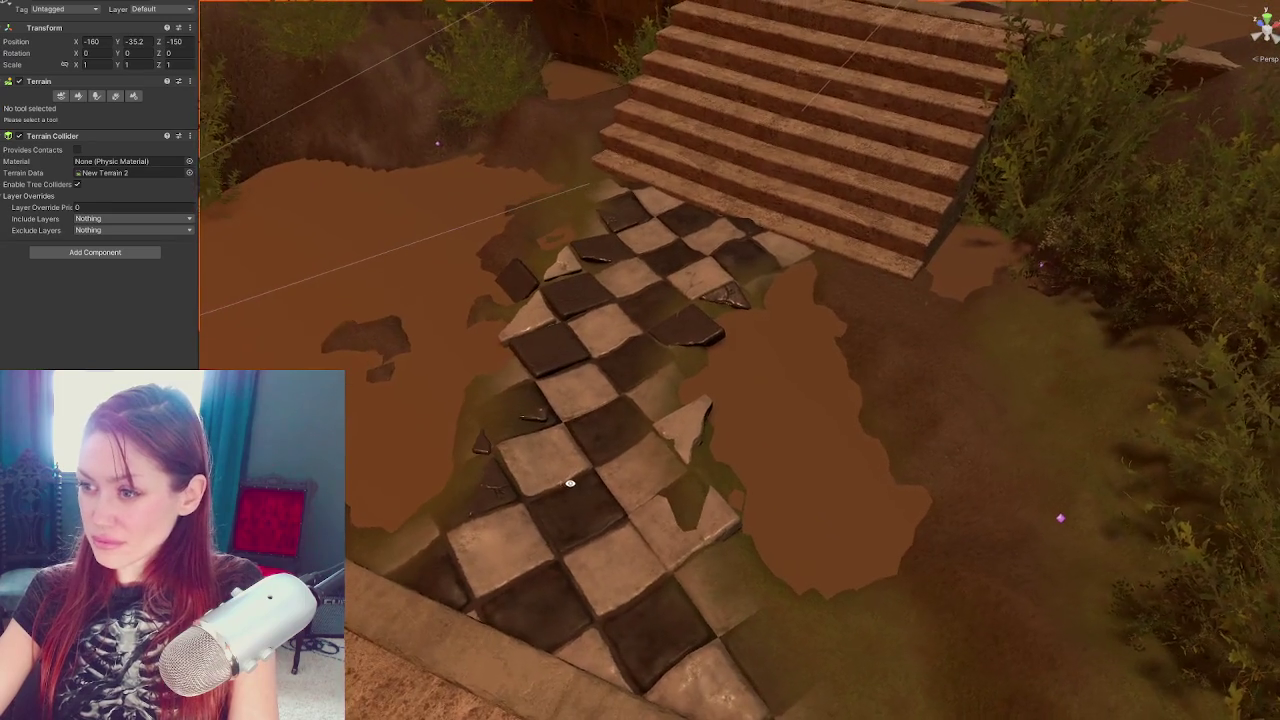
left_click(512, 286)
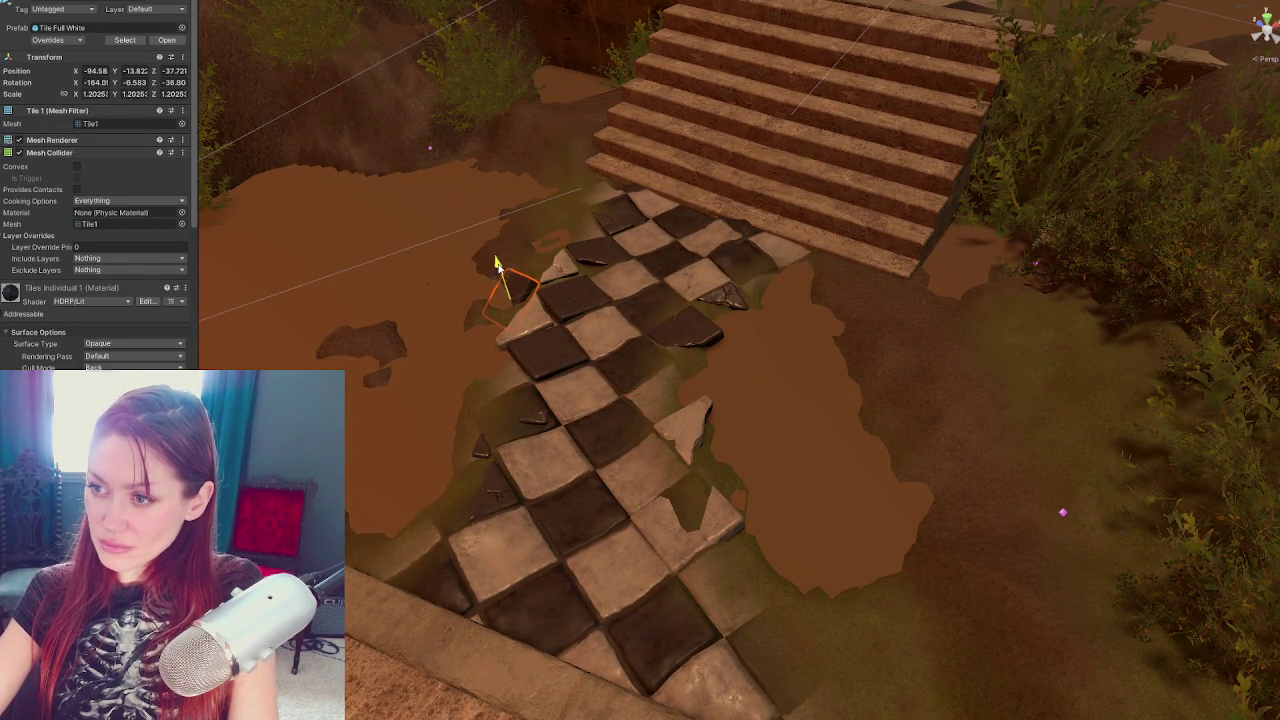
Reselect the terrain's Raise or Lower tool, then select the white corner shard beside the path
left_click(515, 253)
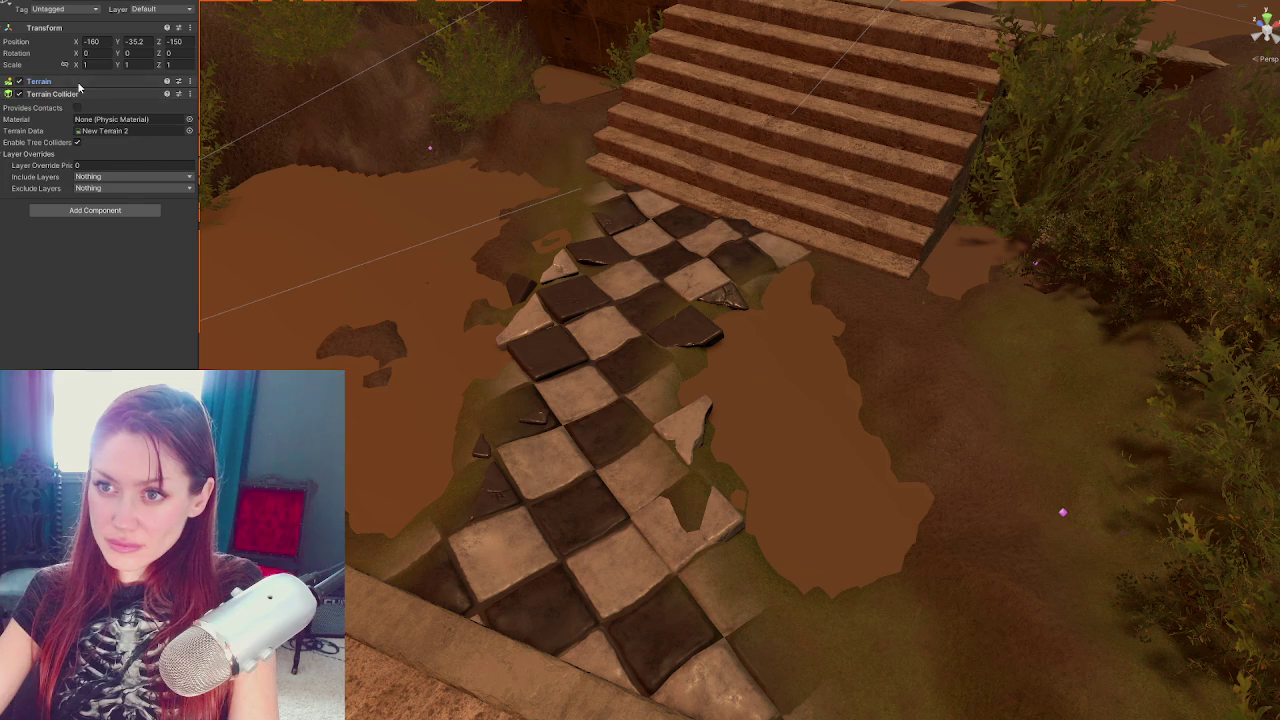
left_click(77, 95)
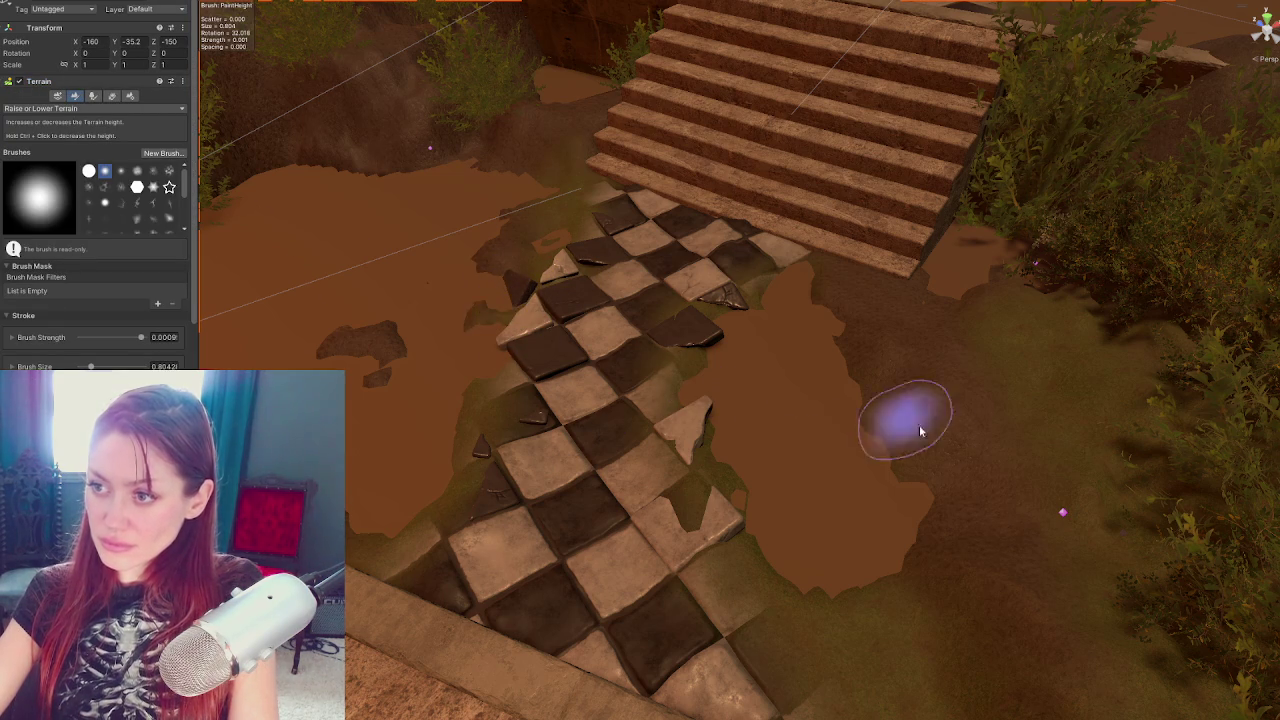
key("Escape")
left_click(694, 433)
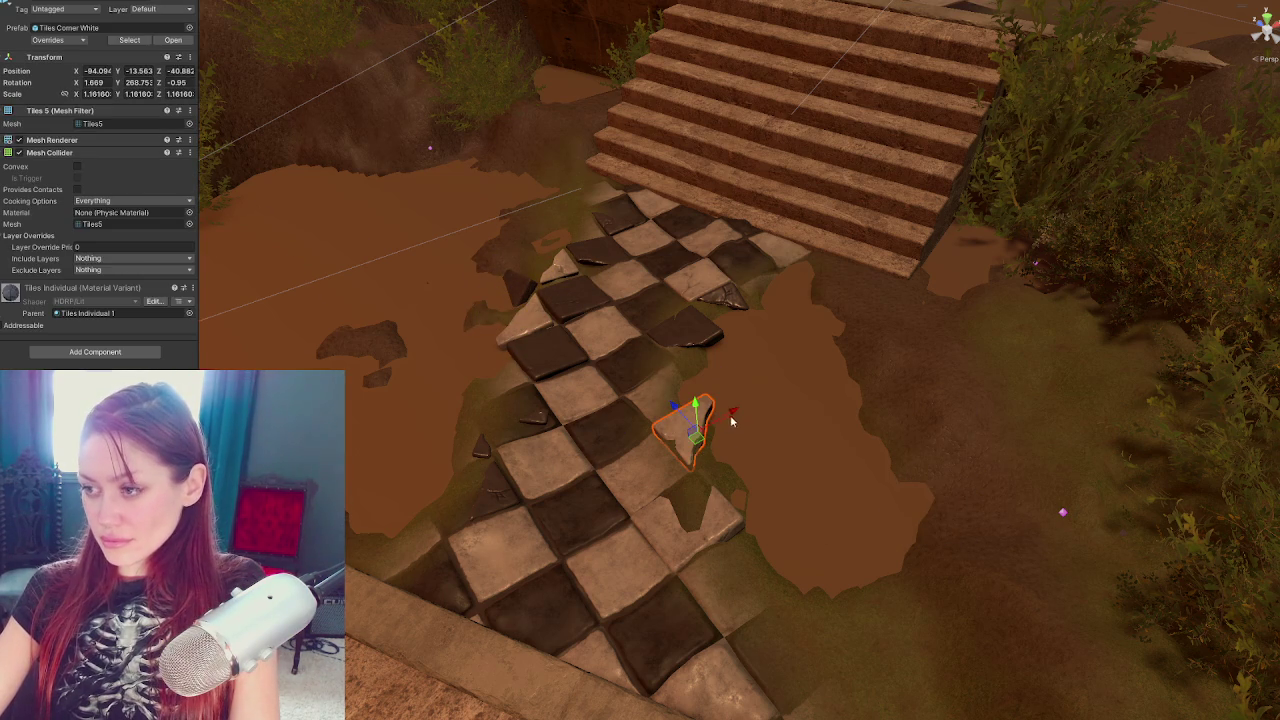
Move the white corner shard down-right onto the mud and tilt it
mouse_move(714, 396)
left_mouse_down()
mouse_move(827, 570)
mouse_move(1143, 582)
mouse_move(1041, 589)
mouse_move(888, 572)
mouse_move(923, 540)
mouse_move(927, 566)
mouse_move(830, 600)
mouse_move(815, 630)
left_mouse_up()
key("e")
key("w")
key("e")
left_click_drag(812, 680, 773, 632)
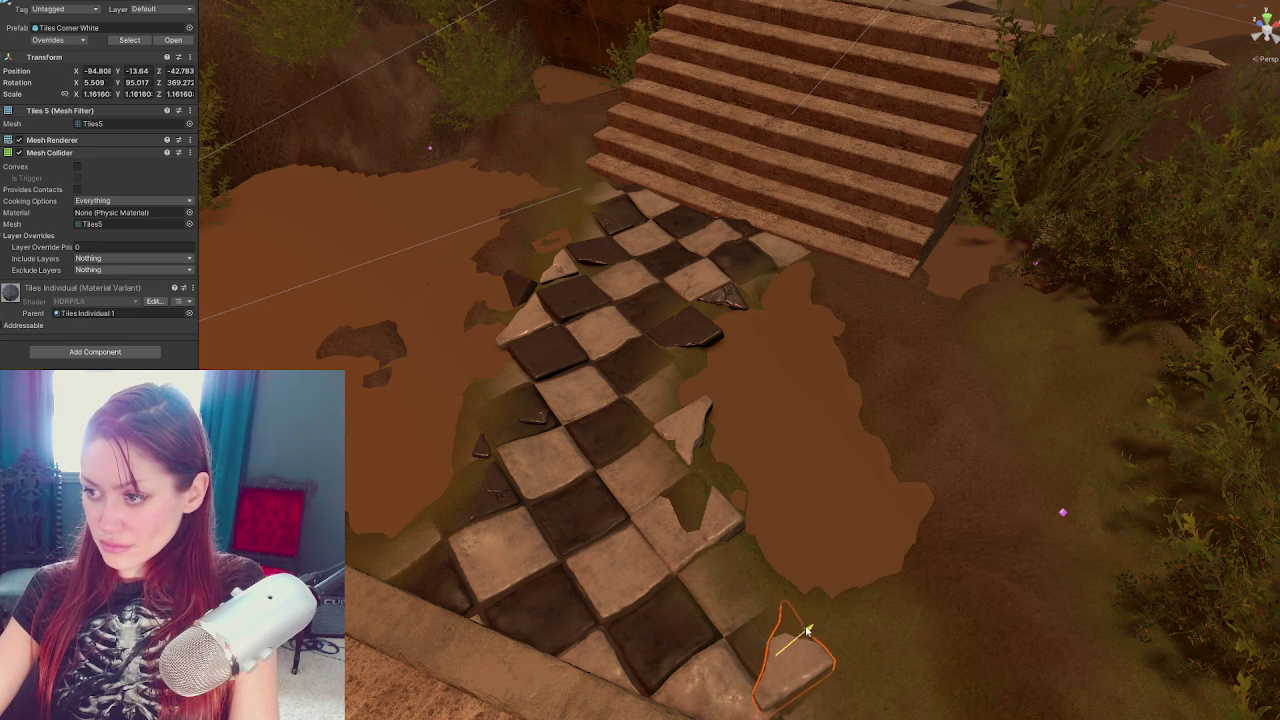
left_click(775, 630)
left_click(810, 658)
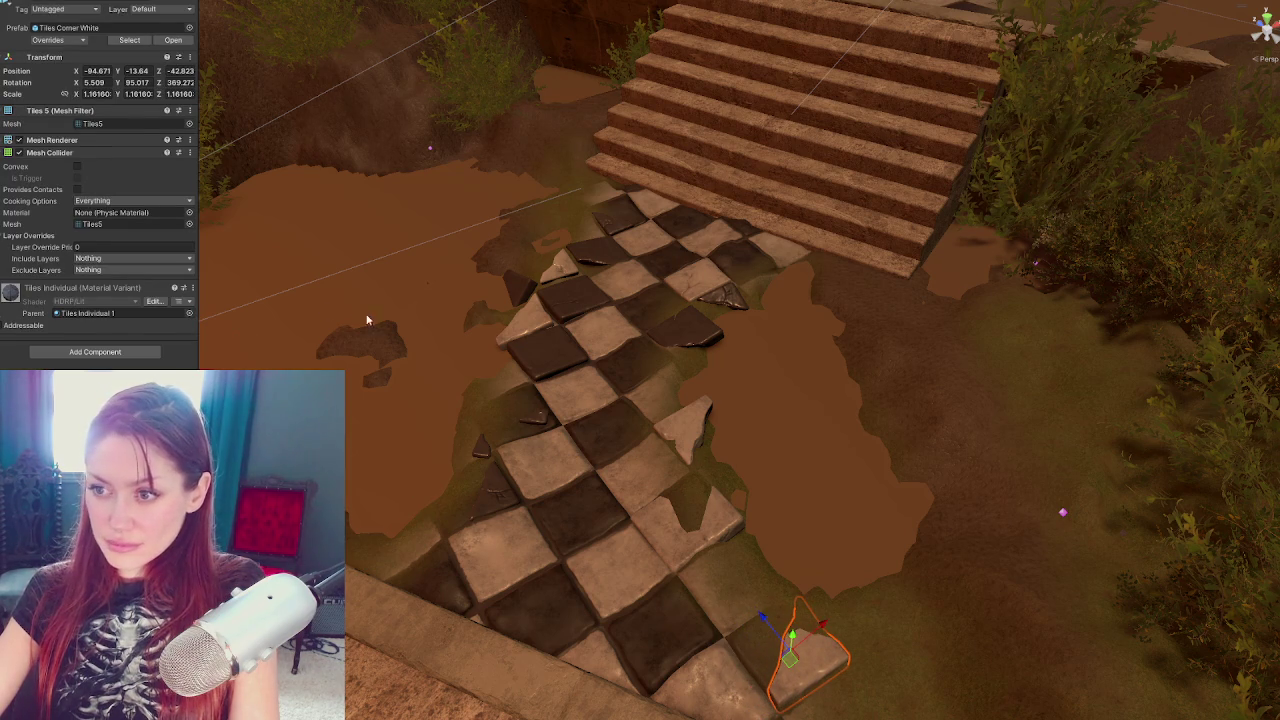
Shift the tile at the path's lower left slightly down-left
left_click(549, 355)
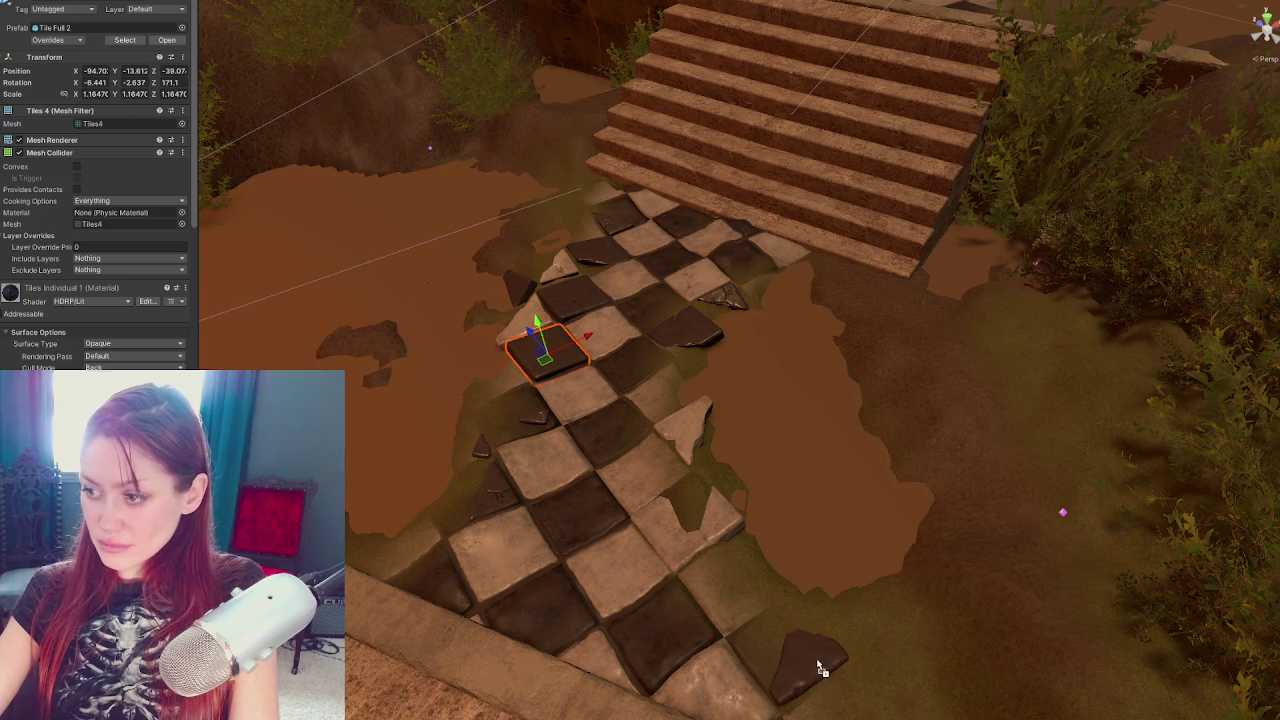
left_click(733, 539)
left_click_drag(731, 496, 562, 568)
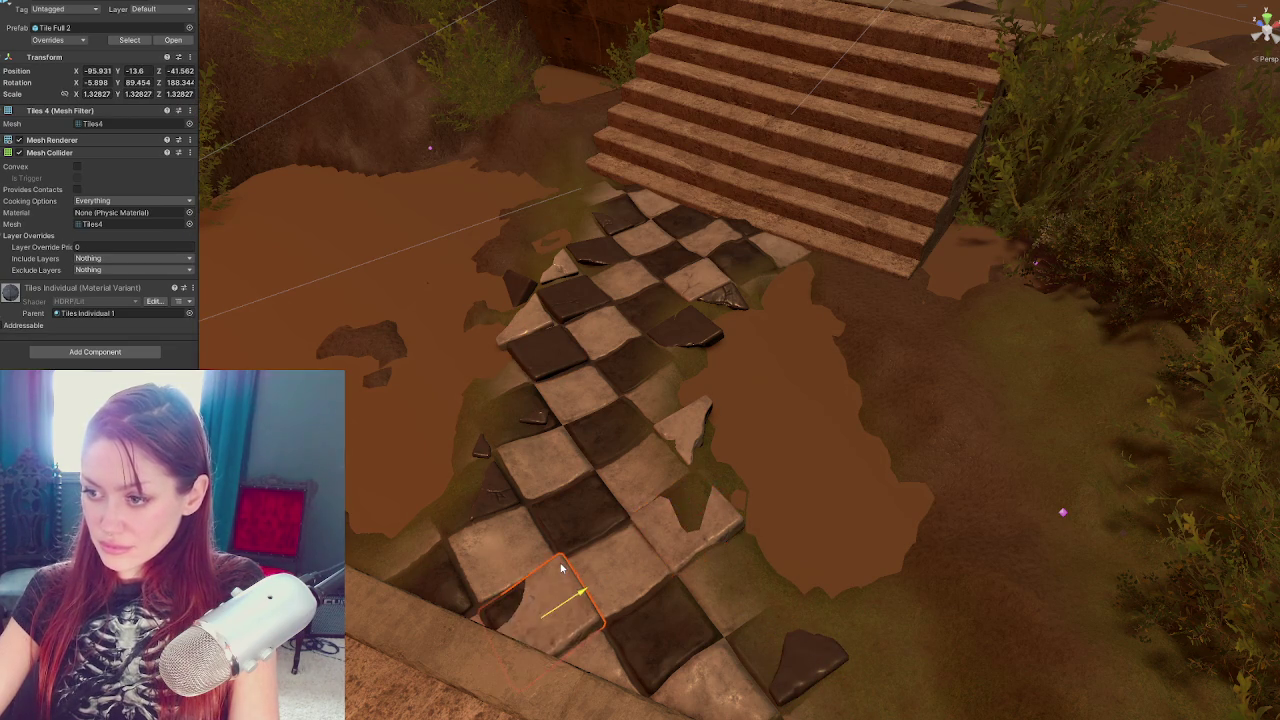
Move the lower-right corner shard to the path's lower left and turn it
left_click(790, 660)
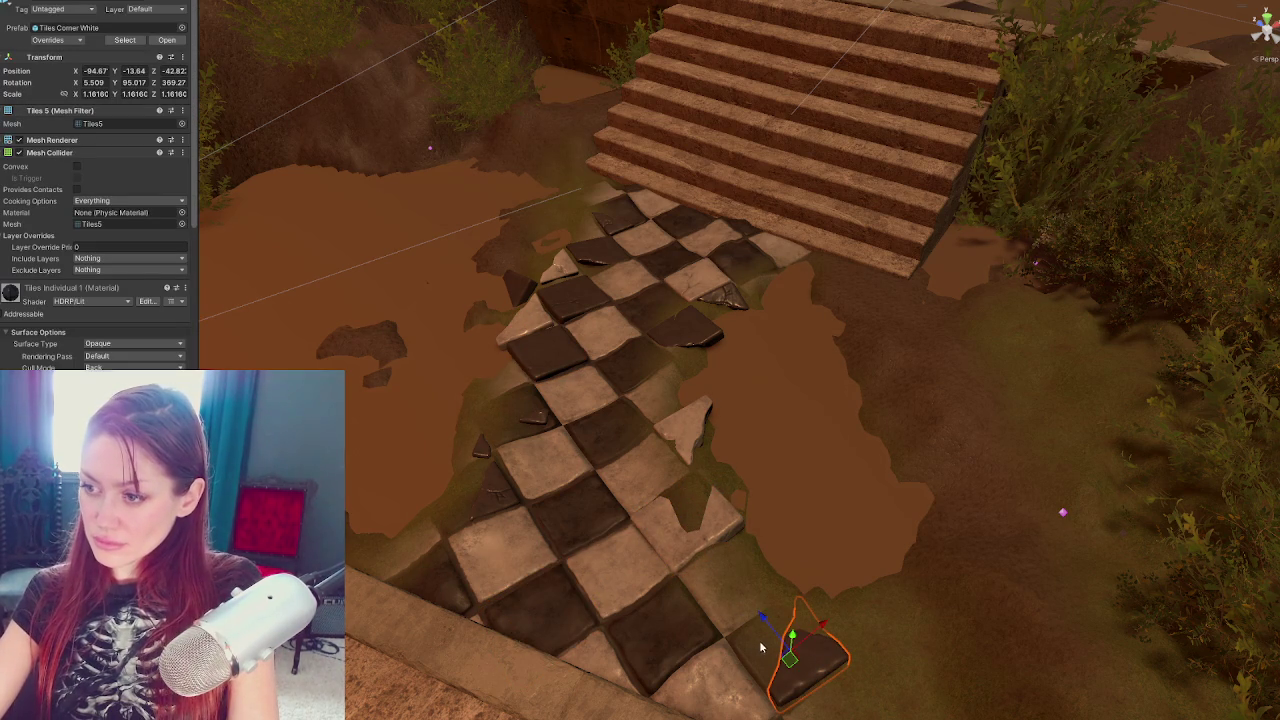
mouse_move(768, 624)
left_mouse_down()
mouse_move(603, 412)
mouse_move(383, 513)
mouse_move(410, 540)
left_mouse_up()
key("e")
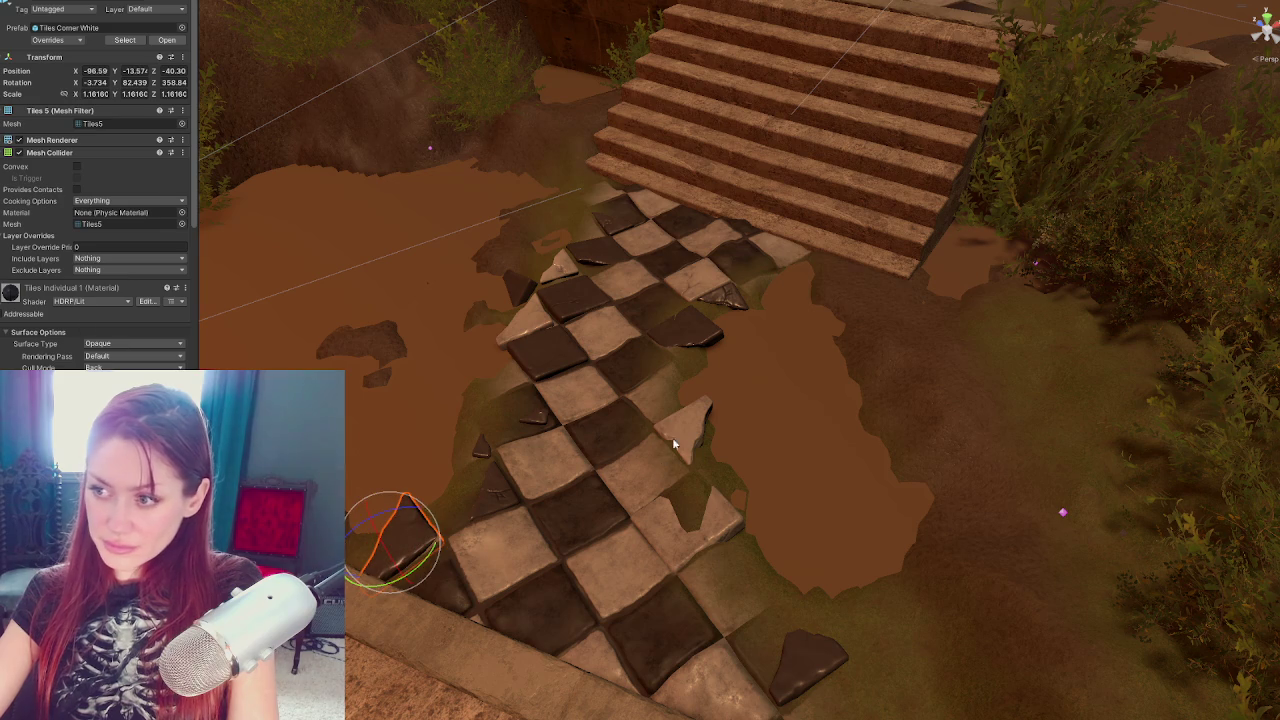
Lower Tile Full 2 to about Y -13.70 and tilt it slightly further
left_click(683, 431)
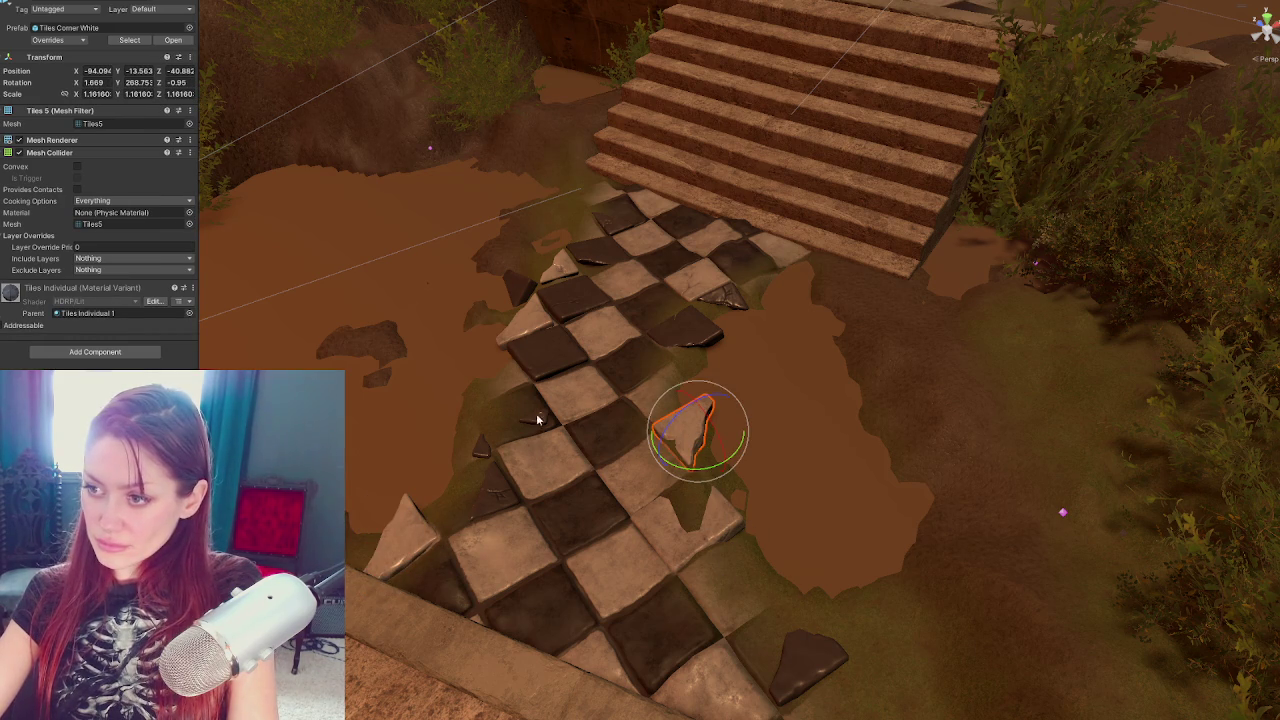
left_click(553, 372)
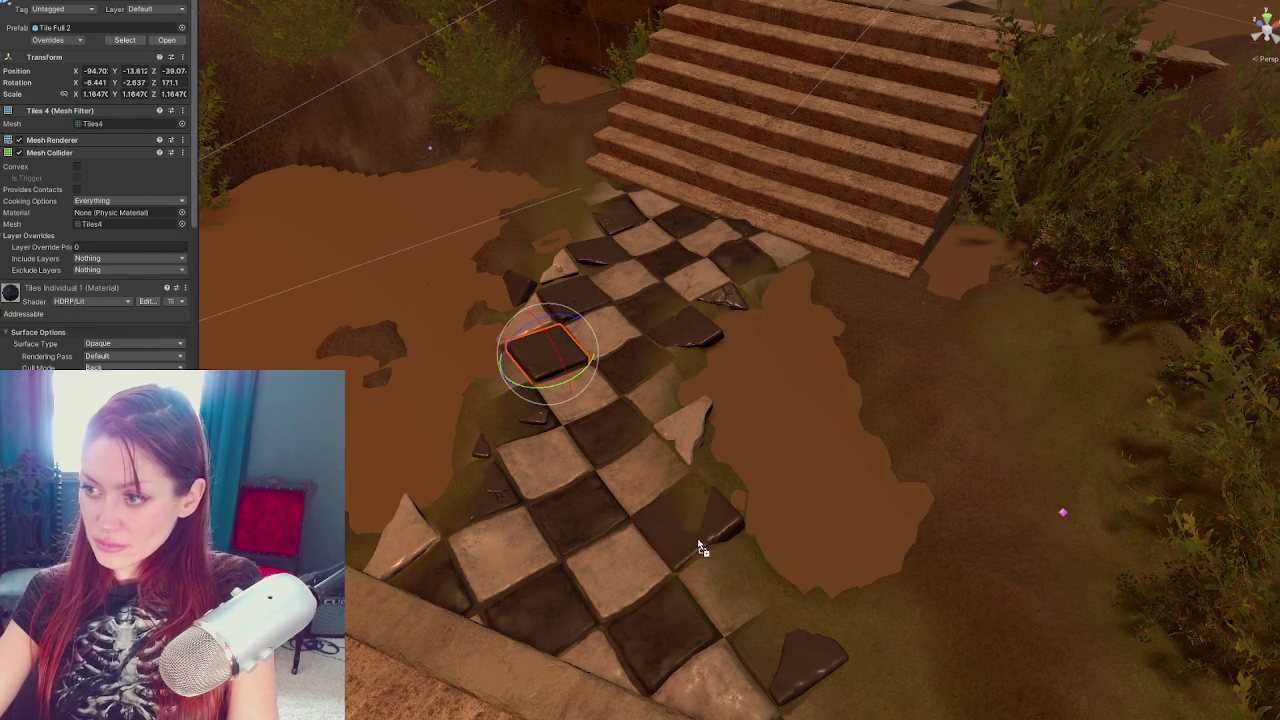
left_click(543, 349)
mouse_move(574, 357)
left_mouse_down()
mouse_move(748, 357)
mouse_move(747, 335)
mouse_move(607, 396)
mouse_move(620, 365)
left_mouse_up()
left_click(722, 352)
key("e")
key("w")
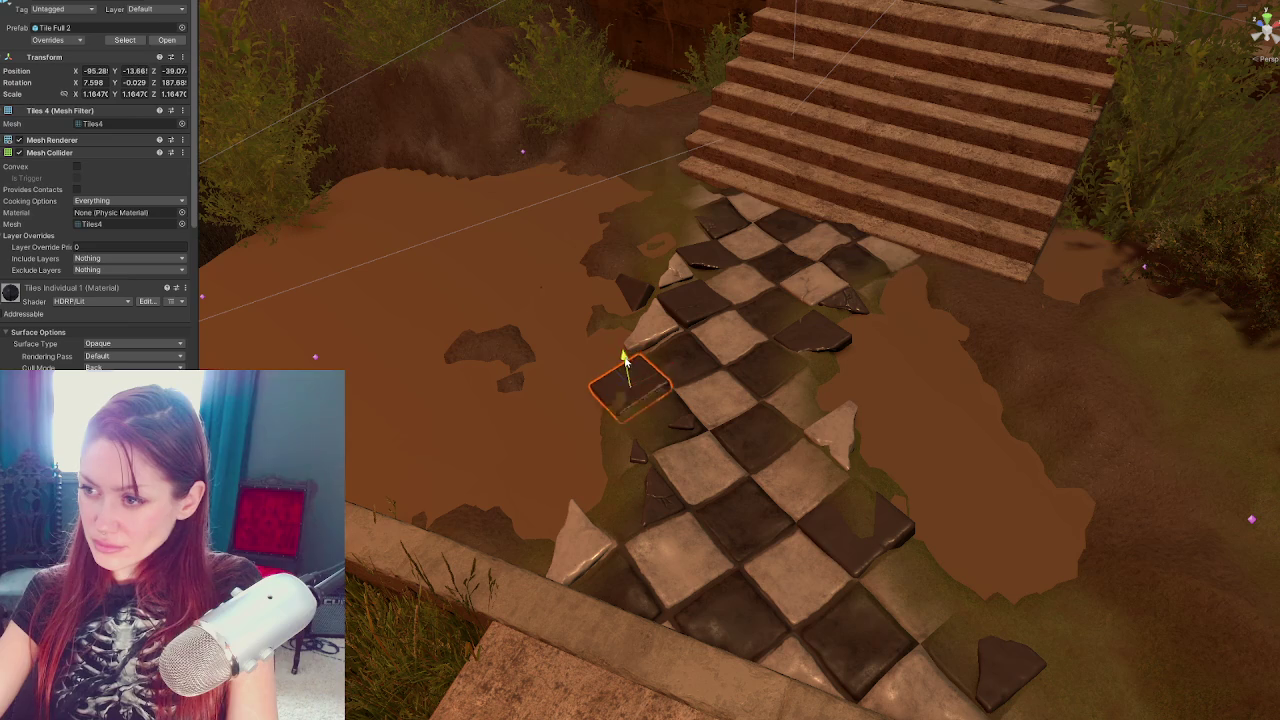
Select the terrain and pick the Raise or Lower Terrain tool
mouse_move(785, 295)
left_mouse_down()
mouse_move(62, 333)
mouse_move(521, 376)
left_mouse_up()
left_click(700, 445)
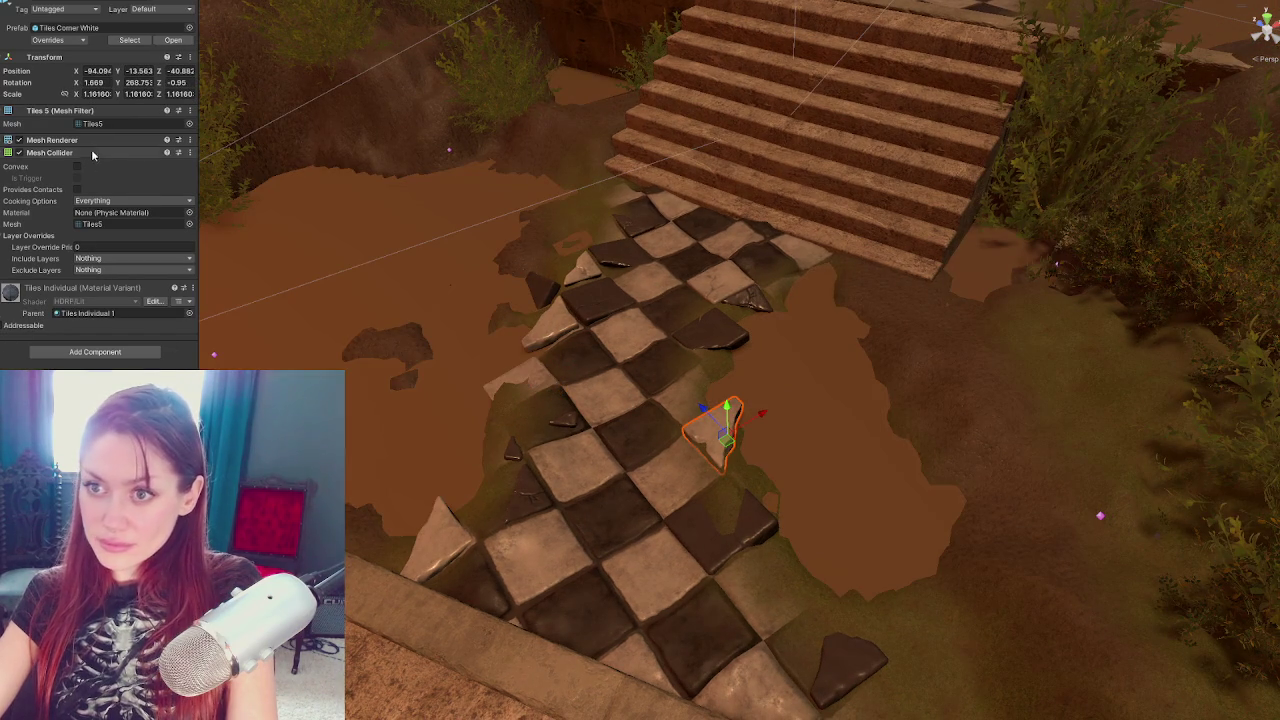
left_click(533, 470)
left_click(78, 95)
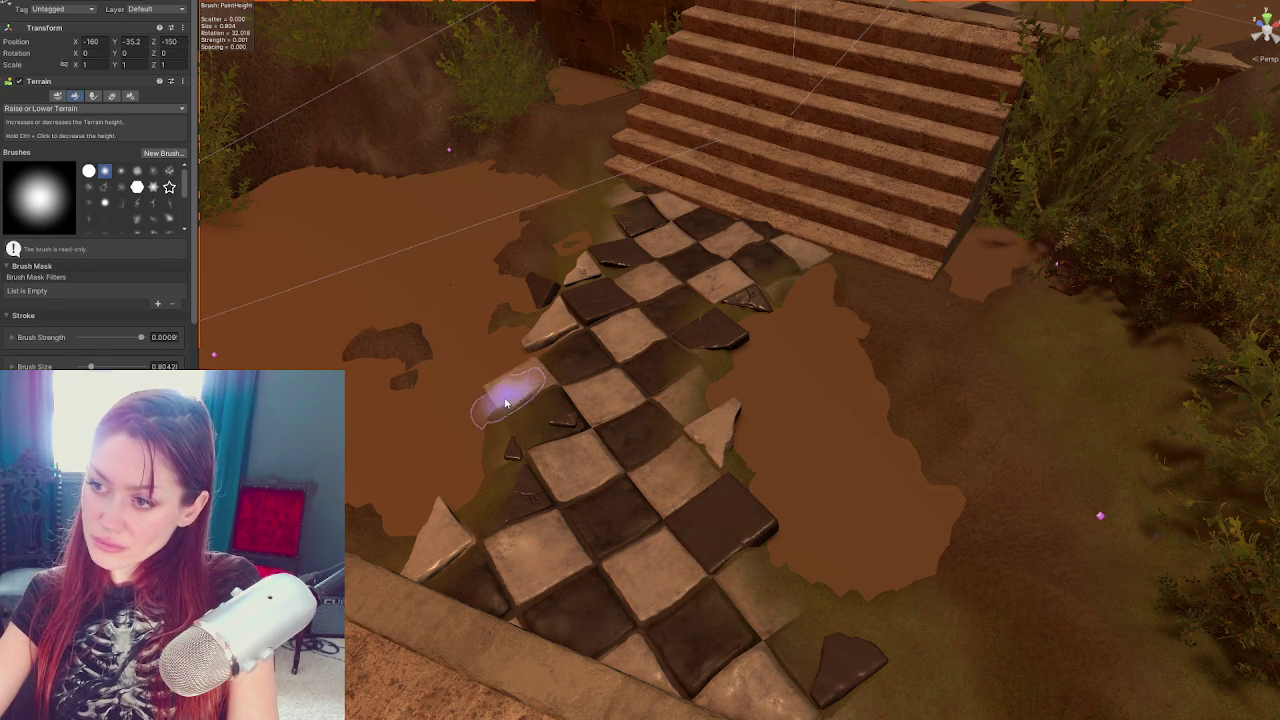
Orbit around the sunken tile path and stairs, leaving the sculpting brush for the Move tool
mouse_move(657, 580)
left_mouse_down()
mouse_move(791, 534)
mouse_move(523, 494)
left_mouse_up()
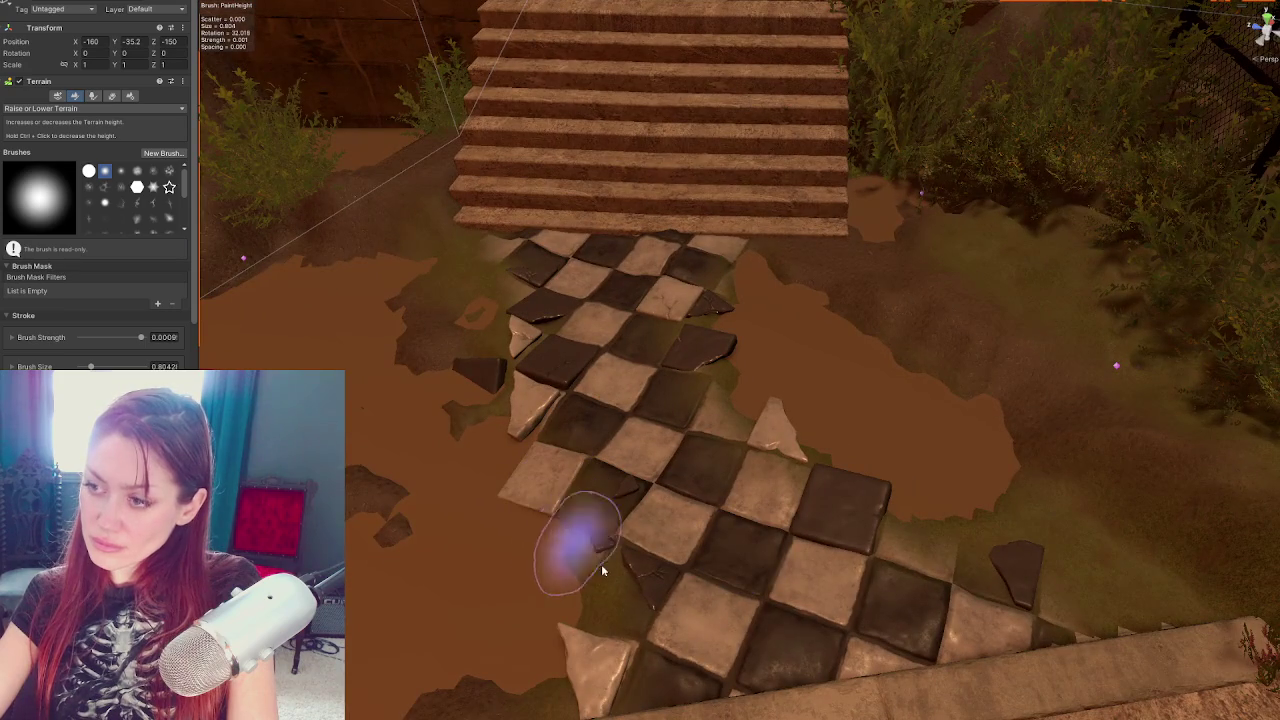
left_click_drag(982, 556, 914, 551)
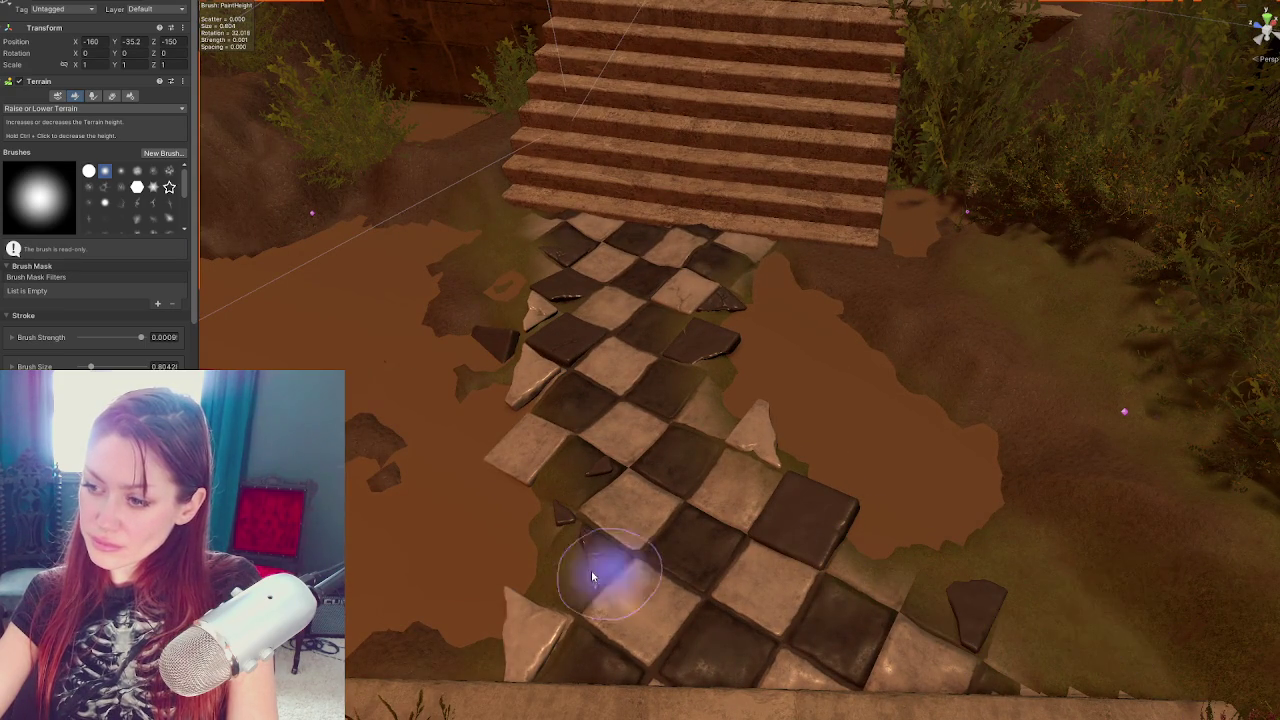
mouse_move(1023, 613)
left_mouse_down()
mouse_move(942, 541)
mouse_move(943, 523)
left_mouse_up()
key("w")
mouse_move(768, 451)
left_mouse_down()
mouse_move(737, 409)
mouse_move(765, 446)
left_mouse_up()
Select the terrain past the Puddle and Blackbody cubes and bring up its Paint Texture layers
left_click(621, 496)
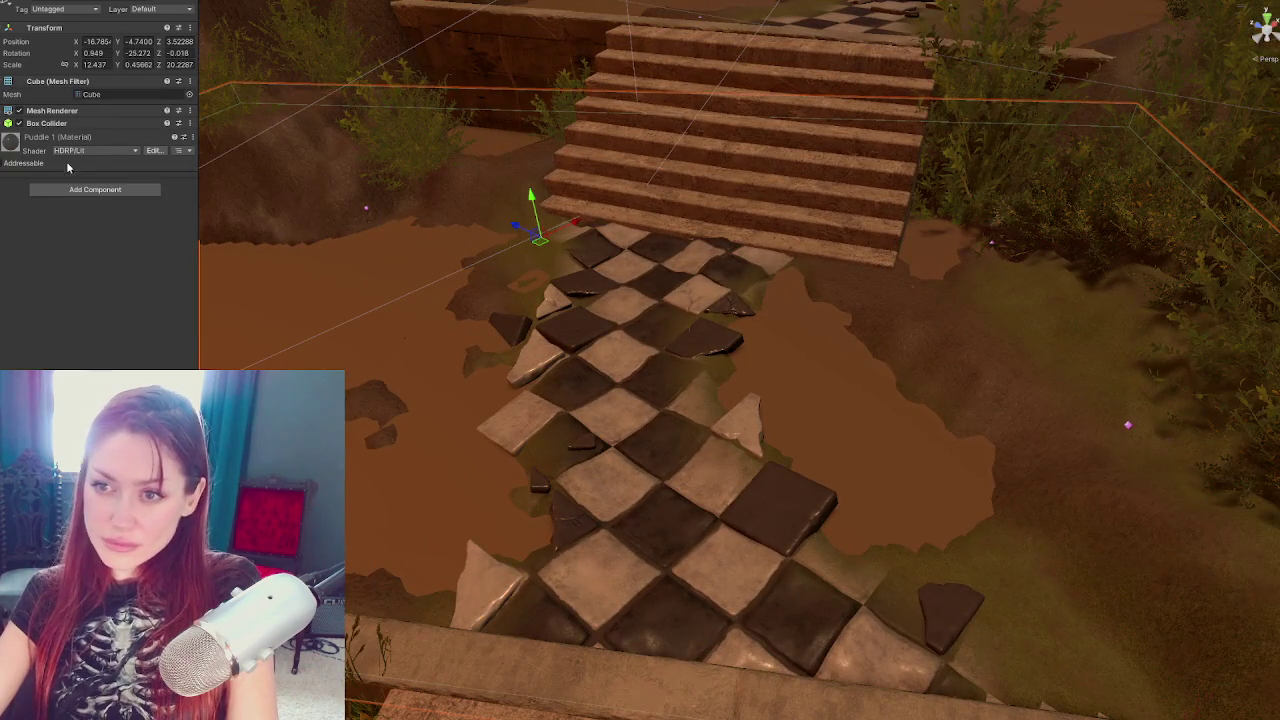
left_click(489, 279)
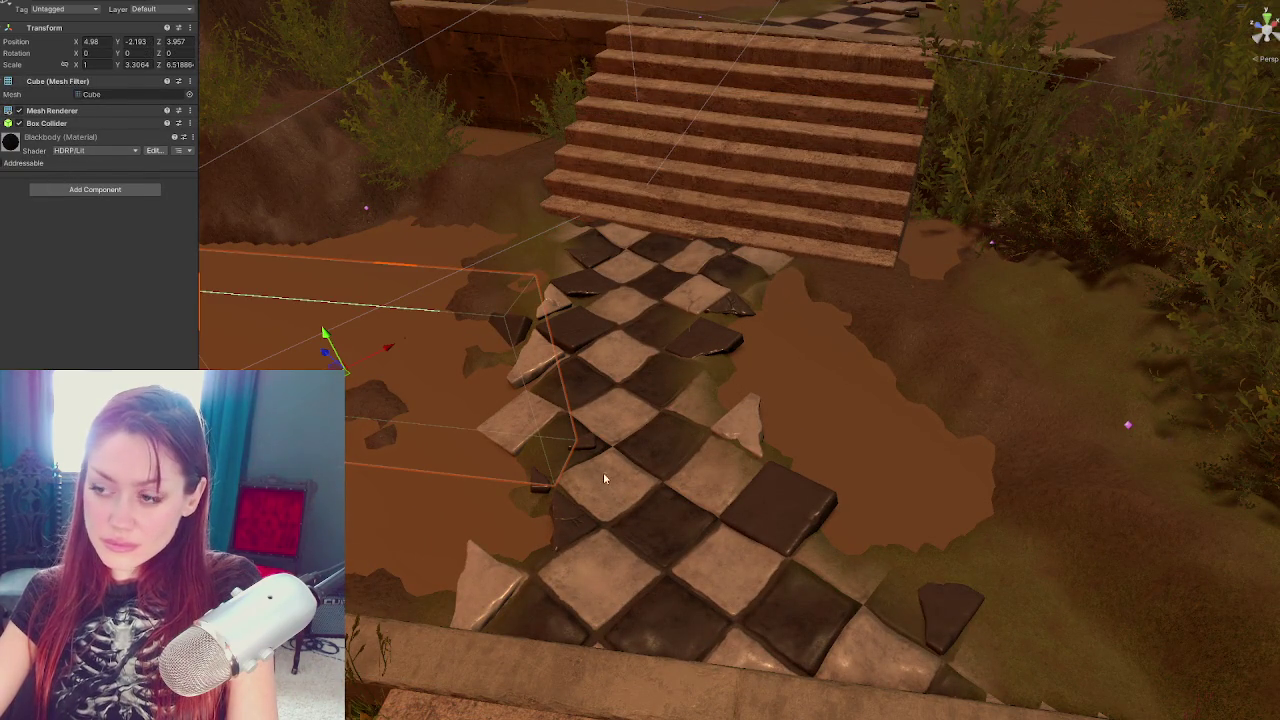
left_click(346, 328)
left_click(78, 95)
left_click(66, 120)
left_click(60, 158)
Paint the Tiles 1 texture along the checkered path
scroll(87, 300, "down", 5)
scroll(87, 352, "down", 3)
left_click(110, 218)
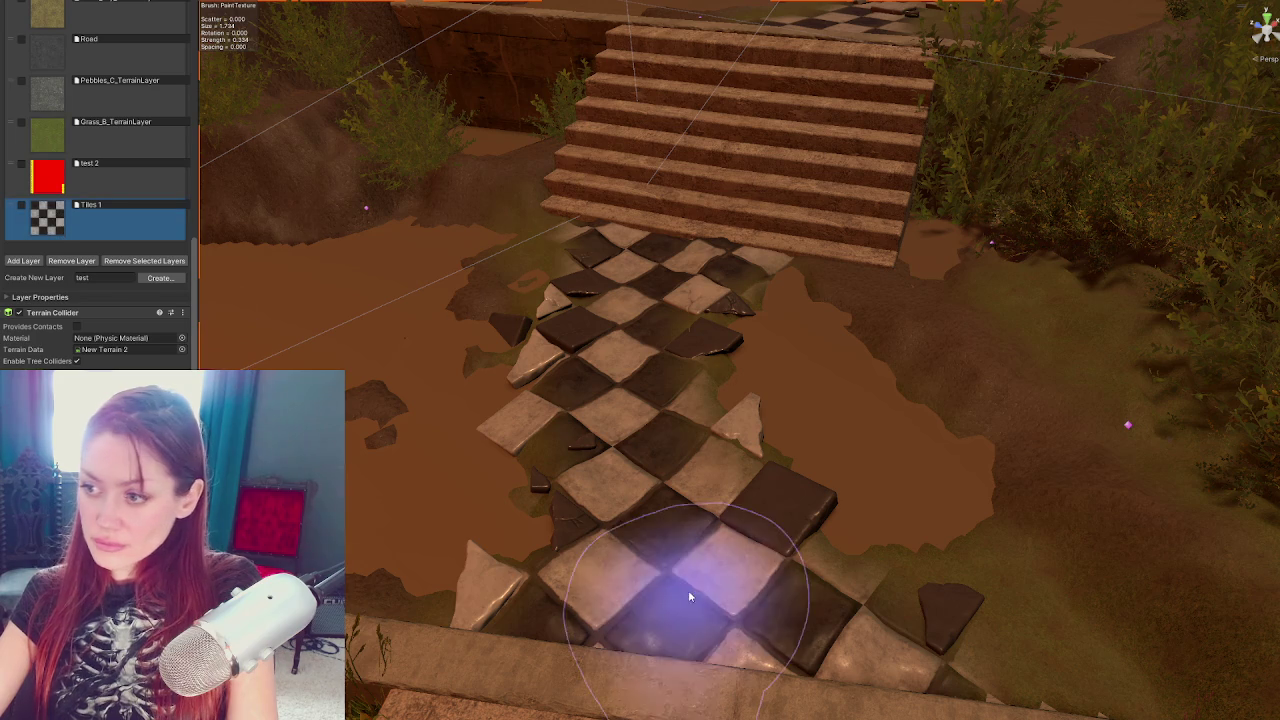
left_click_drag(686, 386, 686, 457)
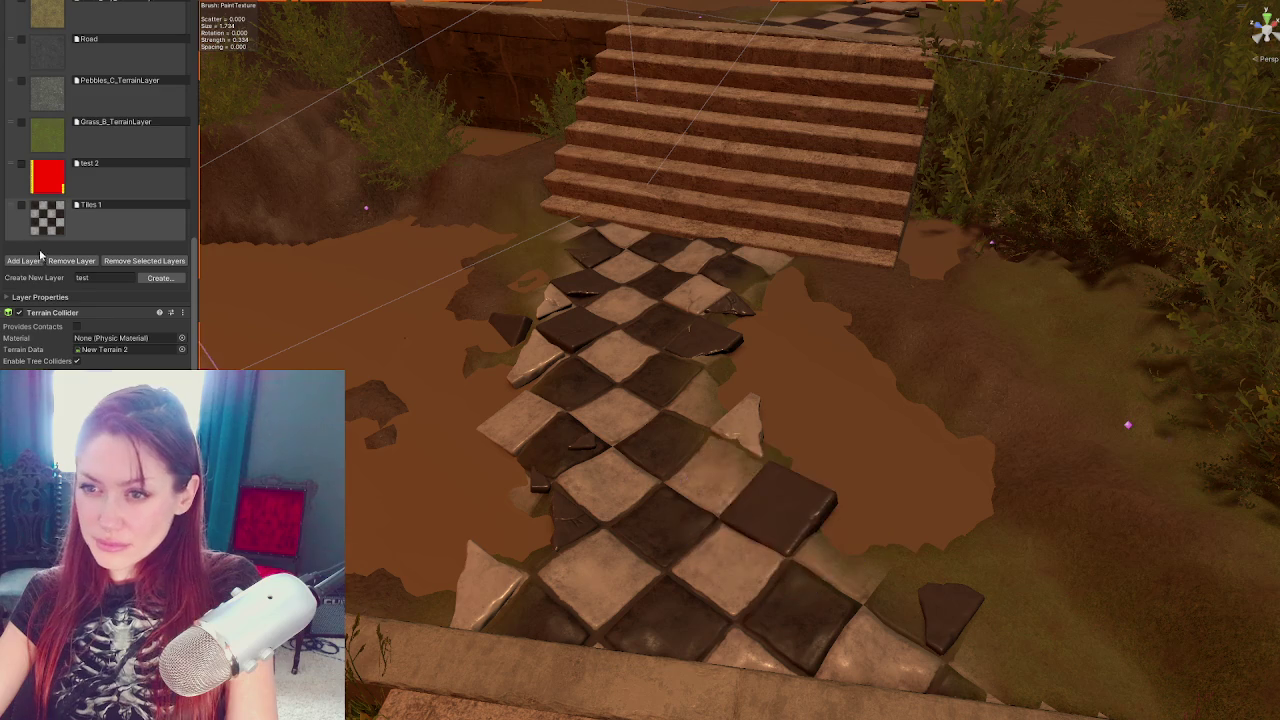
Switch to Pebbles_C_TerrainLayer and shrink the brush size to about 0.455
left_click(62, 98)
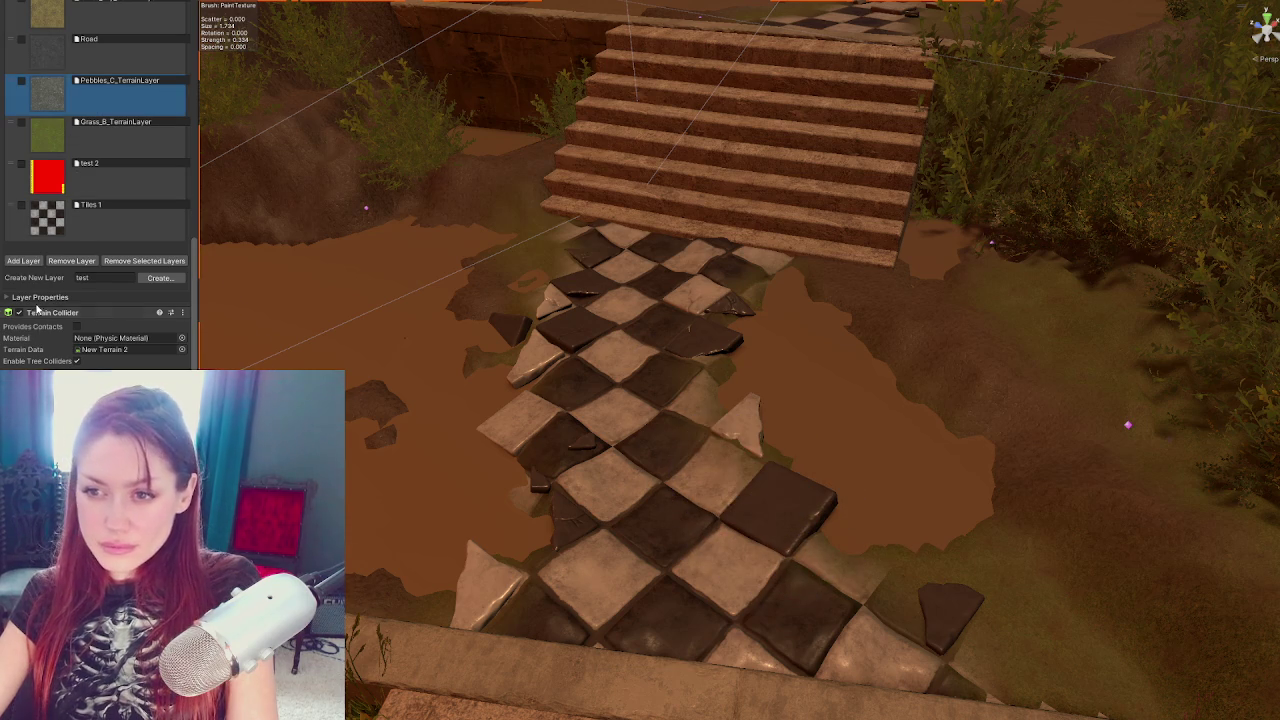
scroll(50, 250, "up", 10)
left_click_drag(95, 175, 83, 175)
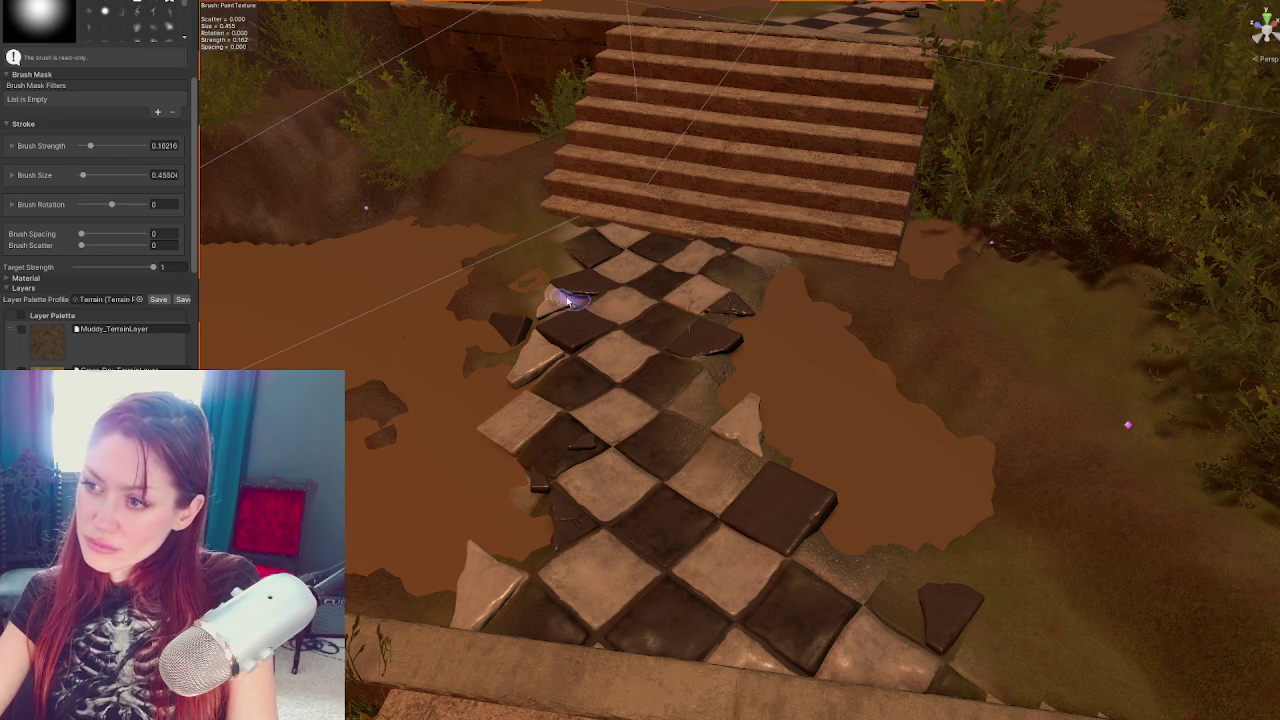
scroll(543, 290, "up", 3)
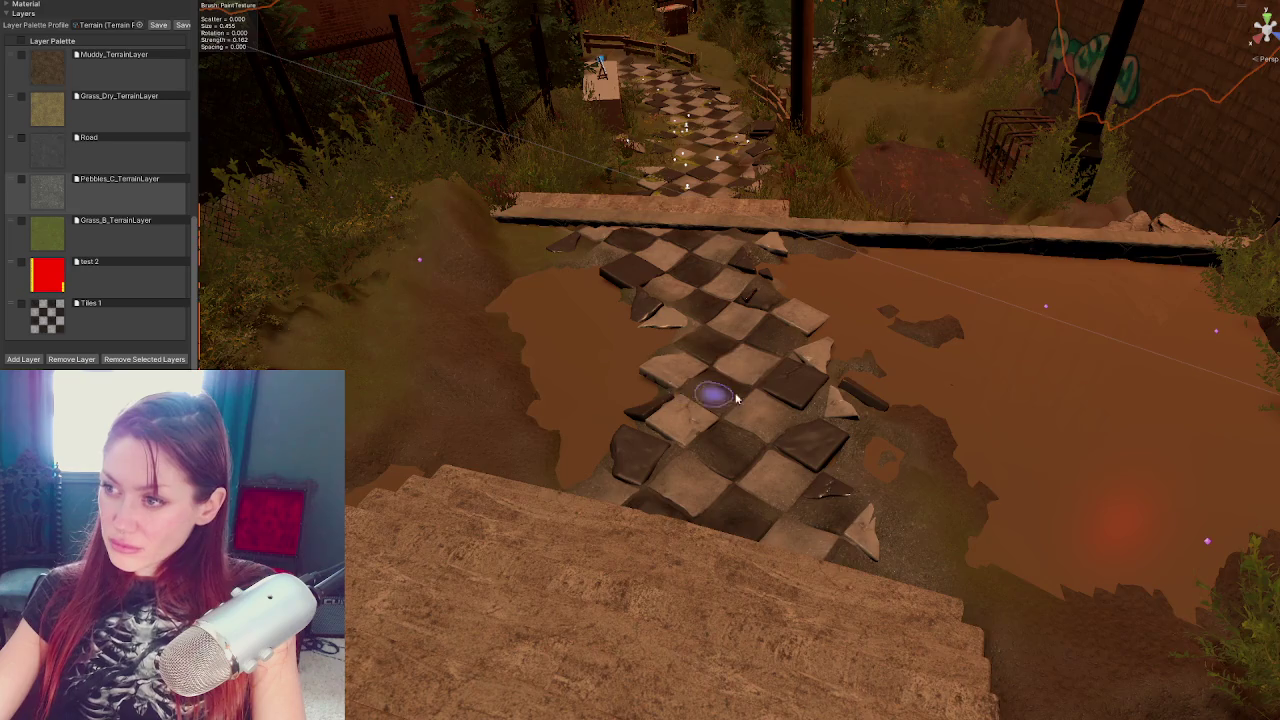
Paint Pebbles_C_TerrainLayer near the top of the path
scroll(697, 397, "down", 2)
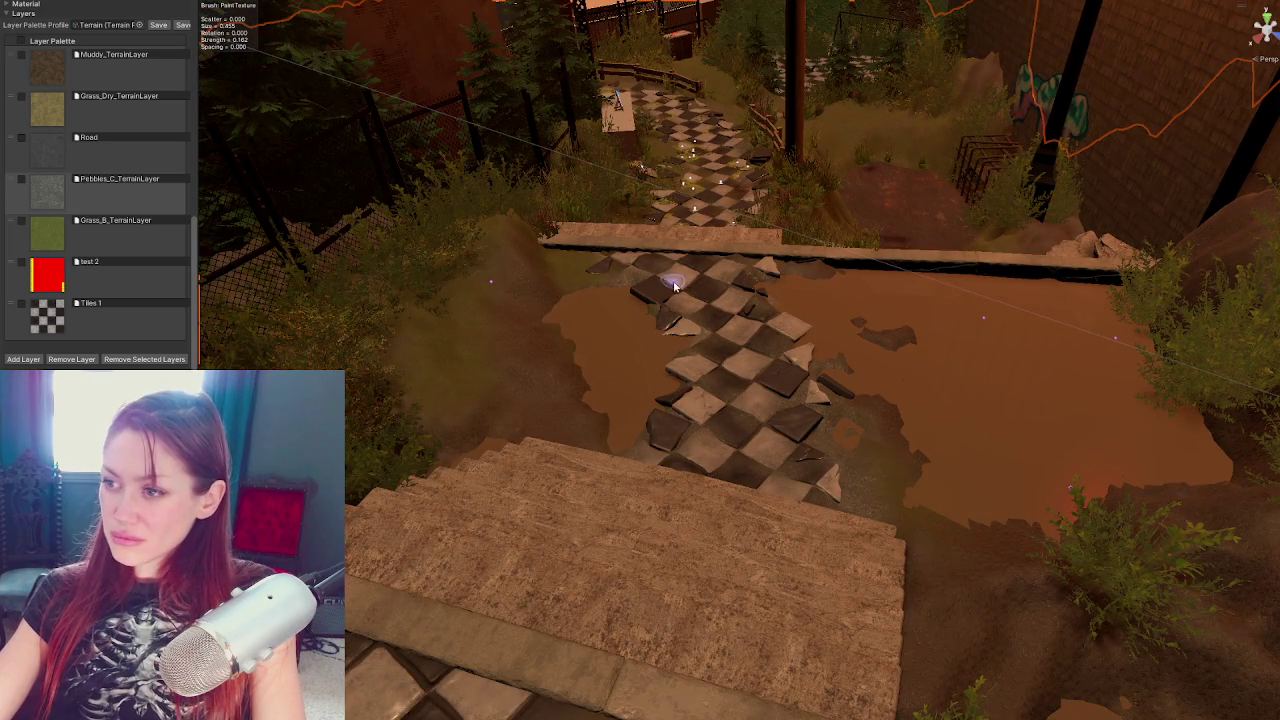
scroll(719, 267, "down", 3)
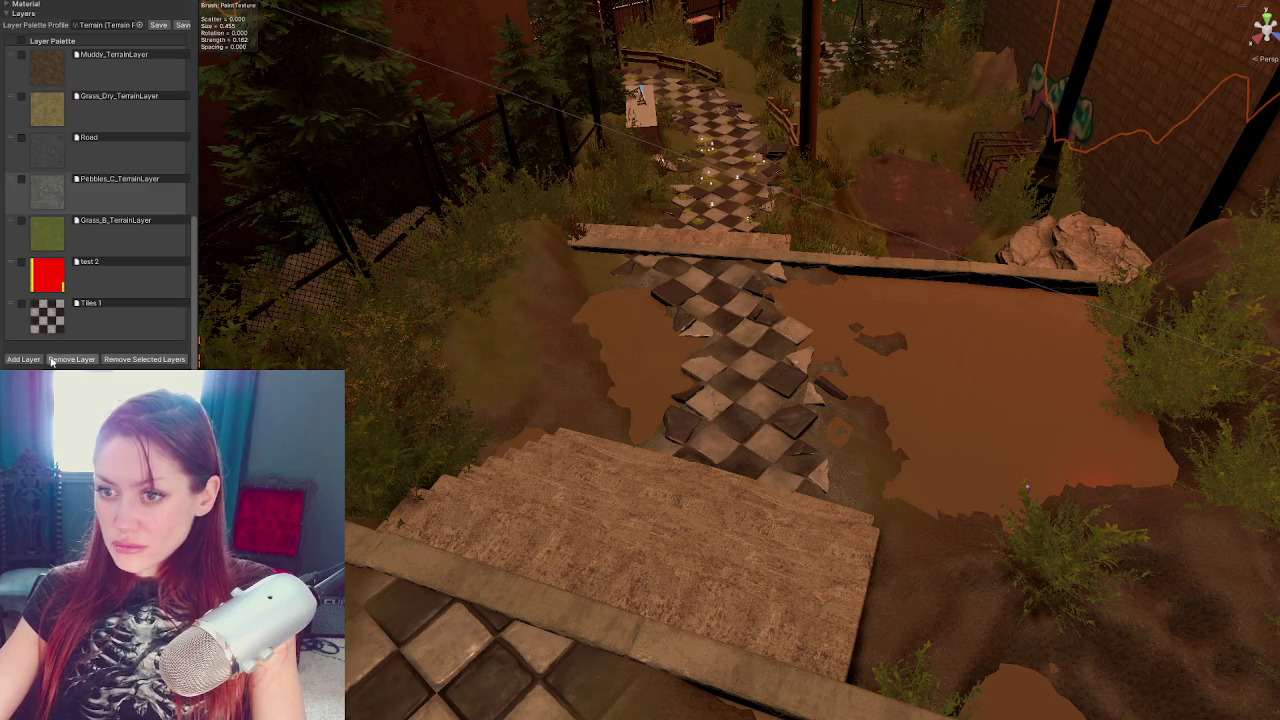
left_click(52, 325)
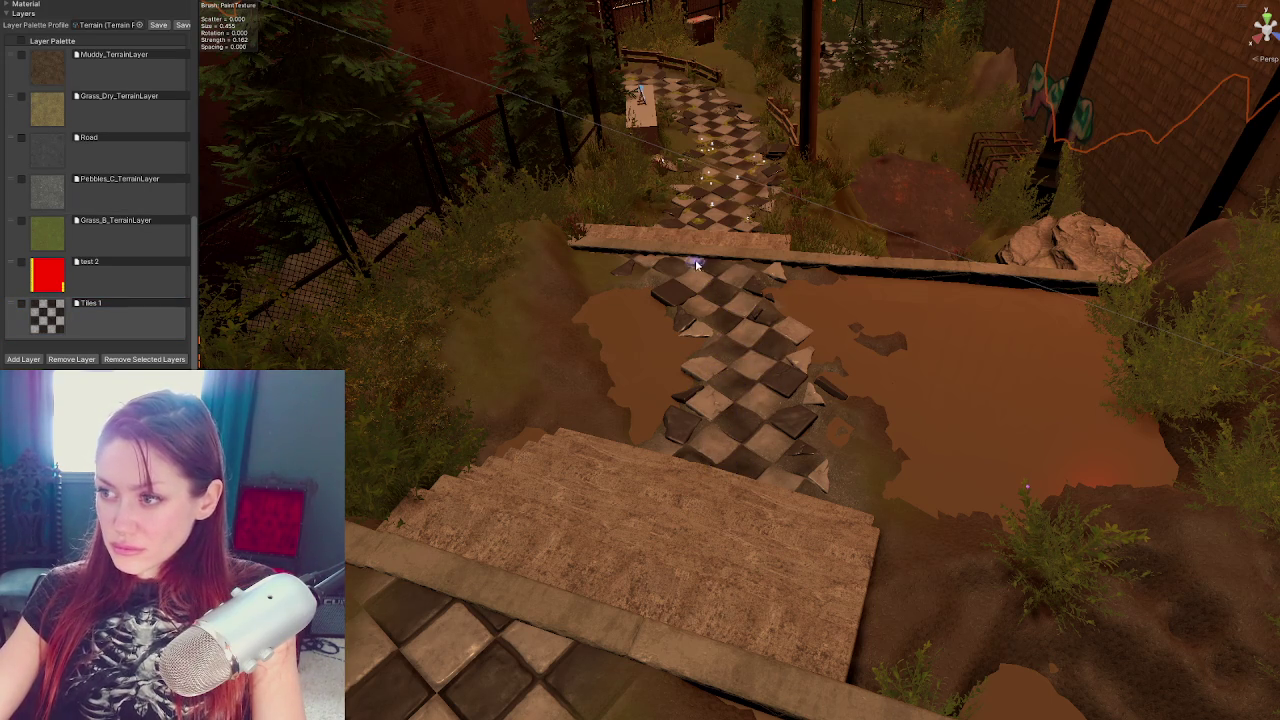
left_click(60, 204)
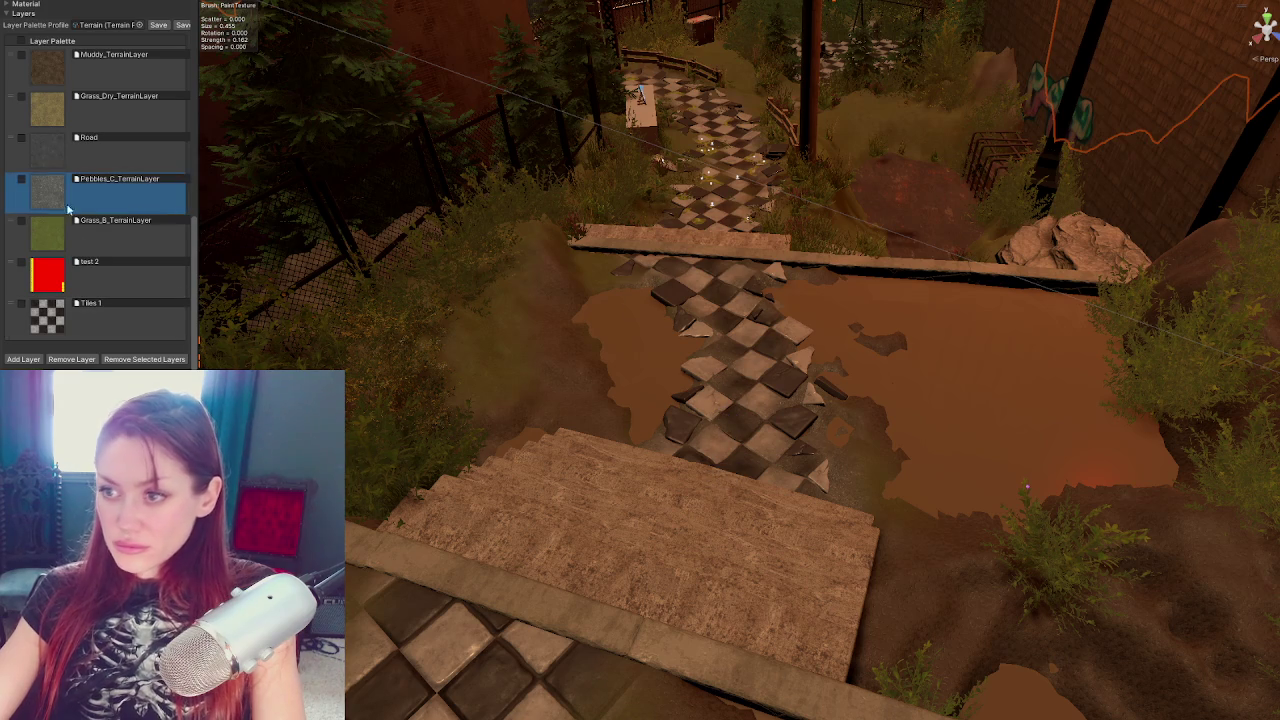
left_click_drag(783, 449, 767, 486)
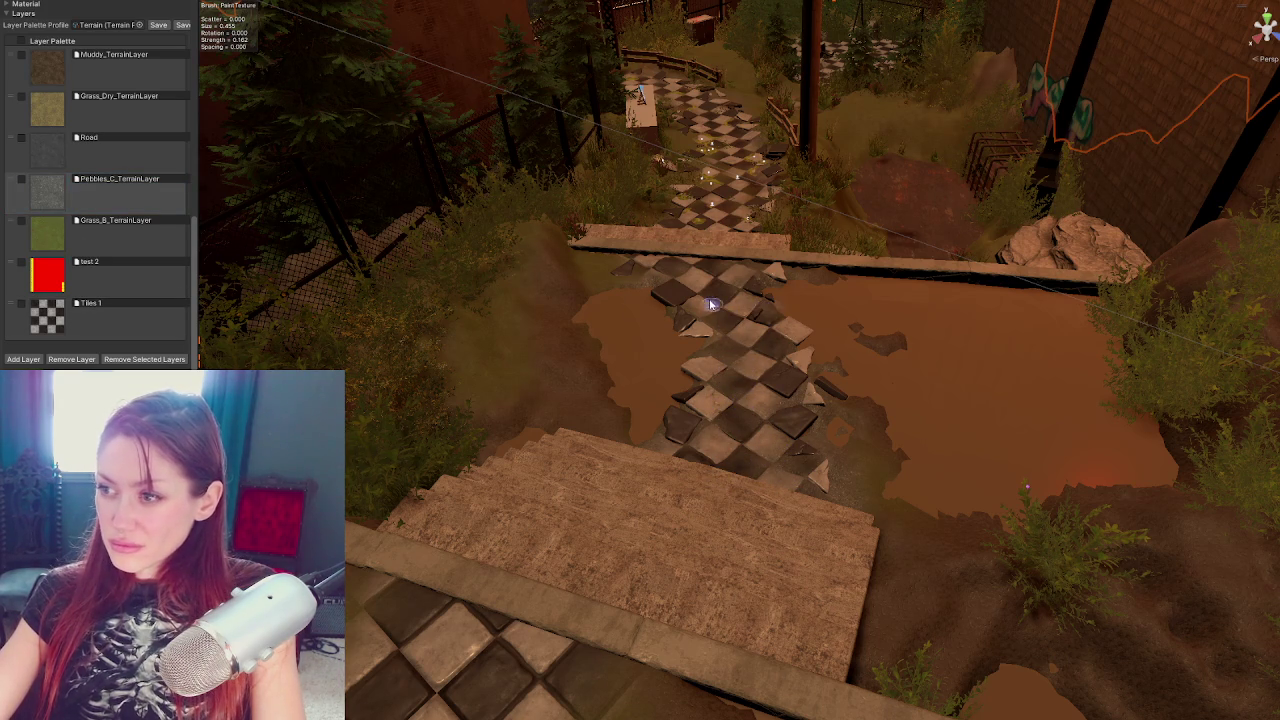
Switch back to Tiles 1, view the path from a new angle, and select the puddle cube
mouse_move(765, 308)
left_mouse_down()
mouse_move(843, 457)
mouse_move(800, 460)
mouse_move(700, 420)
left_mouse_up()
left_click(59, 327)
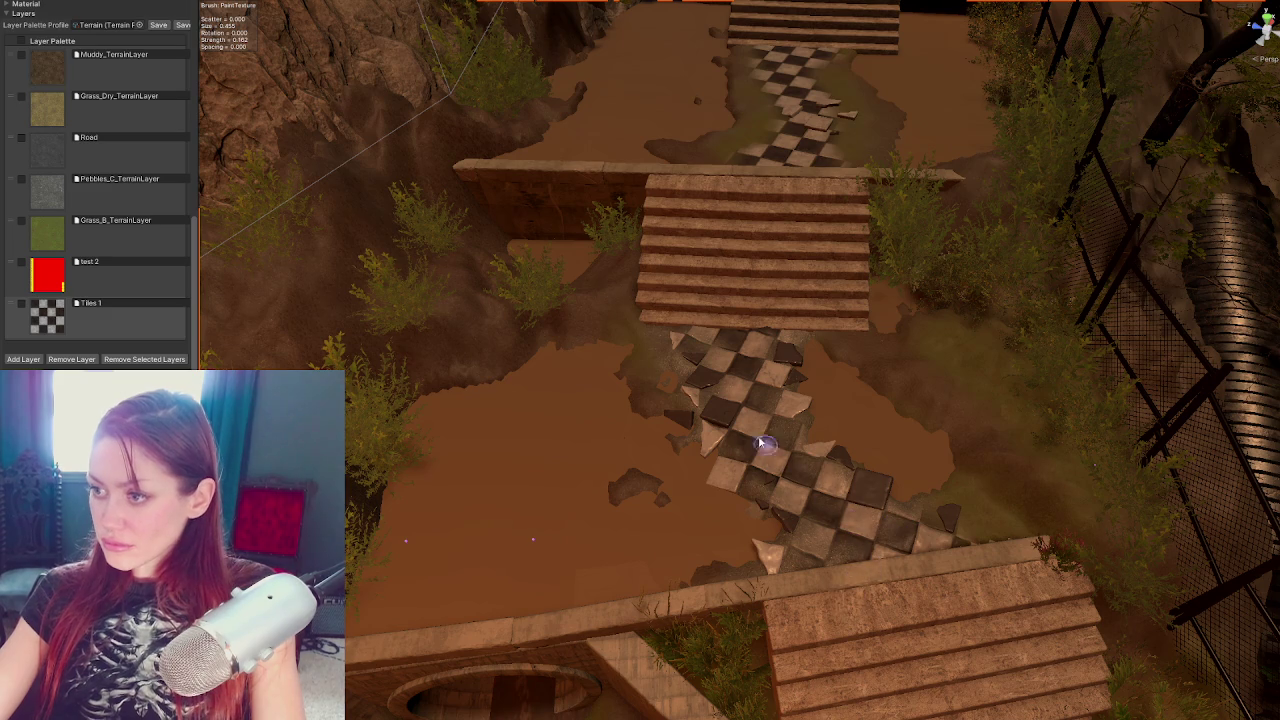
mouse_move(757, 430)
left_mouse_down()
mouse_move(749, 380)
mouse_move(677, 400)
mouse_move(920, 385)
mouse_move(737, 451)
mouse_move(727, 480)
mouse_move(771, 451)
mouse_move(574, 430)
left_mouse_up()
left_click(574, 430)
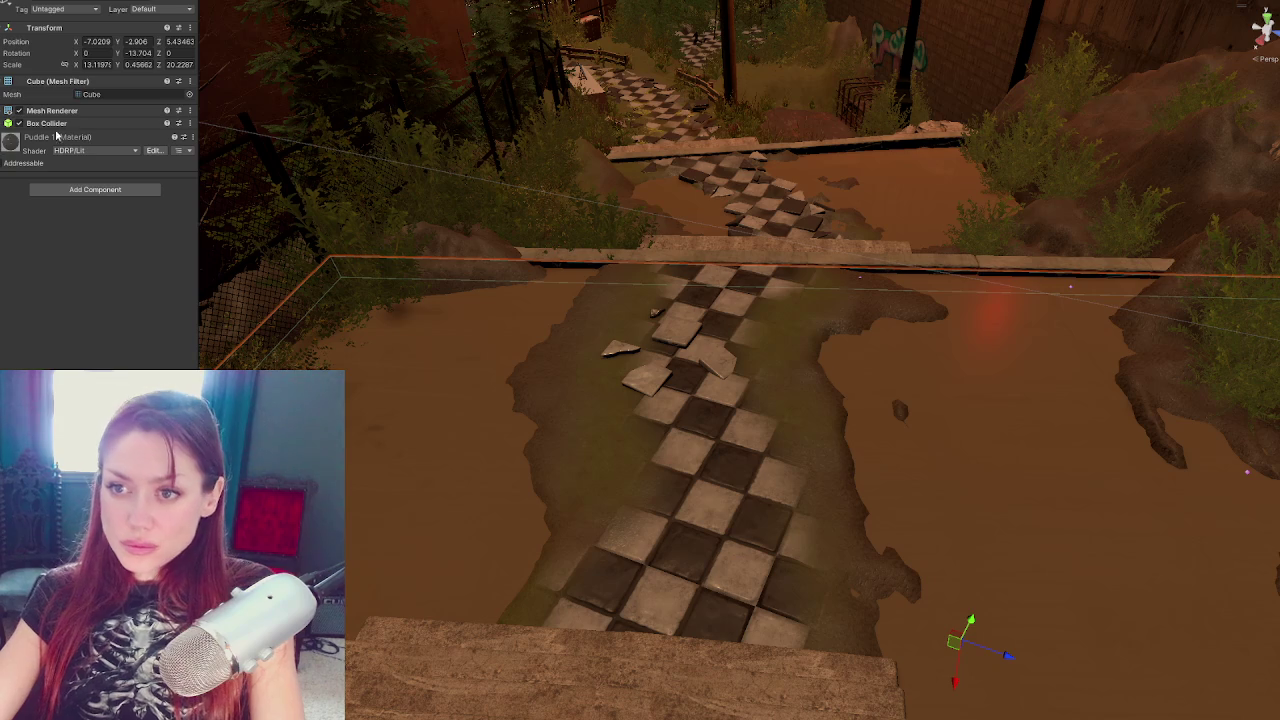
Check the overlapping cube and the two large concrete cubes, then reselect the terrain
left_click(600, 396)
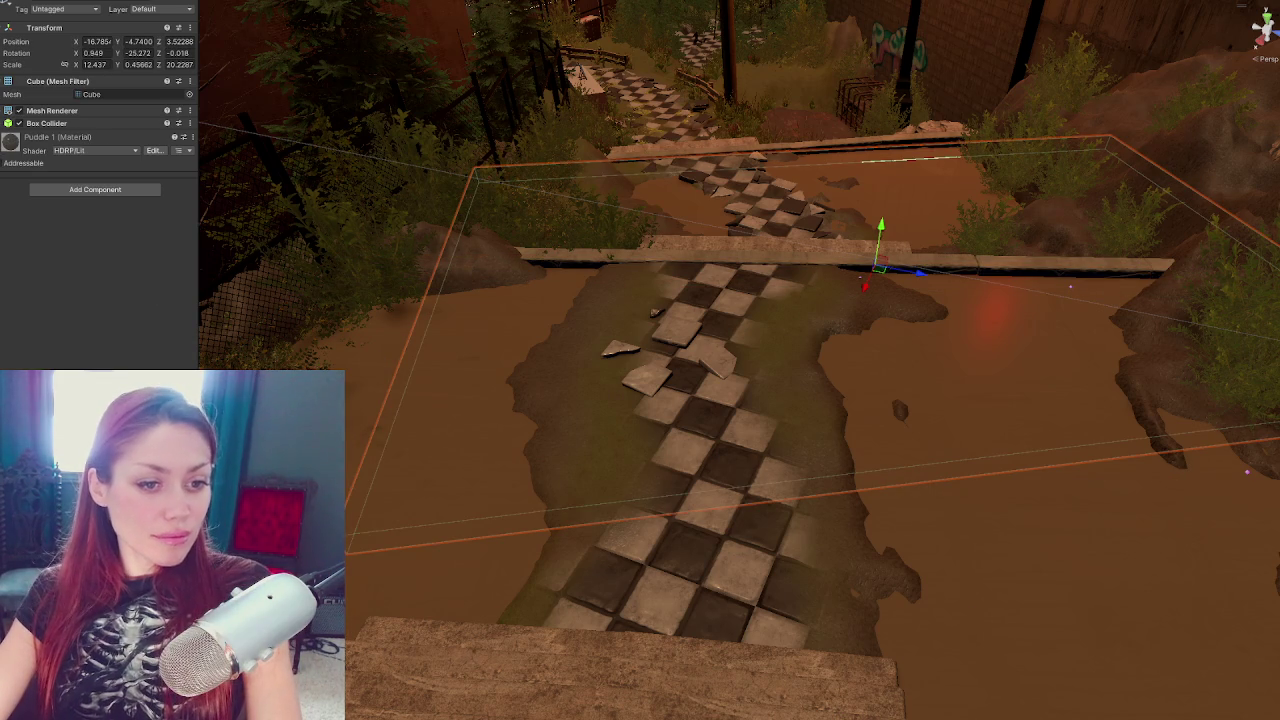
left_click(656, 457)
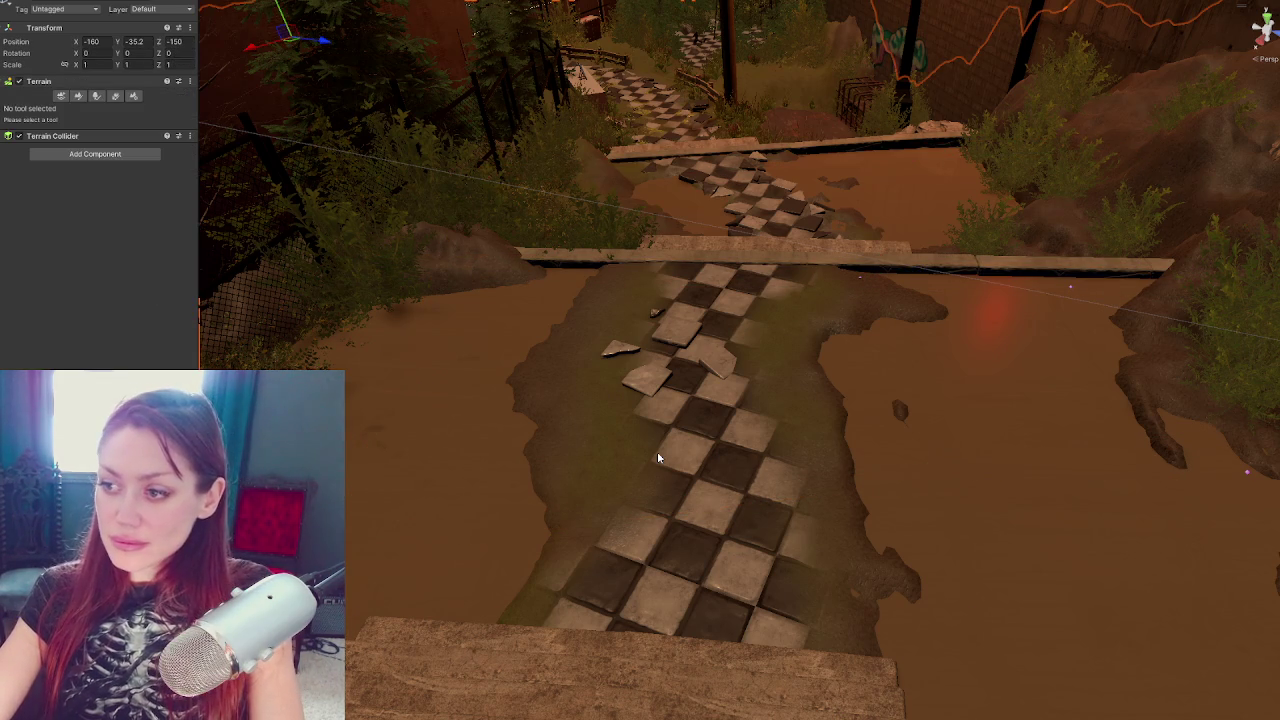
left_click(809, 499)
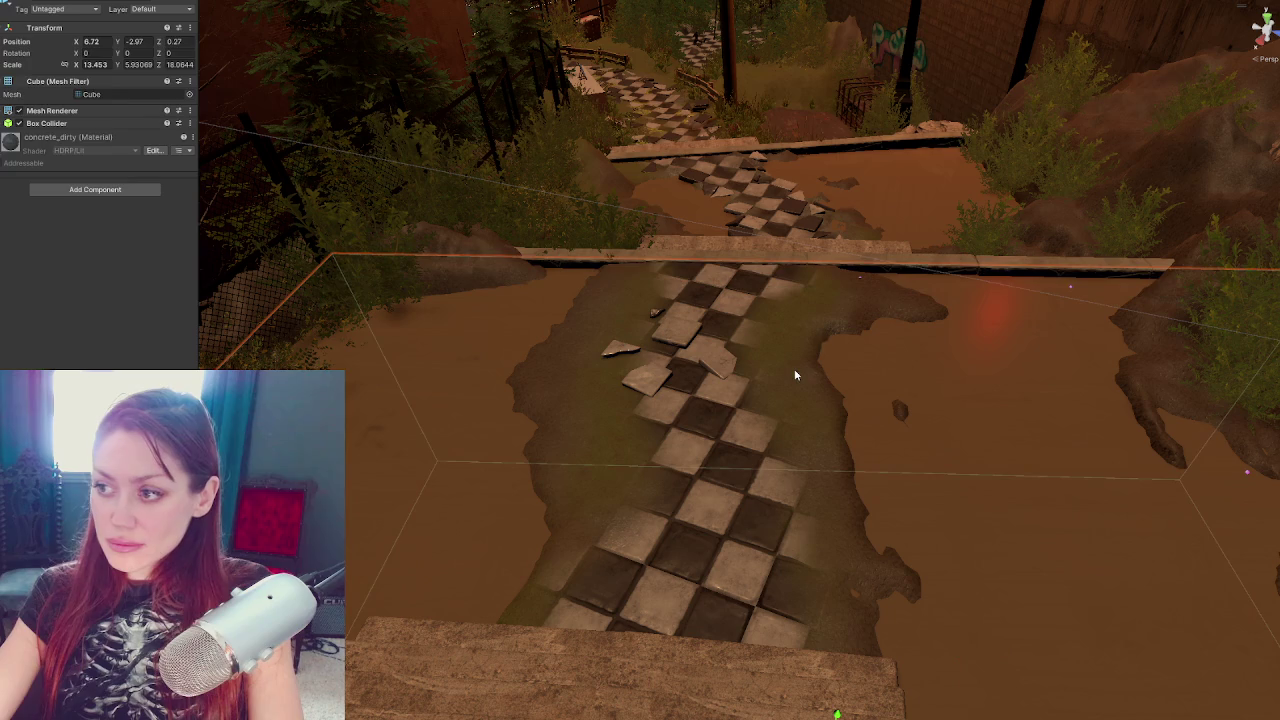
left_click(1020, 255)
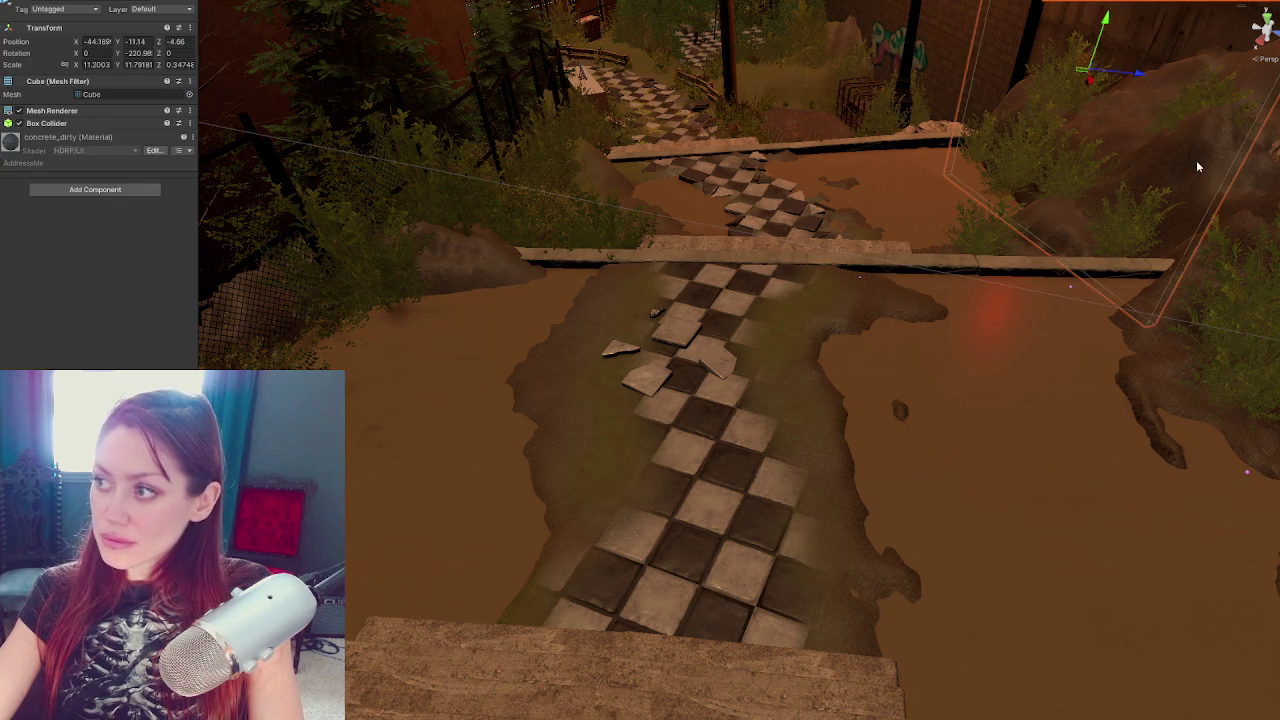
left_click(1208, 200)
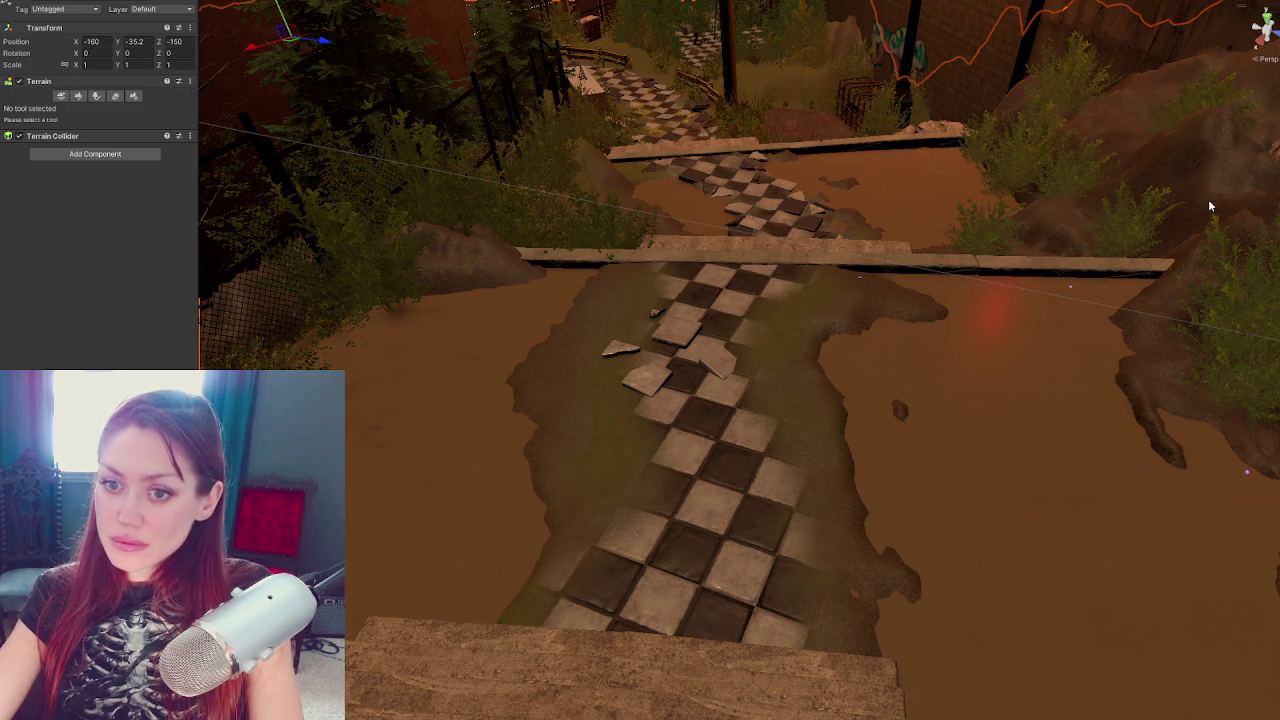
Review the Paint Texture brush settings and bring up the terrain tools list
left_click(78, 96)
scroll(52, 137, "down", 5)
scroll(52, 137, "up", 5)
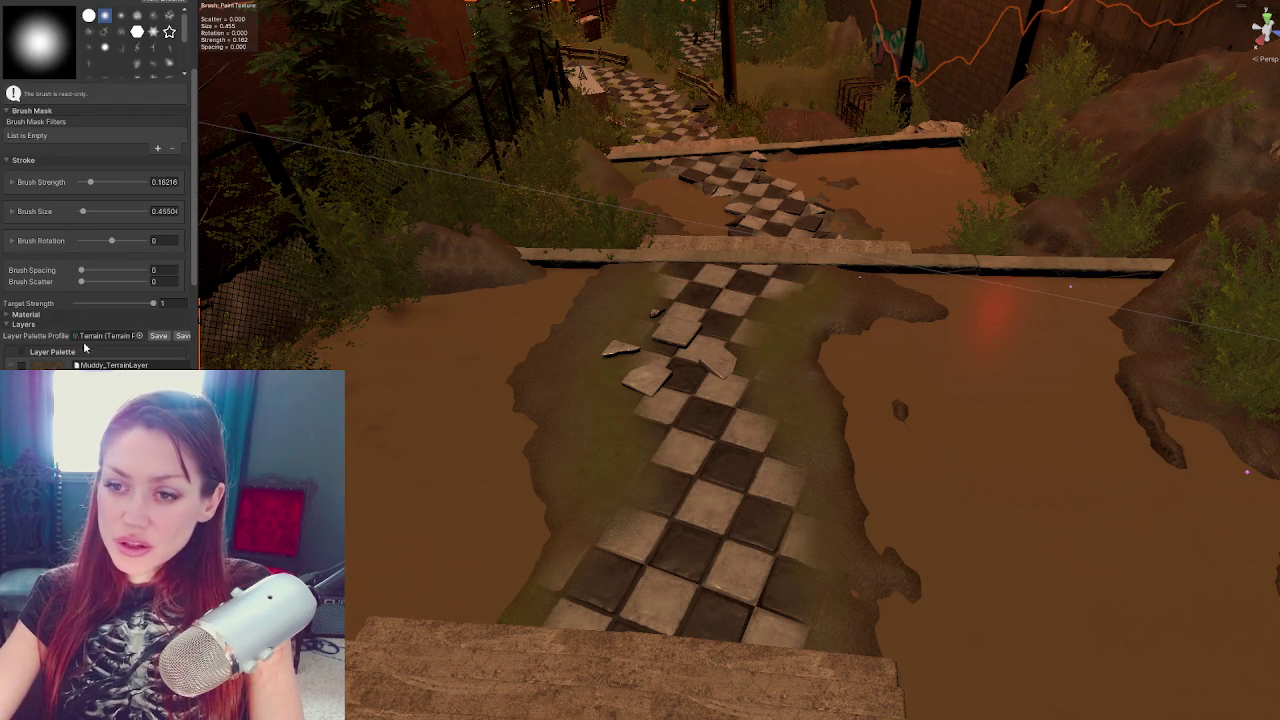
scroll(88, 355, "down", 5)
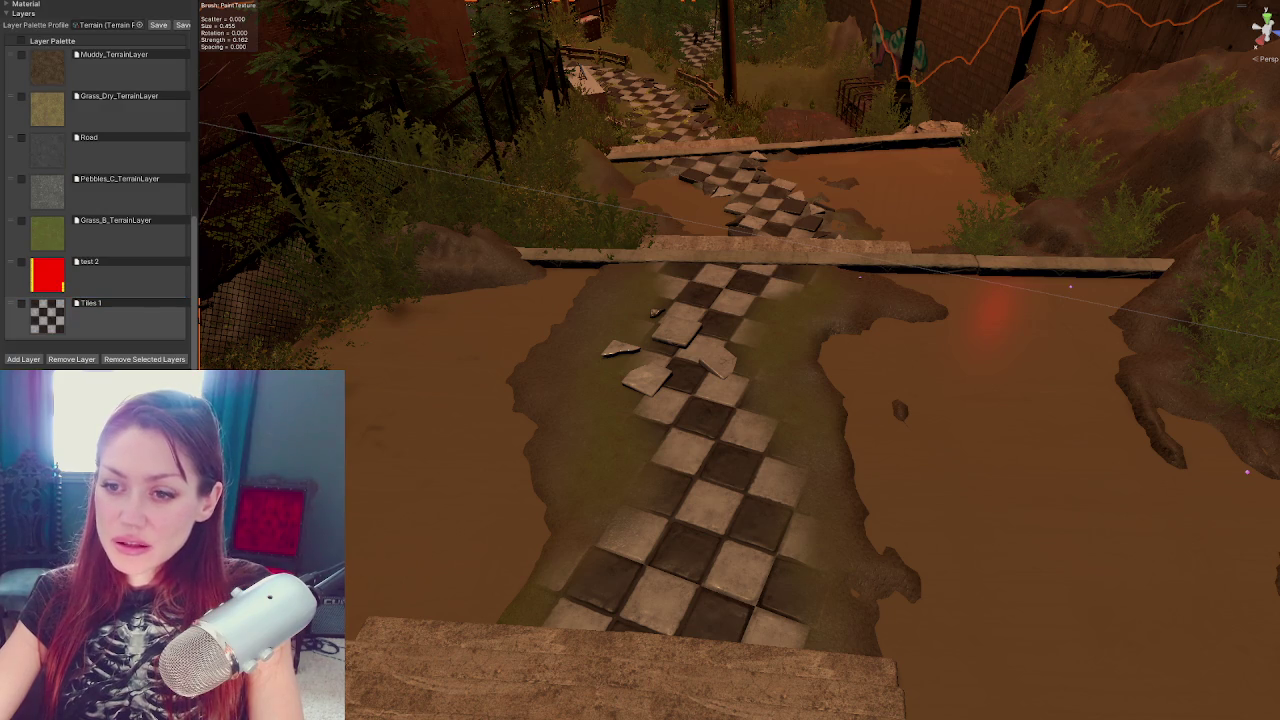
scroll(68, 130, "up", 5)
left_click(72, 18)
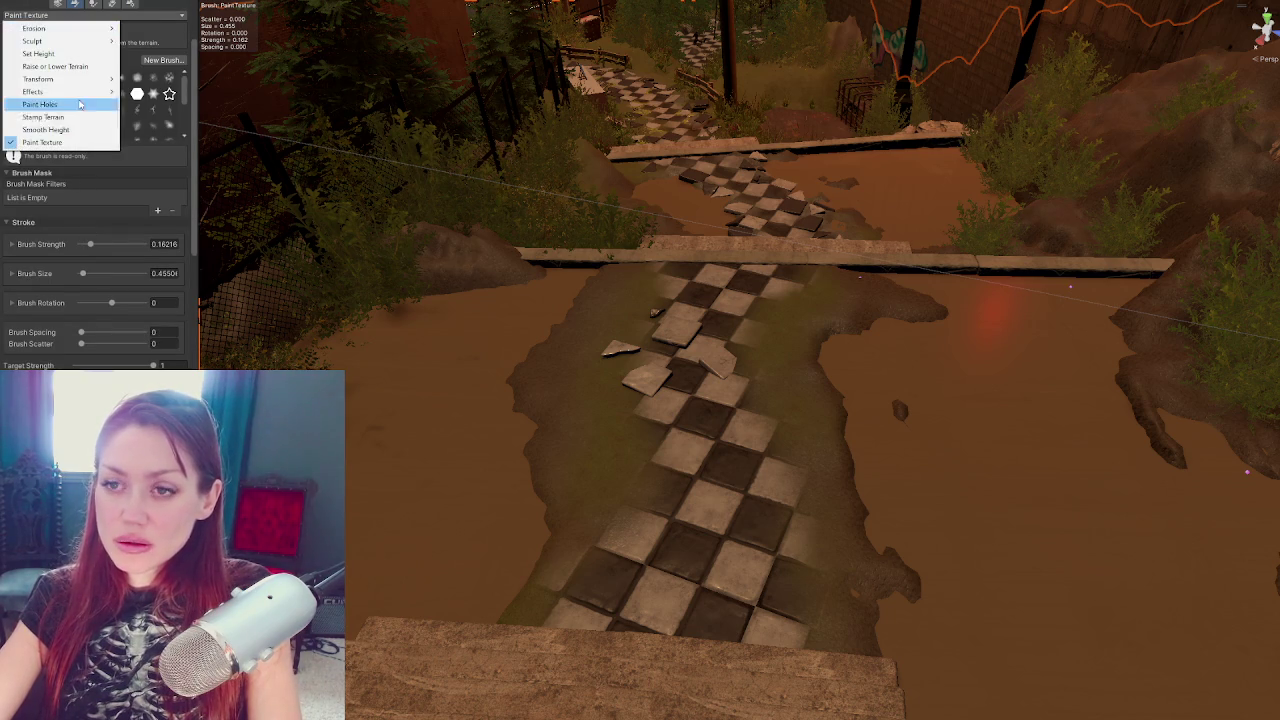
Raise a mound of ground left of the path with Raise or Lower Terrain
left_click(39, 64)
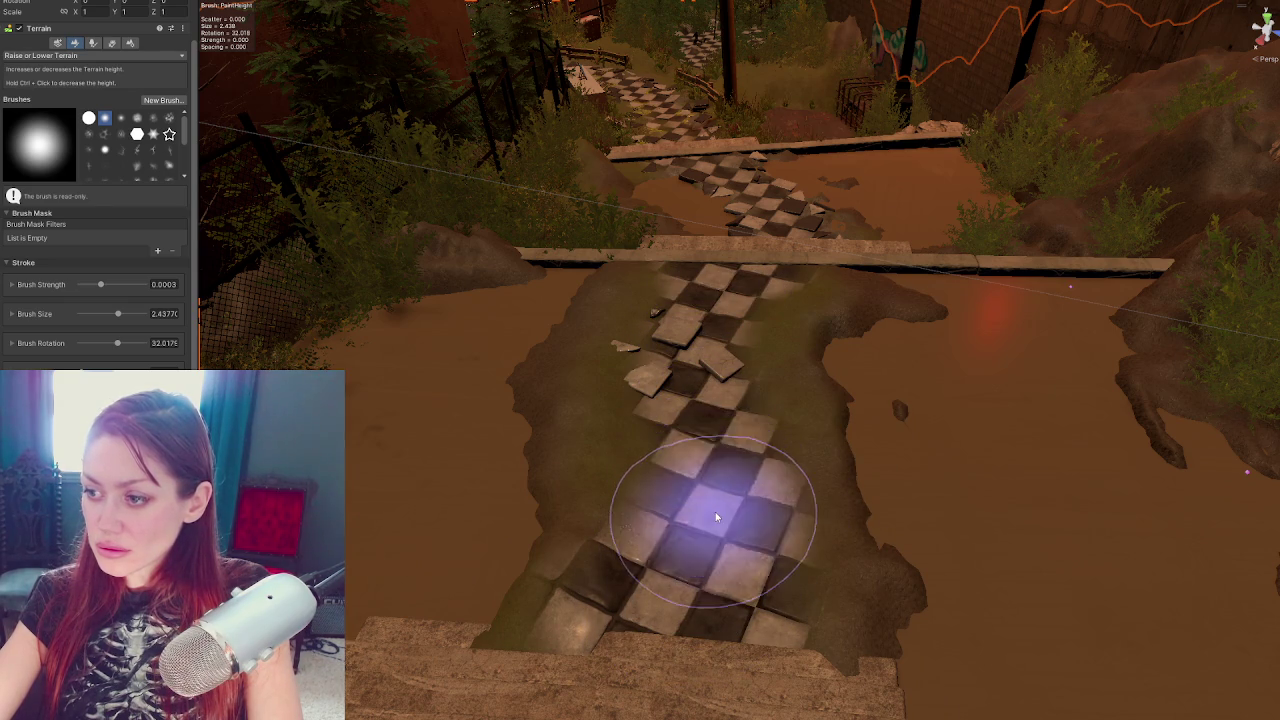
mouse_move(766, 506)
left_mouse_down()
mouse_move(814, 423)
mouse_move(716, 433)
left_mouse_up()
mouse_move(490, 395)
left_mouse_down()
mouse_move(500, 460)
mouse_move(1057, 529)
mouse_move(612, 568)
mouse_move(886, 491)
mouse_move(903, 429)
mouse_move(1019, 544)
left_mouse_up()
Smooth Height over the terrain near the path, then switch the tool to Set Height
left_click(60, 55)
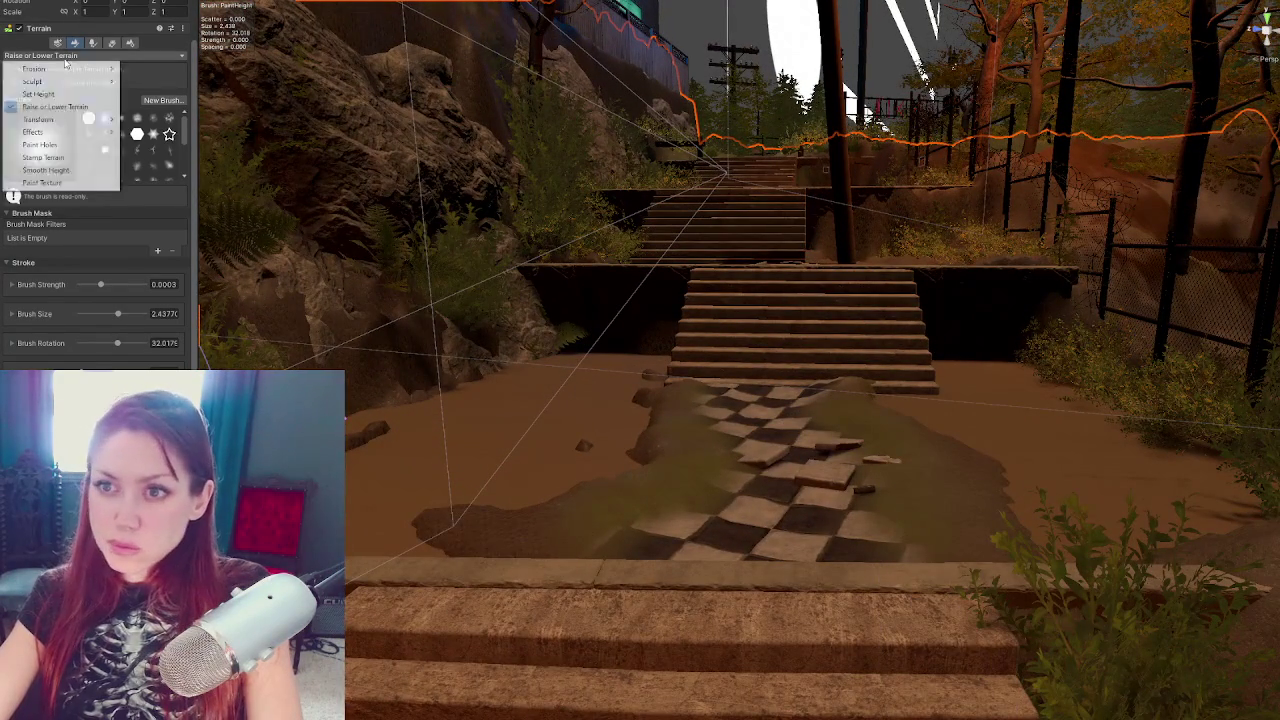
left_click(82, 170)
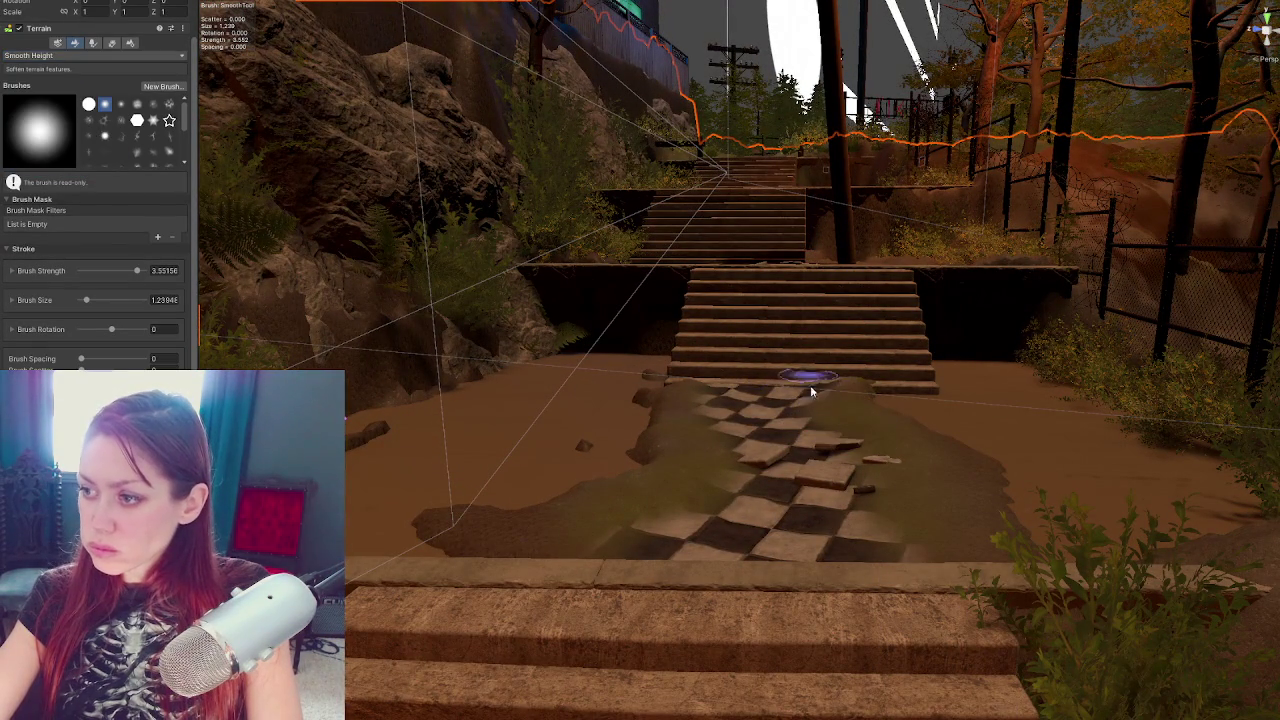
mouse_move(749, 314)
left_mouse_down()
mouse_move(686, 300)
mouse_move(836, 415)
left_mouse_up()
left_click(90, 55)
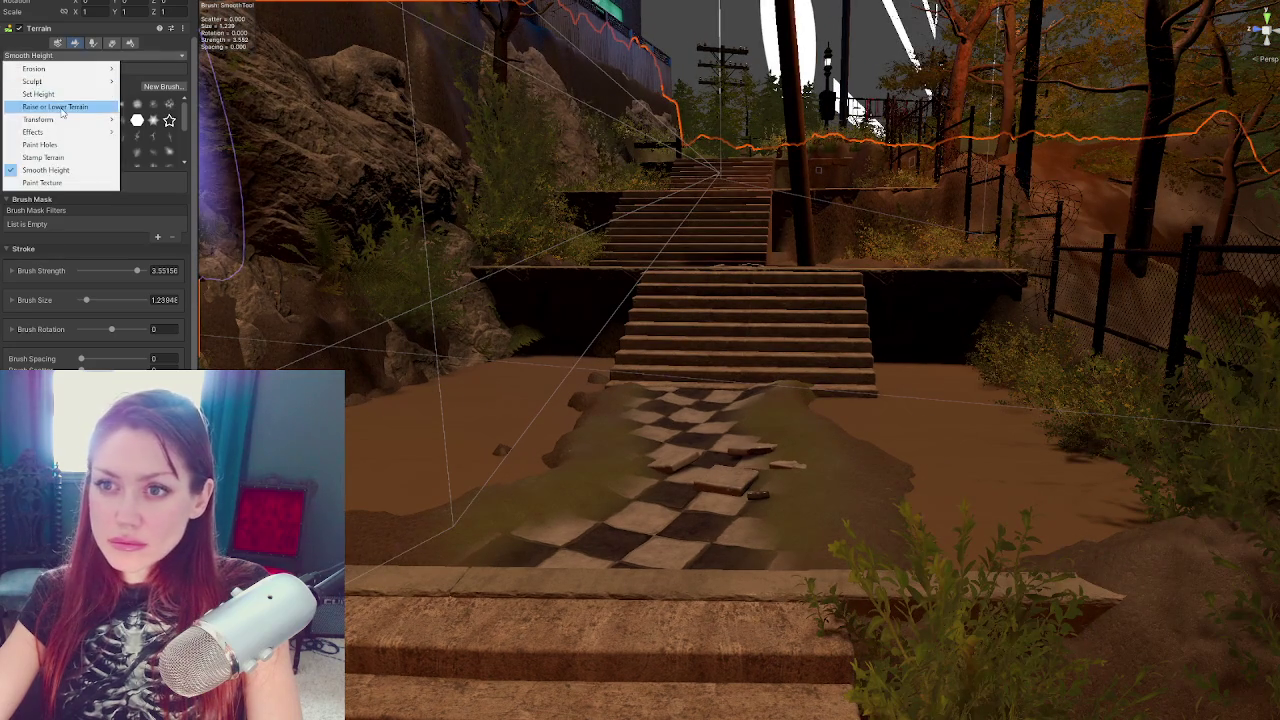
left_click(50, 92)
scroll(882, 377, "up", 2)
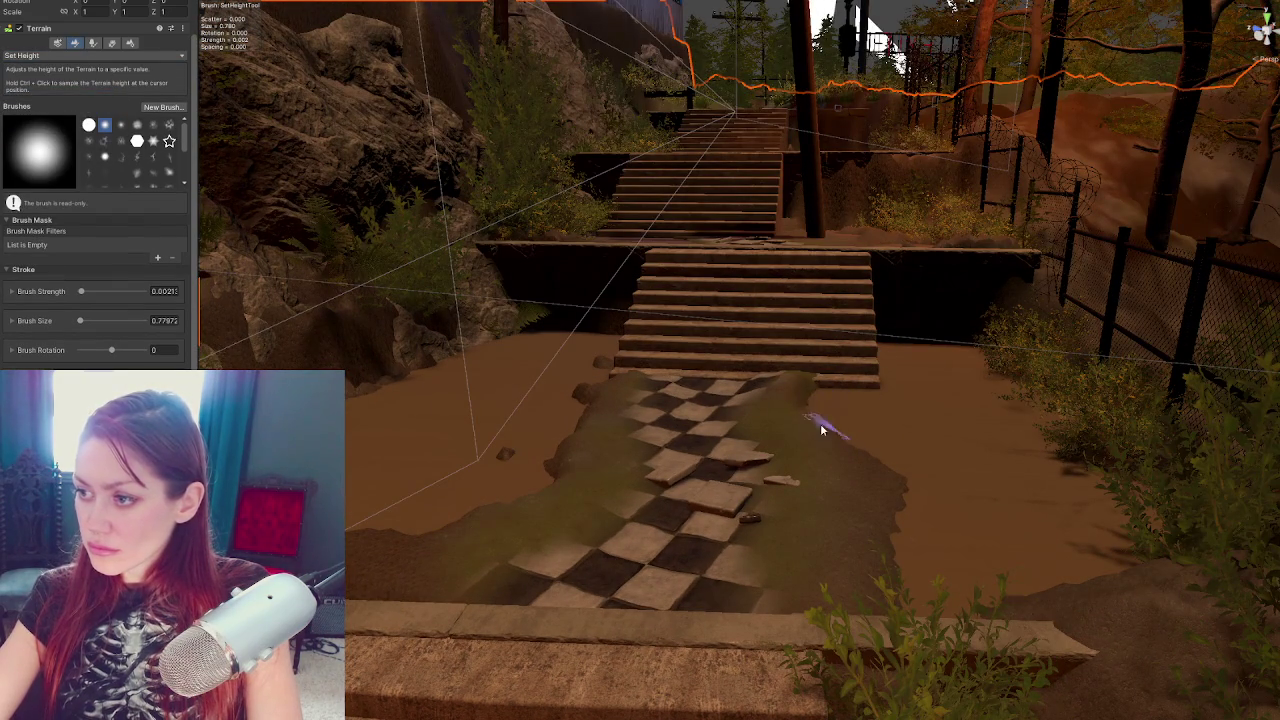
Survey the path from several angles and switch the sculpt tool back to Raise or Lower Terrain
left_click_drag(828, 430, 857, 471)
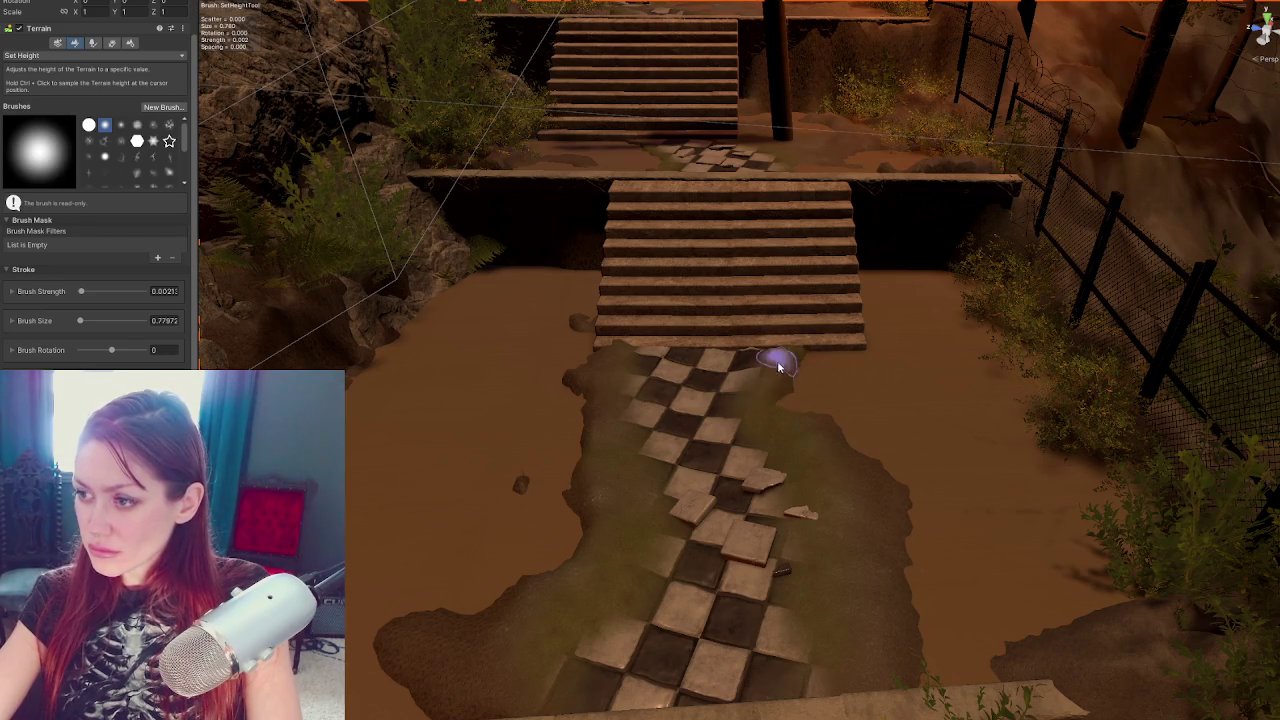
mouse_move(802, 352)
left_mouse_down()
mouse_move(1051, 337)
mouse_move(971, 349)
left_mouse_up()
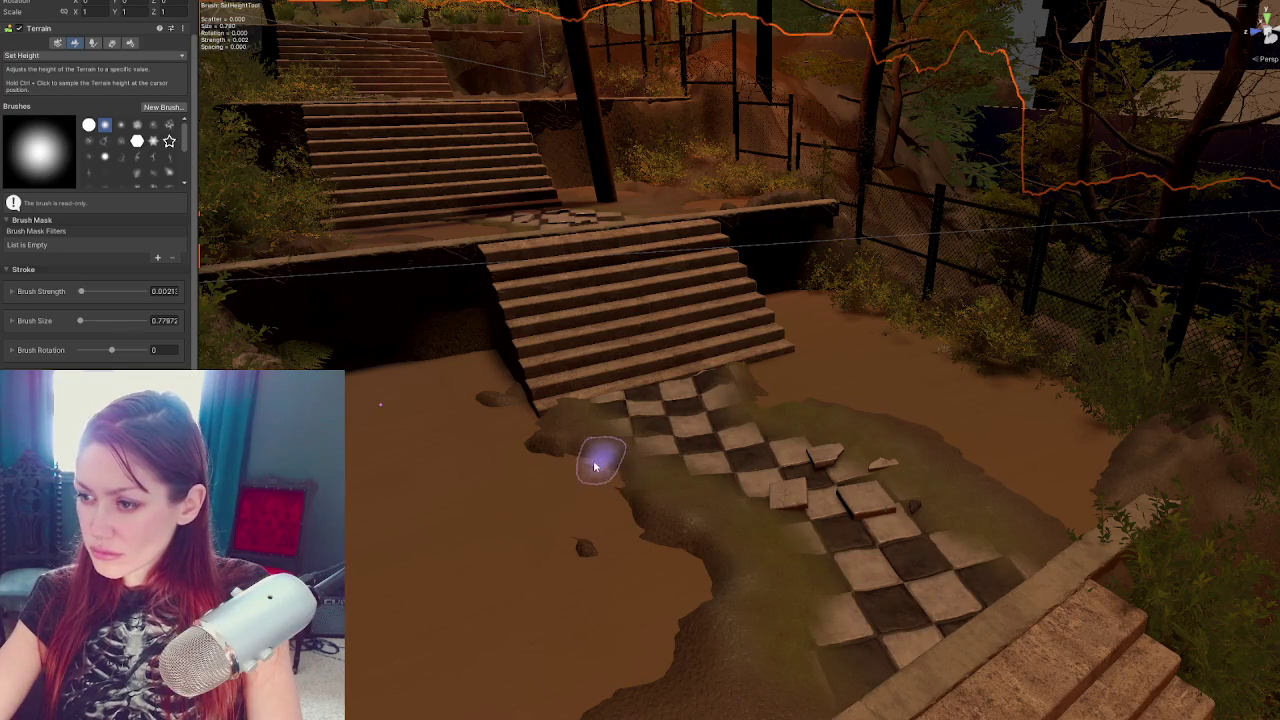
left_click_drag(753, 553, 929, 523)
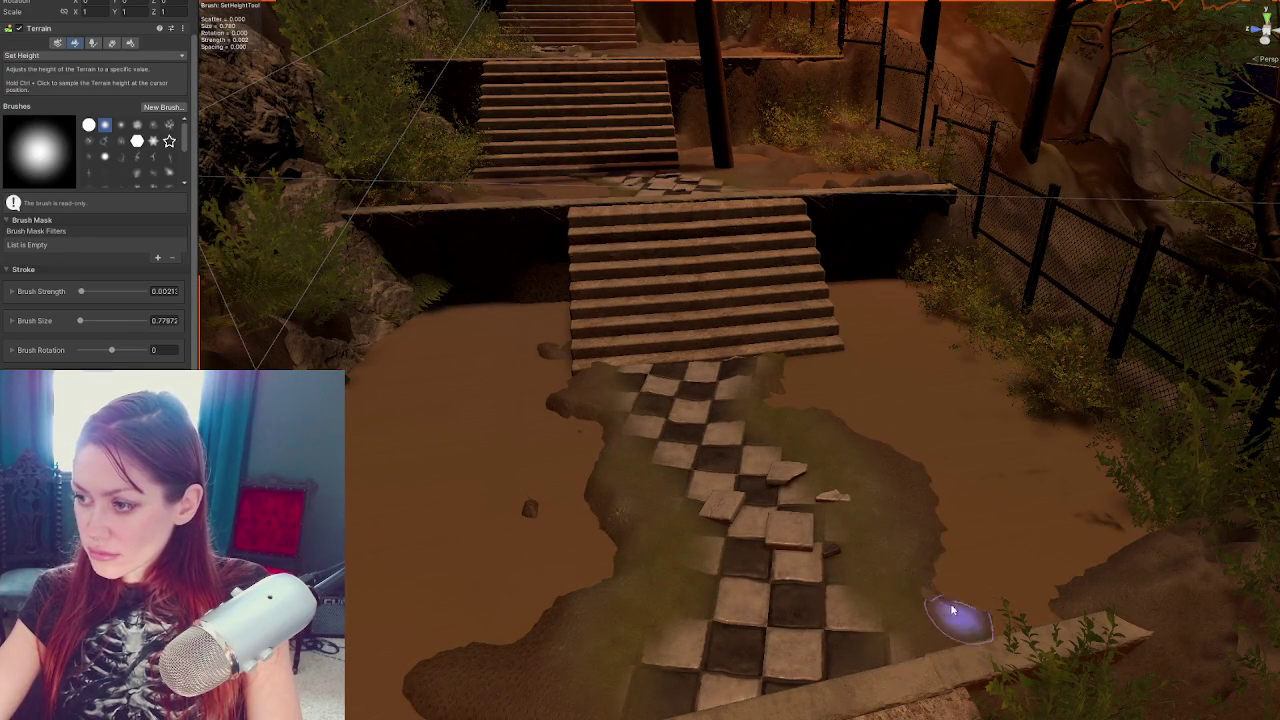
mouse_move(903, 534)
left_mouse_down()
mouse_move(745, 648)
mouse_move(906, 574)
mouse_move(709, 191)
mouse_move(778, 413)
mouse_move(611, 409)
left_mouse_up()
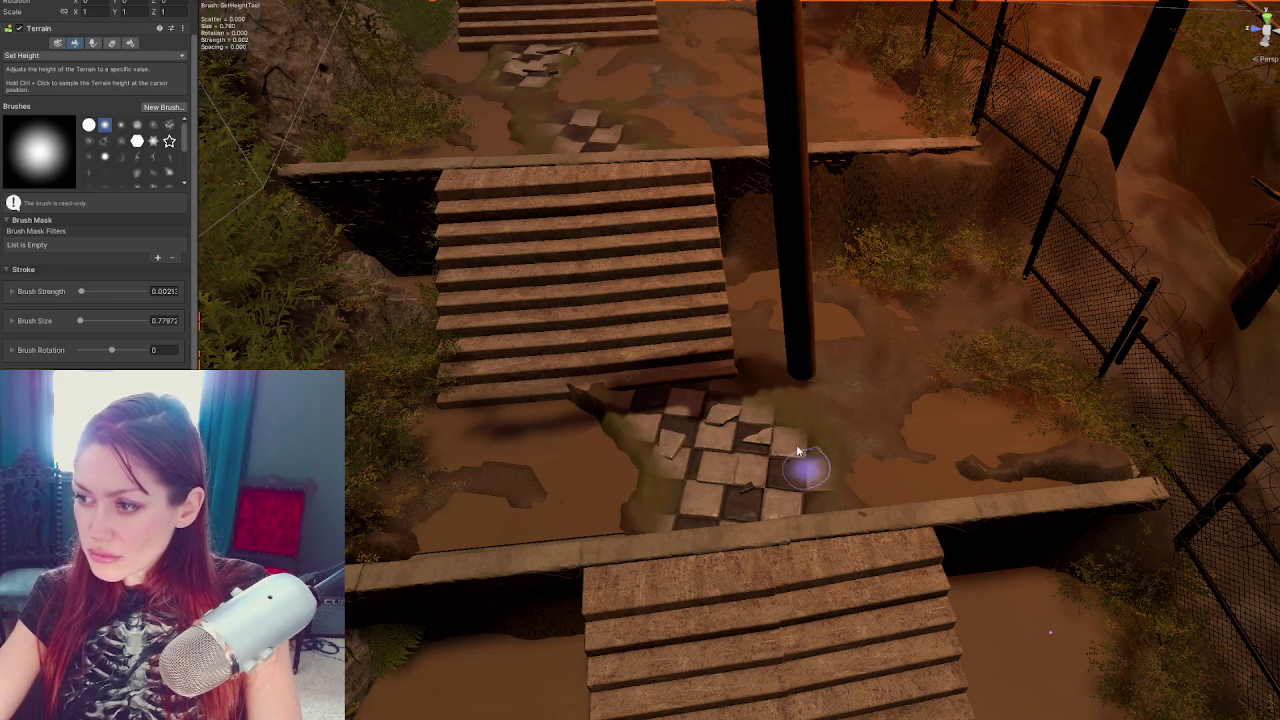
left_click(55, 57)
left_click(60, 76)
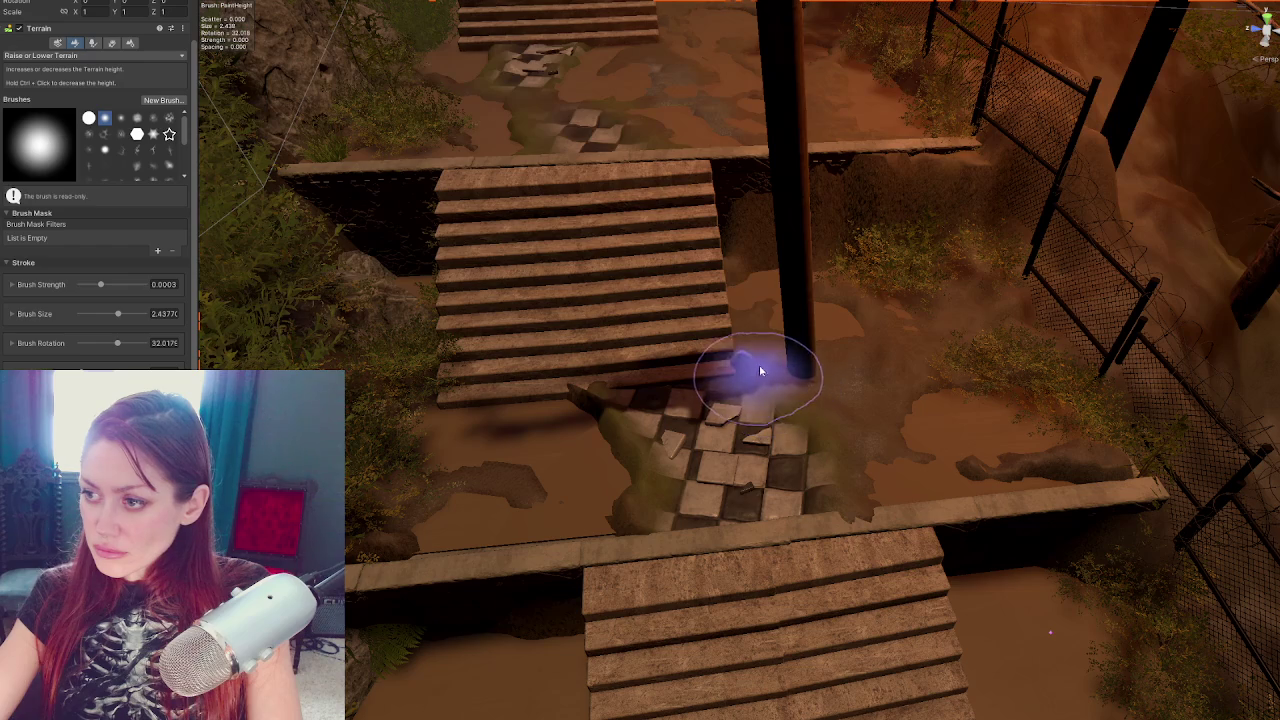
scroll(758, 372, "up", 5)
scroll(608, 366, "up", 5)
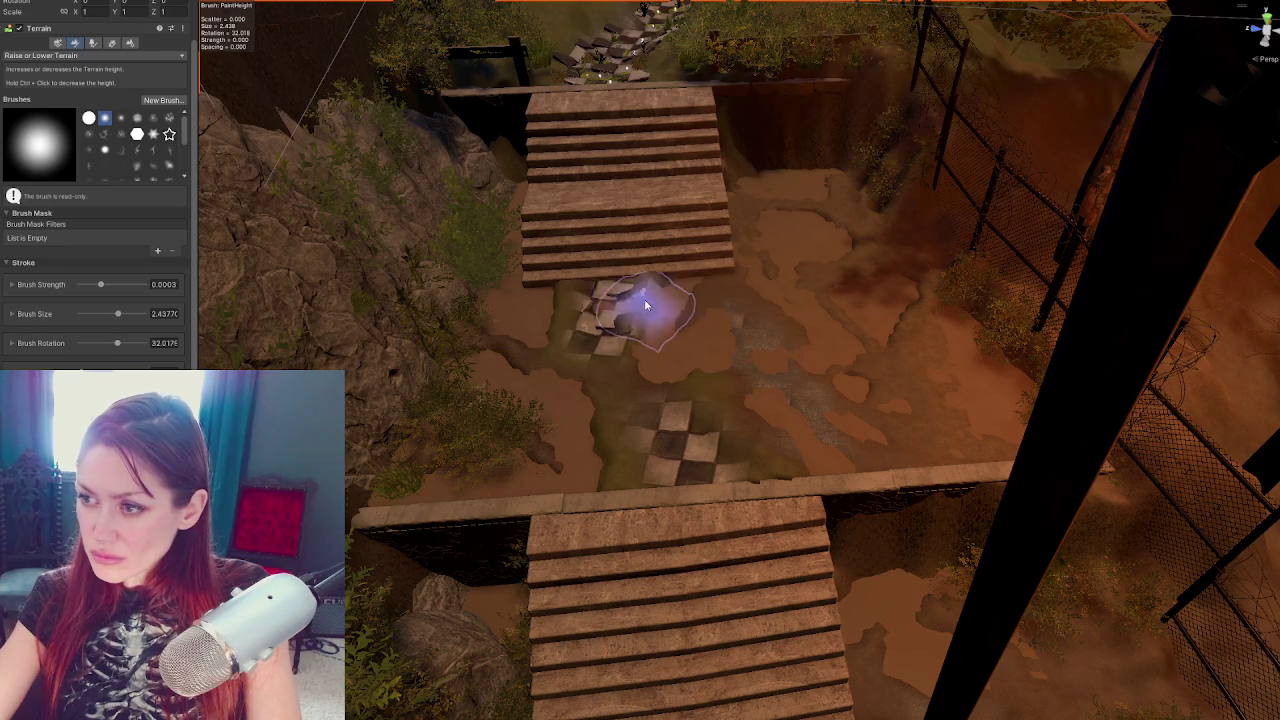
Use Set Height to level the mud along the stair base and the wall edge by the tiles
left_click(80, 55)
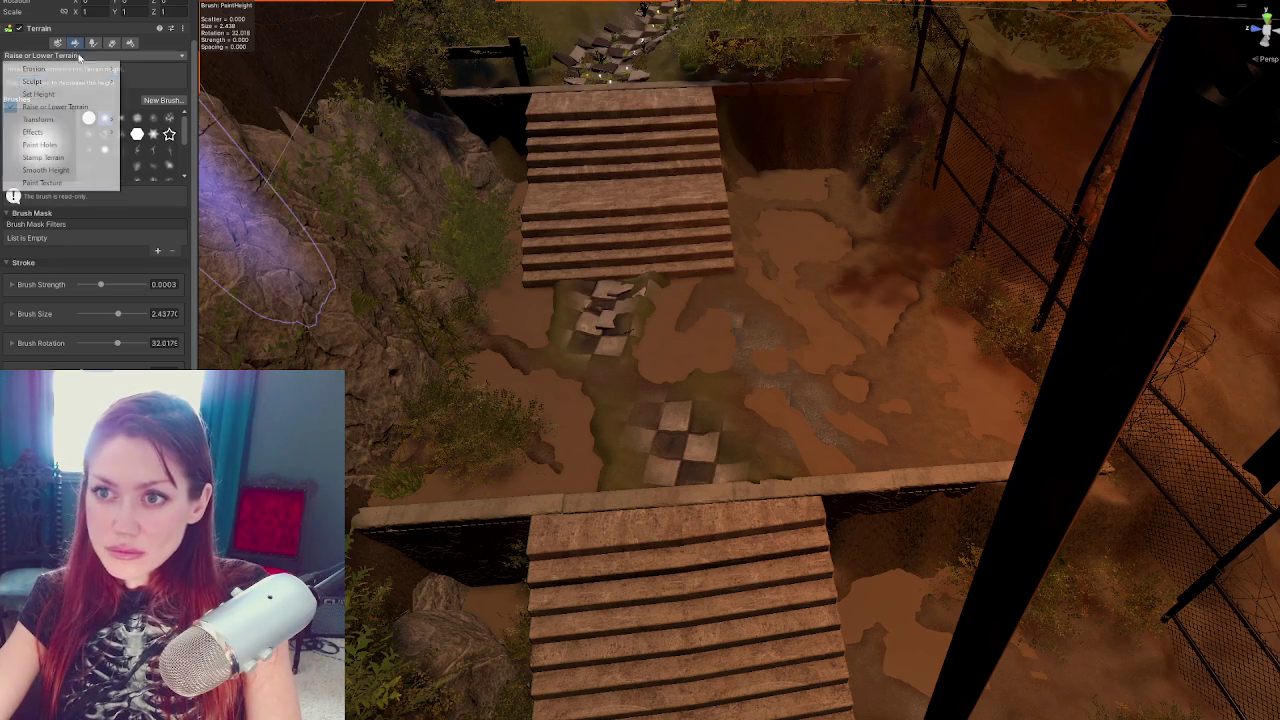
left_click(40, 94)
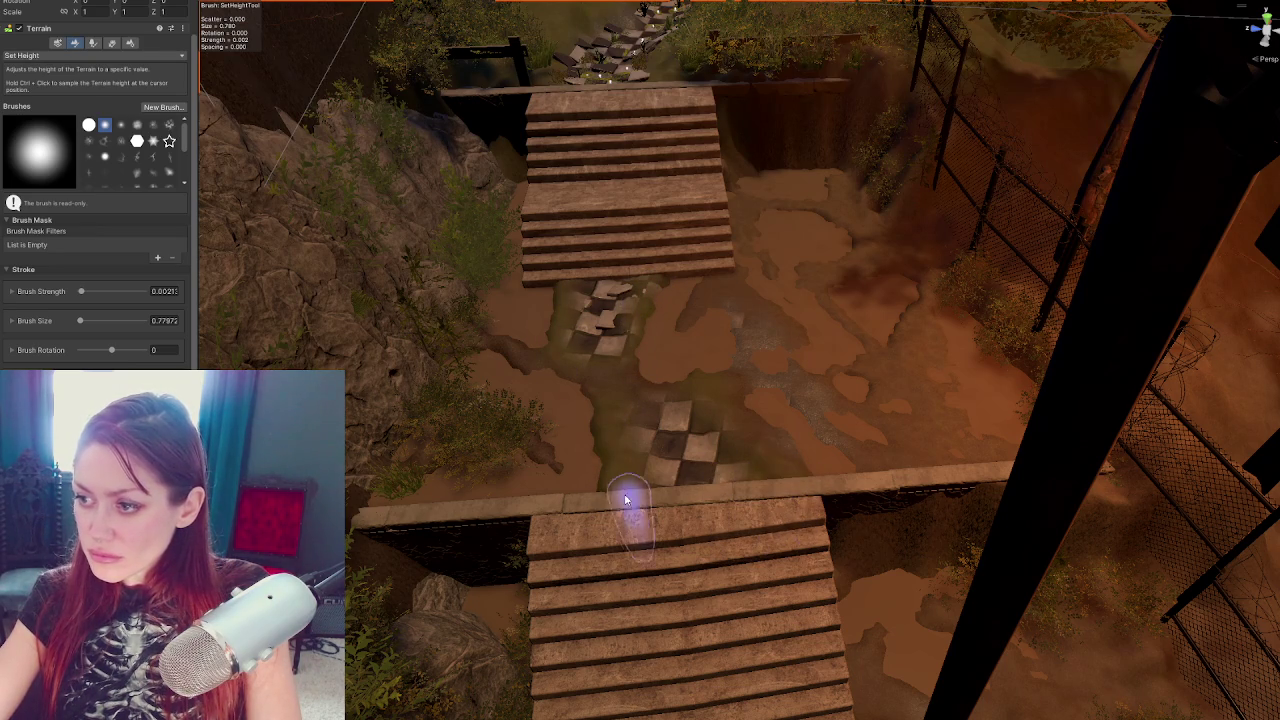
left_click_drag(766, 466, 688, 76)
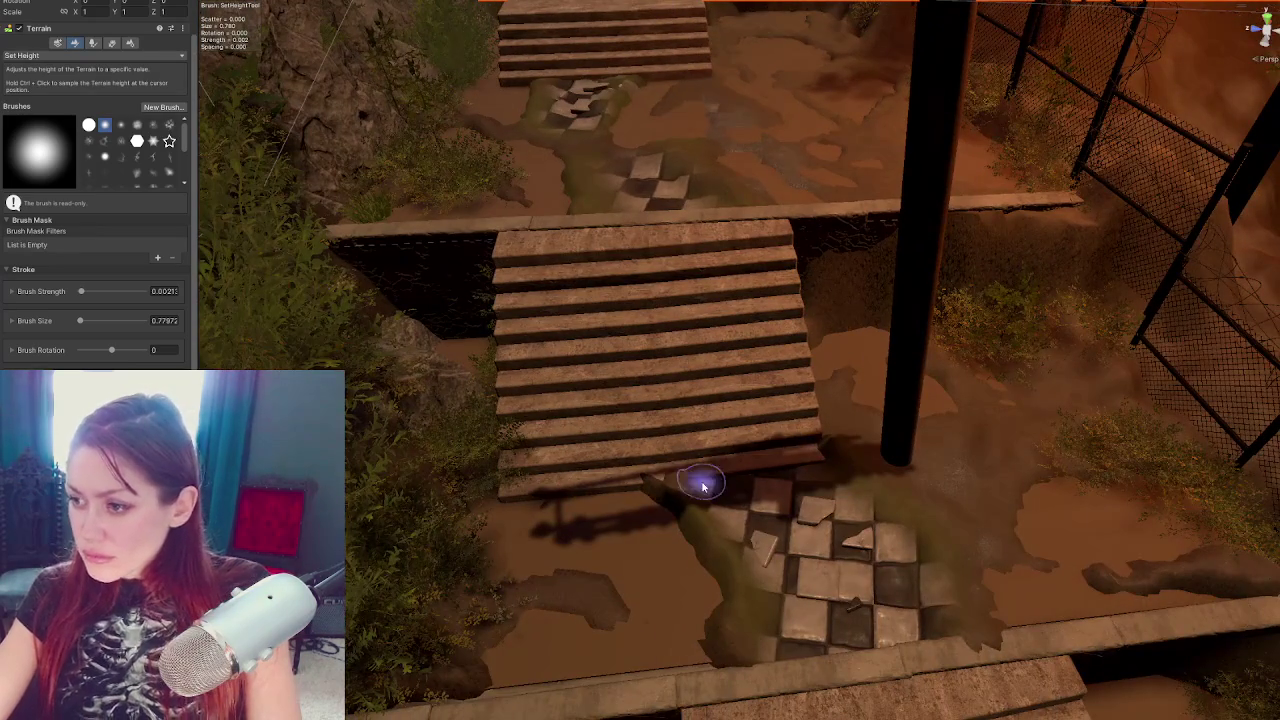
mouse_move(707, 480)
left_mouse_down()
mouse_move(666, 491)
mouse_move(749, 457)
mouse_move(829, 448)
left_mouse_up()
mouse_move(1005, 642)
left_mouse_down()
mouse_move(943, 620)
mouse_move(994, 634)
mouse_move(911, 635)
mouse_move(1000, 634)
mouse_move(676, 671)
mouse_move(694, 623)
mouse_move(687, 596)
left_mouse_up()
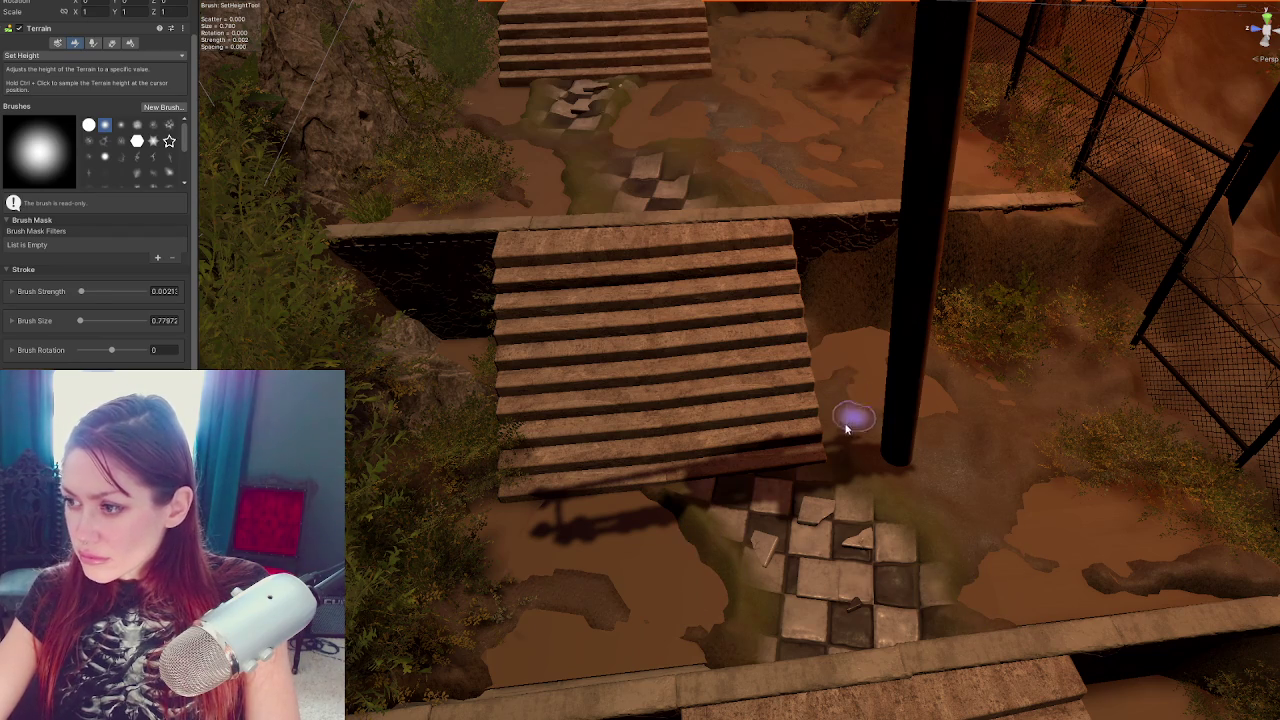
Swing the view back to face the stairs ahead
left_click_drag(991, 470, 878, 392)
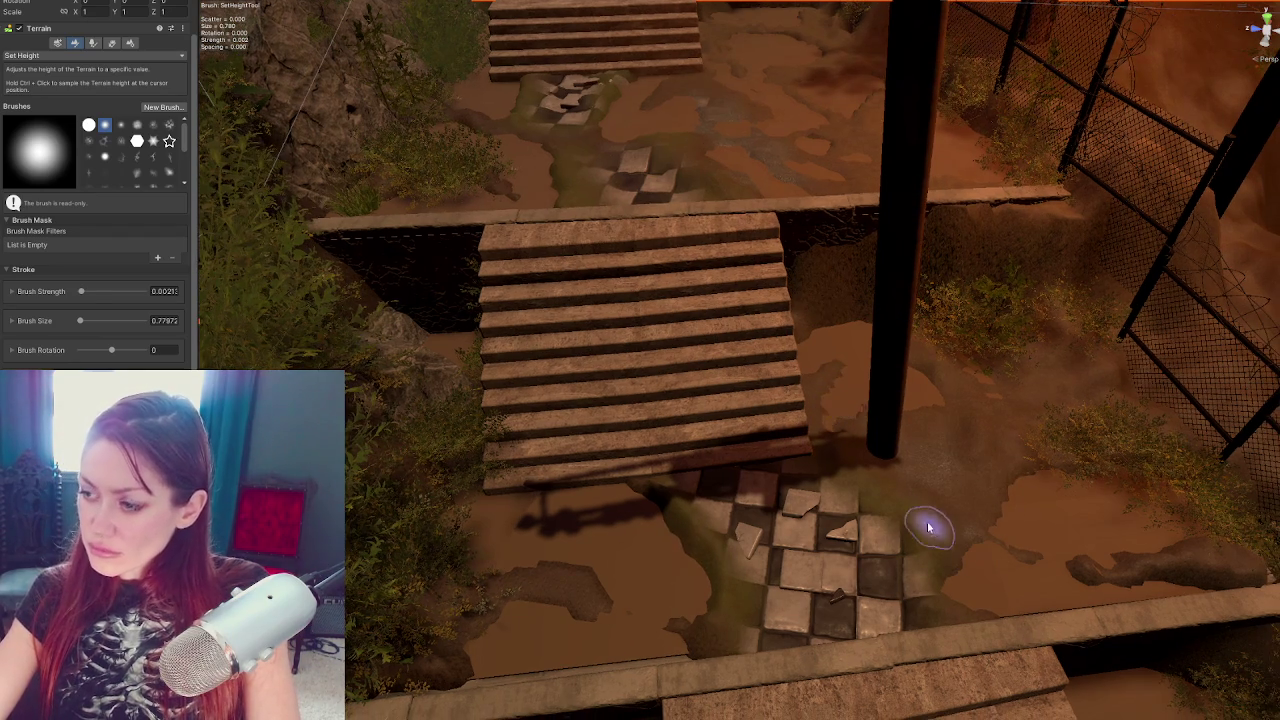
key("q")
mouse_move(928, 527)
left_mouse_down()
mouse_move(877, 449)
mouse_move(811, 258)
mouse_move(776, 320)
left_mouse_up()
scroll(776, 320, "up", 2)
left_click(78, 95)
Smooth Height the terrain left of the stone tiles
left_click(90, 108)
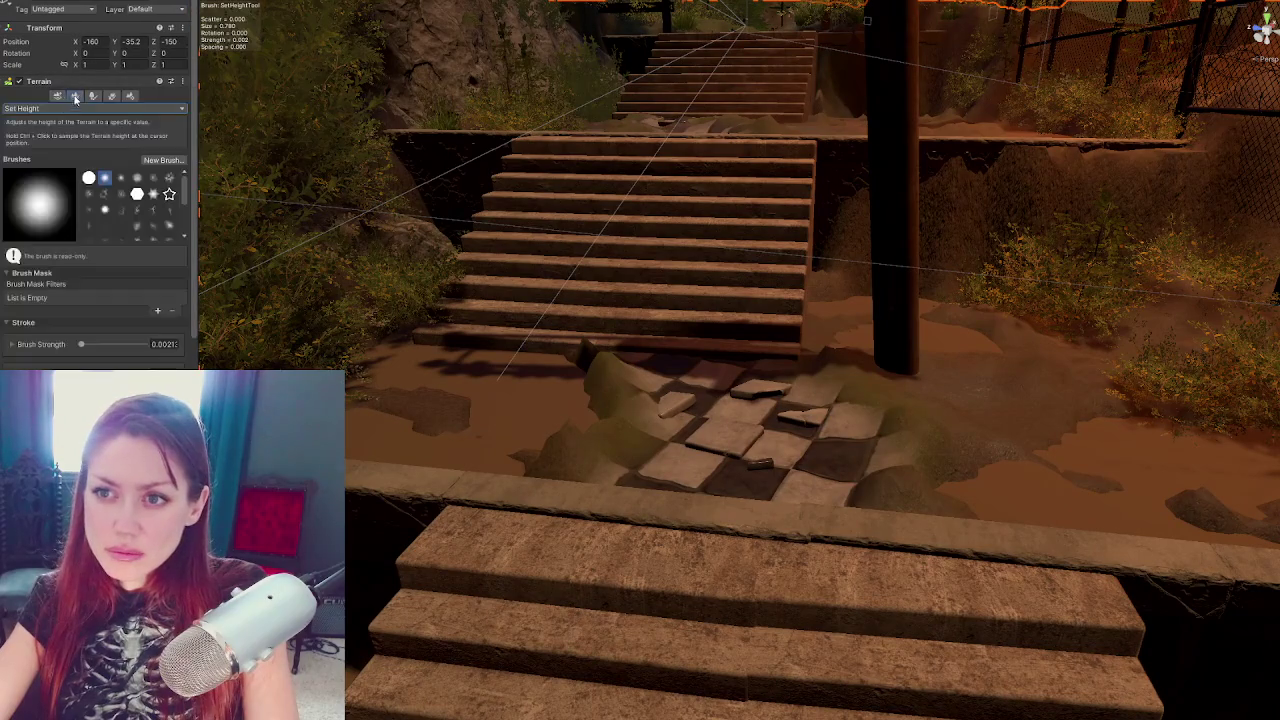
left_click(48, 224)
mouse_move(666, 436)
left_mouse_down()
mouse_move(586, 337)
mouse_move(580, 451)
left_mouse_up()
mouse_move(886, 486)
left_mouse_down()
mouse_move(814, 428)
mouse_move(608, 517)
mouse_move(725, 315)
mouse_move(908, 380)
mouse_move(571, 429)
mouse_move(658, 378)
left_mouse_up()
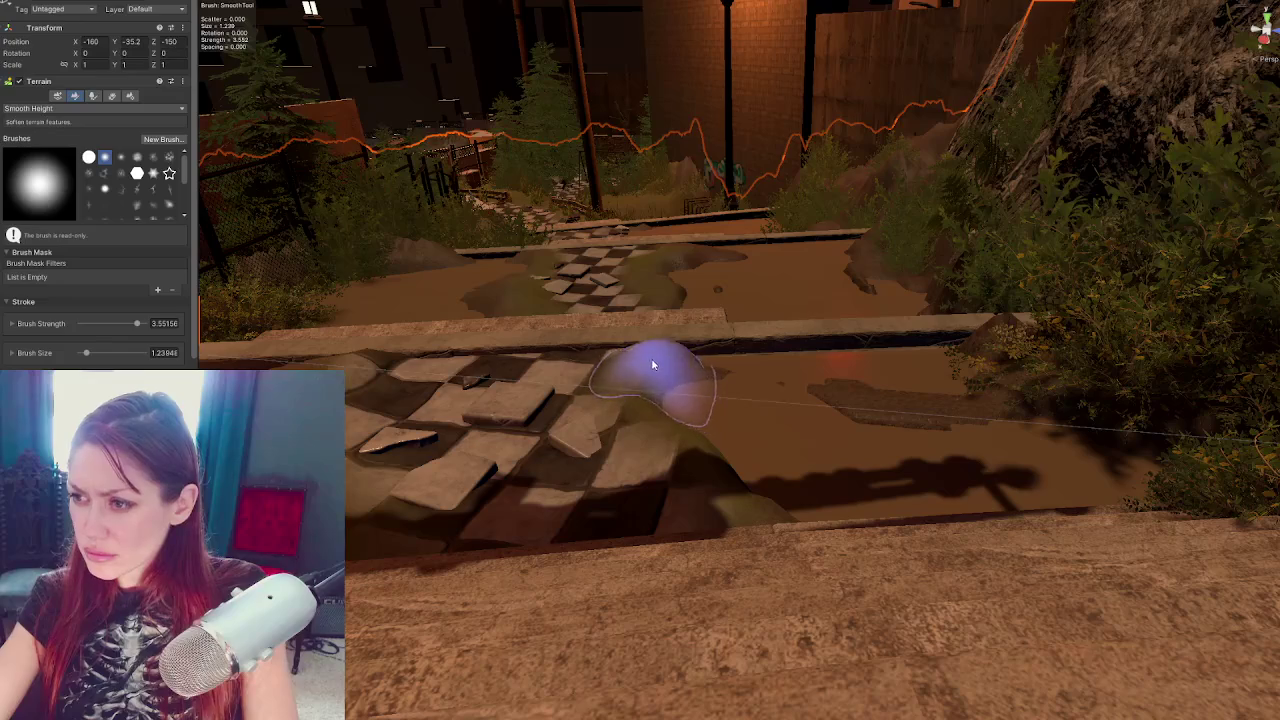
Switch to Set Height and level the mud from the tiles up to the ledge edge
left_click(117, 110)
left_click(40, 152)
mouse_move(669, 443)
left_mouse_down()
mouse_move(643, 386)
mouse_move(677, 350)
mouse_move(614, 363)
mouse_move(586, 386)
mouse_move(642, 355)
mouse_move(686, 366)
mouse_move(651, 423)
mouse_move(709, 497)
left_mouse_up()
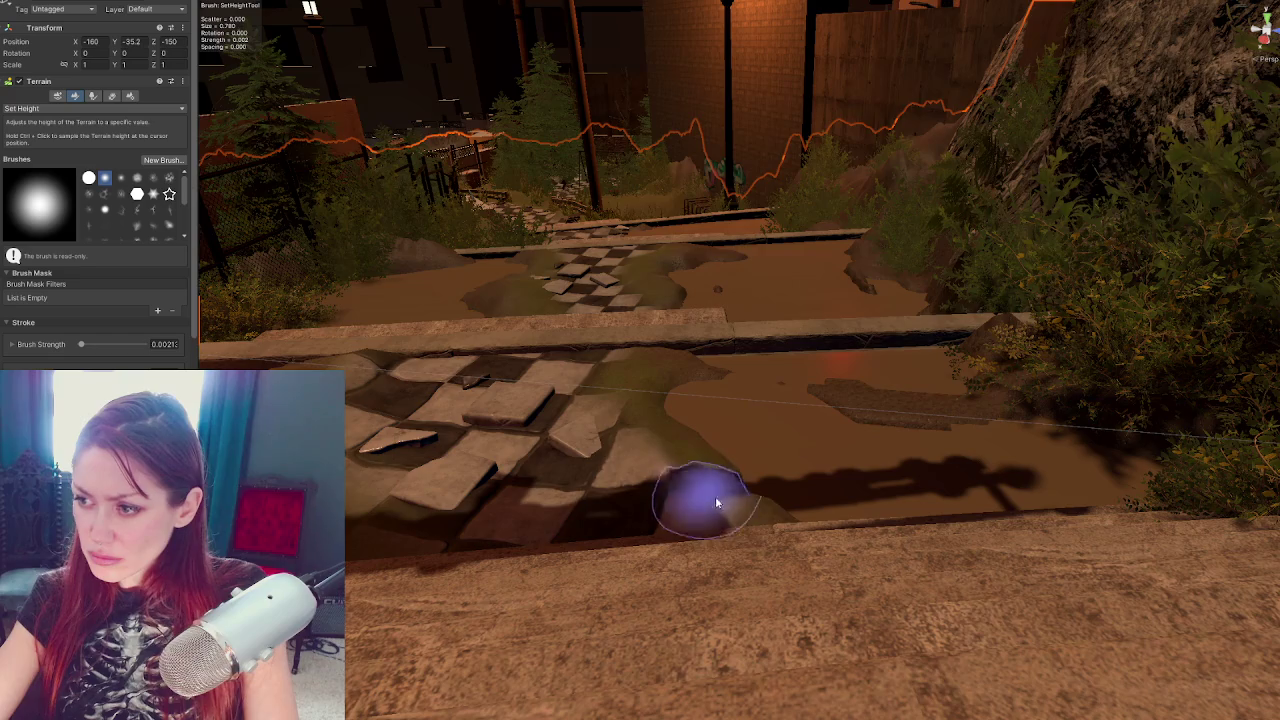
scroll(709, 497, "down", 3)
scroll(992, 506, "up", 3)
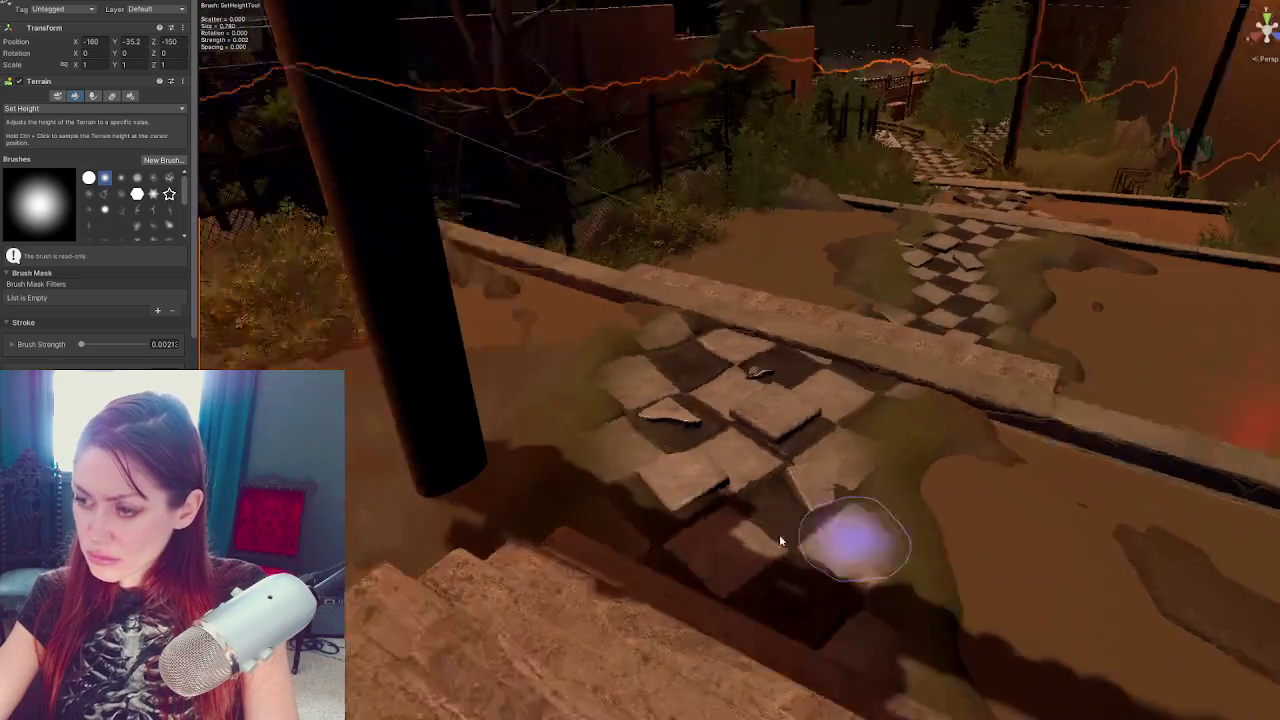
mouse_move(651, 320)
left_mouse_down()
mouse_move(657, 337)
mouse_move(626, 344)
mouse_move(640, 385)
mouse_move(817, 435)
mouse_move(446, 343)
mouse_move(903, 457)
mouse_move(737, 500)
mouse_move(731, 486)
mouse_move(657, 500)
mouse_move(986, 509)
mouse_move(886, 515)
mouse_move(920, 480)
mouse_move(986, 491)
mouse_move(817, 503)
mouse_move(760, 525)
mouse_move(986, 509)
mouse_move(929, 531)
mouse_move(734, 551)
mouse_move(676, 513)
mouse_move(890, 571)
mouse_move(1000, 370)
mouse_move(1015, 390)
mouse_move(691, 482)
mouse_move(931, 374)
mouse_move(789, 423)
mouse_move(820, 409)
left_mouse_up()
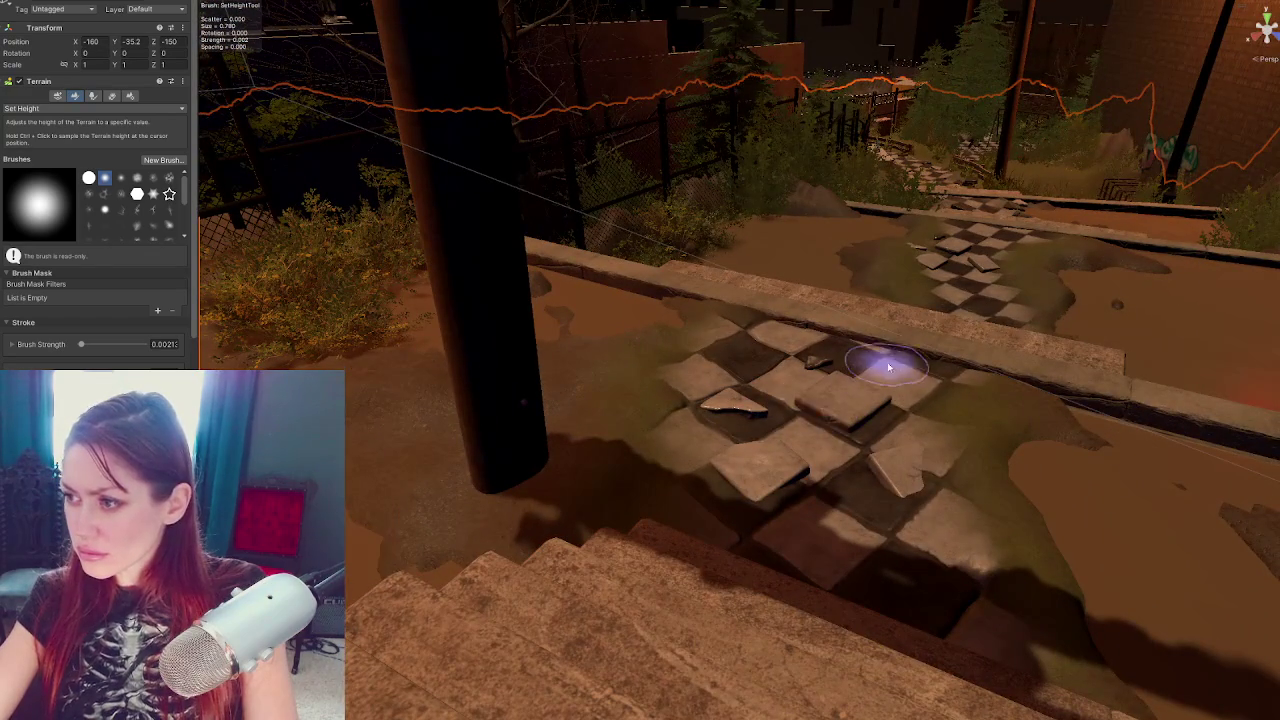
Frame the middle staircase and sculpt the terrain beside the checkered patch
left_click_drag(1128, 423, 584, 435)
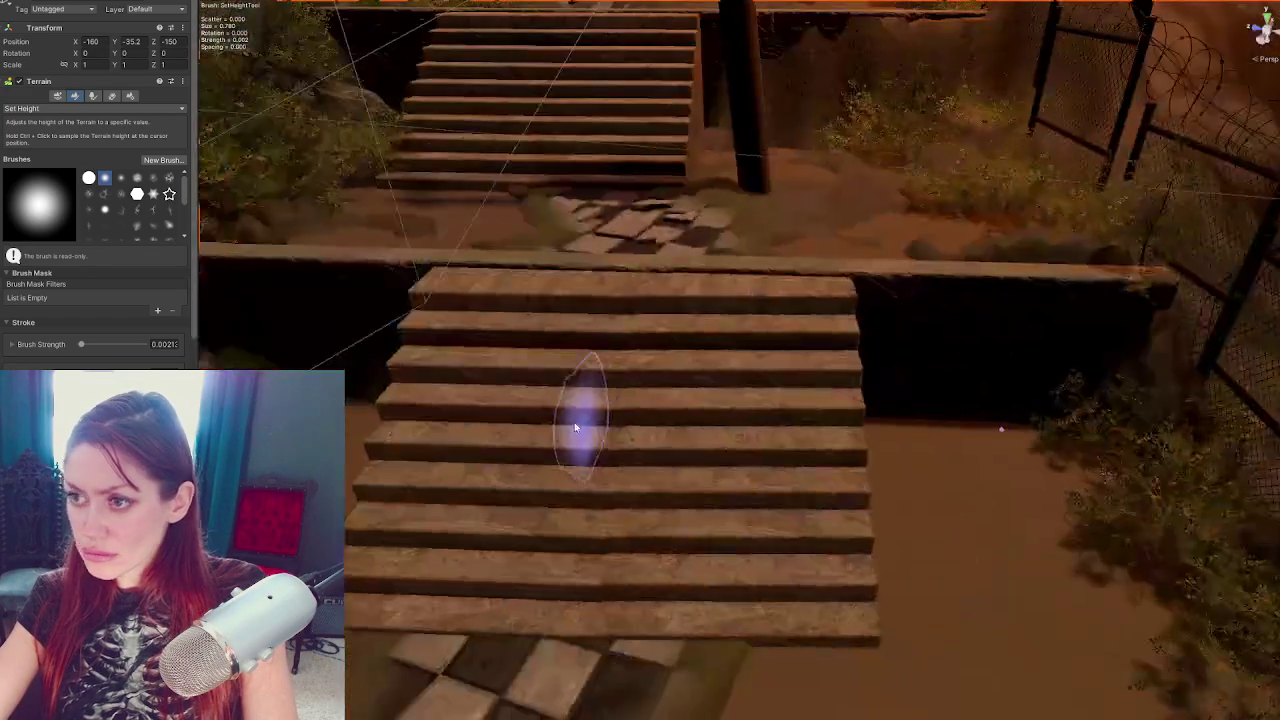
scroll(584, 435, "down", 5)
mouse_move(635, 320)
left_mouse_down()
mouse_move(694, 371)
mouse_move(594, 300)
mouse_move(663, 537)
mouse_move(786, 440)
left_mouse_up()
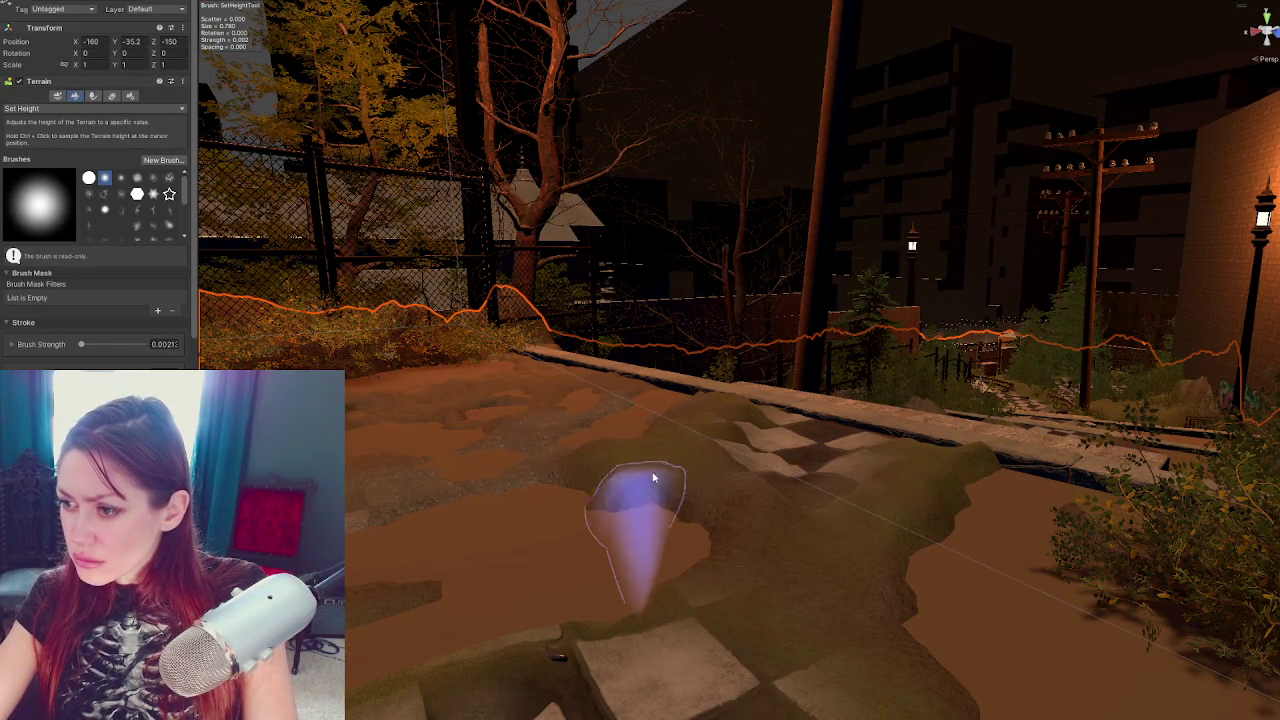
scroll(922, 455, "down", 2)
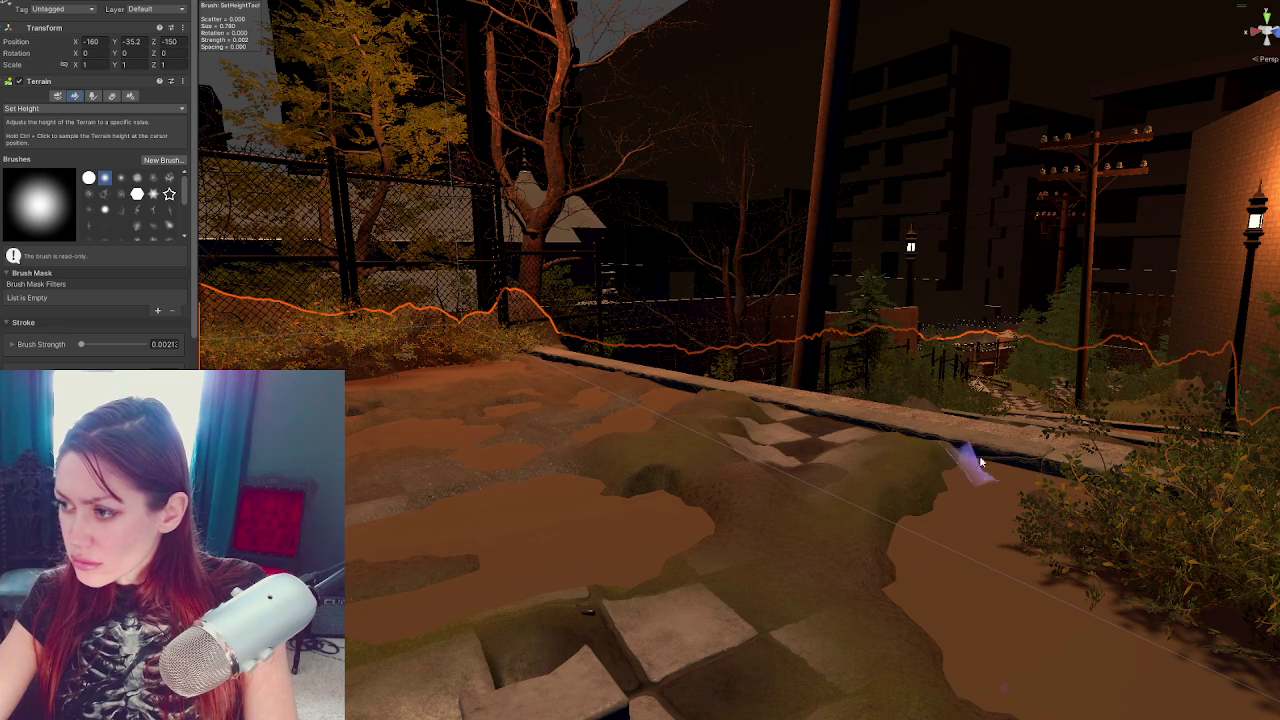
left_click_drag(663, 514, 679, 524)
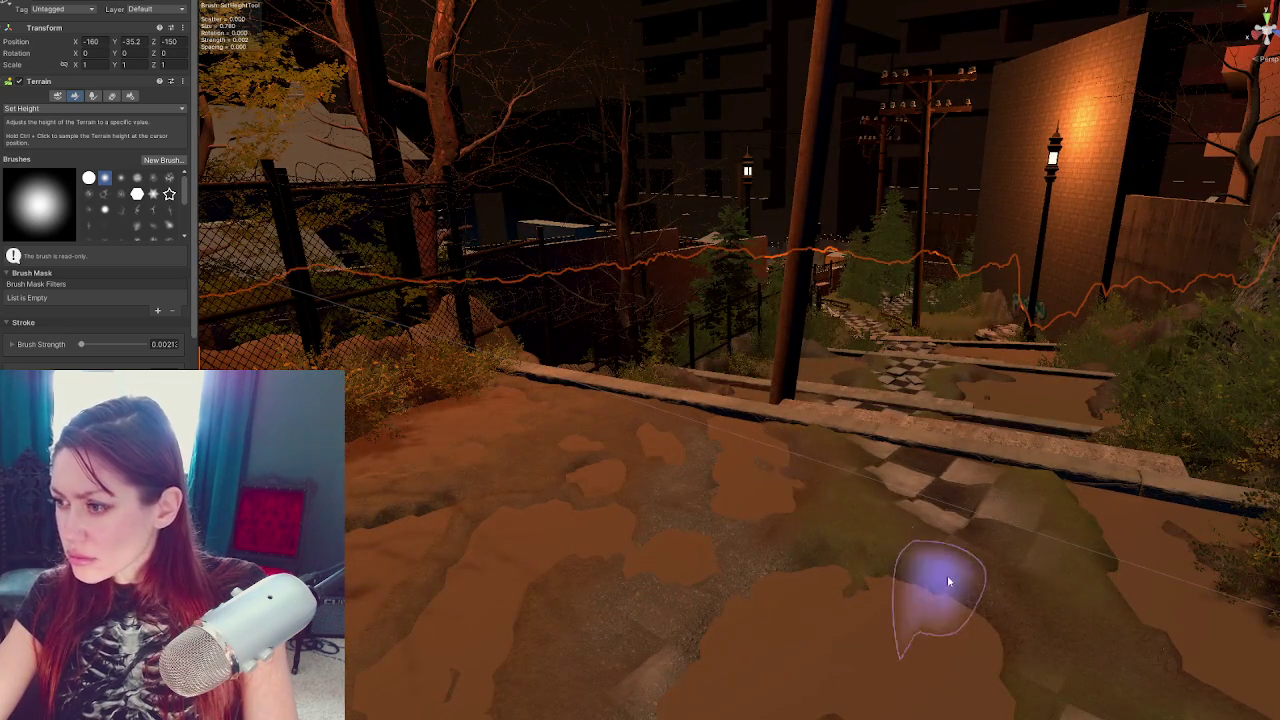
scroll(900, 560, "up", 6)
mouse_move(845, 487)
left_mouse_down()
mouse_move(823, 529)
mouse_move(749, 549)
mouse_move(771, 571)
mouse_move(848, 502)
mouse_move(712, 455)
mouse_move(586, 514)
mouse_move(703, 520)
mouse_move(666, 486)
mouse_move(543, 529)
mouse_move(909, 537)
mouse_move(920, 523)
mouse_move(909, 634)
mouse_move(1063, 674)
mouse_move(910, 443)
mouse_move(957, 600)
mouse_move(837, 600)
mouse_move(1203, 638)
left_mouse_up()
Tilt one path tile and lift a loose tile on the right slightly
left_click(958, 637)
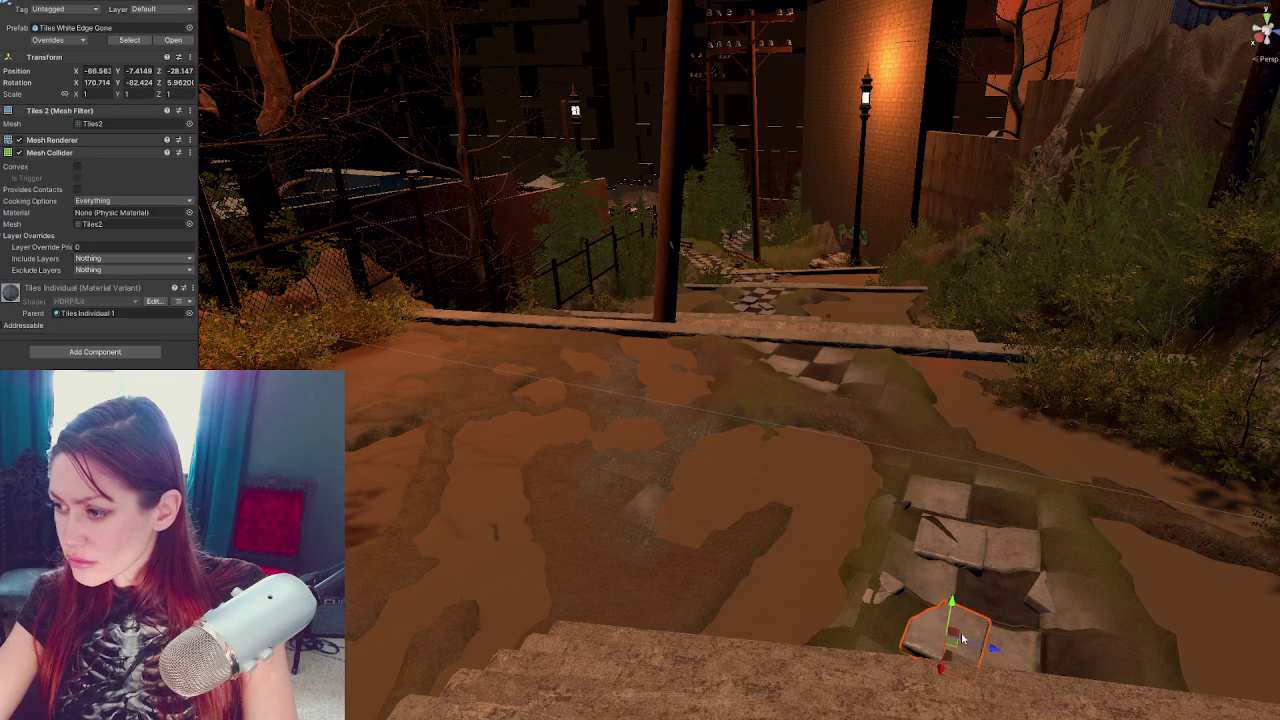
key("e")
mouse_move(950, 640)
left_mouse_down()
mouse_move(1034, 610)
mouse_move(1065, 590)
mouse_move(1072, 566)
left_mouse_up()
left_click(1034, 610)
key("w")
mouse_move(1112, 617)
left_mouse_down()
mouse_move(1147, 617)
mouse_move(1106, 586)
left_mouse_up()
key("e")
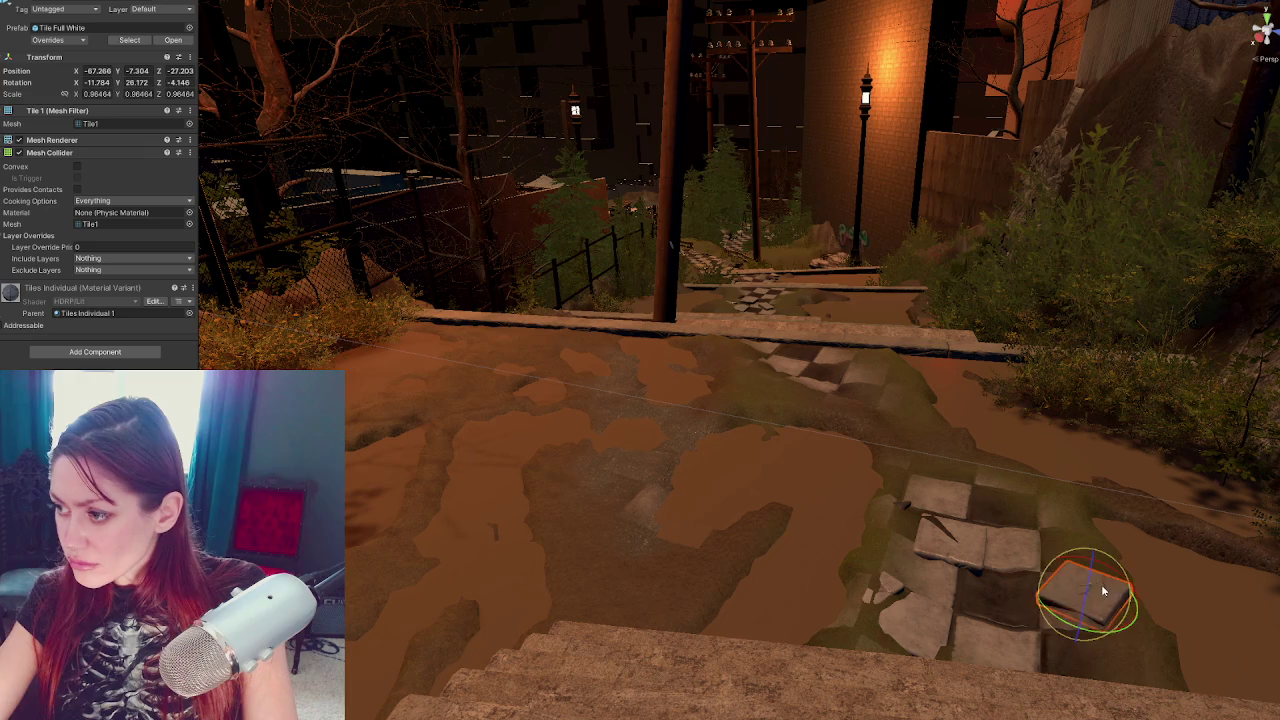
Raise another tile out of the mud and slide it back along the path
left_click(990, 556)
left_click_drag(938, 514, 940, 505)
mouse_move(933, 557)
left_mouse_down()
mouse_move(932, 520)
mouse_move(985, 495)
mouse_move(985, 481)
mouse_move(1041, 481)
left_mouse_up()
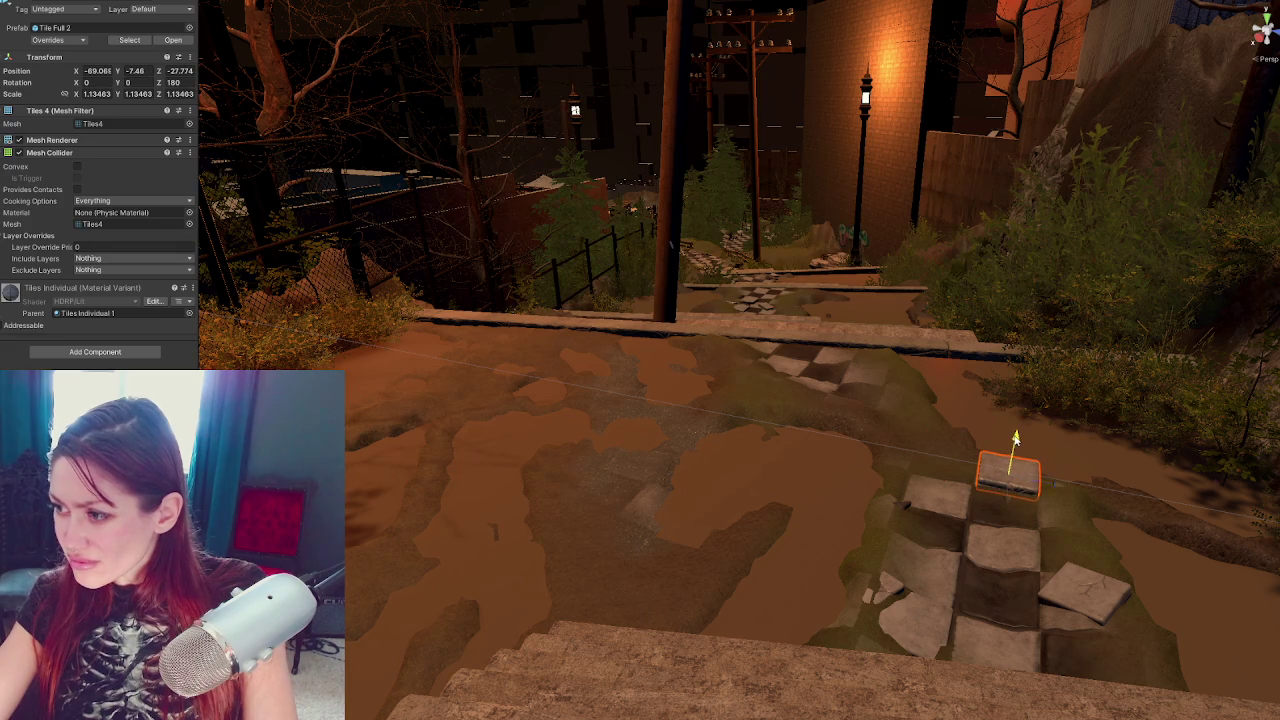
key("e")
mouse_move(978, 455)
left_mouse_down()
mouse_move(1004, 460)
mouse_move(945, 470)
mouse_move(768, 458)
mouse_move(835, 412)
left_mouse_up()
Tilt that tile more steeply to about -12.7, 10.3, -7.7 by the ledge and frame it
key("w")
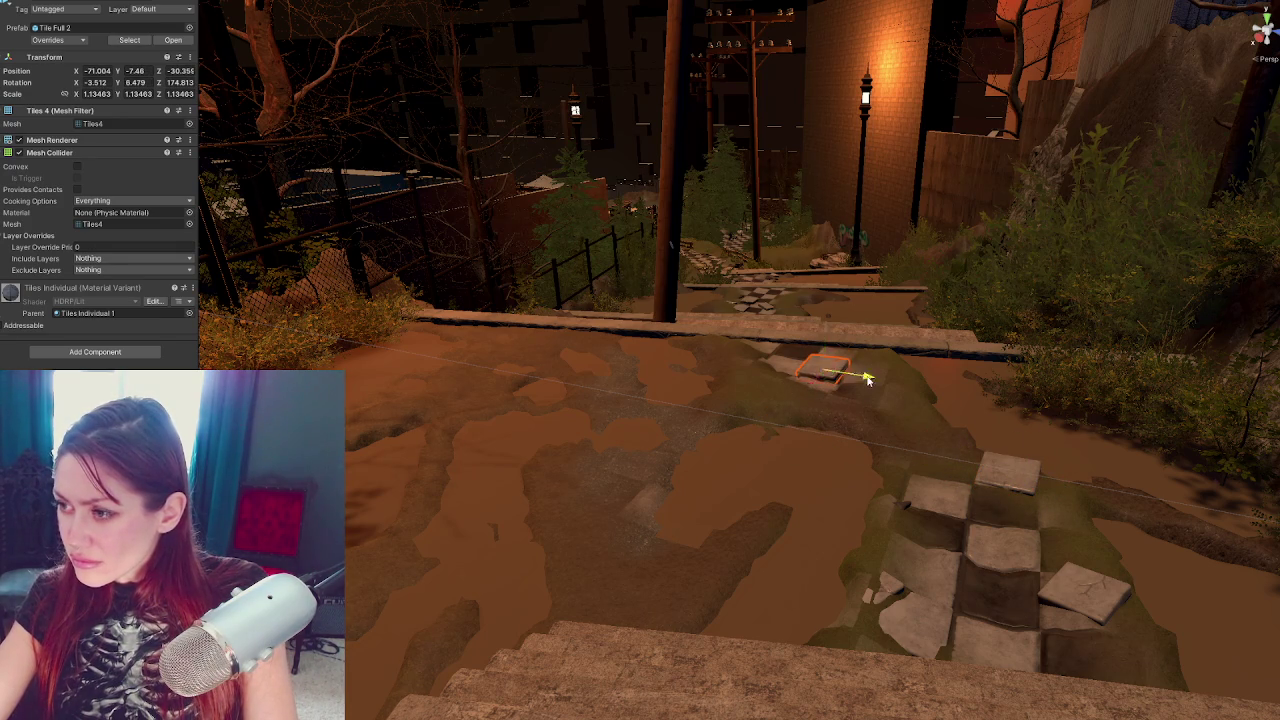
key("e")
mouse_move(870, 338)
left_mouse_down()
mouse_move(847, 657)
mouse_move(862, 365)
left_mouse_up()
key("w")
key("e")
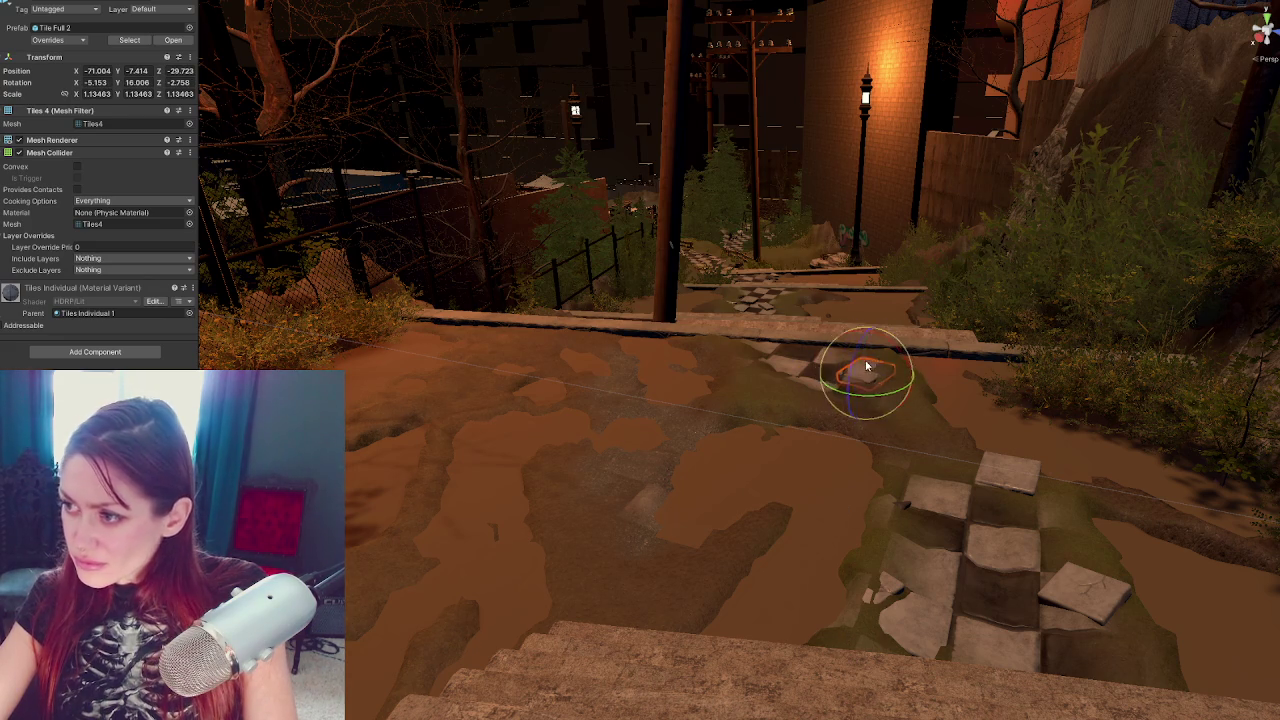
left_click_drag(862, 372, 833, 386)
left_click_drag(898, 341, 894, 373)
key("w")
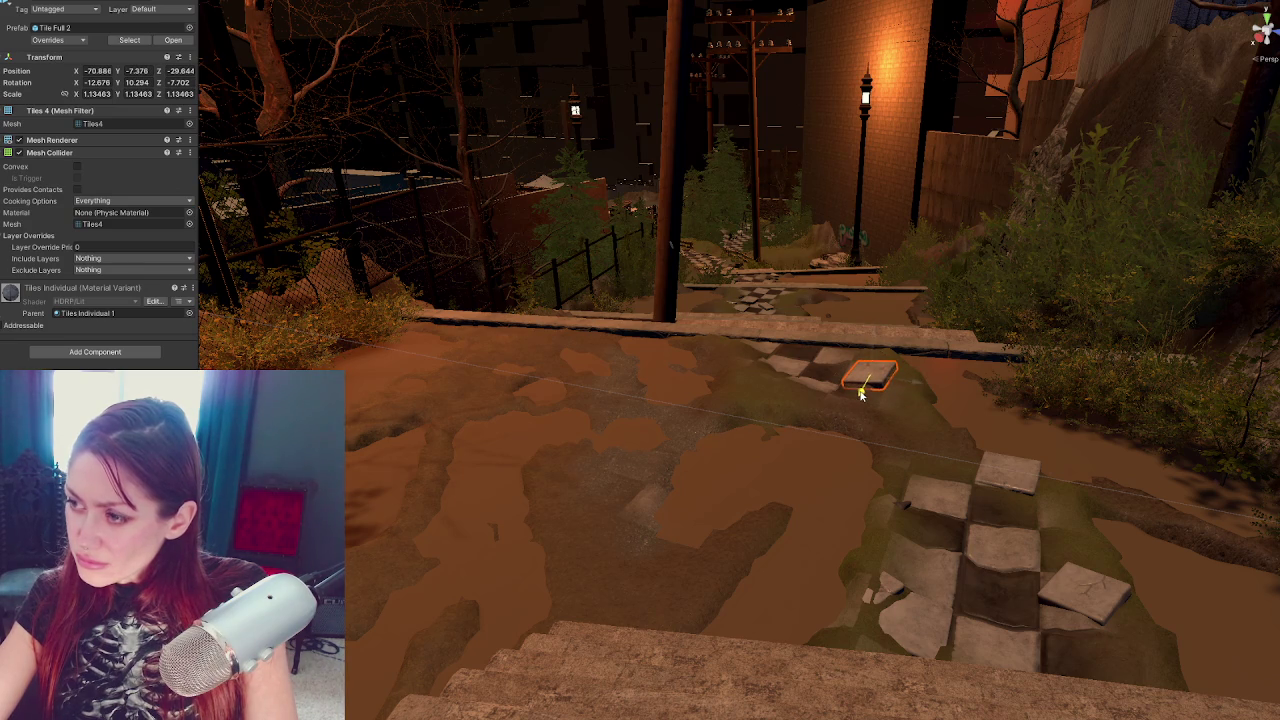
key("f")
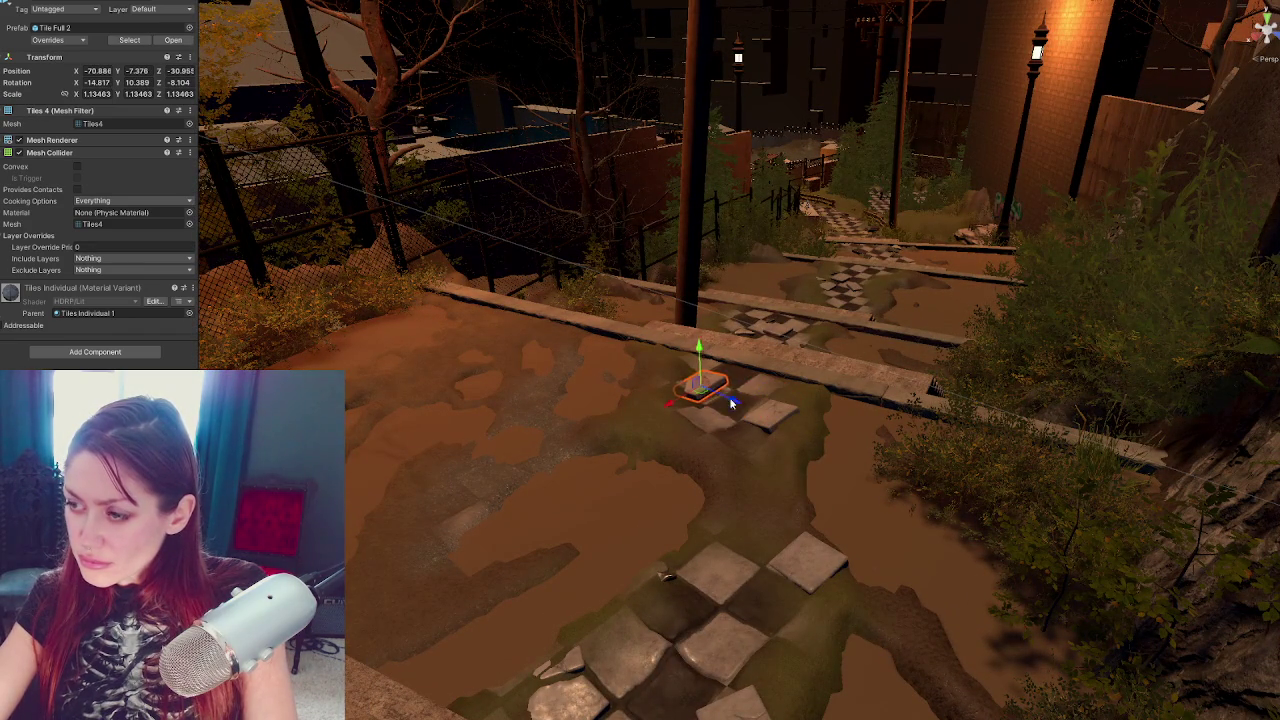
Turn the ledge tile further around its vertical axis
left_click_drag(782, 397, 714, 423)
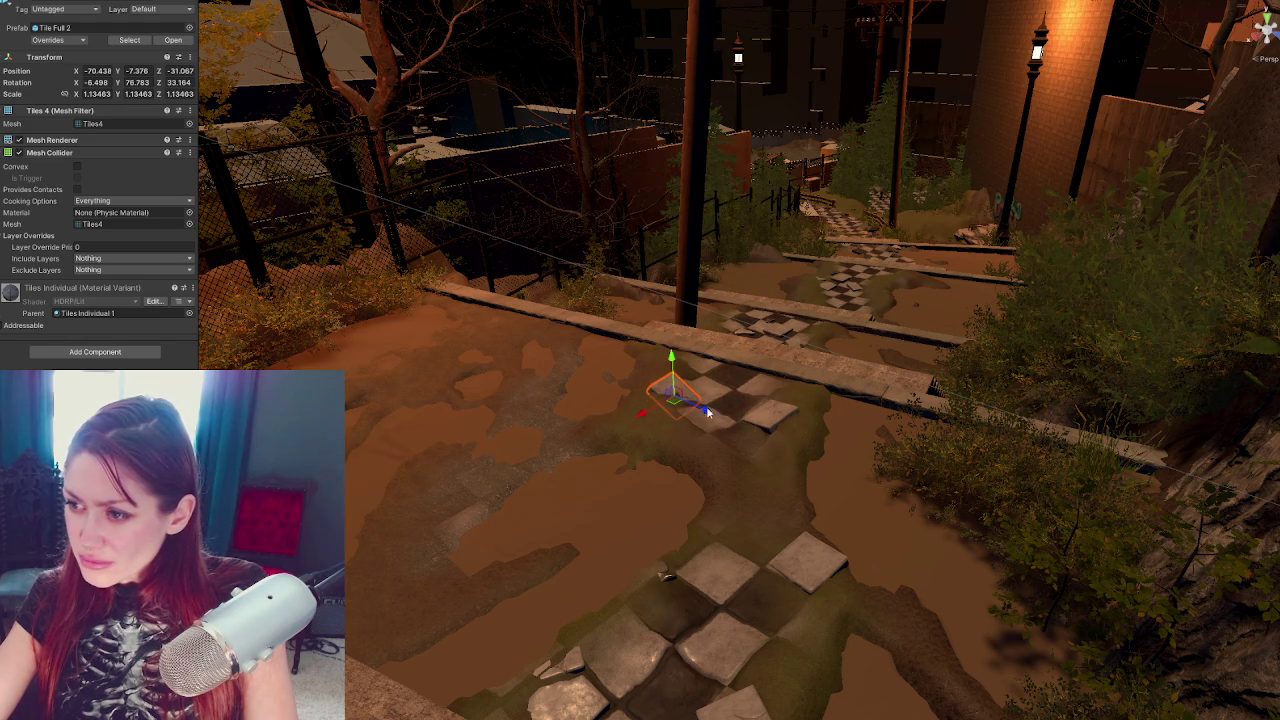
mouse_move(673, 367)
left_mouse_down()
mouse_move(681, 402)
mouse_move(694, 394)
mouse_move(672, 362)
mouse_move(656, 388)
left_mouse_up()
key("w")
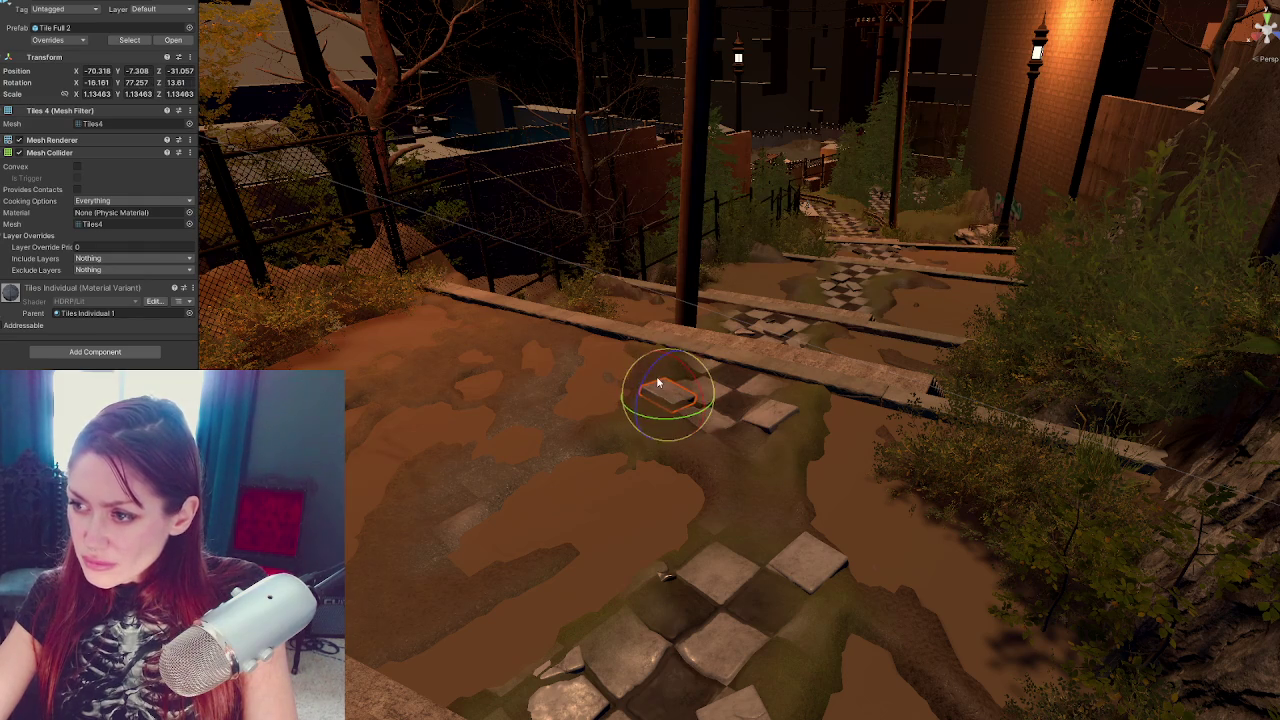
key("w")
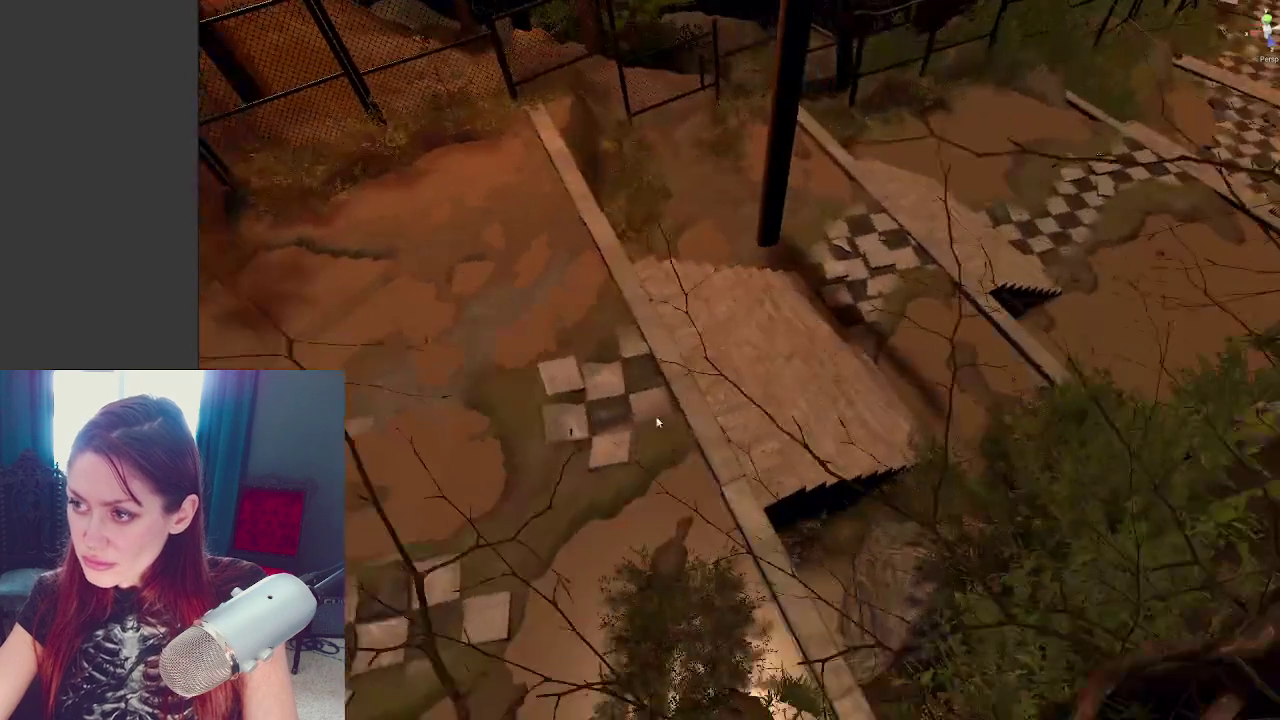
Shift another tile sideways into the muddy puddle and tilt it at an angle
left_click(603, 372)
mouse_move(819, 391)
left_mouse_down()
mouse_move(672, 388)
mouse_move(517, 340)
mouse_move(565, 313)
left_mouse_up()
key("e")
key("w")
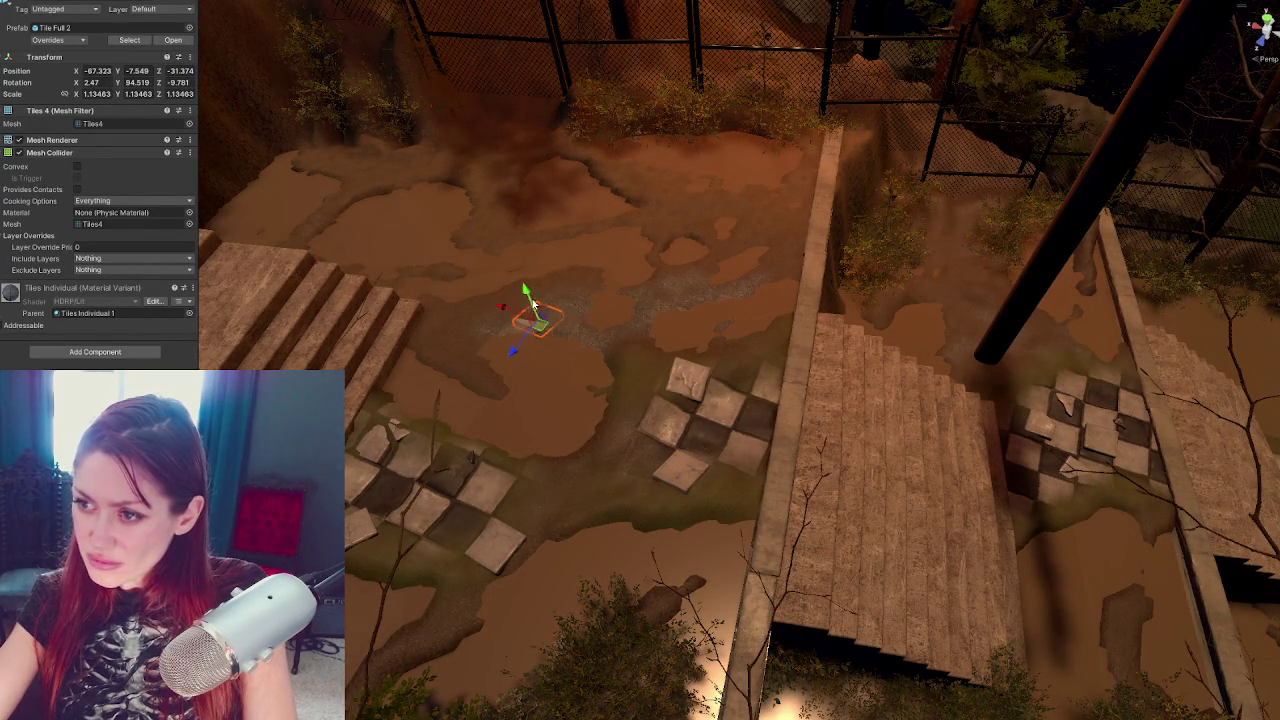
key("e")
mouse_move(521, 330)
left_mouse_down()
mouse_move(570, 335)
mouse_move(575, 502)
mouse_move(559, 400)
mouse_move(810, 270)
left_mouse_up()
left_click(563, 405)
left_click(810, 270)
Select the small corner tile, sink it into the mud and tilt it
key("w")
left_click(824, 352)
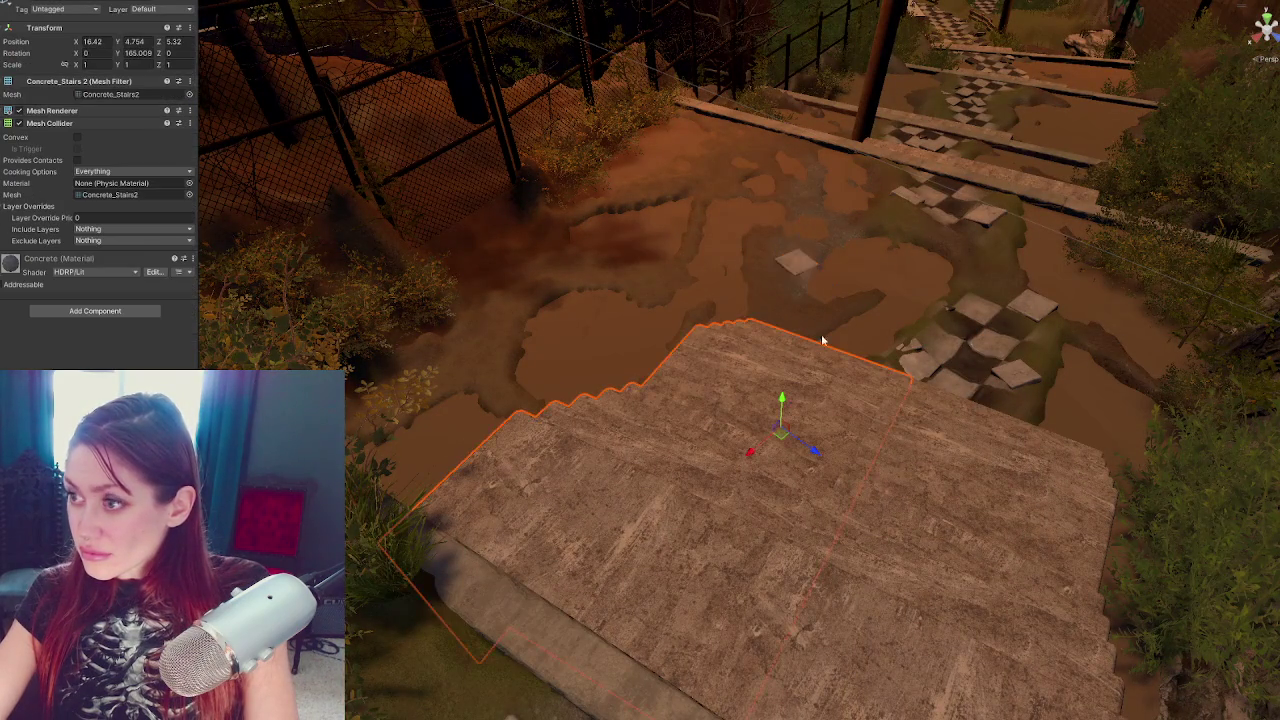
key("f")
left_click(713, 382)
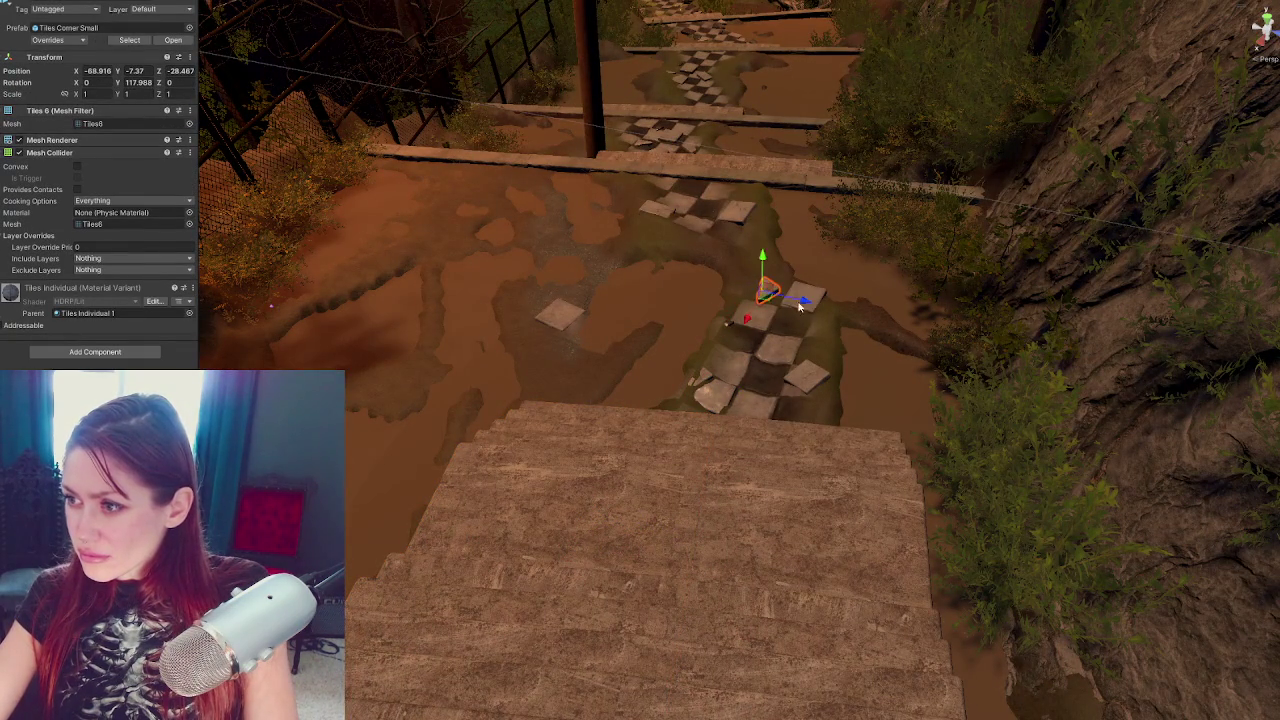
key("e")
key("f")
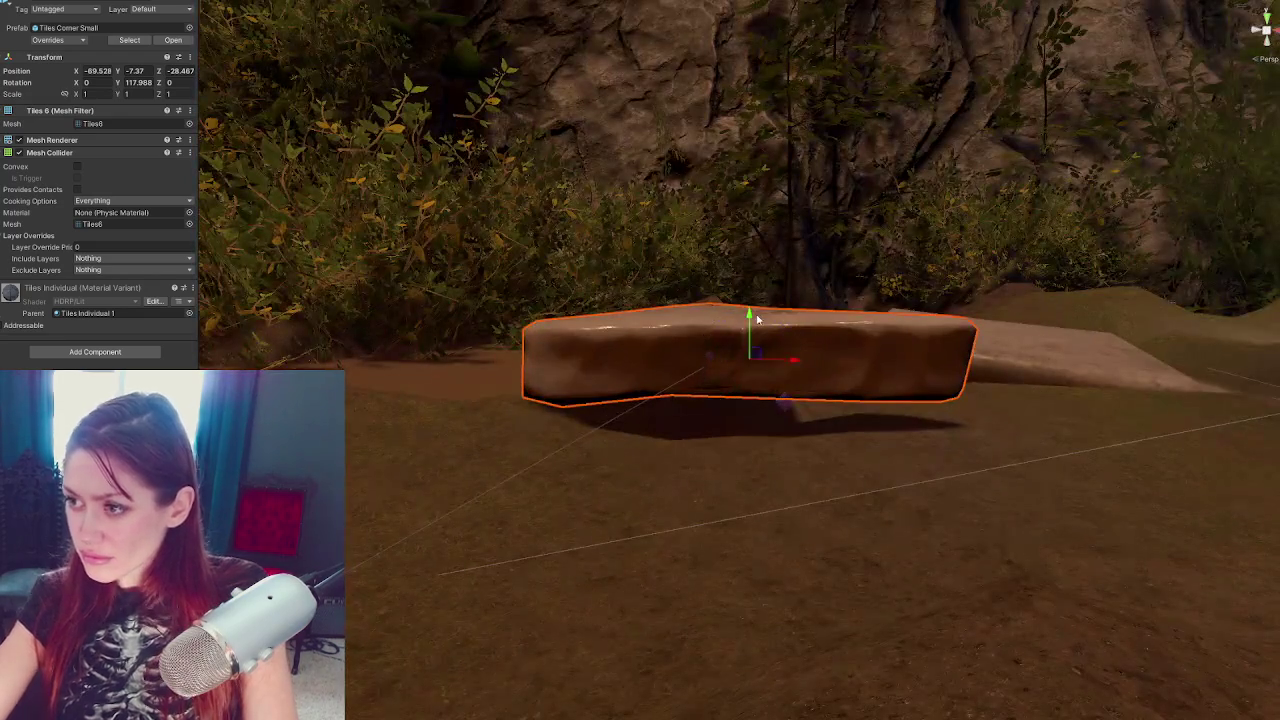
left_click_drag(757, 319, 757, 365)
key("e")
mouse_move(800, 403)
left_mouse_down()
mouse_move(771, 429)
mouse_move(854, 491)
mouse_move(846, 423)
left_mouse_up()
Duplicate the small corner tile and slide the copy down the path
key("ctrl+d")
mouse_move(709, 362)
left_mouse_down()
mouse_move(1069, 506)
mouse_move(1020, 420)
mouse_move(1040, 409)
mouse_move(997, 423)
left_mouse_up()
key("e")
key("w")
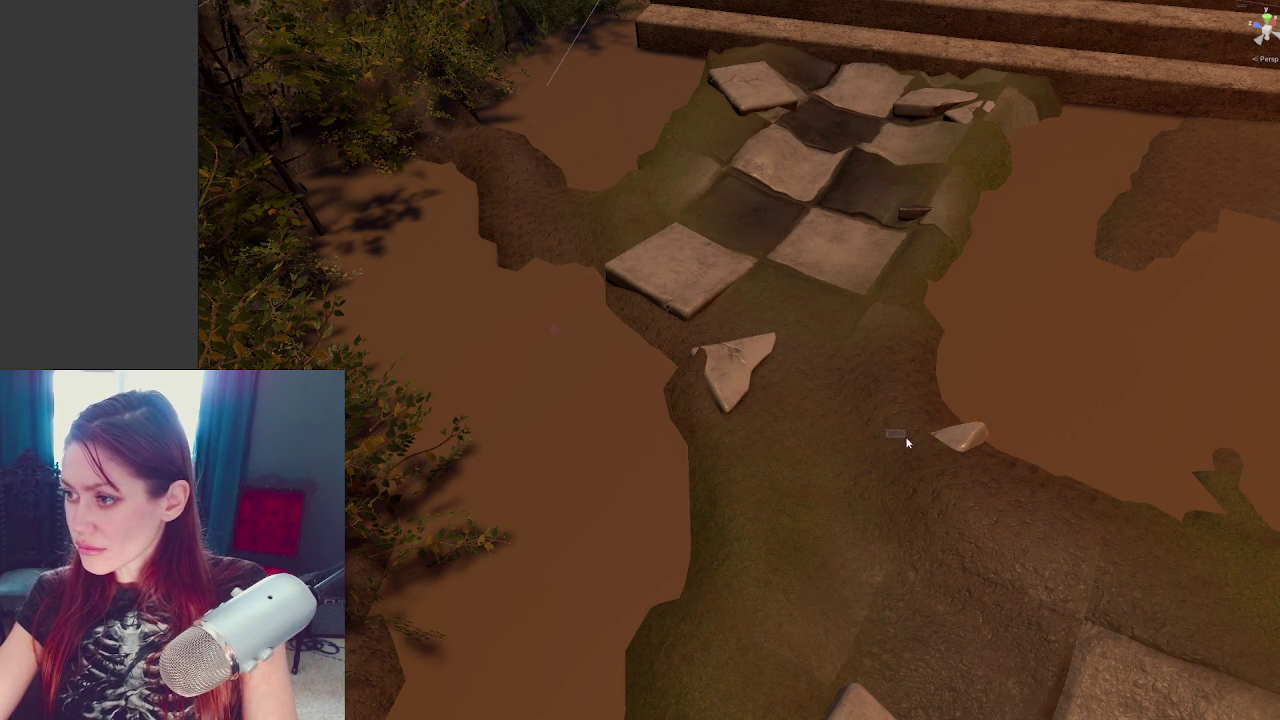
mouse_move(884, 435)
left_mouse_down()
mouse_move(904, 444)
mouse_move(965, 428)
mouse_move(990, 469)
mouse_move(946, 423)
mouse_move(894, 429)
mouse_move(1045, 440)
mouse_move(800, 315)
mouse_move(683, 207)
mouse_move(797, 213)
mouse_move(768, 420)
mouse_move(900, 422)
mouse_move(916, 442)
left_mouse_up()
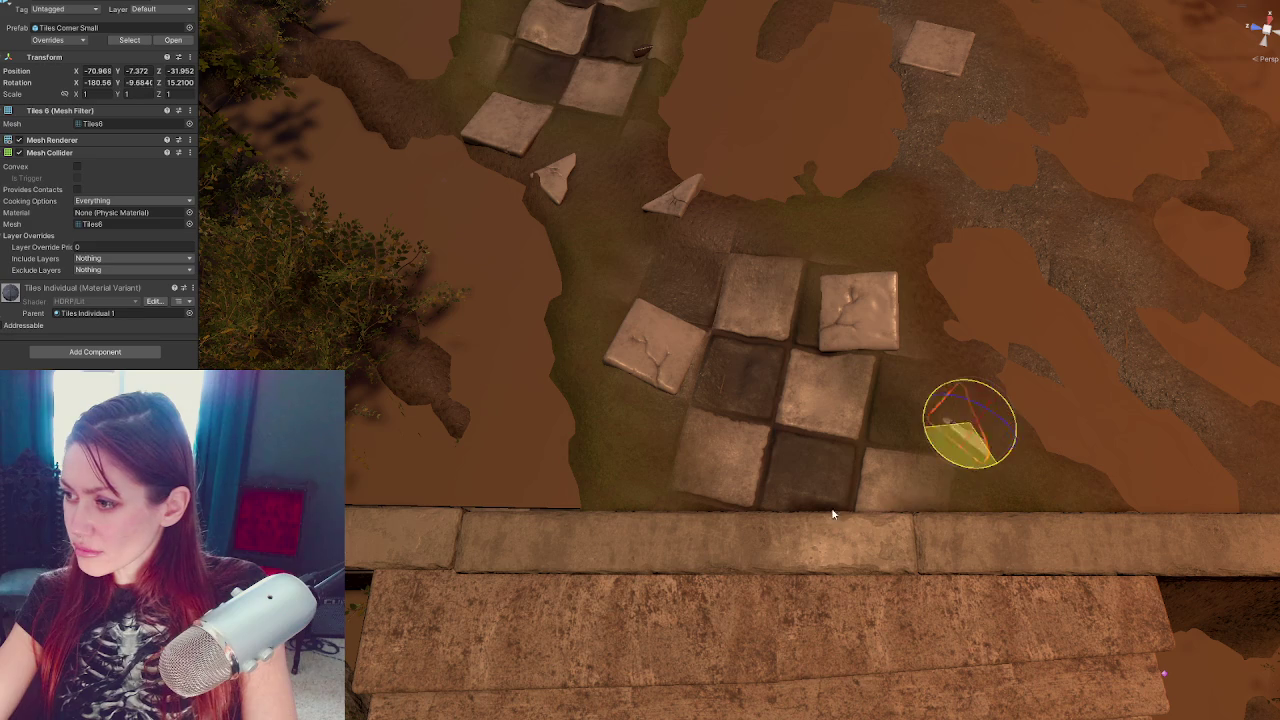
Turn the corner shard, slide it along the stone ledge and tilt it flatter
left_click_drag(817, 516, 963, 474)
key("w")
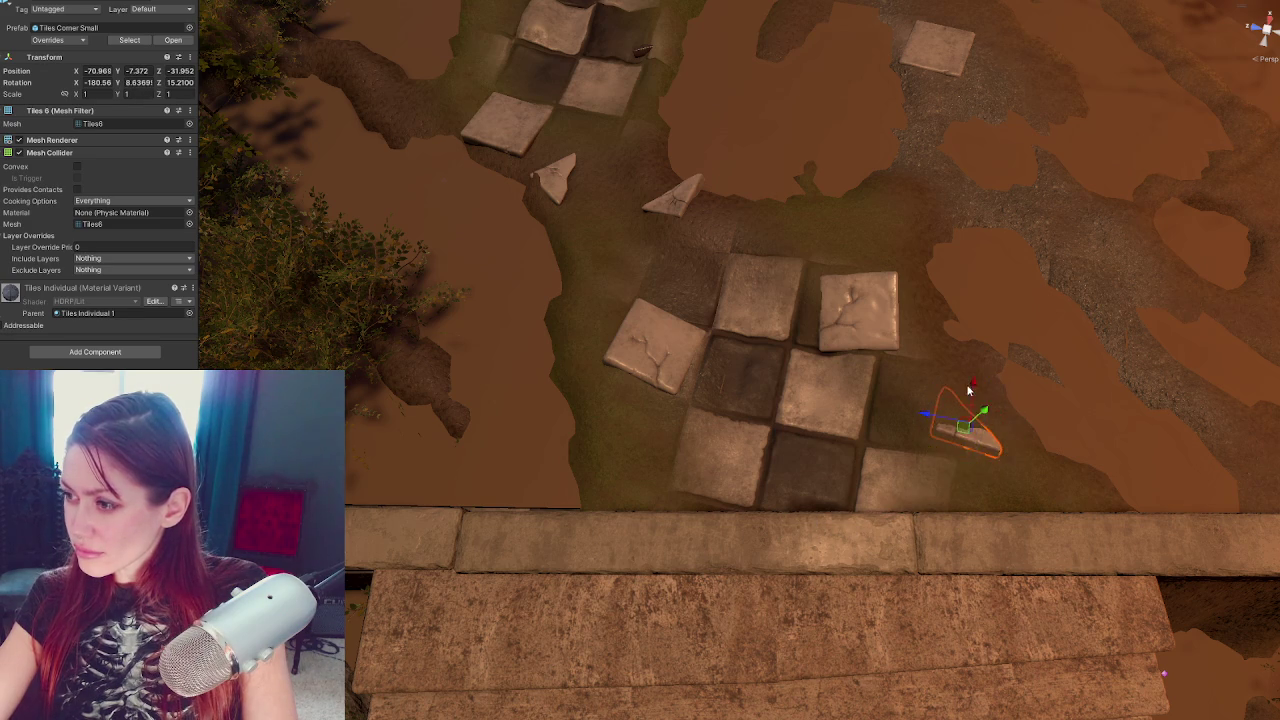
key("e")
mouse_move(966, 423)
left_mouse_down()
mouse_move(975, 500)
mouse_move(1012, 519)
left_mouse_up()
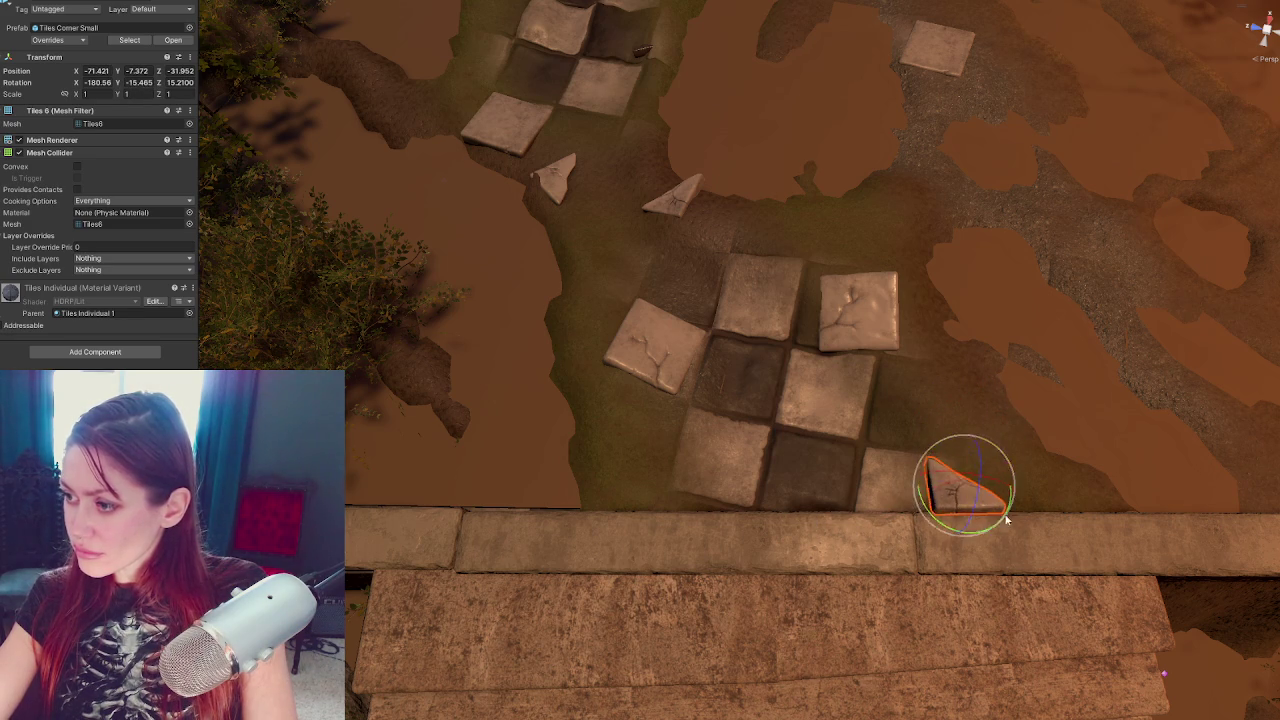
left_click_drag(930, 485, 998, 440)
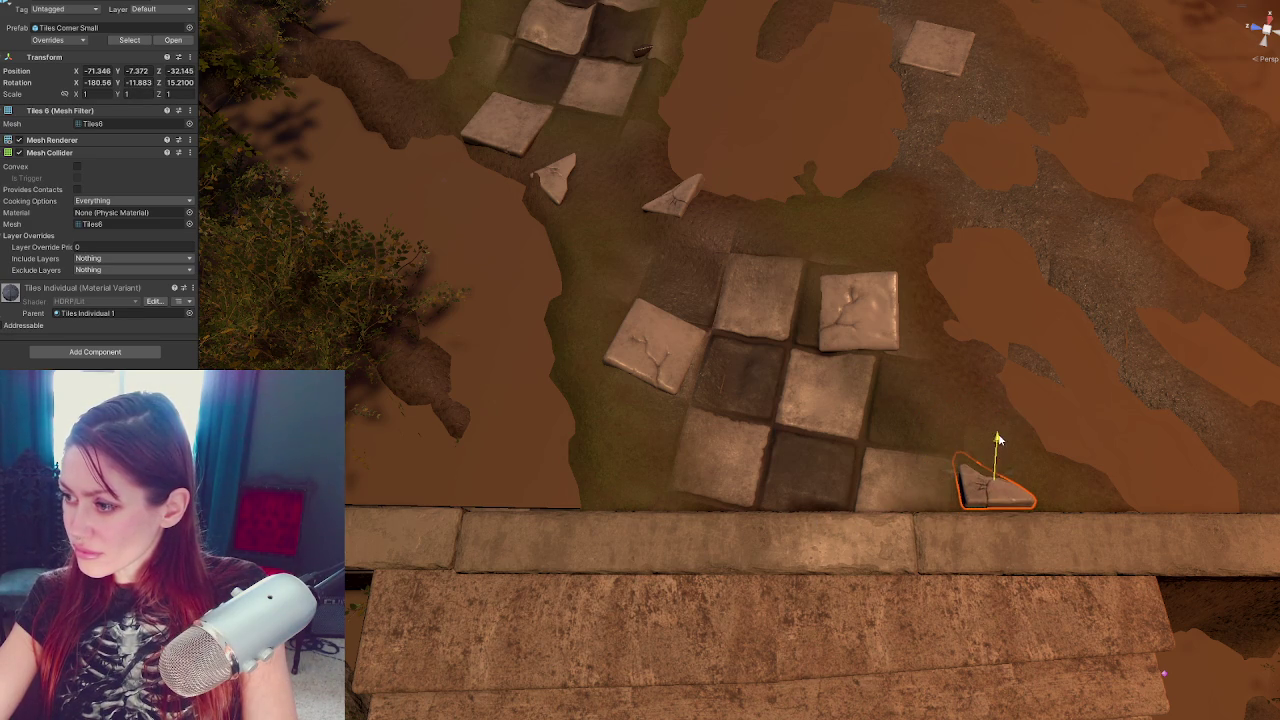
mouse_move(1010, 493)
left_mouse_down()
mouse_move(1007, 519)
mouse_move(1005, 480)
left_mouse_up()
Sink the small corner shard slightly into the mud and rotate it against the ledge
left_click(1010, 485)
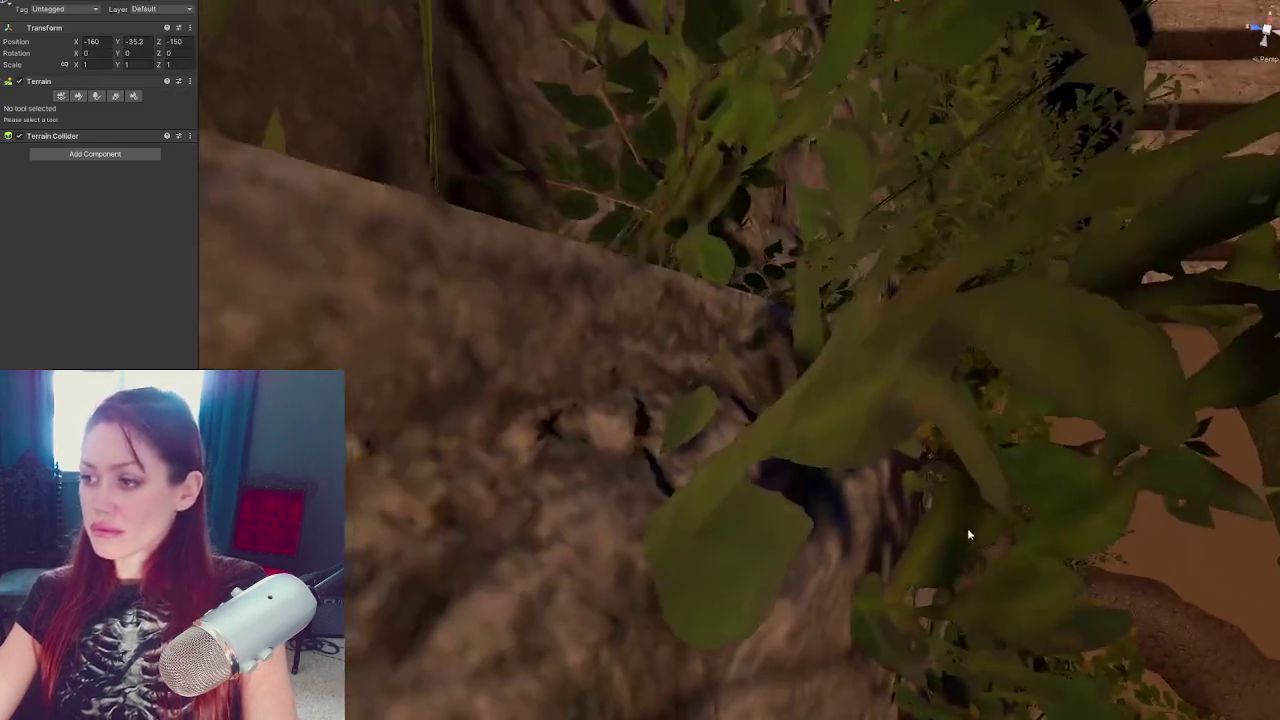
mouse_move(967, 535)
left_mouse_down()
mouse_move(1013, 89)
mouse_move(907, 337)
left_mouse_up()
scroll(1013, 89, "up", 3)
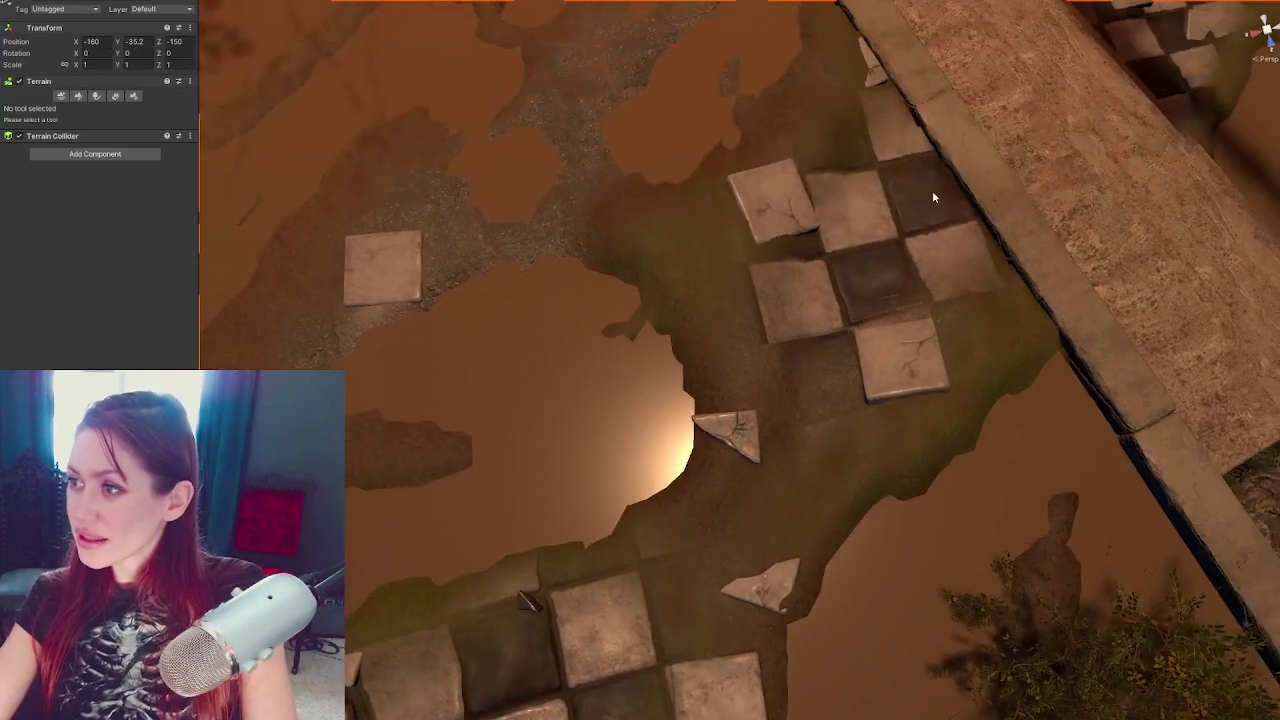
left_click(870, 86)
key("f")
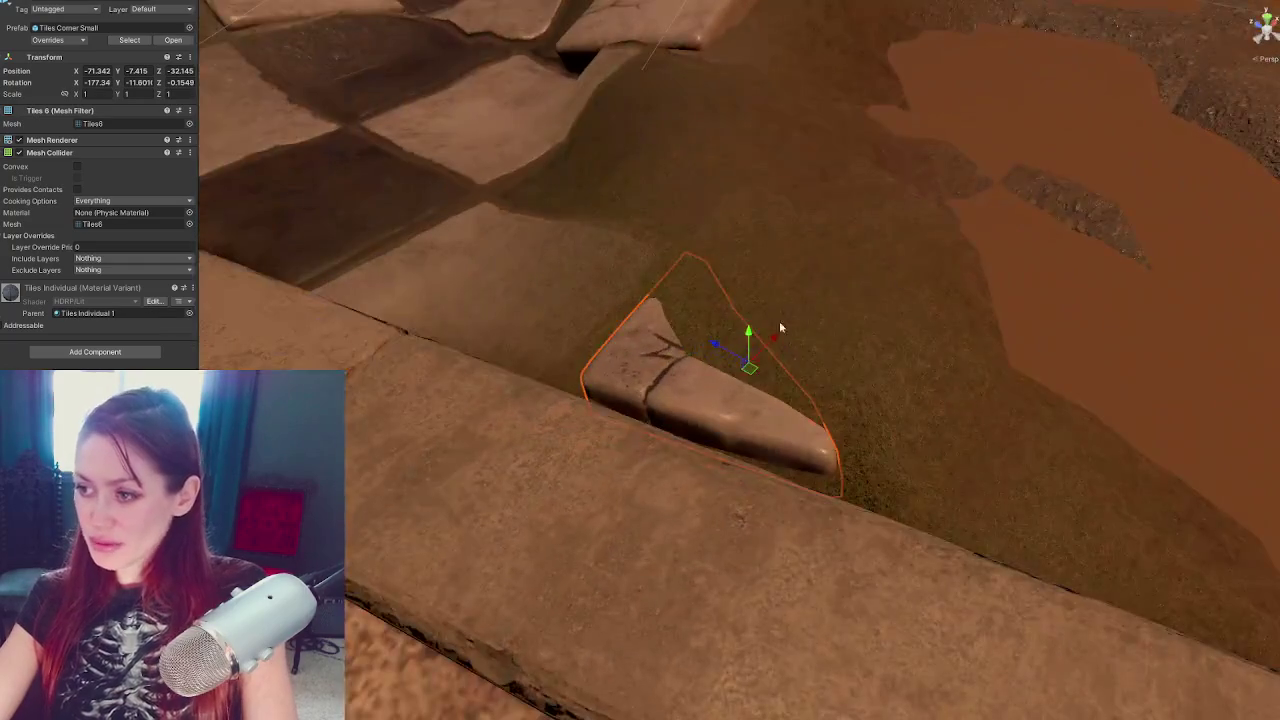
left_click(747, 315)
left_click_drag(748, 335, 752, 345)
key("e")
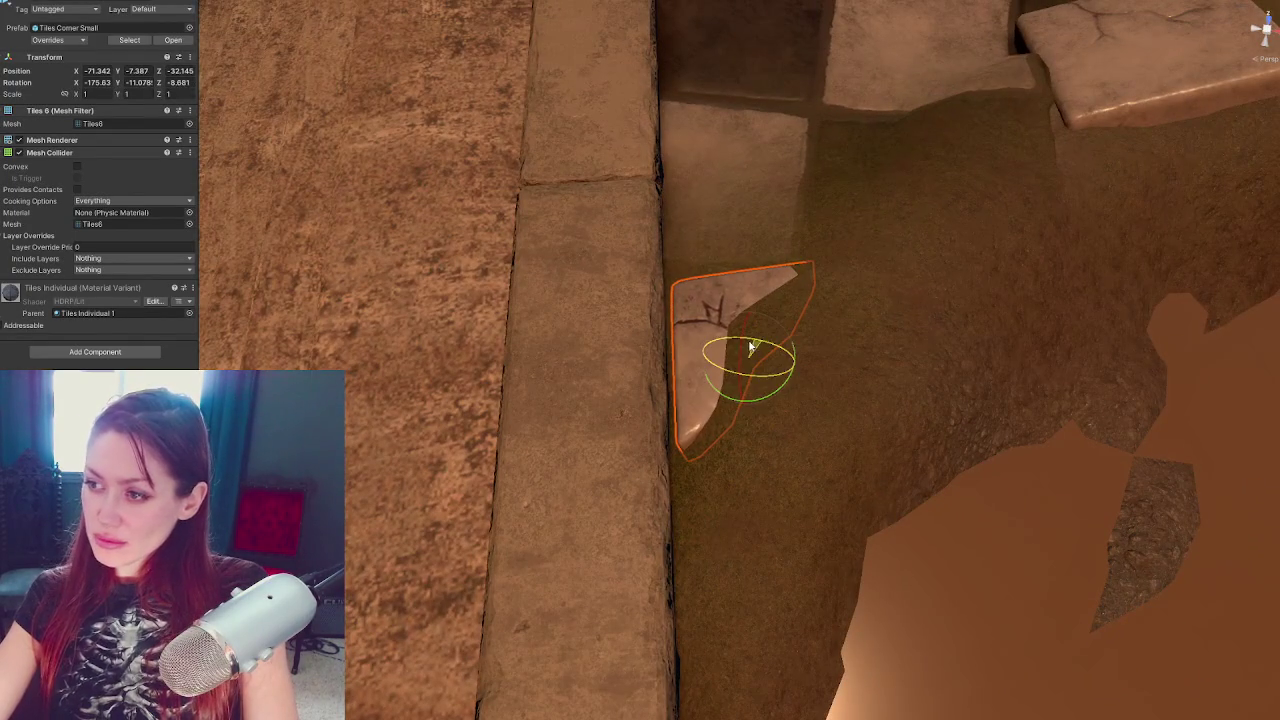
mouse_move(566, 357)
left_mouse_down()
mouse_move(537, 310)
mouse_move(900, 400)
left_mouse_up()
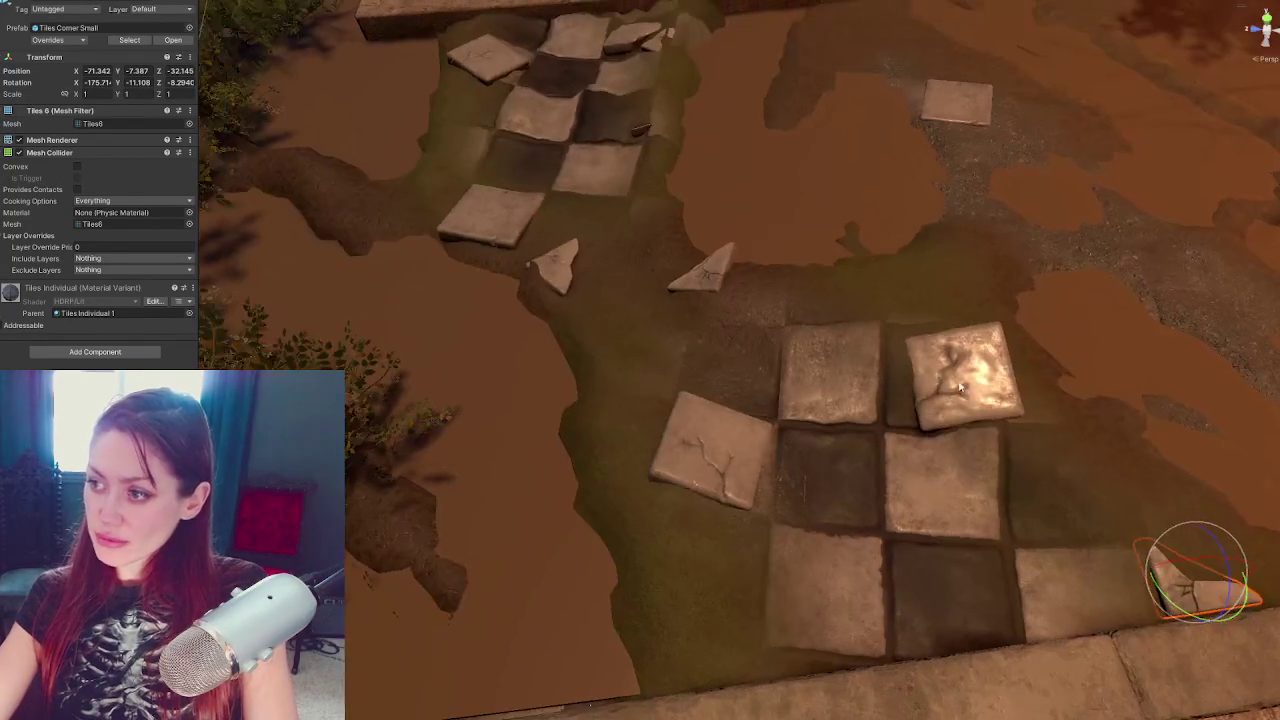
Duplicate Tile Full 2 from the lower patch, lift the copy up the path, and skew it
left_click(975, 415)
key("ctrl+d")
left_click_drag(957, 345, 957, 235)
key("e")
mouse_move(973, 279)
left_mouse_down()
mouse_move(948, 258)
mouse_move(943, 285)
mouse_move(827, 310)
mouse_move(837, 294)
mouse_move(846, 323)
mouse_move(831, 286)
mouse_move(830, 517)
mouse_move(840, 290)
mouse_move(866, 312)
mouse_move(843, 290)
left_mouse_up()
scroll(943, 285, "down", 3)
Tilt the copied full tile further and turn it about -100° around its vertical axis
key("w")
key("e")
key("w")
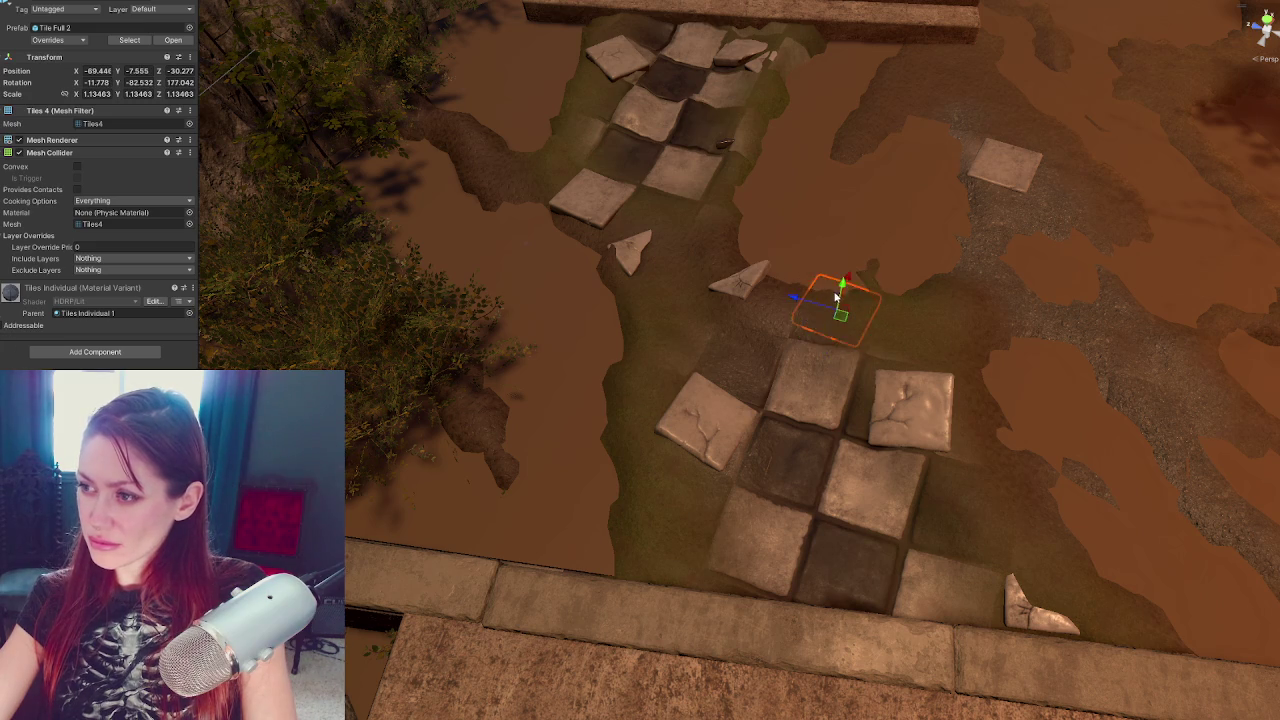
key("e")
mouse_move(843, 290)
left_mouse_down()
mouse_move(830, 330)
mouse_move(853, 290)
mouse_move(700, 294)
mouse_move(529, 211)
mouse_move(600, 330)
mouse_move(718, 470)
mouse_move(704, 440)
mouse_move(735, 440)
mouse_move(690, 440)
mouse_move(695, 474)
mouse_move(990, 383)
mouse_move(970, 378)
left_mouse_up()
key("w")
key("e")
key("w")
key("e")
key("e")
Apply the dark tile material to a tile in the lower patch
left_click(775, 218)
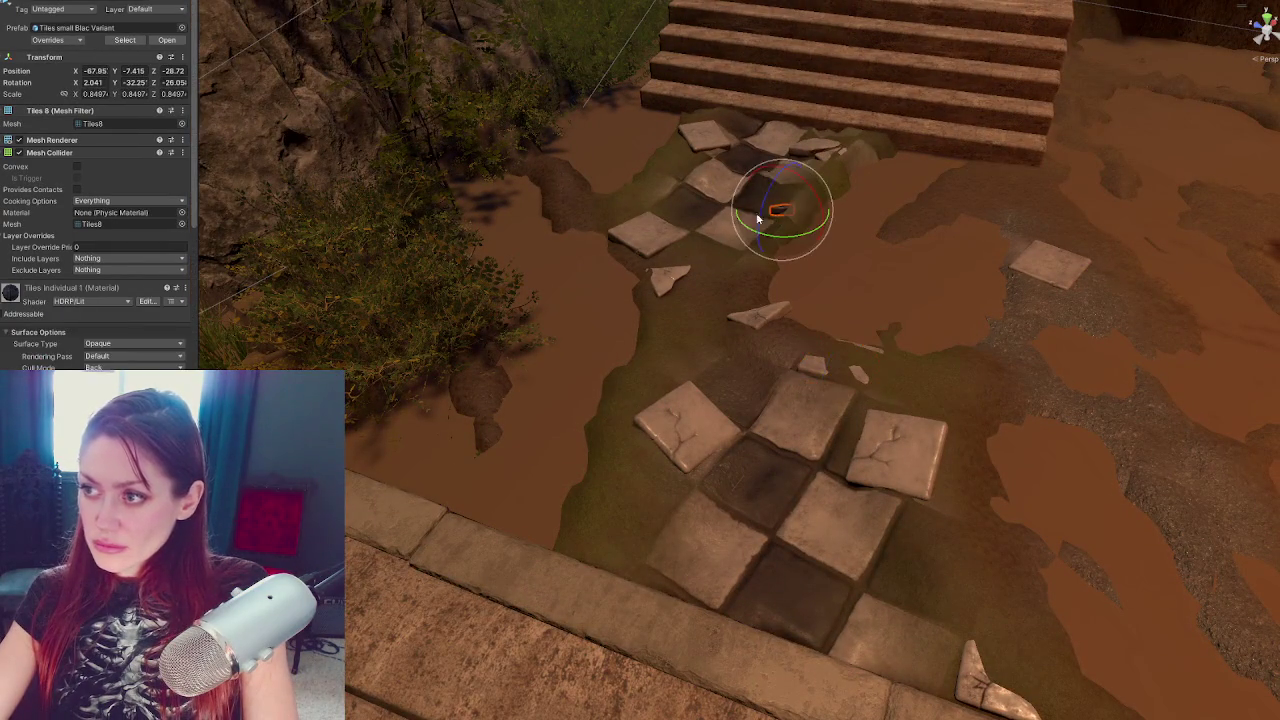
left_click(812, 372)
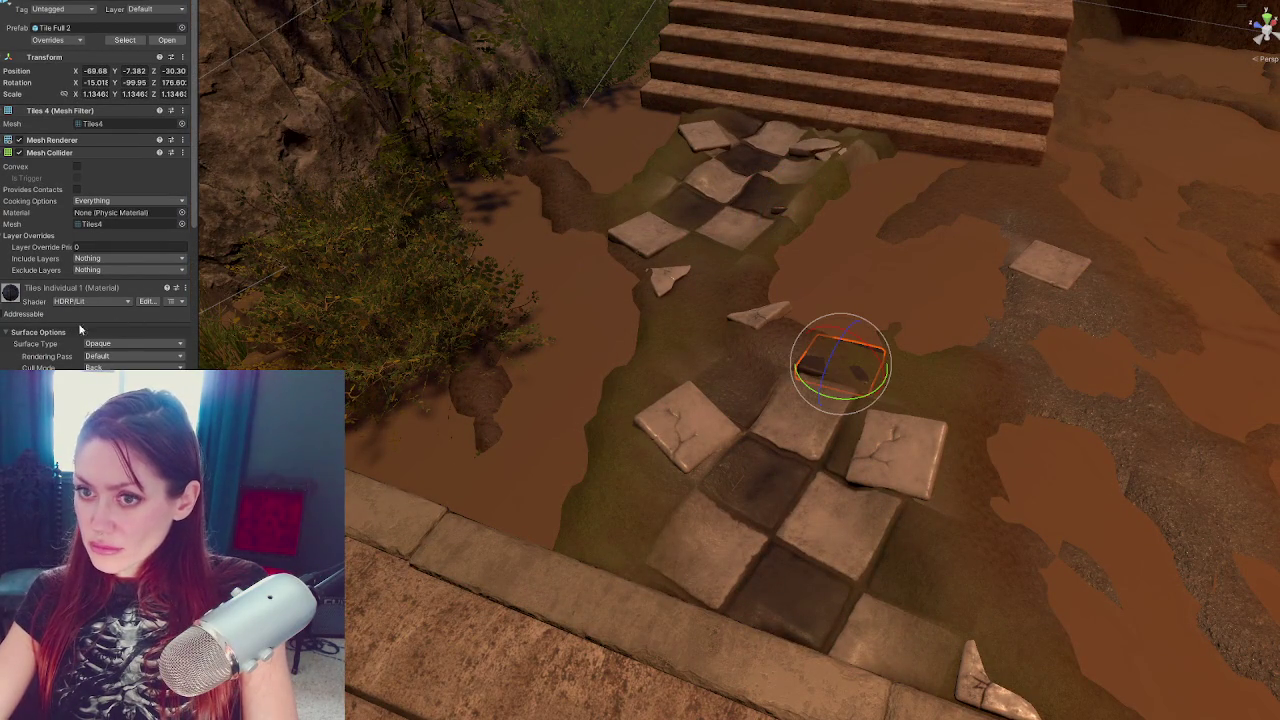
left_click_drag(35, 308, 888, 476)
left_click(900, 478)
key("w")
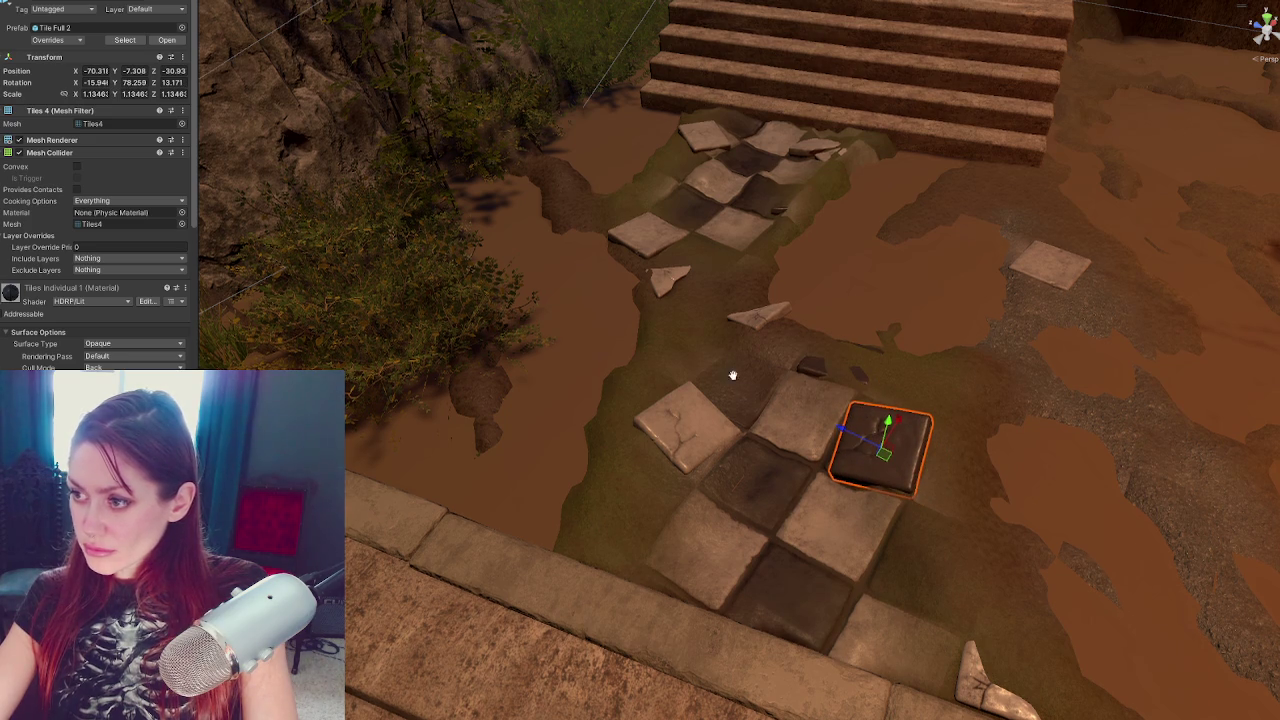
Move the small tile piece beside the stairs down onto the upper path and rotate it
left_click_drag(731, 360, 671, 328)
left_click(812, 238)
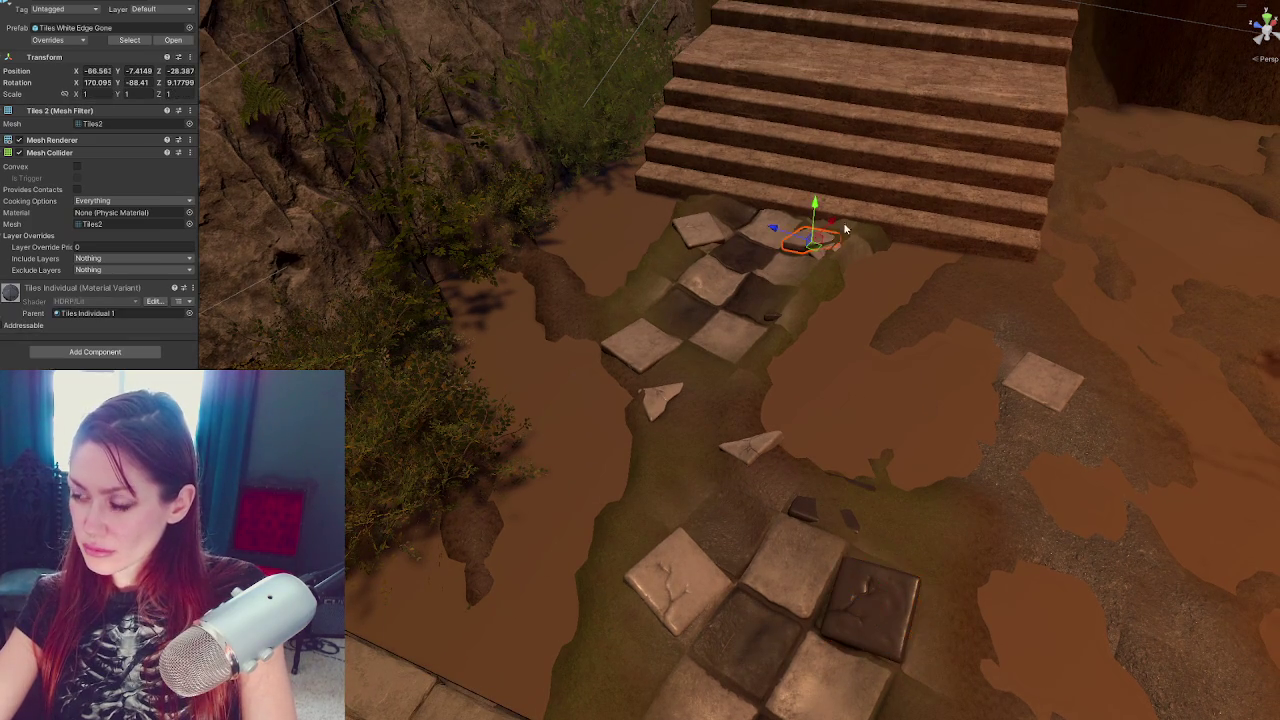
mouse_move(805, 257)
left_mouse_down()
mouse_move(612, 436)
mouse_move(650, 470)
mouse_move(706, 445)
mouse_move(660, 482)
mouse_move(668, 467)
mouse_move(1083, 437)
mouse_move(893, 507)
left_mouse_up()
key("e")
key("w")
key("e")
key("w")
Slide the Tiles Corner Small shard left along the upper path
left_click(736, 292)
left_click(778, 140)
left_click(756, 176)
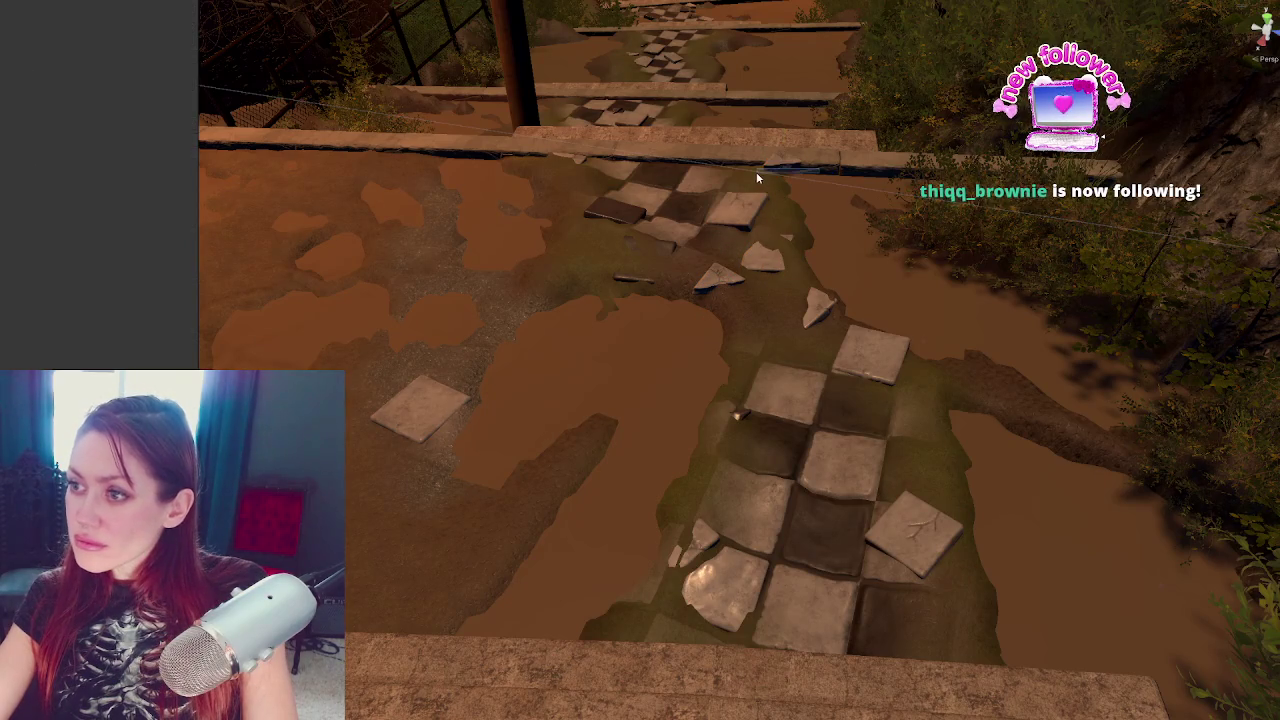
left_click(796, 160)
left_click(824, 165)
left_click(828, 170)
left_click(826, 175)
mouse_move(826, 175)
left_mouse_down()
mouse_move(763, 202)
mouse_move(737, 172)
mouse_move(743, 145)
left_mouse_up()
Push the corner shard to the path edge and rotate it to lie flatter, about 159.6°
key("e")
key("w")
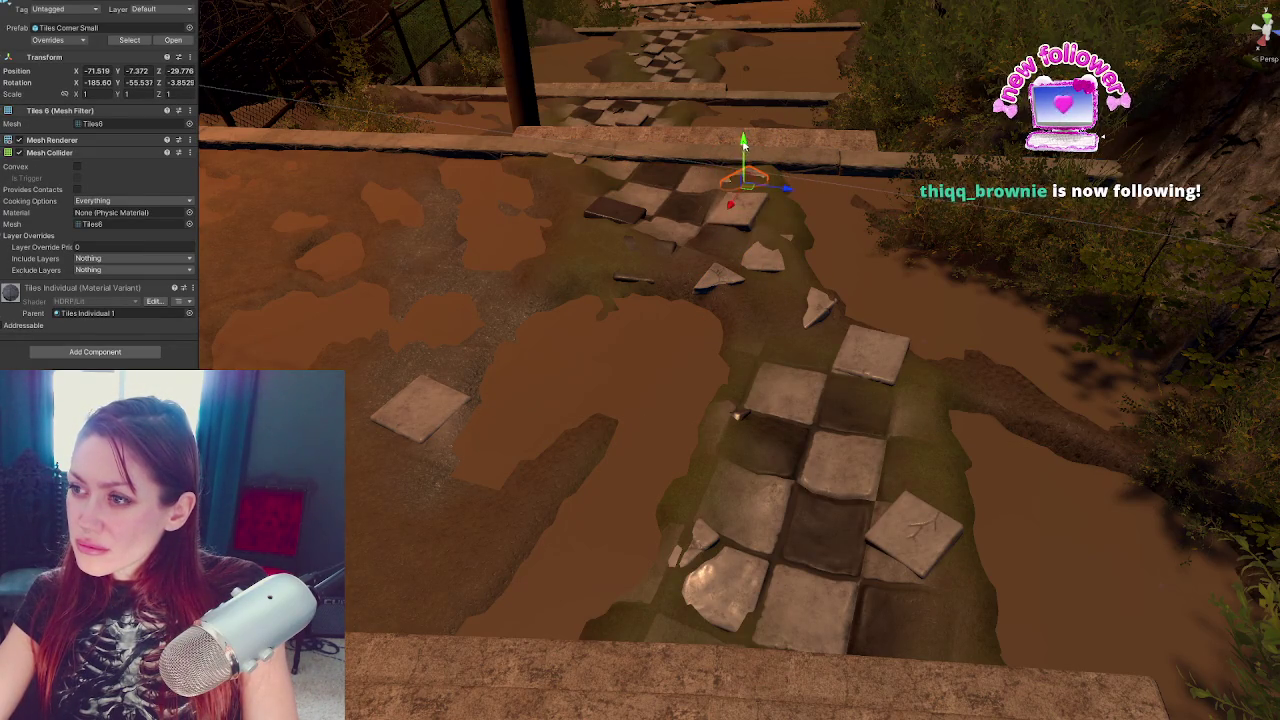
mouse_move(786, 190)
left_mouse_down()
mouse_move(608, 166)
mouse_move(580, 180)
mouse_move(596, 177)
mouse_move(572, 157)
mouse_move(624, 183)
left_mouse_up()
key("e")
key("w")
key("e")
key("w")
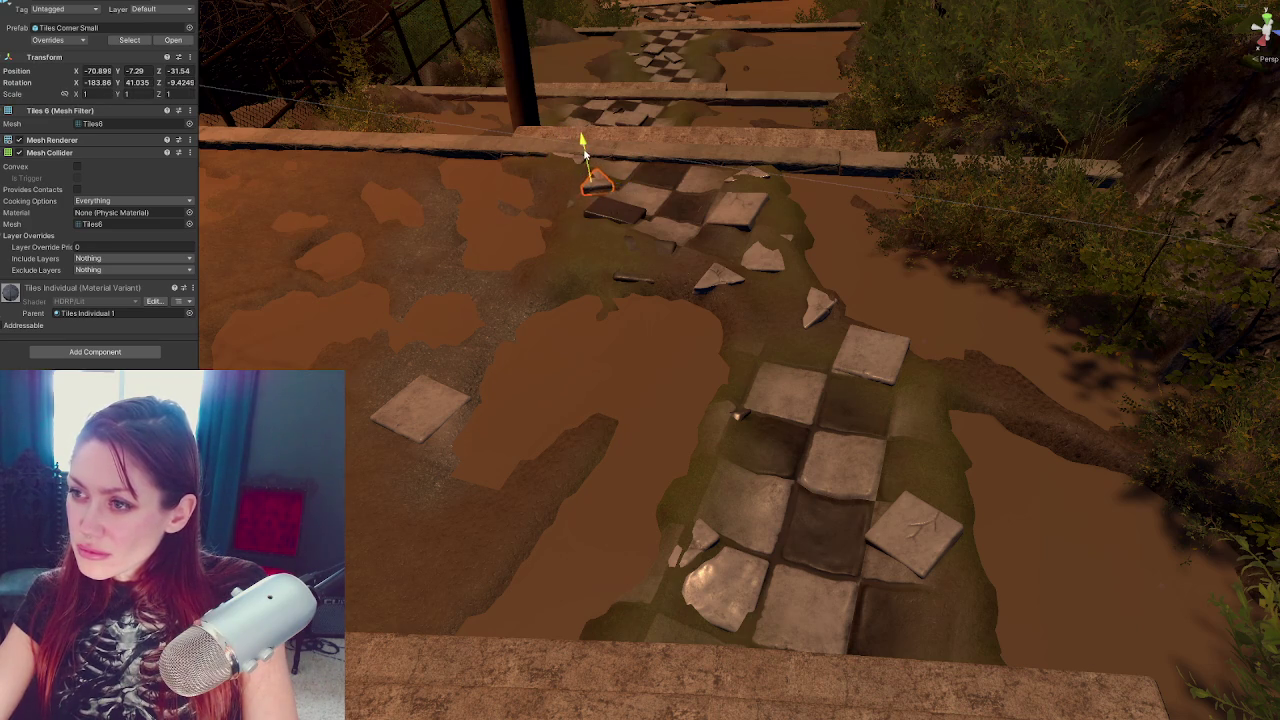
Move another small tile along the path and shift it slightly down-left
left_click(822, 312)
mouse_move(822, 428)
left_mouse_down()
mouse_move(952, 452)
mouse_move(897, 437)
mouse_move(908, 430)
mouse_move(887, 405)
mouse_move(938, 452)
mouse_move(908, 420)
mouse_move(935, 431)
mouse_move(800, 395)
mouse_move(689, 388)
mouse_move(695, 285)
mouse_move(715, 238)
mouse_move(665, 222)
left_mouse_up()
key("e")
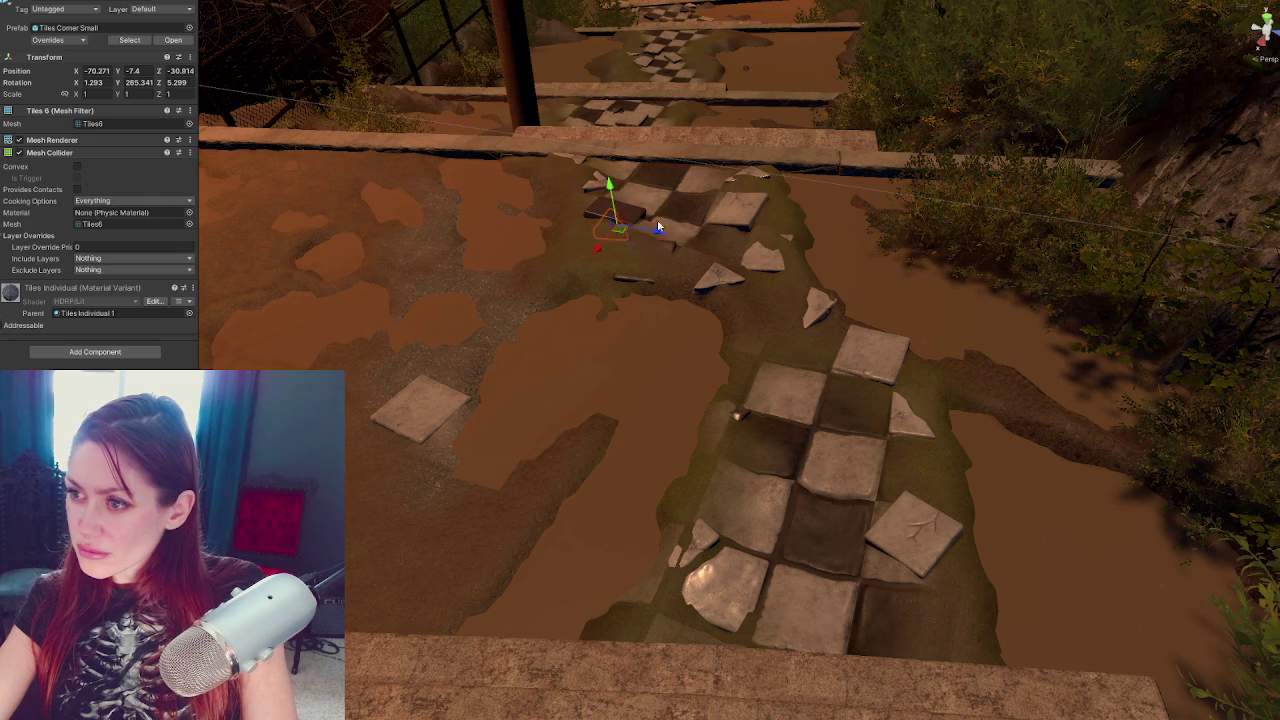
mouse_move(601, 248)
left_mouse_down()
mouse_move(599, 233)
mouse_move(767, 218)
mouse_move(817, 319)
mouse_move(1174, 387)
mouse_move(868, 328)
mouse_move(893, 303)
left_mouse_up()
Turn the small corner shard around, then pick out the small dark Tiles 8 shard
key("e")
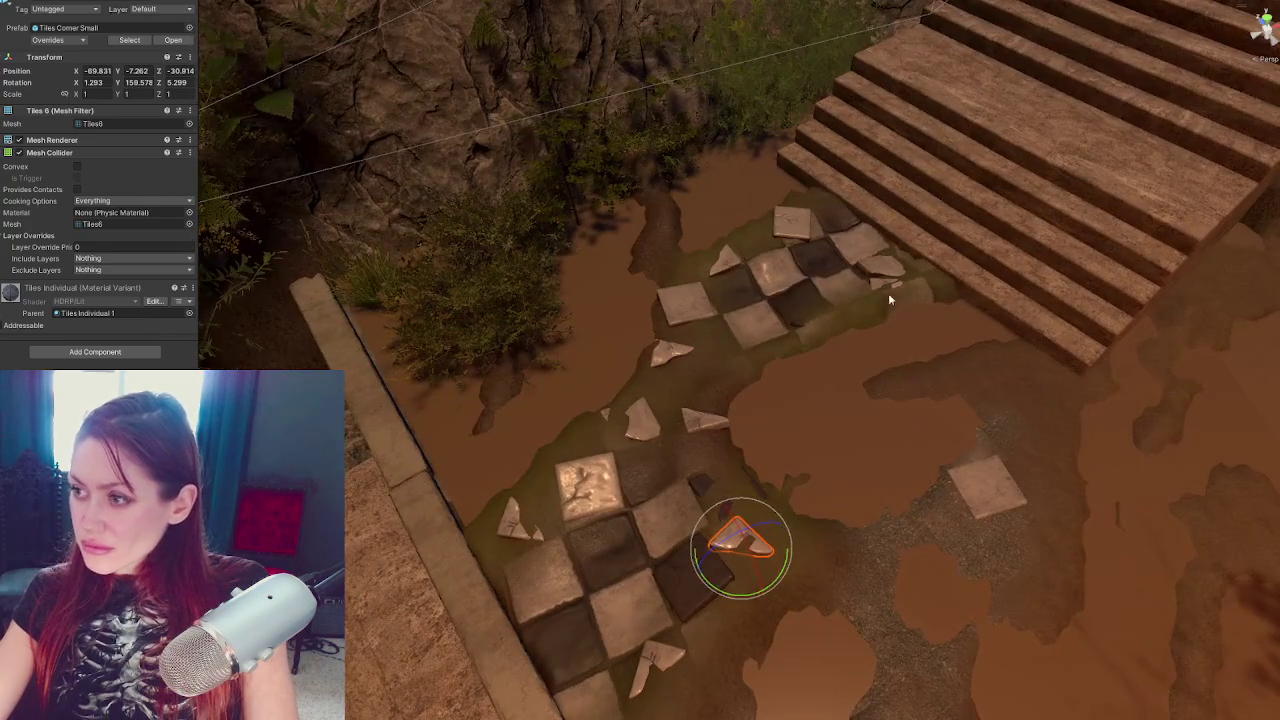
left_click(900, 289)
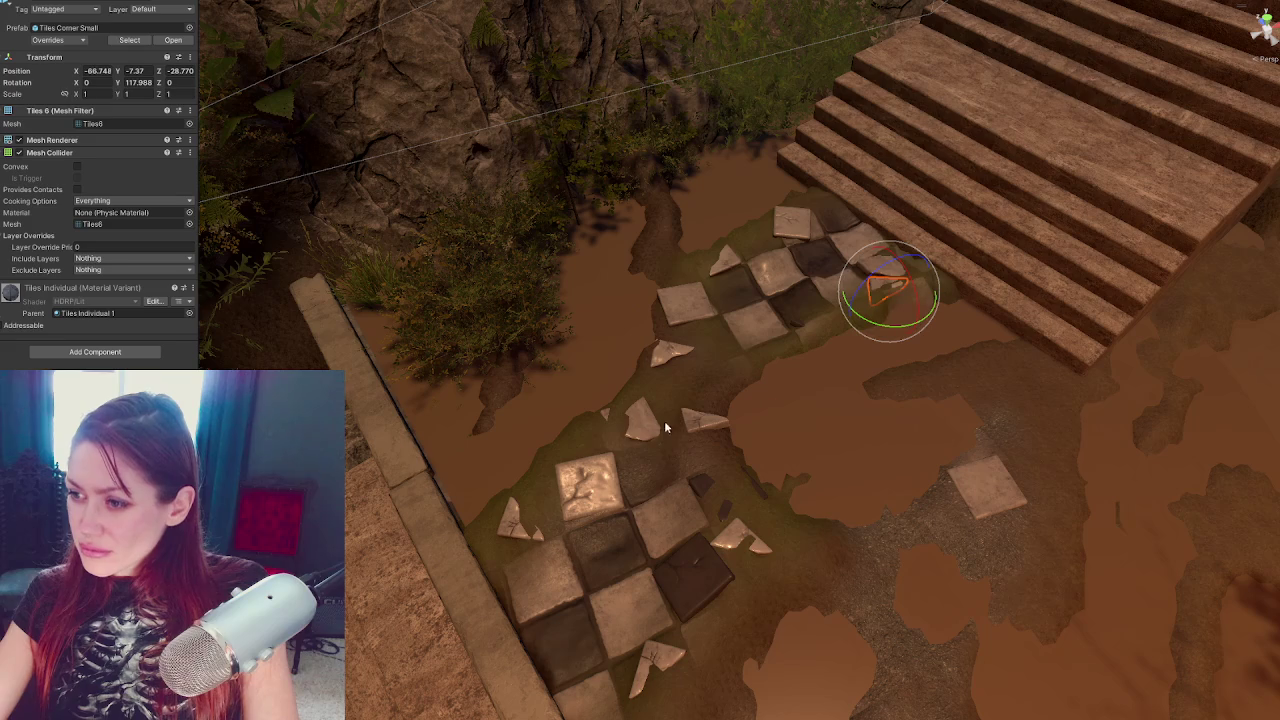
left_click(609, 419)
left_click(716, 512)
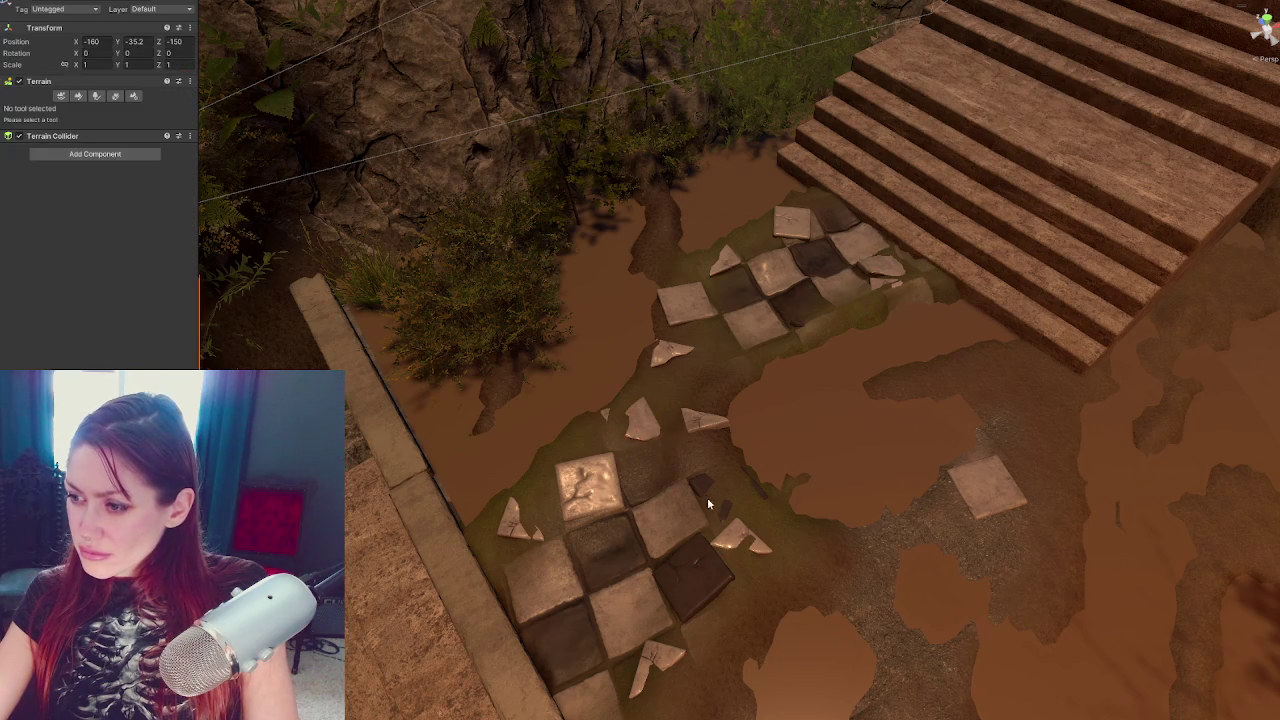
left_click(800, 328)
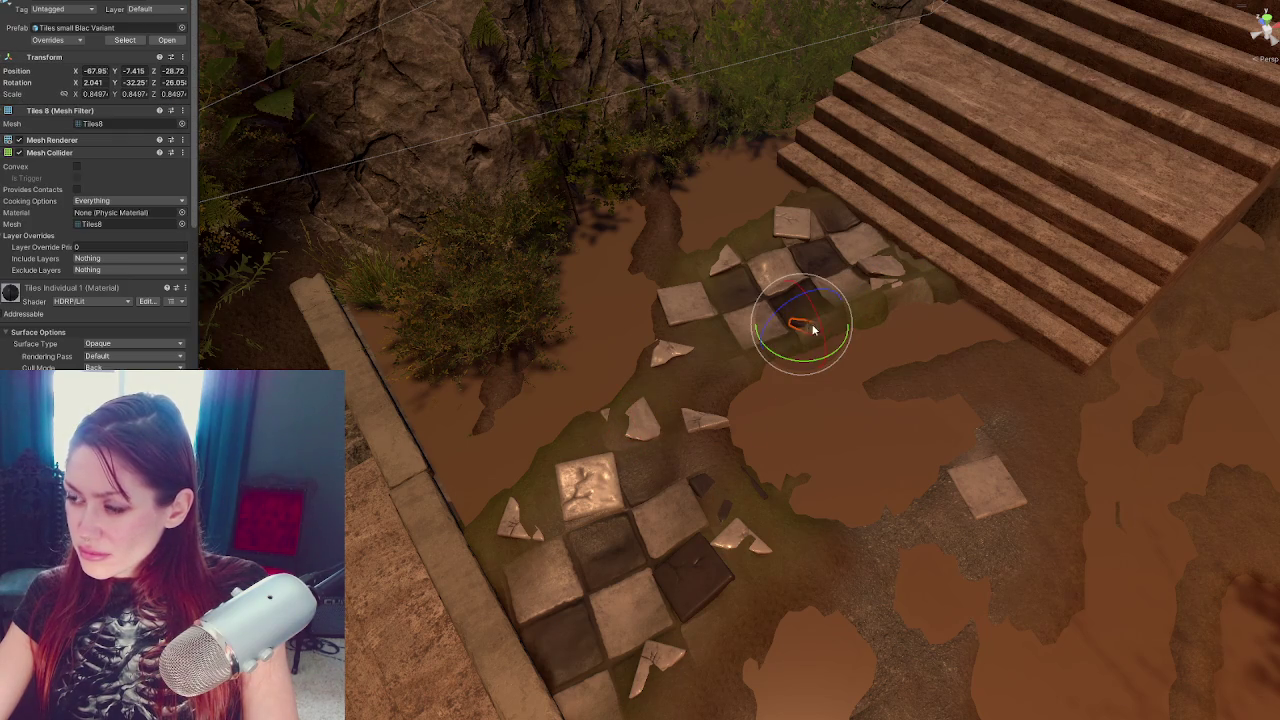
key("w")
left_click(592, 407)
Move the Tiles 8 shard down by the ledge, rotate it to about 189°, and sink it into the mud
left_click_drag(656, 447, 604, 397)
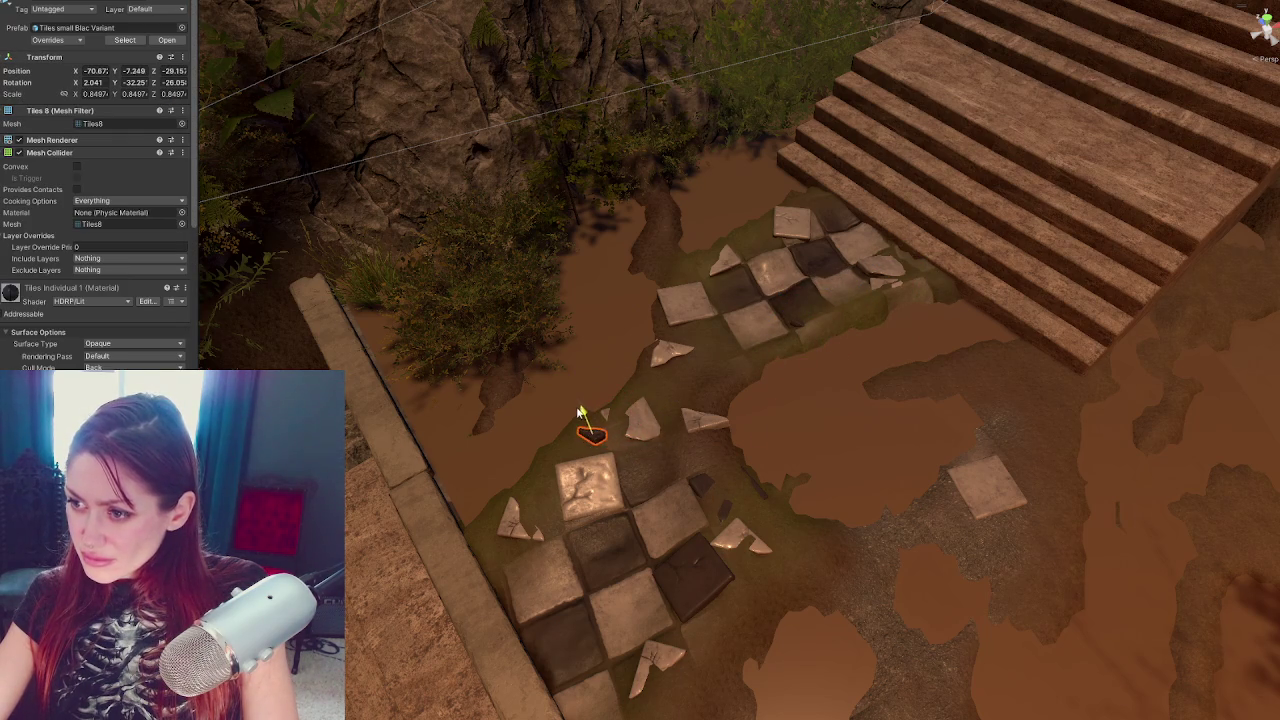
mouse_move(582, 410)
left_mouse_down()
mouse_move(684, 581)
mouse_move(677, 567)
left_mouse_up()
mouse_move(704, 609)
left_mouse_down()
mouse_move(580, 655)
mouse_move(843, 632)
mouse_move(674, 616)
mouse_move(695, 600)
left_mouse_up()
key("e")
mouse_move(718, 540)
left_mouse_down()
mouse_move(732, 530)
mouse_move(712, 620)
mouse_move(633, 611)
mouse_move(632, 578)
left_mouse_up()
key("w")
key("e")
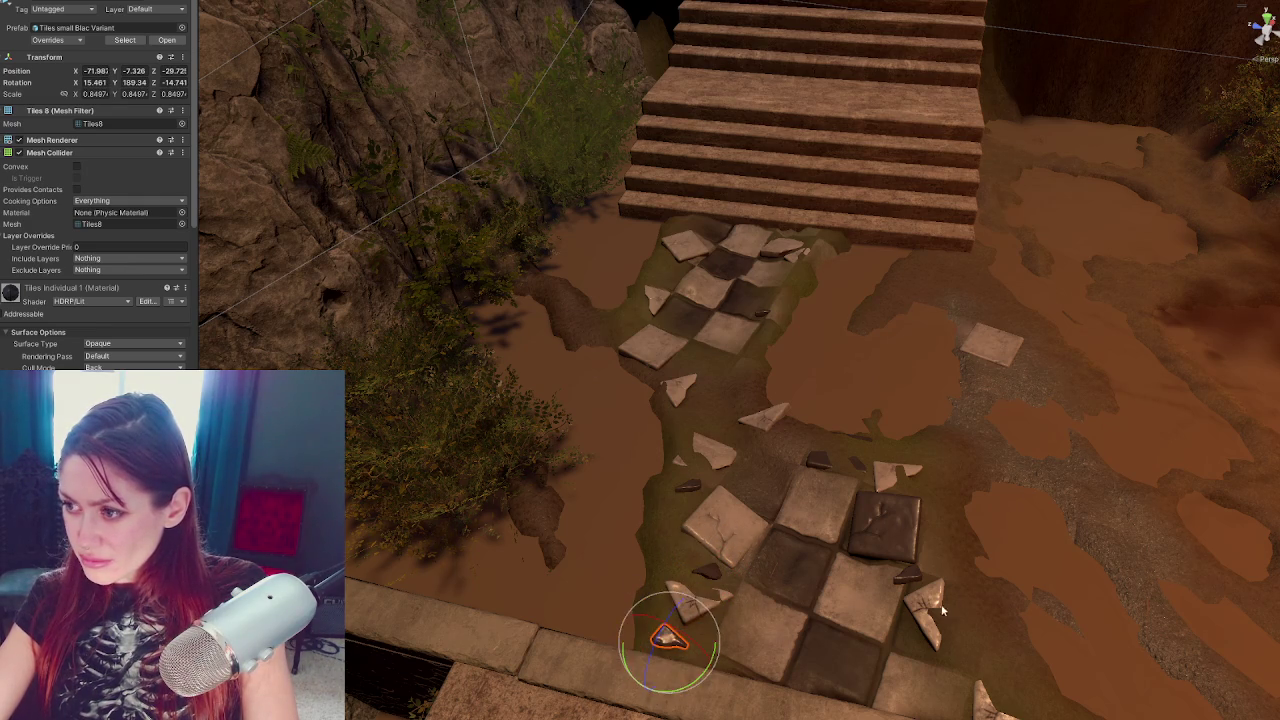
key("w")
scroll(902, 627, "up", 3)
left_click_drag(579, 514, 551, 515)
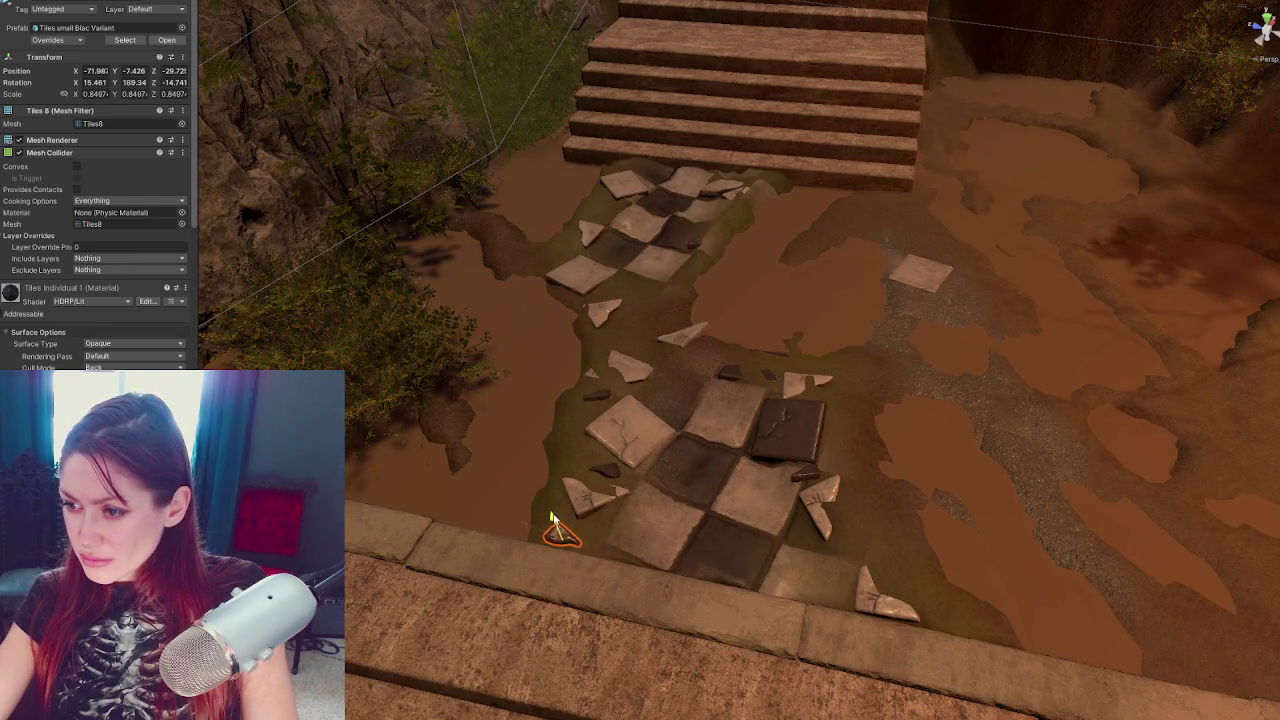
scroll(555, 518, "up", 1)
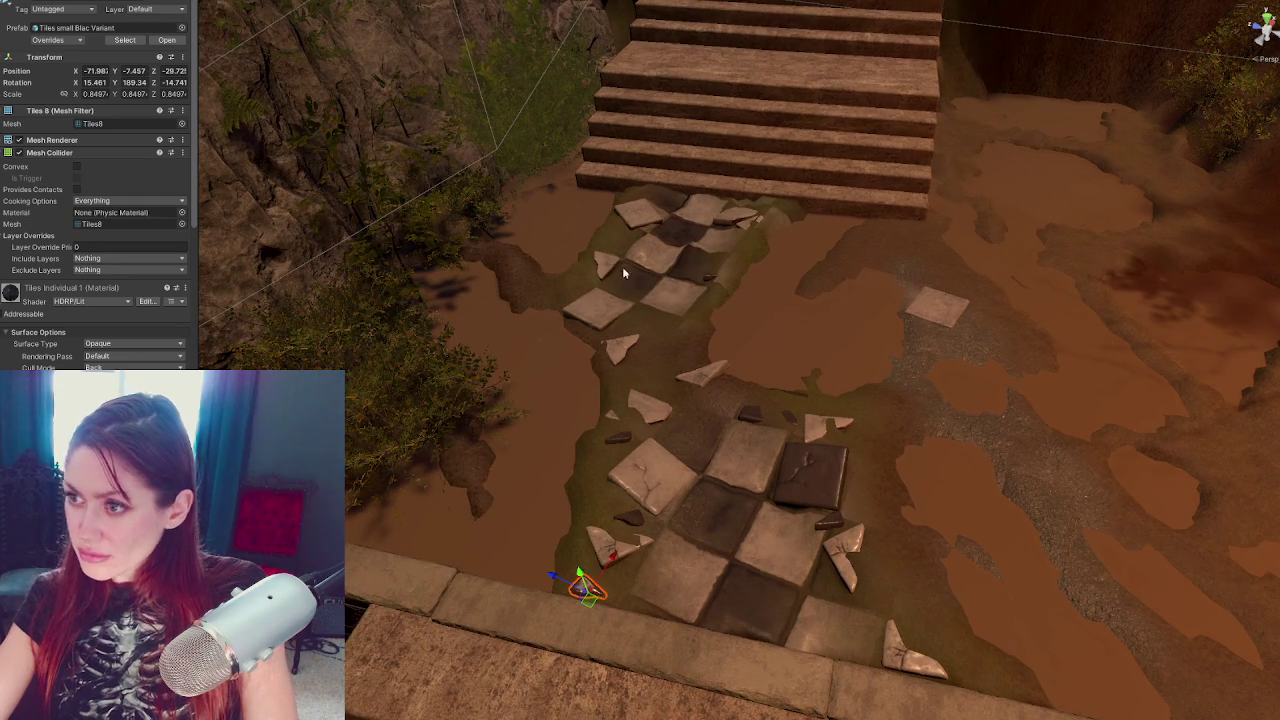